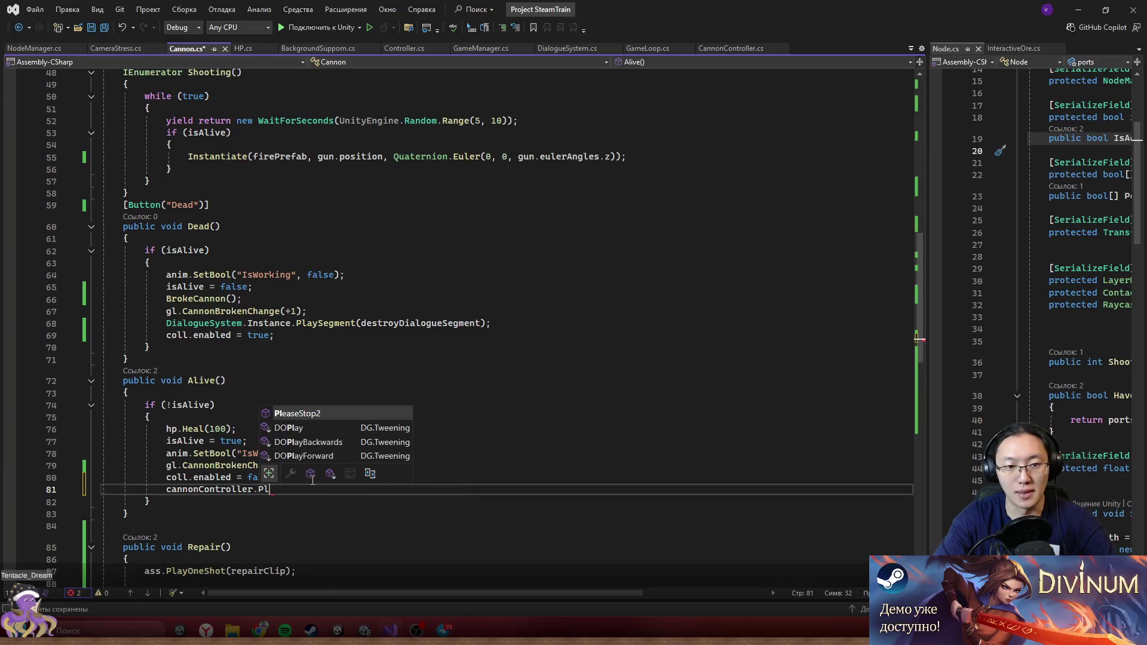
- Add a cannonController.PleaseStop2() call to Alive() in Cannon.cs, save it, and return to Unity
{"action": "key", "text": "Tab"}
{"action": "key", "text": "ctrl+s"}
{"action": "left_click", "coordinate": [633, 384]}
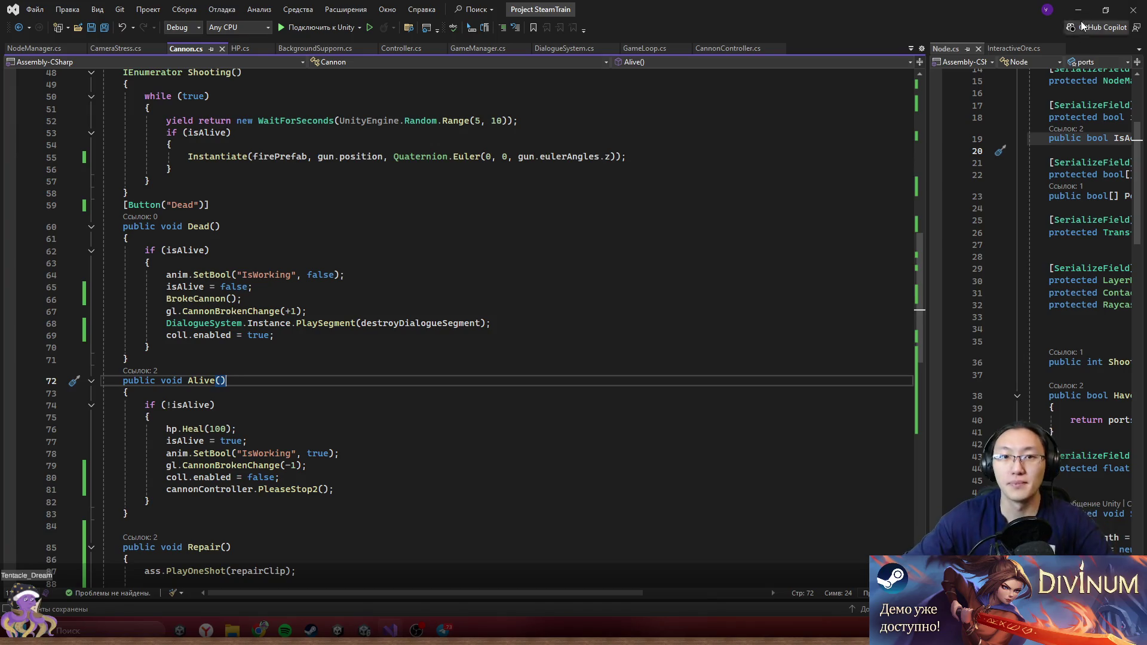
{"action": "left_click", "coordinate": [1070, 8]}
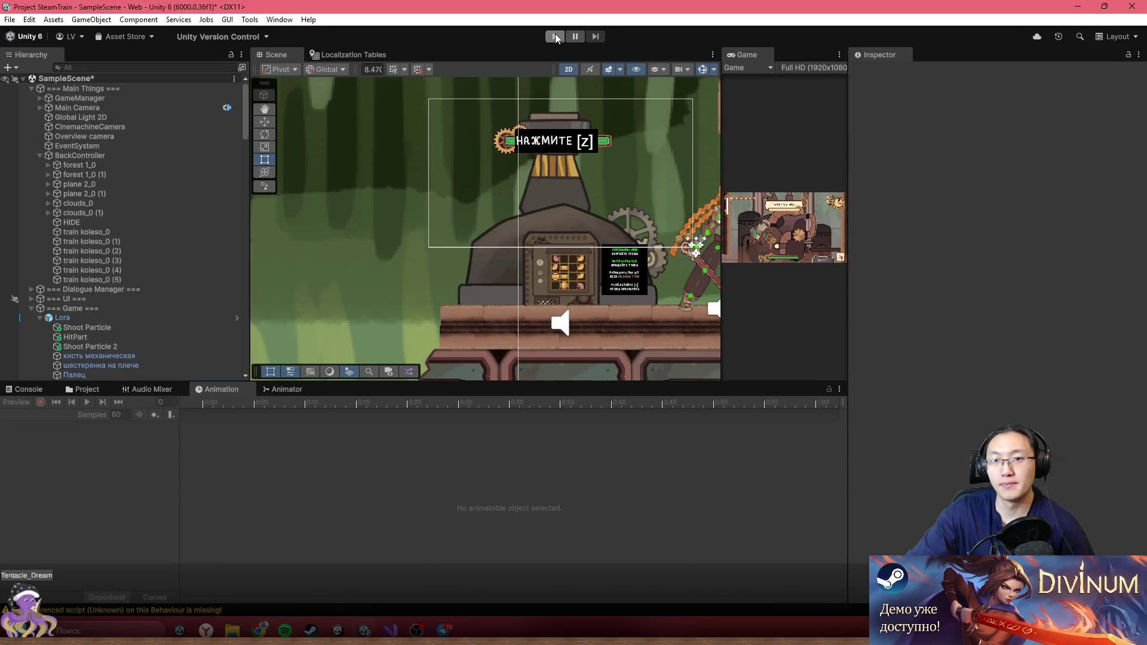
- Enter Play mode, maximize the Game view, start a new game via НАЧАТЬ ИГРУ, then restore the layout
{"action": "left_click", "coordinate": [556, 37]}
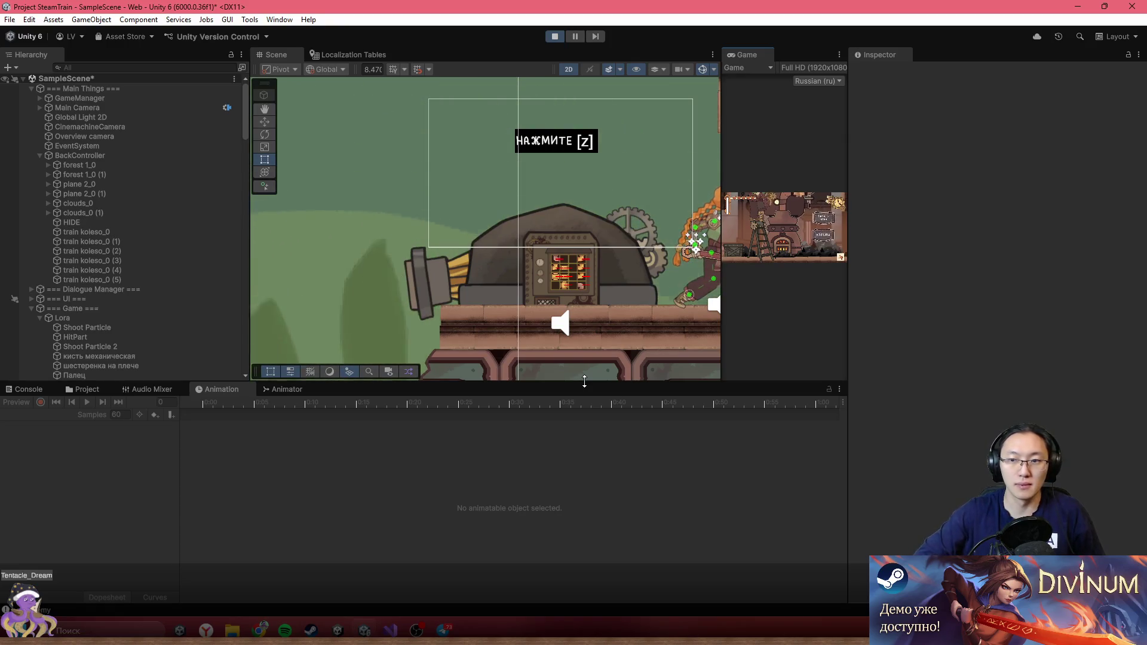
{"action": "double_click", "coordinate": [761, 58]}
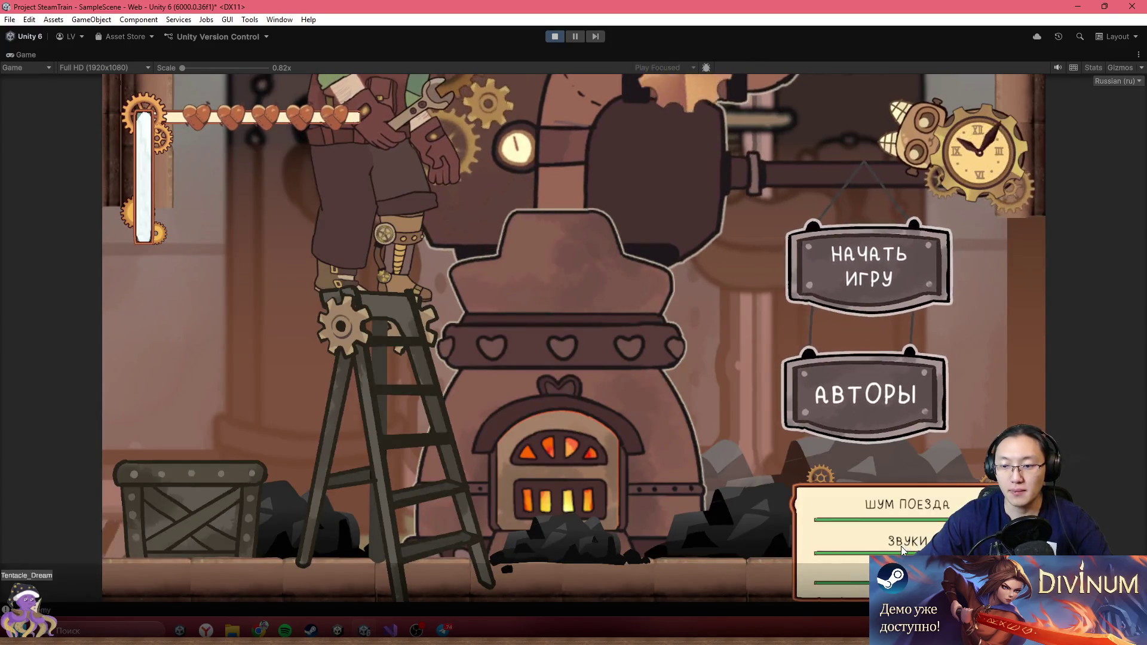
{"action": "left_click", "coordinate": [863, 274]}
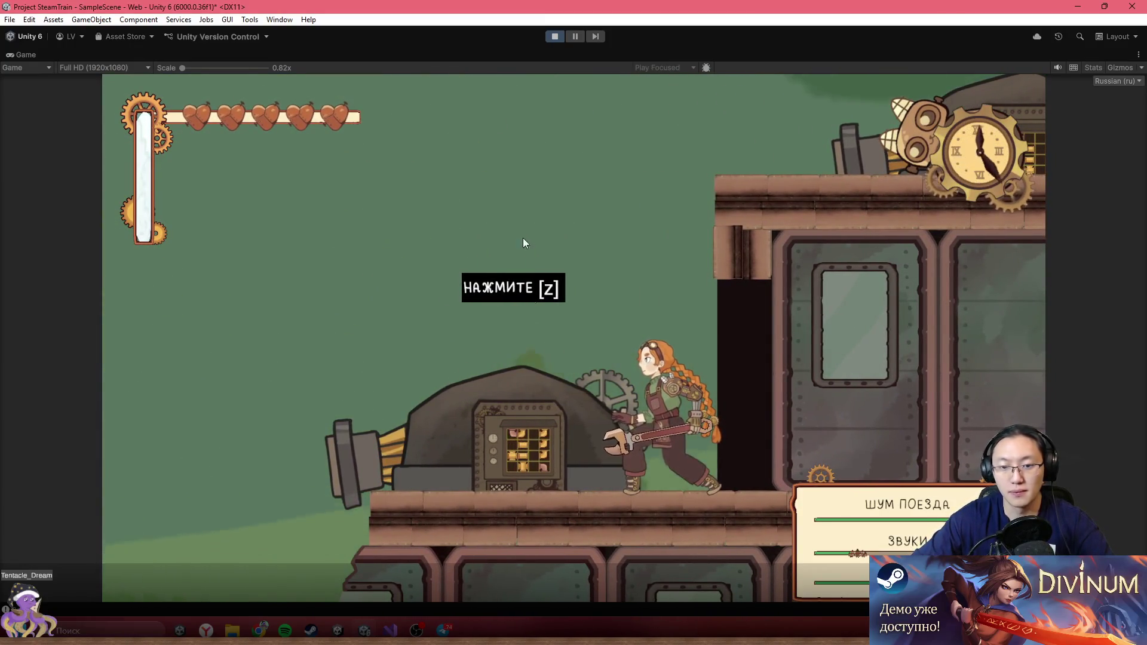
{"action": "key", "text": "shift+space"}
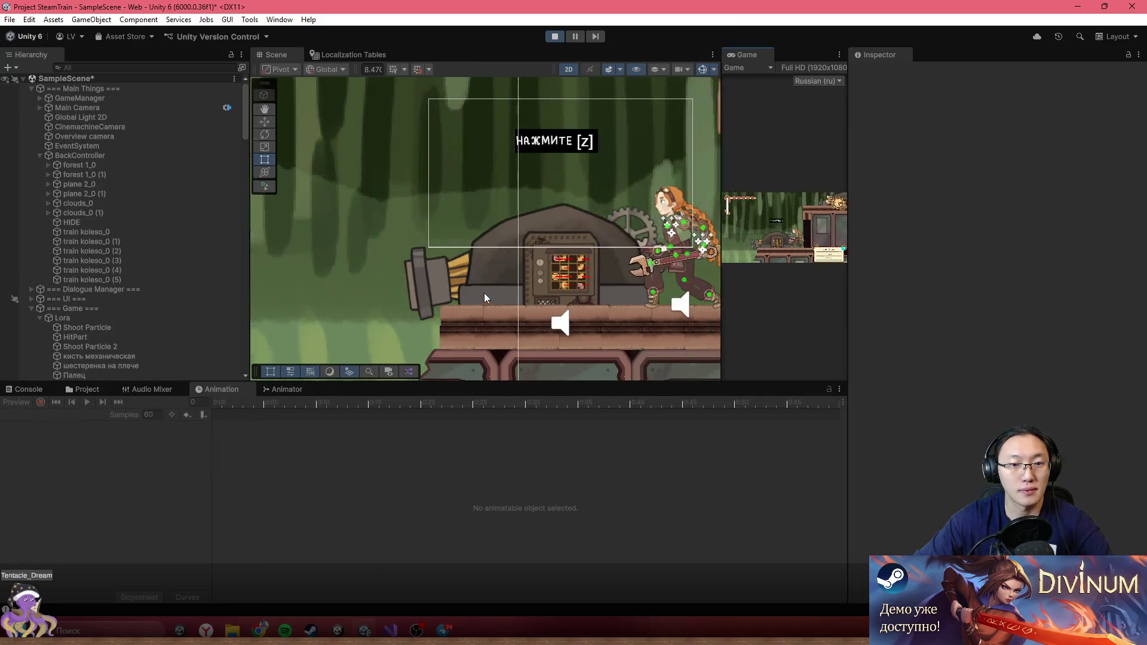
- Select Canon, toggle Is Alive on its Cannon script, then maximize the Game view
{"action": "left_click", "coordinate": [479, 287]}
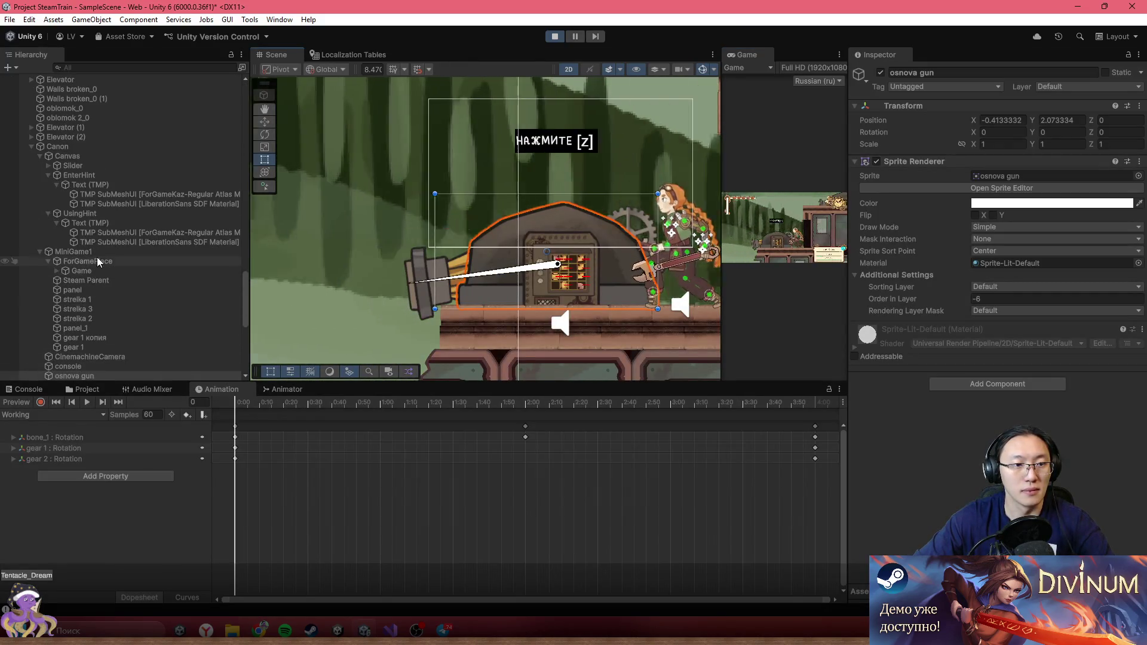
{"action": "left_click", "coordinate": [92, 148]}
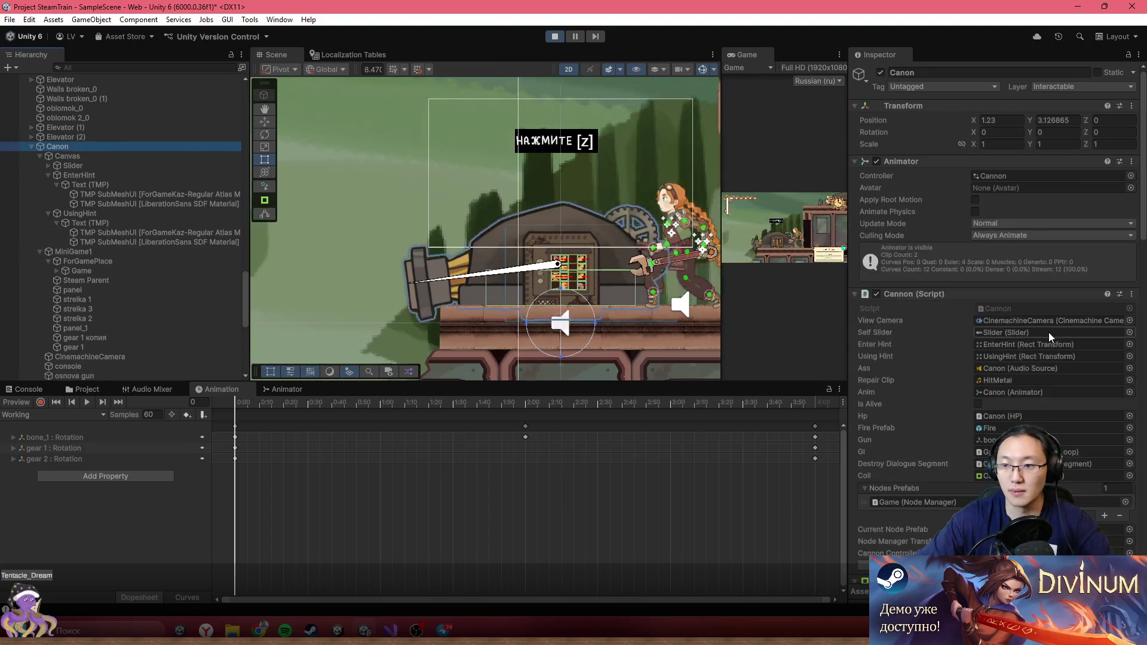
{"action": "scroll", "coordinate": [1032, 371], "scroll_direction": "down", "scroll_amount": 5}
{"action": "left_click", "coordinate": [978, 243]}
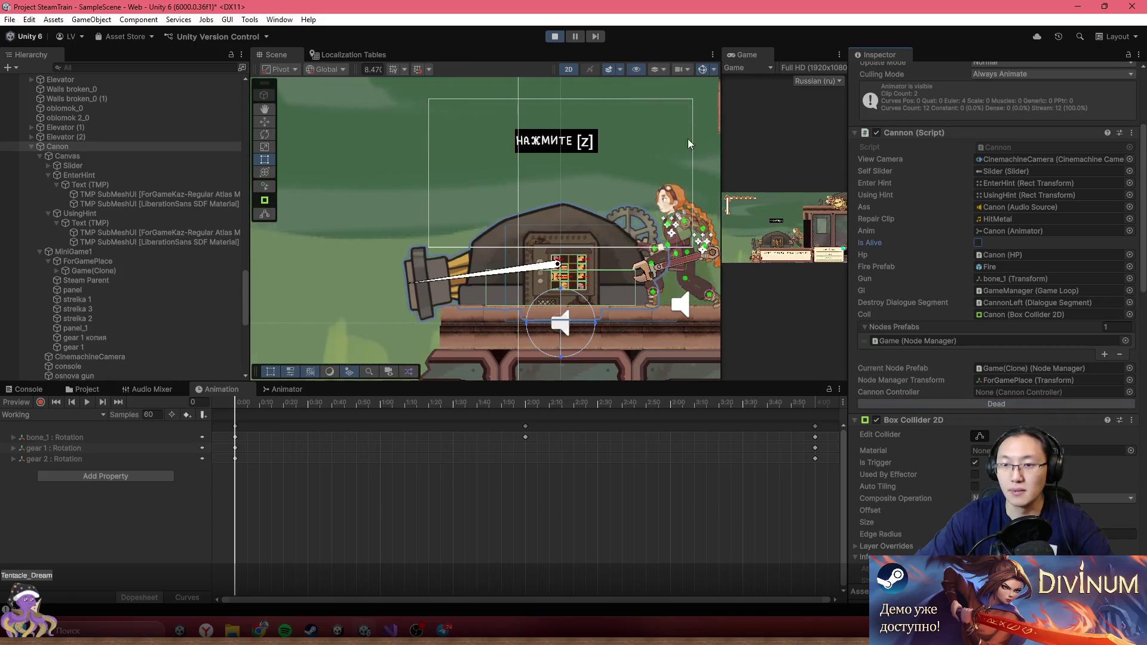
{"action": "double_click", "coordinate": [747, 54]}
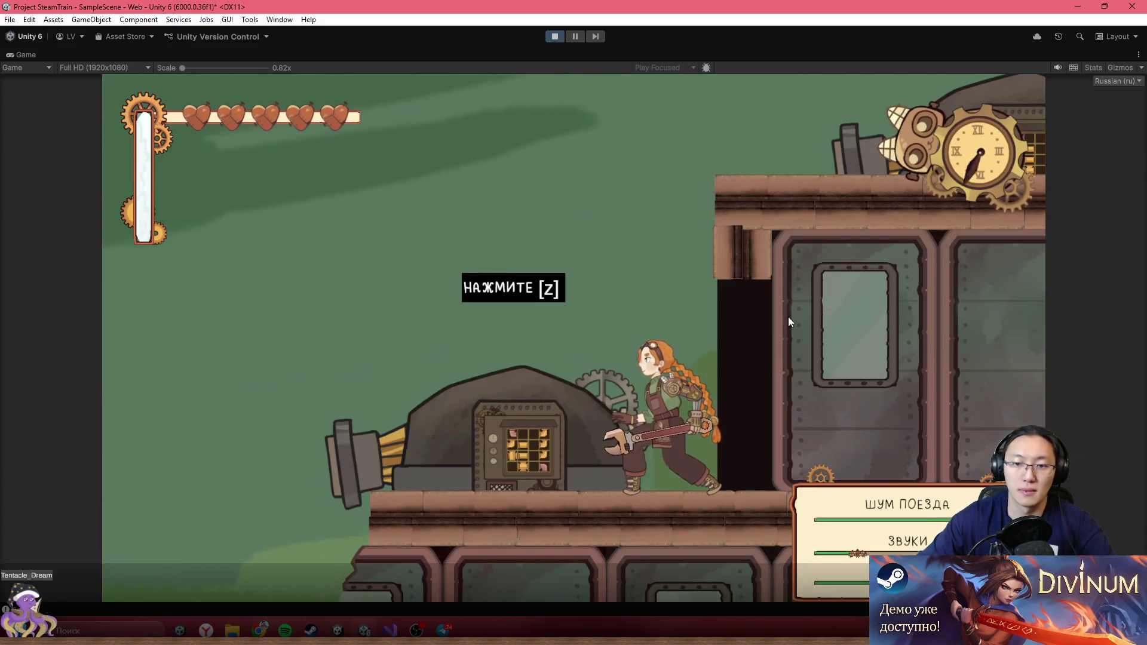
- Open the cannon's pipe puzzle, shift the elbow and cross pipes, then quit it
{"action": "key", "text": "z"}
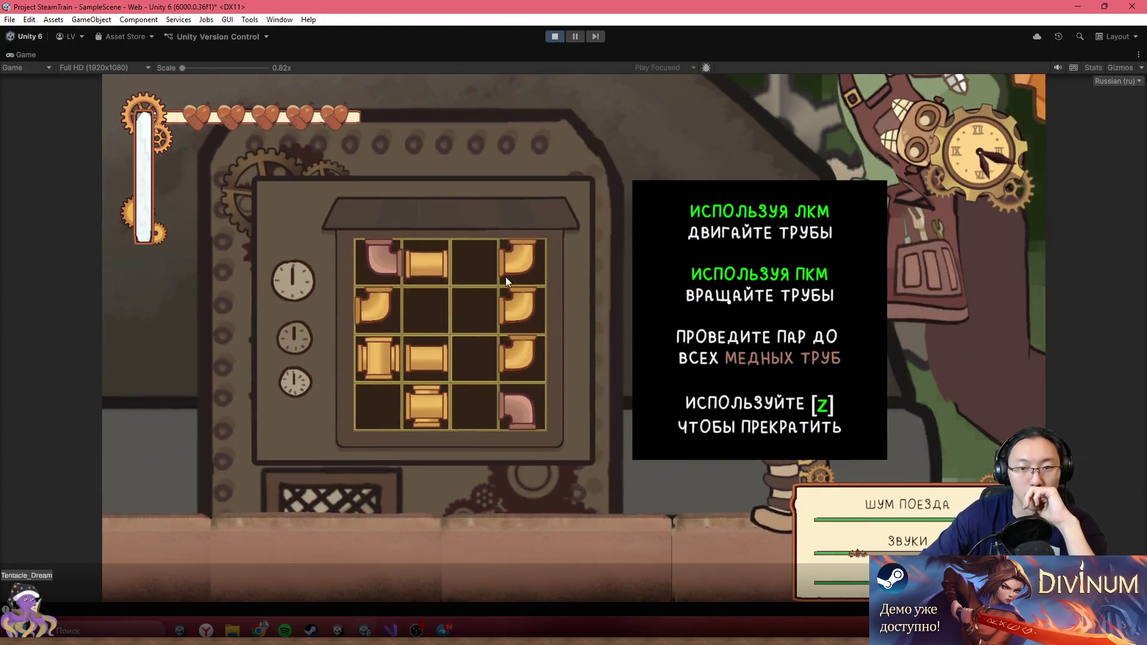
{"action": "left_click_drag", "start_coordinate": [515, 260], "coordinate": [489, 261]}
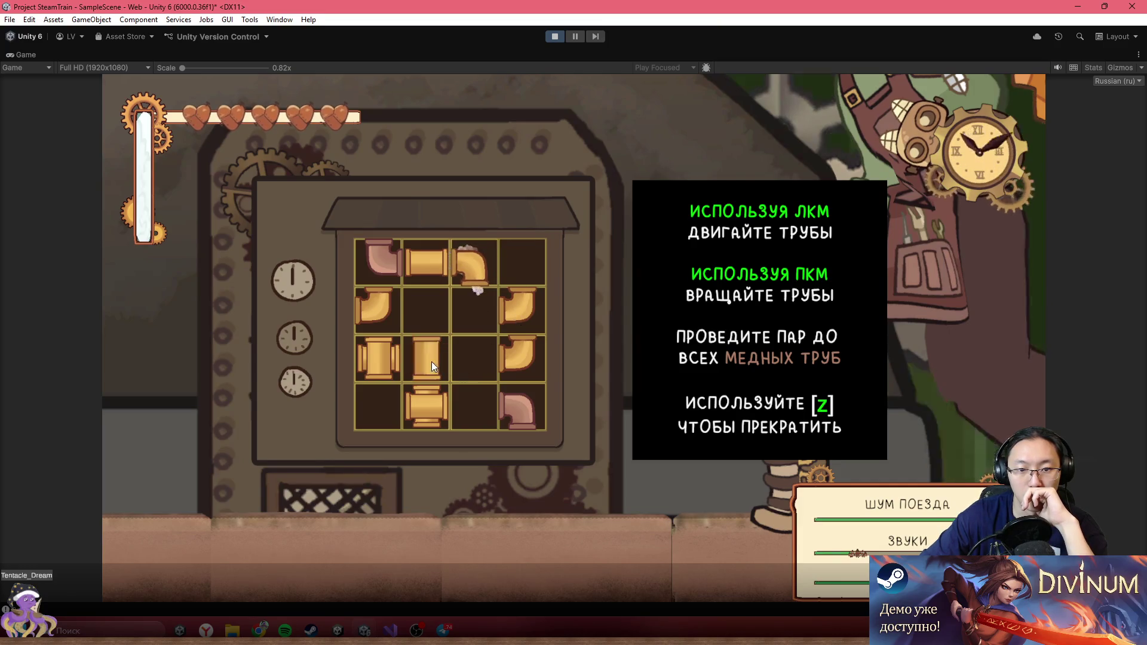
{"action": "left_click_drag", "start_coordinate": [458, 382], "coordinate": [487, 367]}
{"action": "key", "text": "z"}
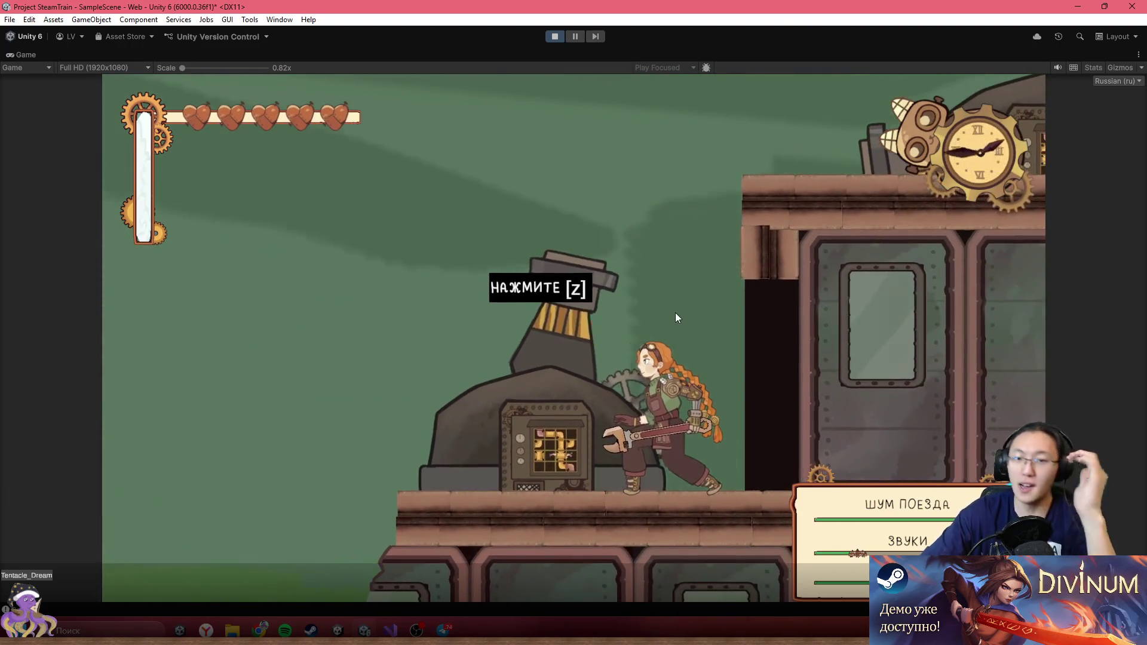
- Walk the character left and right around the boiler toward the train car
{"action": "key", "text": "Right"}
{"action": "key", "text": "Left"}
{"action": "key", "text": "Left"}
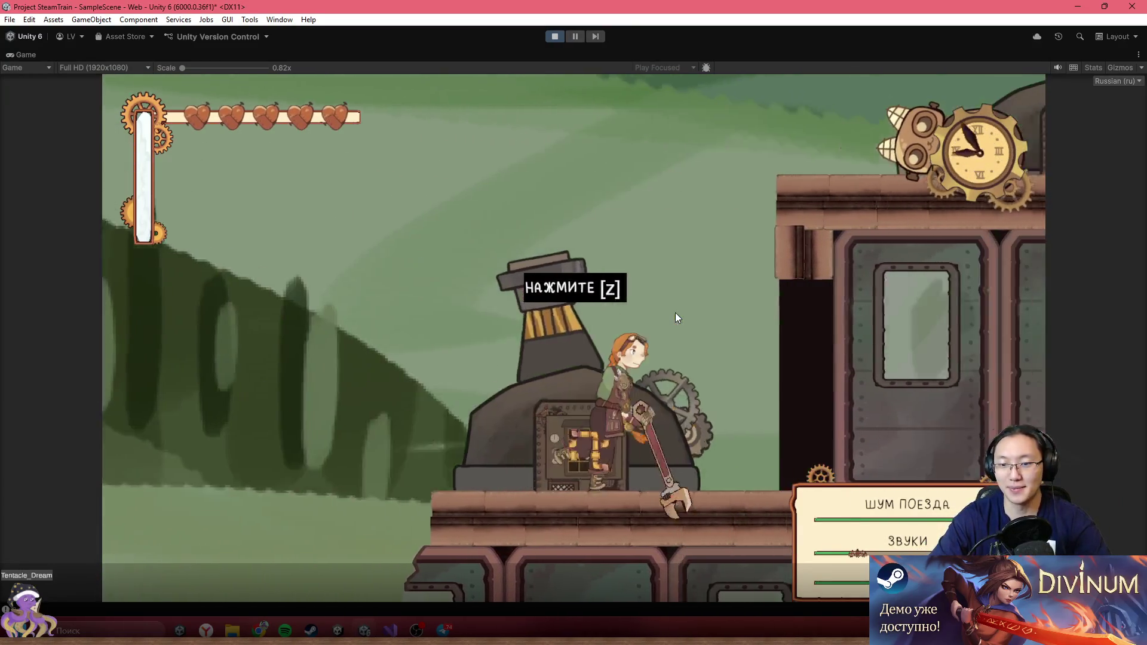
{"action": "key", "text": "Left"}
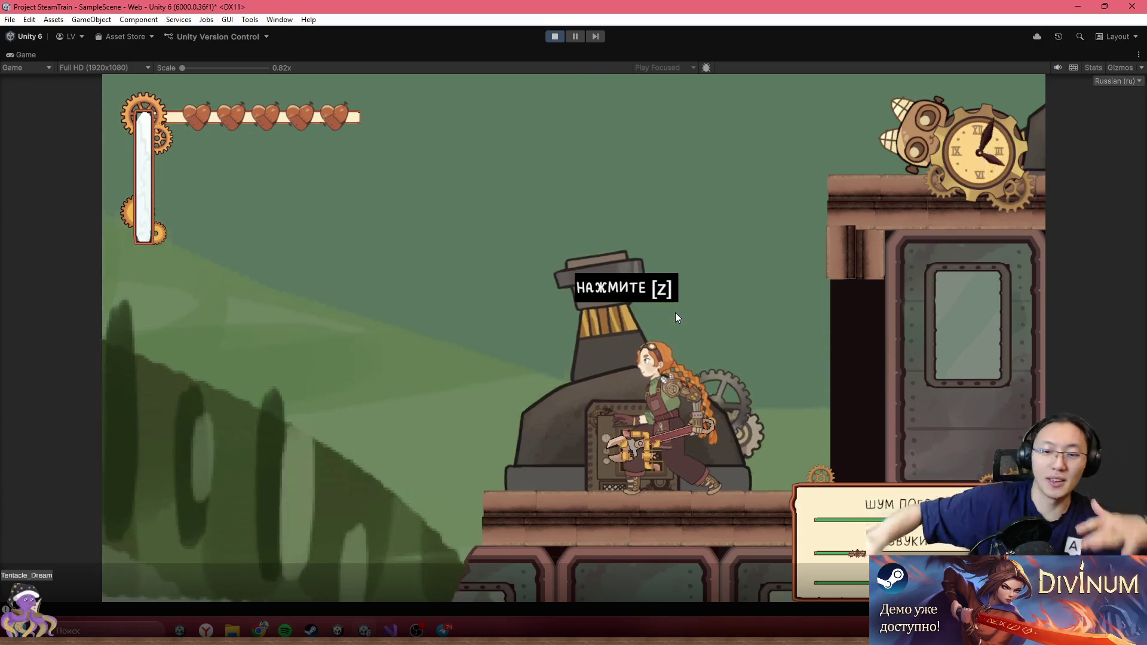
{"action": "key", "text": "Right"}
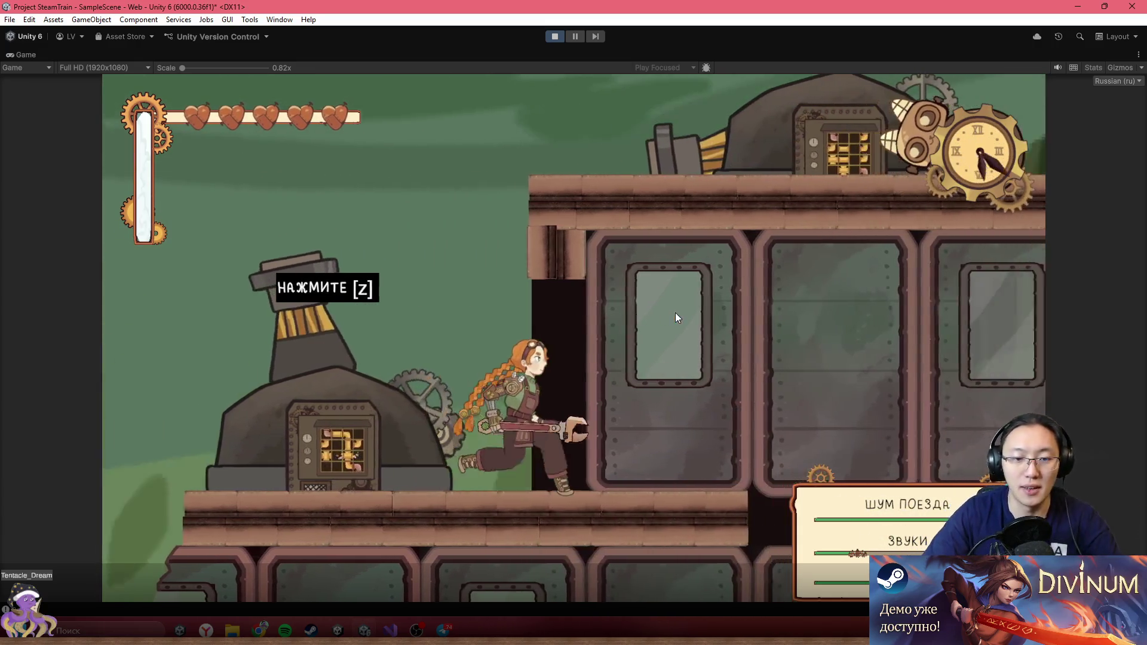
{"action": "key", "text": "Left"}
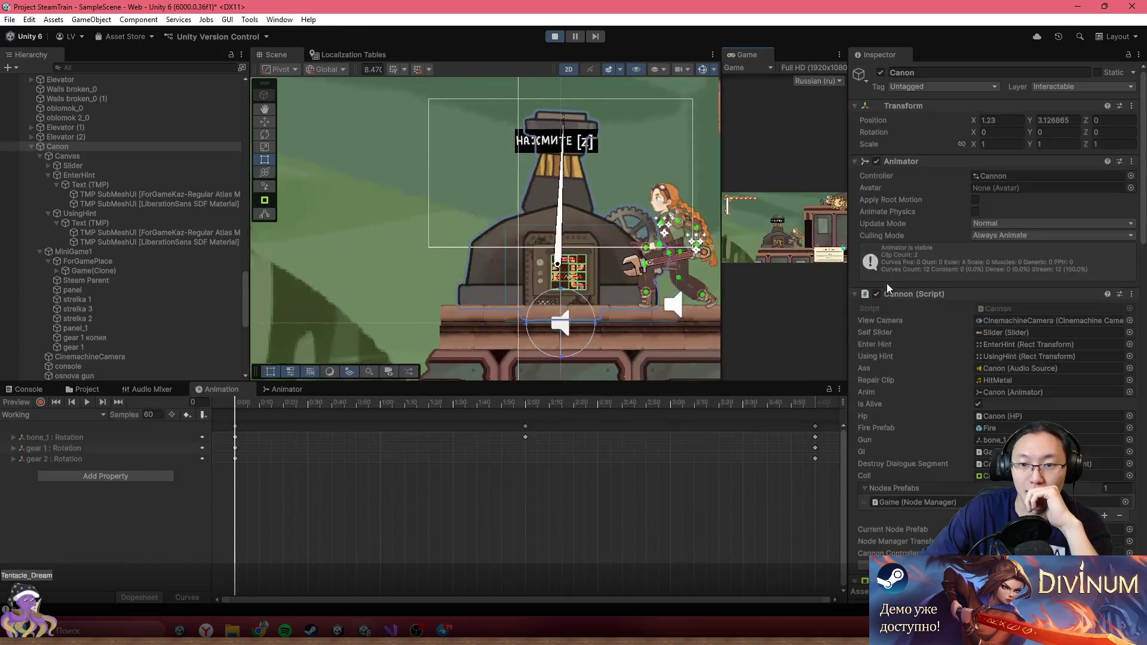
- In the maximized game, slide and rotate the cannon's pipes to route steam, then close the puzzle
{"action": "scroll", "coordinate": [983, 375], "scroll_direction": "down", "scroll_amount": 5}
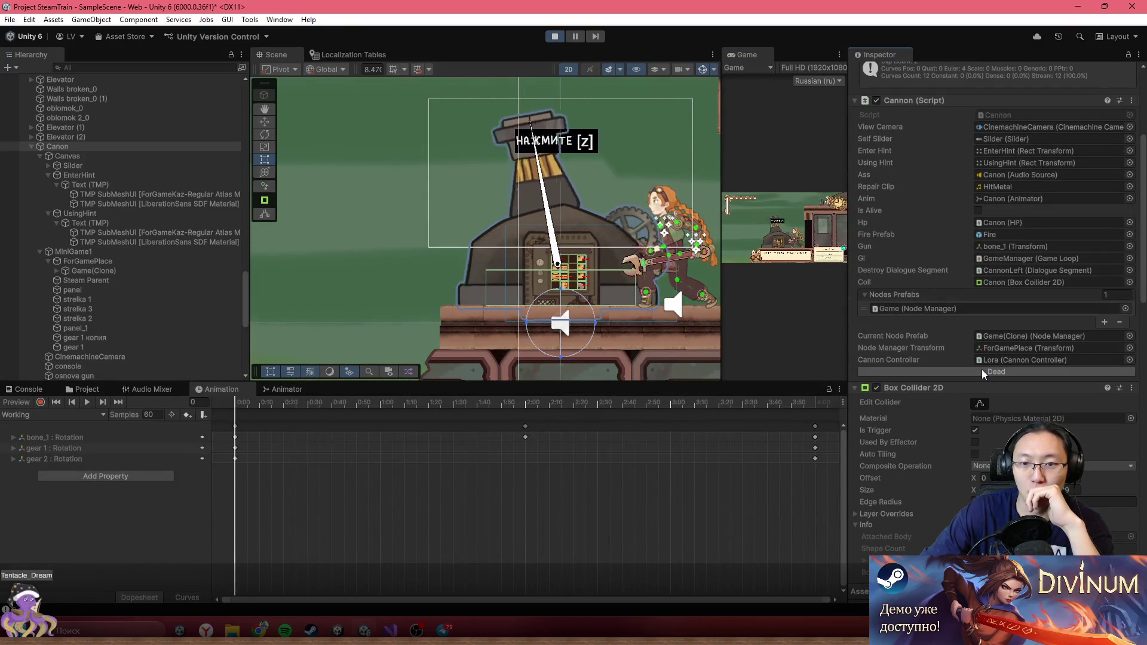
{"action": "key", "text": "shift+space"}
{"action": "key", "text": "Left"}
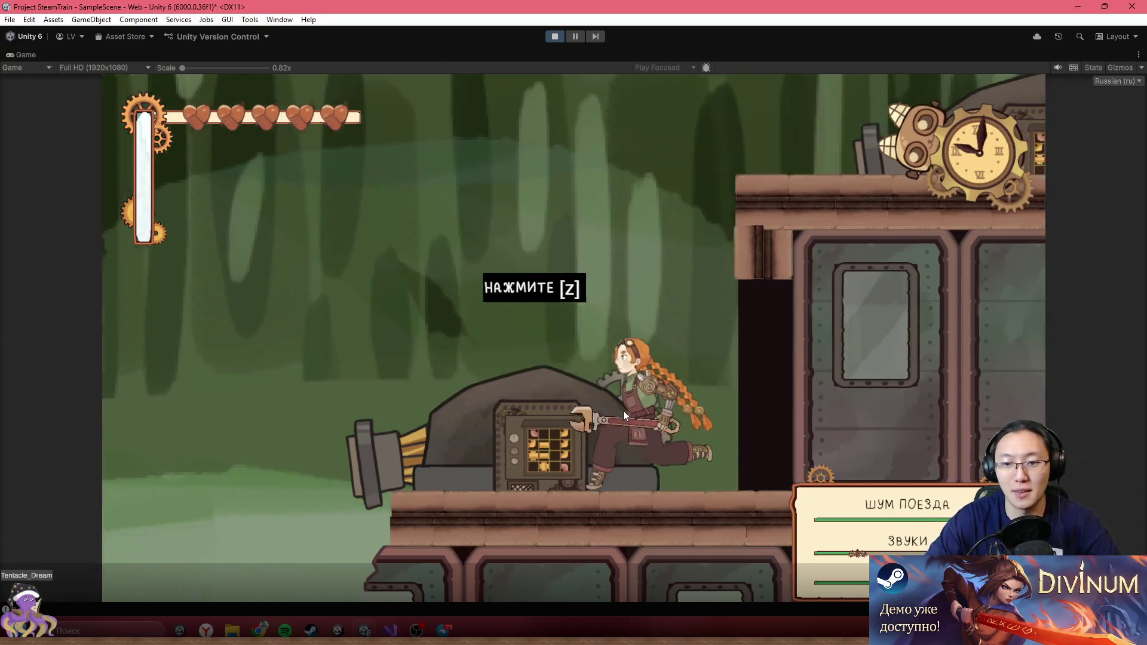
{"action": "key", "text": "z"}
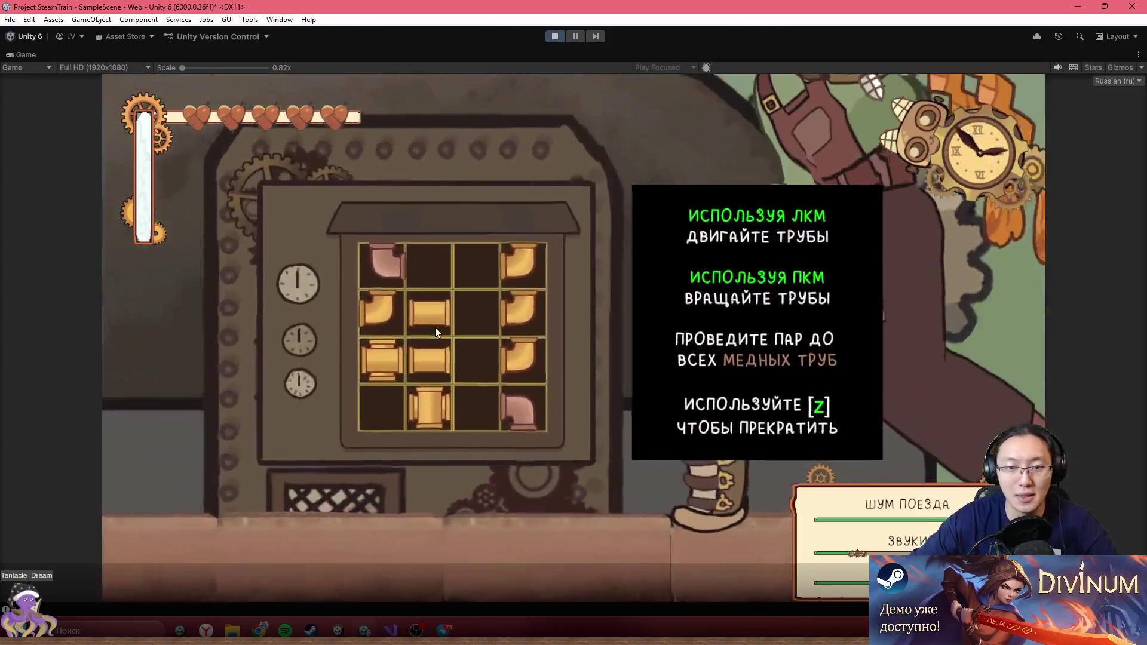
{"action": "left_click", "coordinate": [435, 327]}
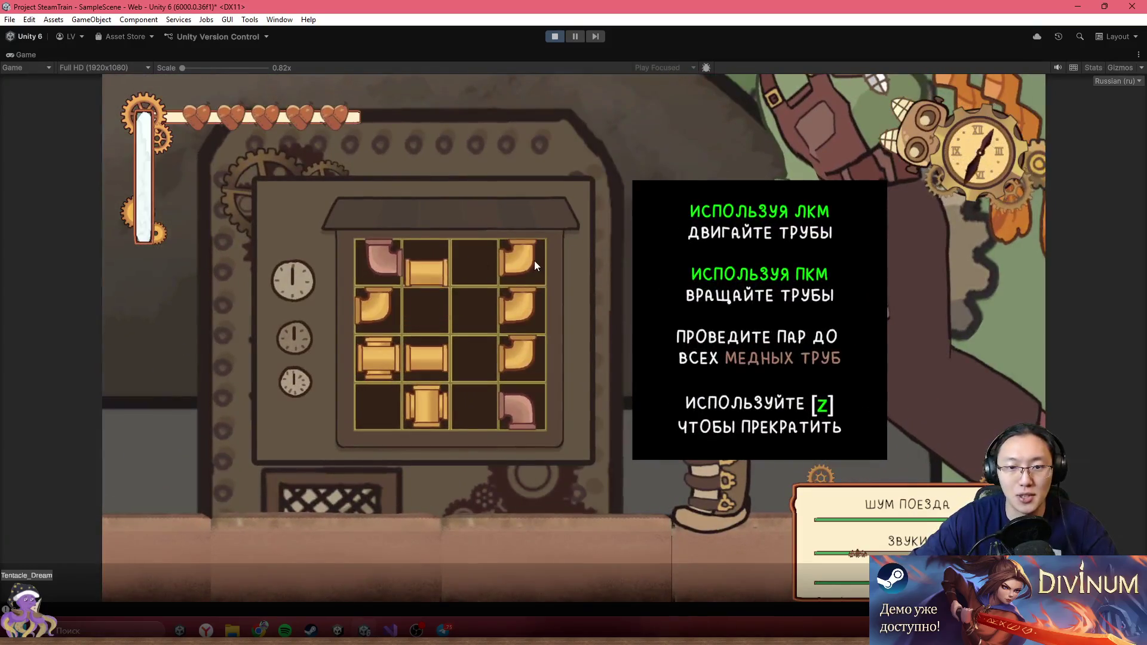
{"action": "left_click", "coordinate": [508, 265]}
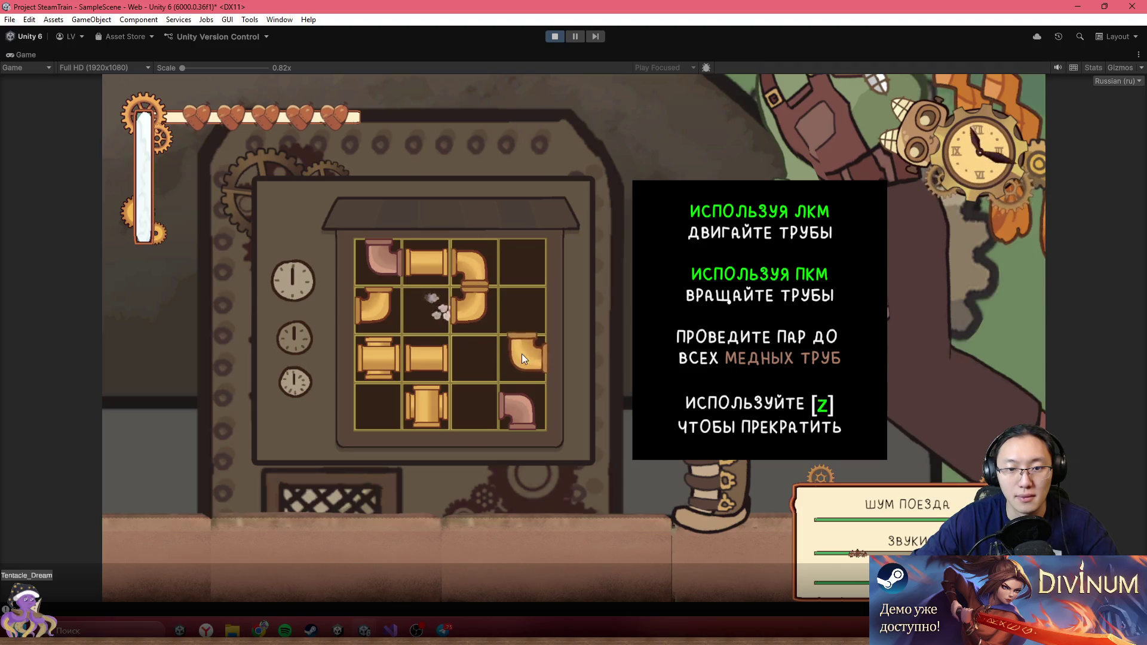
{"action": "left_click_drag", "start_coordinate": [529, 360], "coordinate": [433, 364]}
{"action": "right_click", "coordinate": [431, 367]}
{"action": "key", "text": "z"}
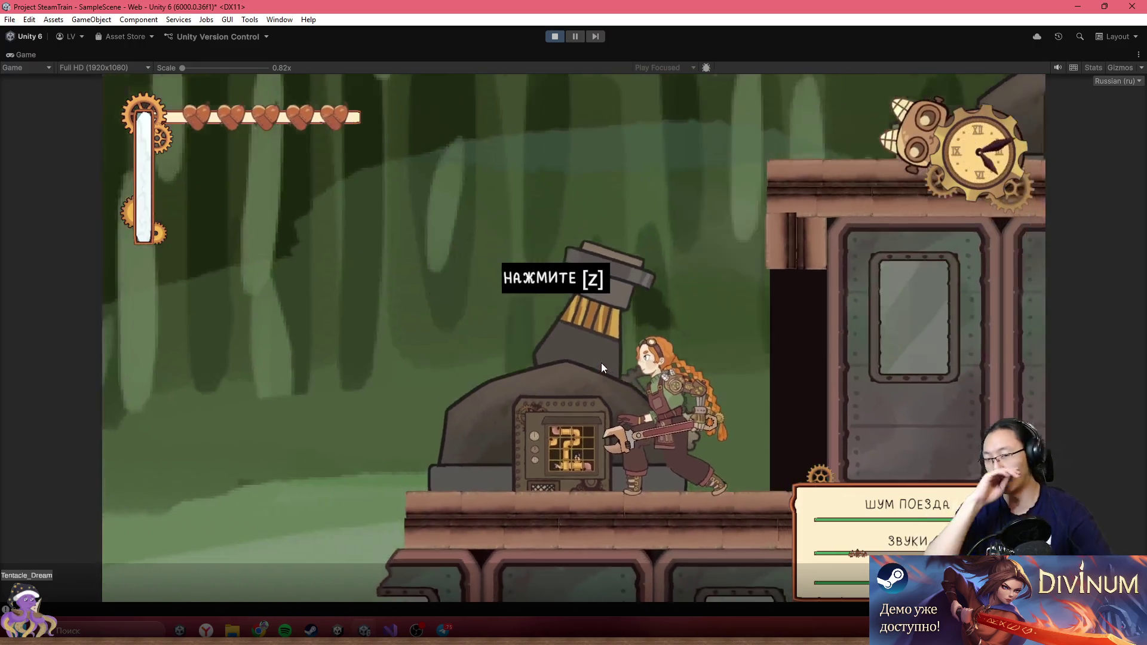
- Walk around the train, ride the platform up, then restore the editor layout
{"action": "key", "text": "Left"}
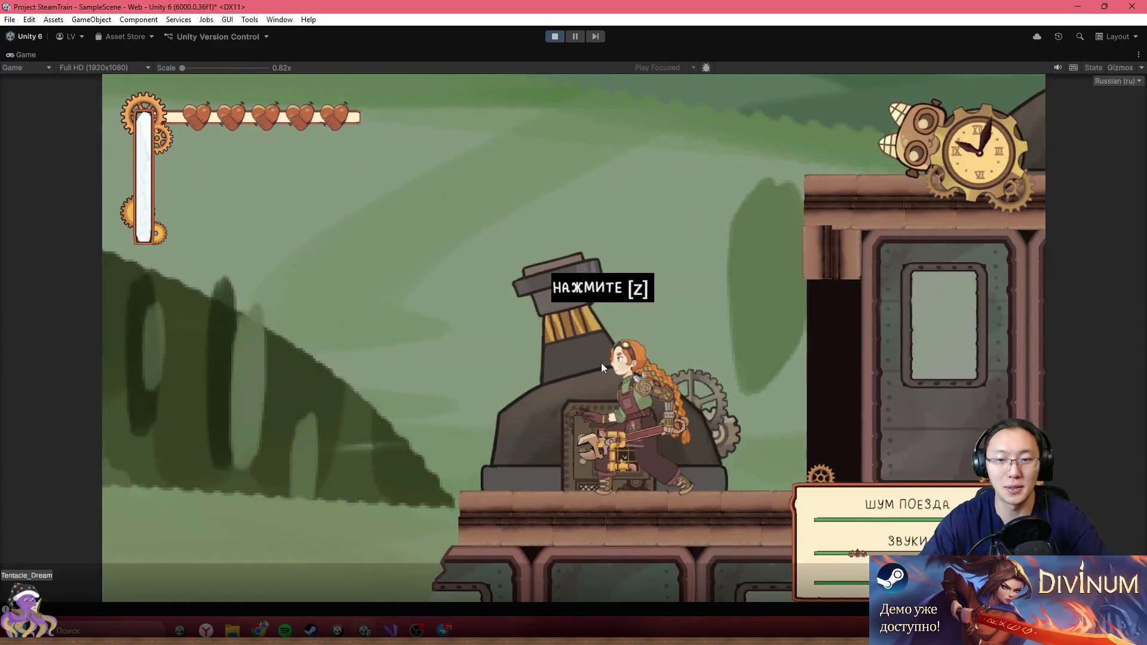
{"action": "key", "text": "Right"}
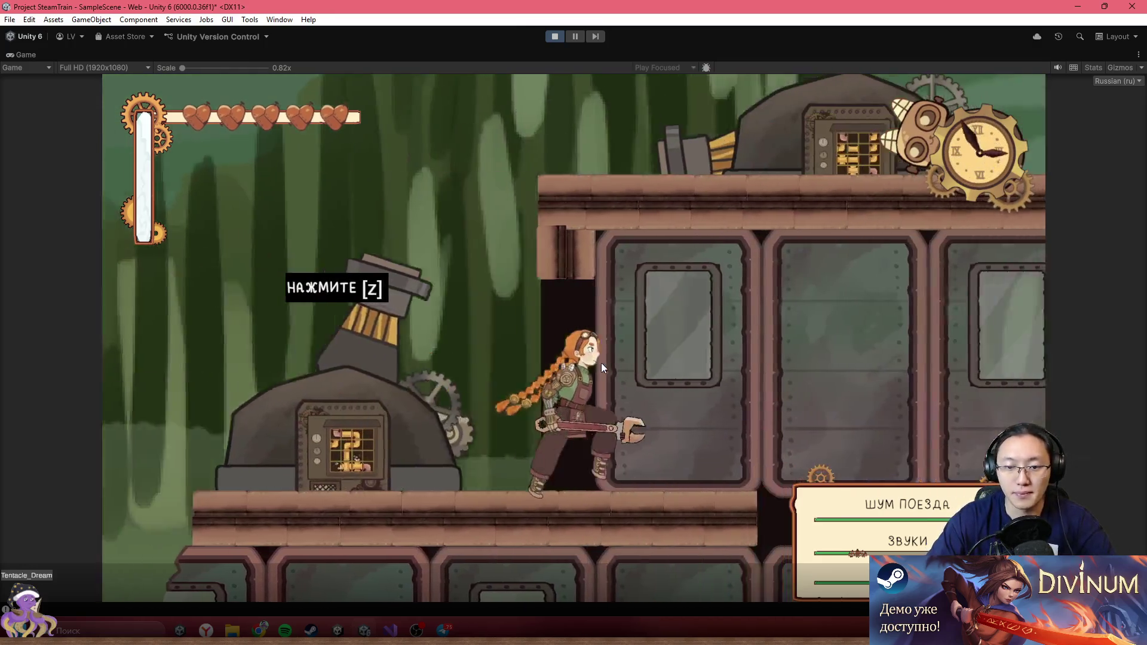
{"action": "key", "text": "Left"}
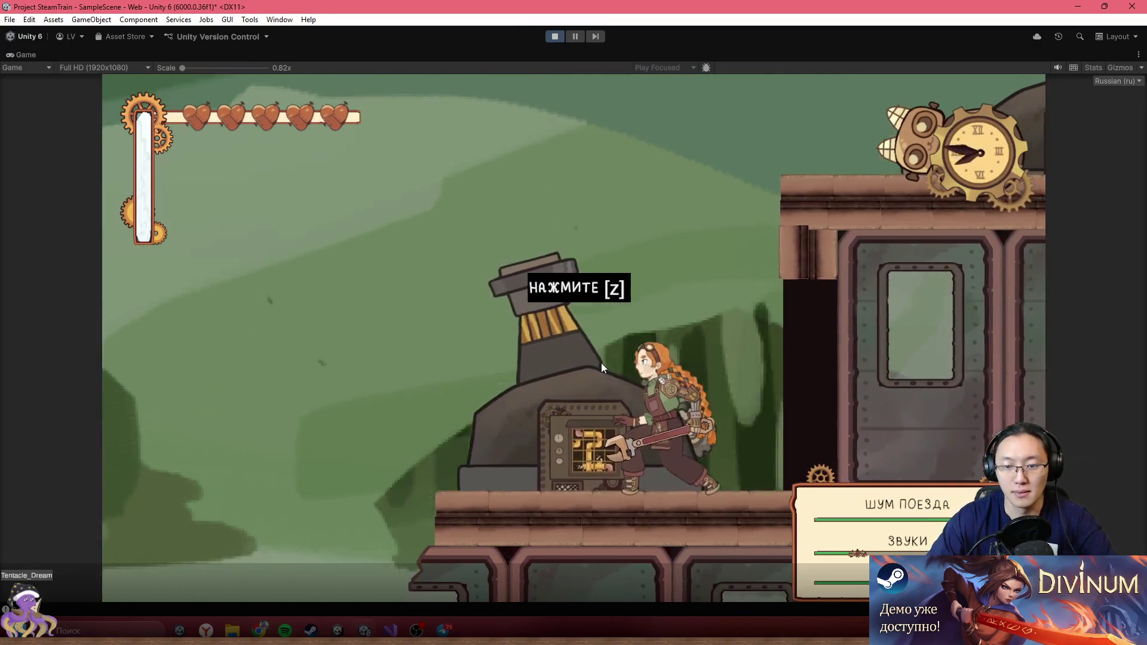
{"action": "key", "text": "Left"}
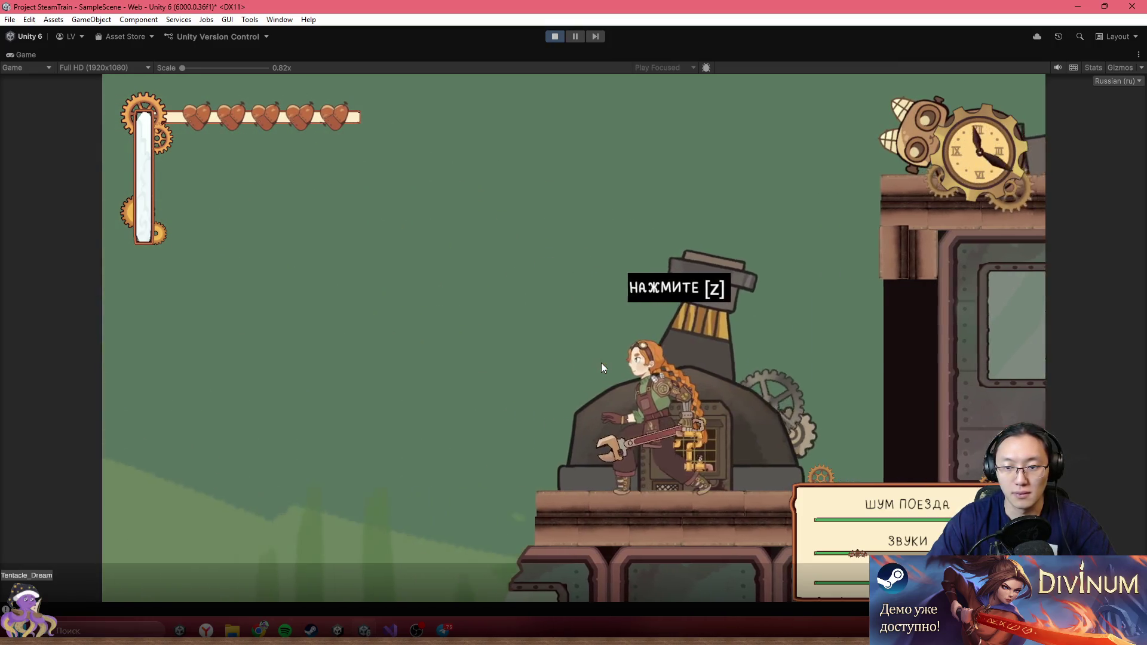
{"action": "key", "text": "Right"}
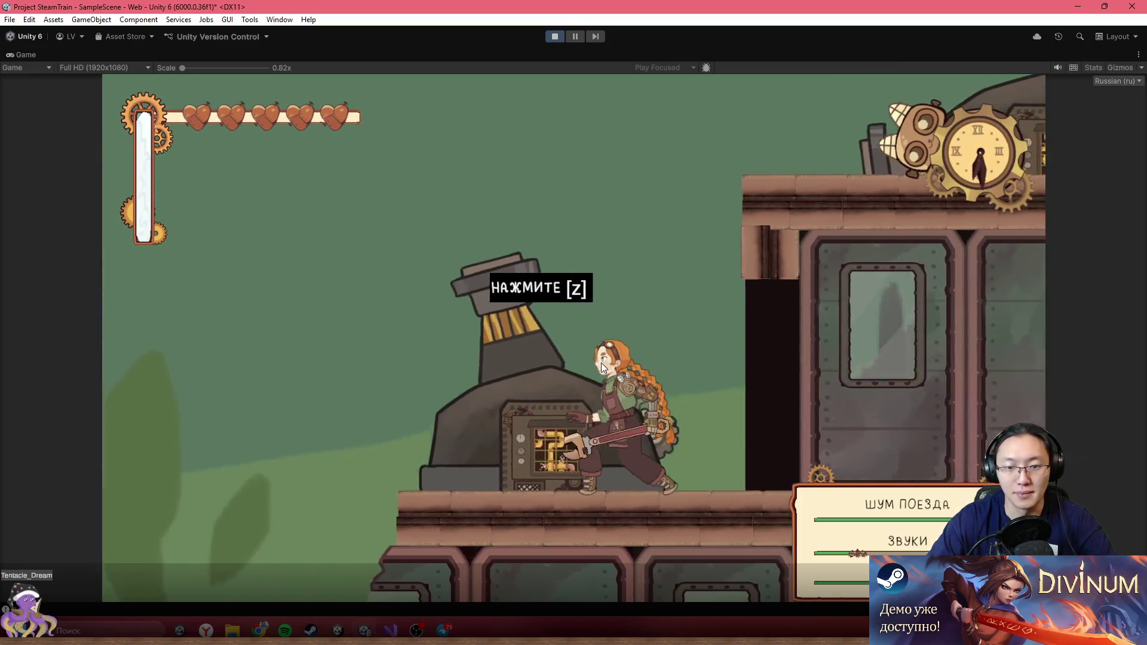
{"action": "key", "text": "Right"}
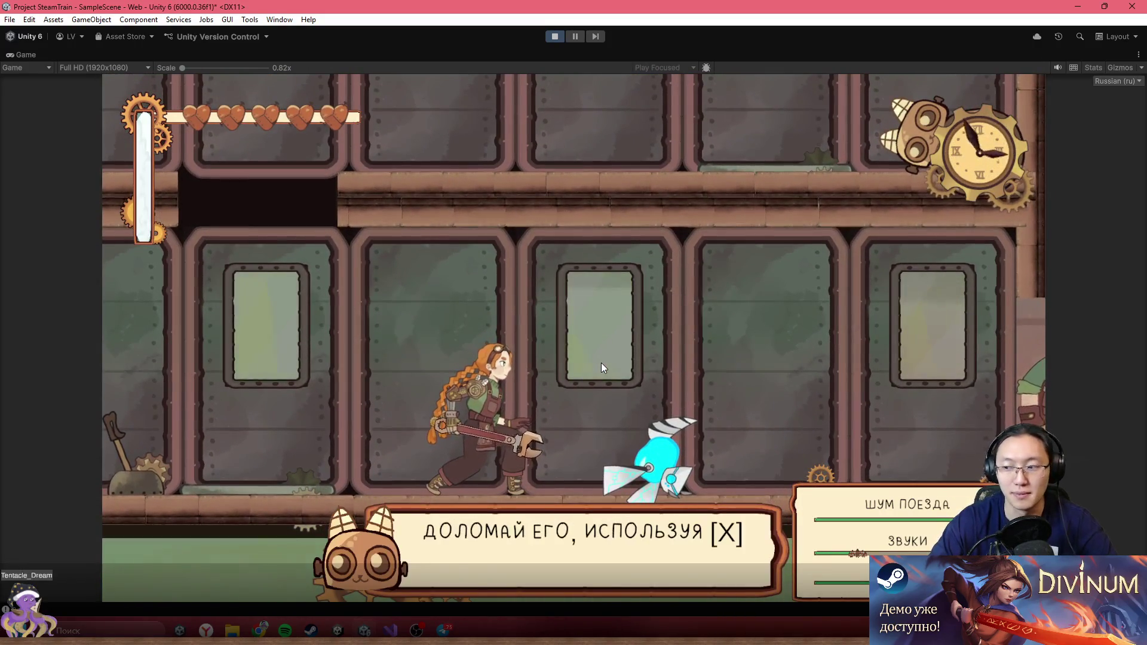
{"action": "key", "text": "Left"}
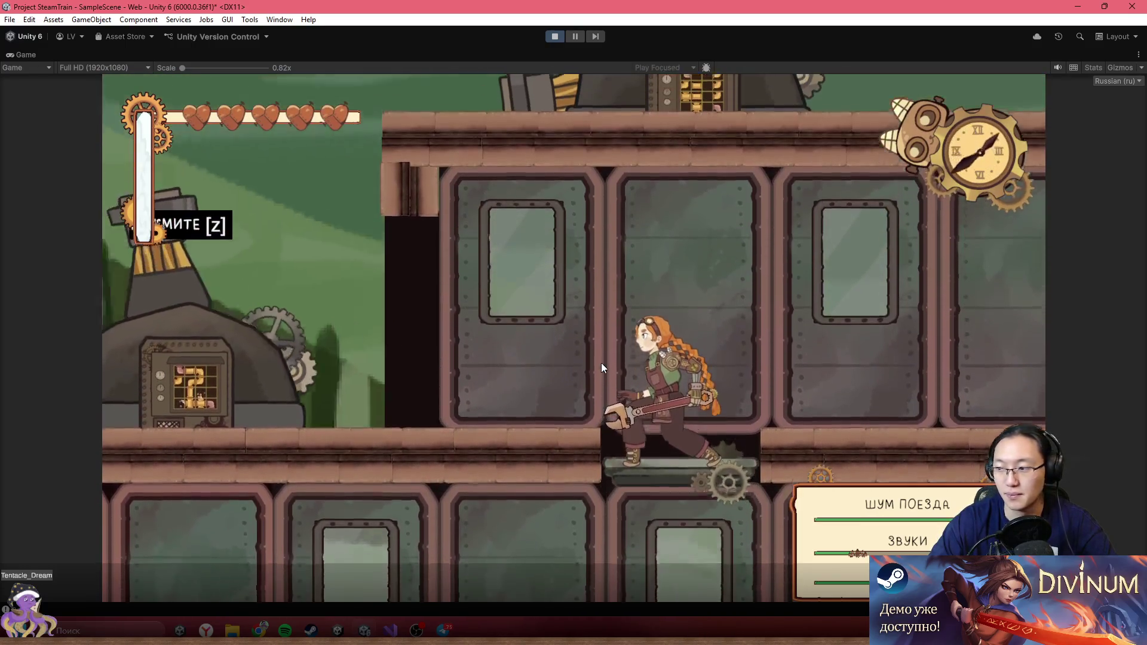
{"action": "key", "text": "Left"}
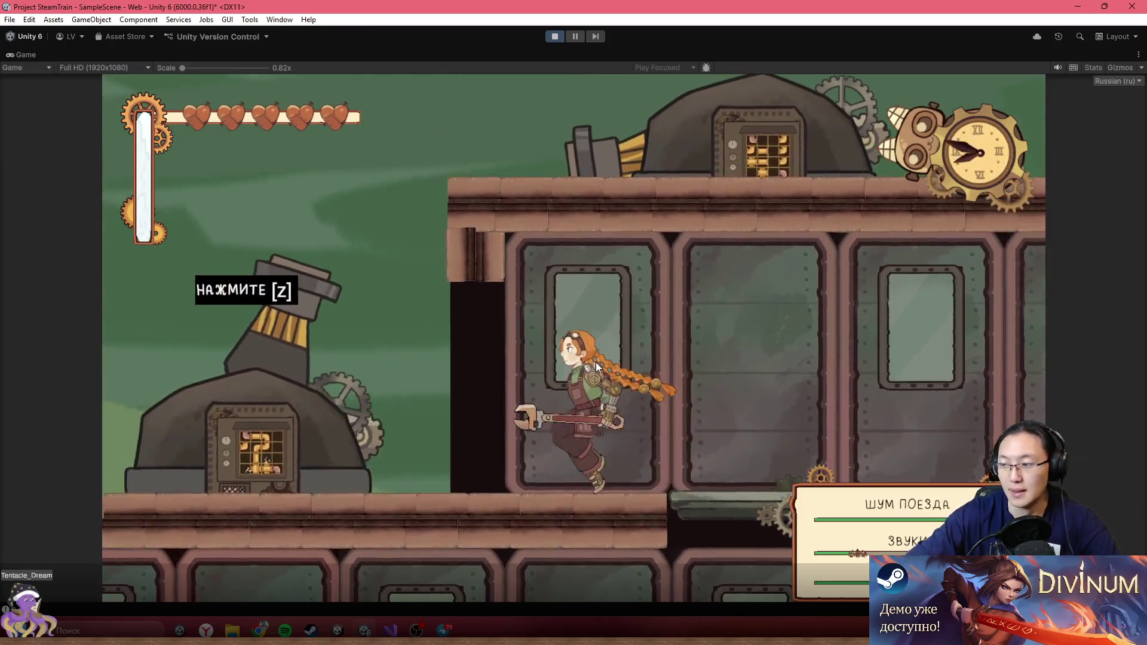
{"action": "key", "text": "Left"}
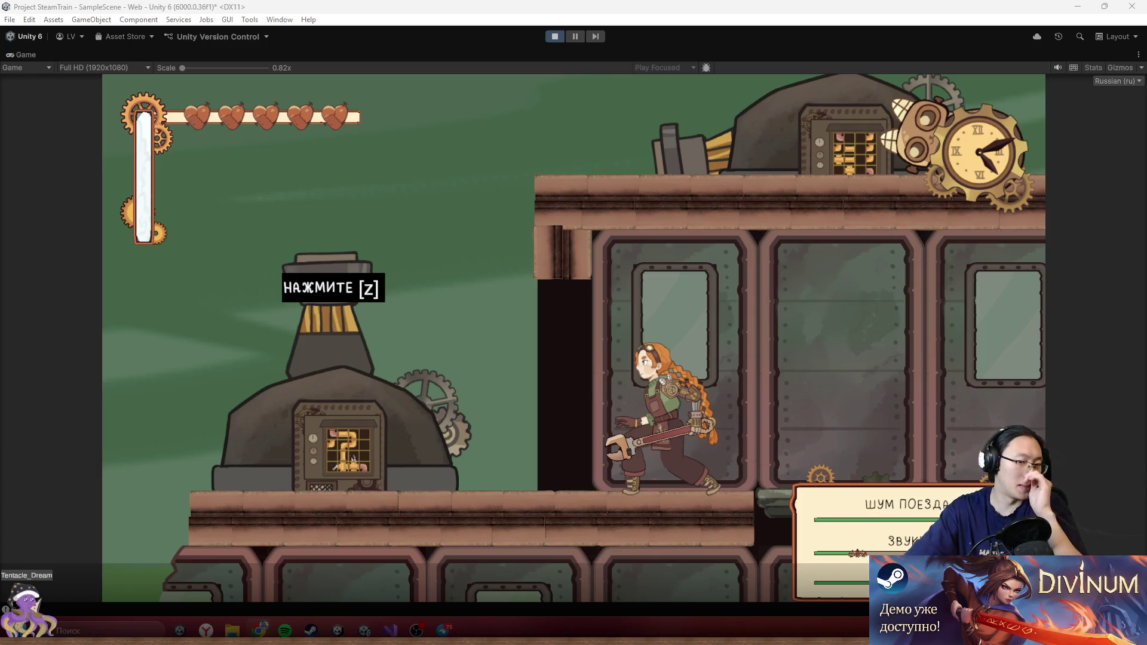
{"action": "left_click", "coordinate": [560, 353]}
{"action": "double_click", "coordinate": [474, 59]}
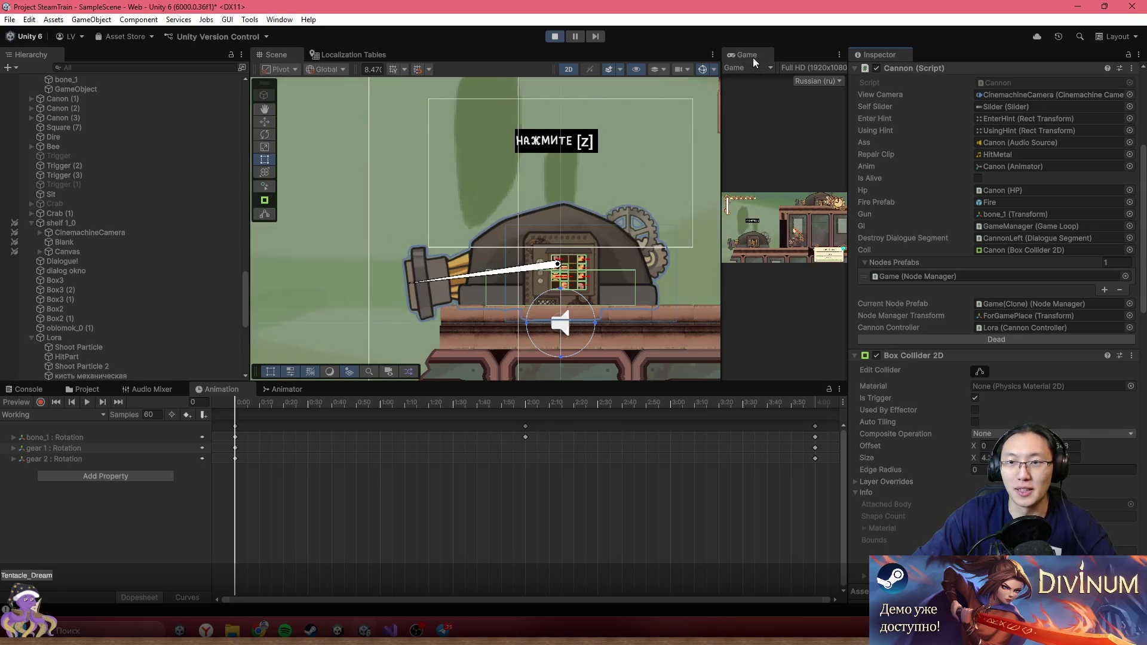
- Exit Play mode and frame the Canon object in the Scene view
{"action": "double_click", "coordinate": [753, 58]}
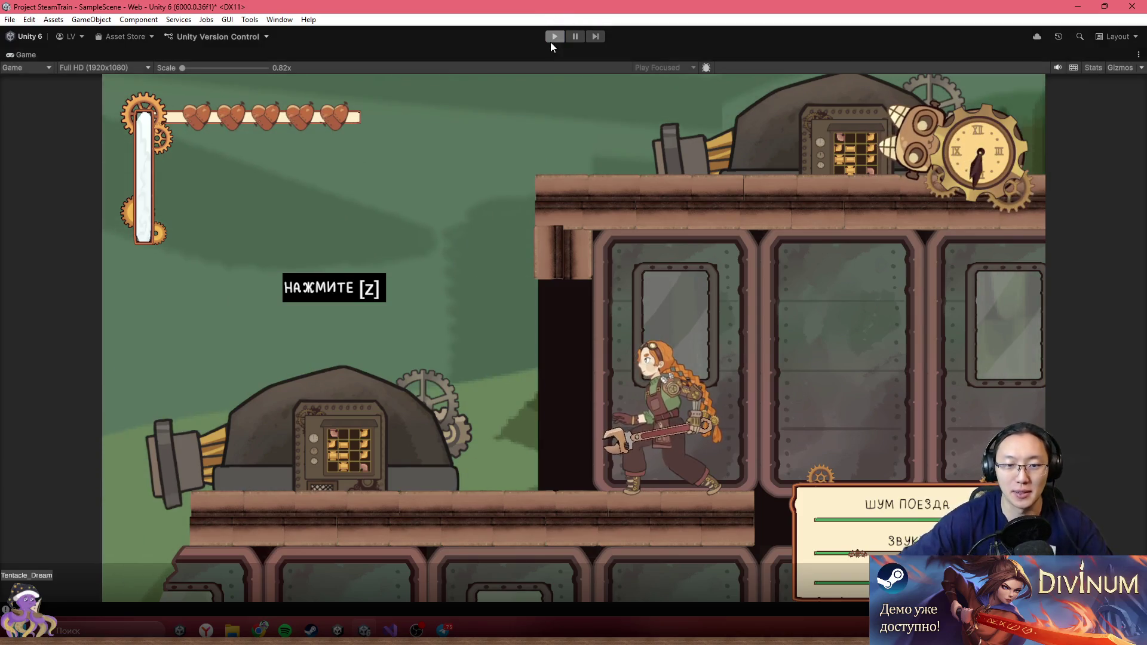
{"action": "left_click", "coordinate": [554, 37]}
{"action": "key", "text": "f"}
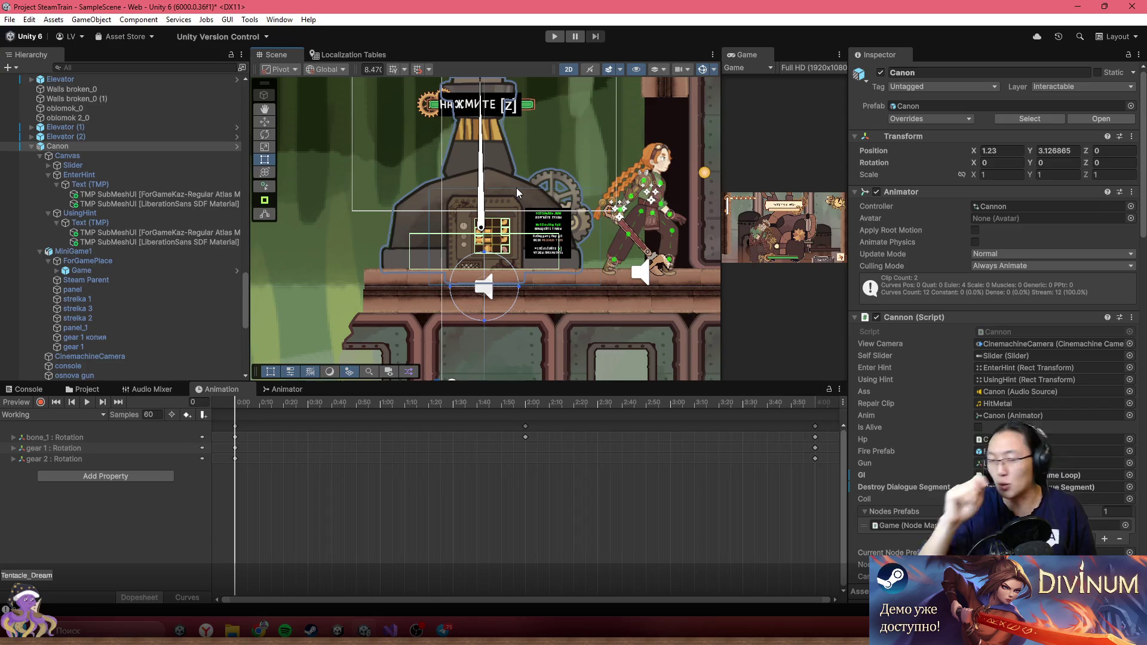
- Centre the Scene view on the cannon and hint panel, then open the Canon prefab's Overrides review
{"action": "scroll", "coordinate": [490, 205], "scroll_direction": "up", "scroll_amount": 1}
{"action": "scroll", "coordinate": [585, 281], "scroll_direction": "up", "scroll_amount": 1}
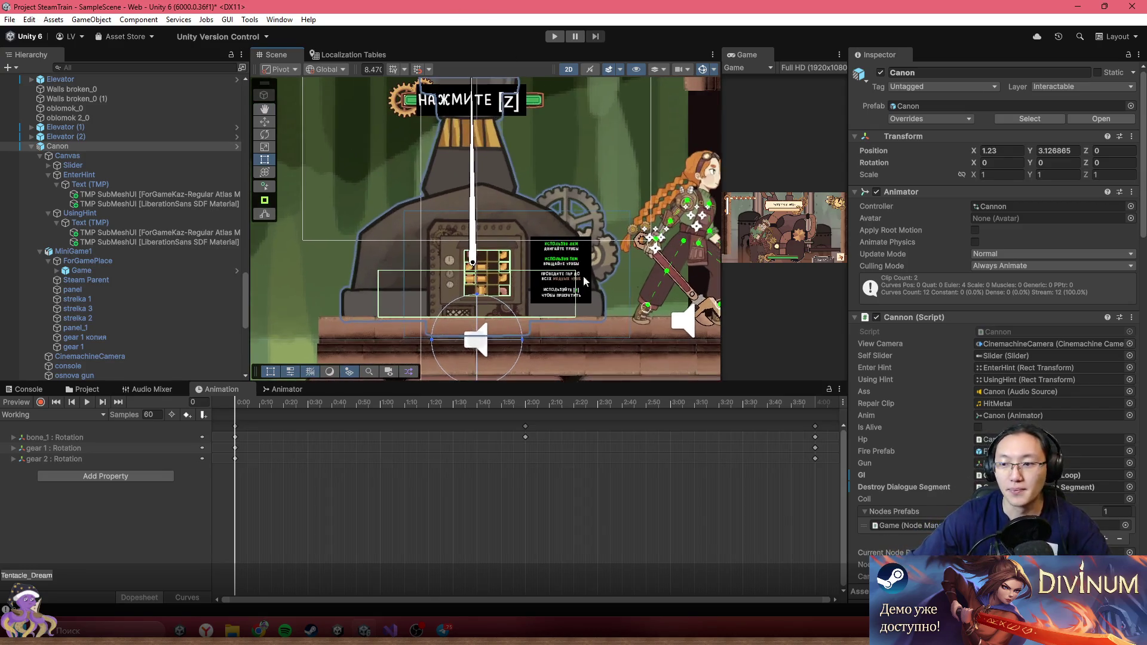
{"action": "left_click_drag", "start_coordinate": [556, 253], "coordinate": [445, 266]}
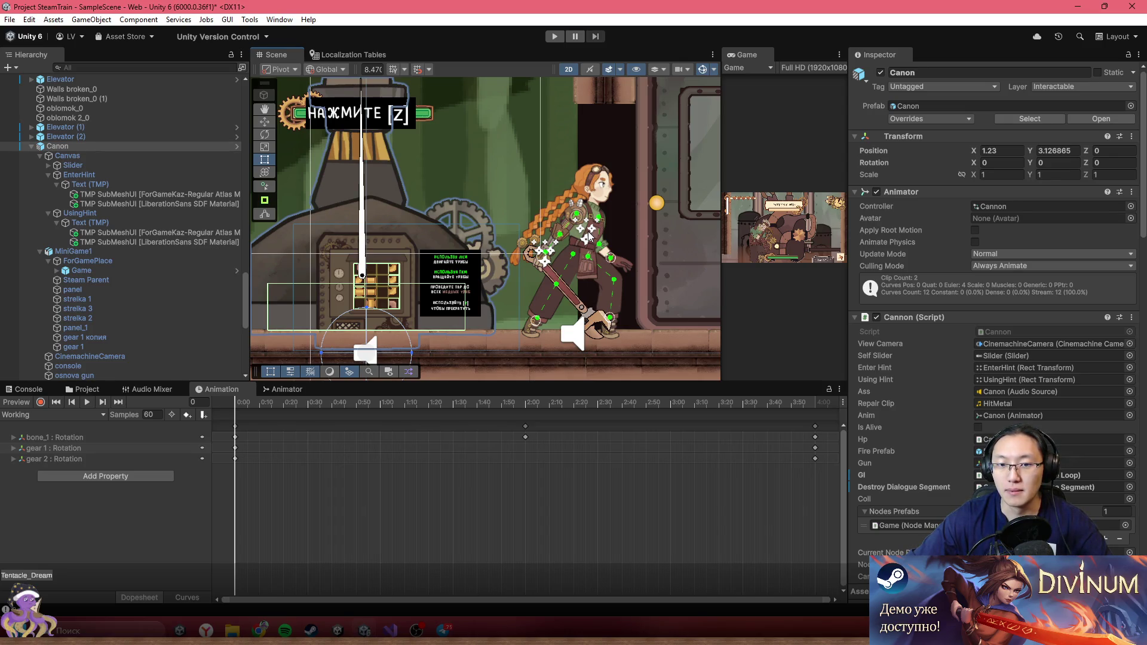
{"action": "scroll", "coordinate": [995, 429], "scroll_direction": "down", "scroll_amount": 3}
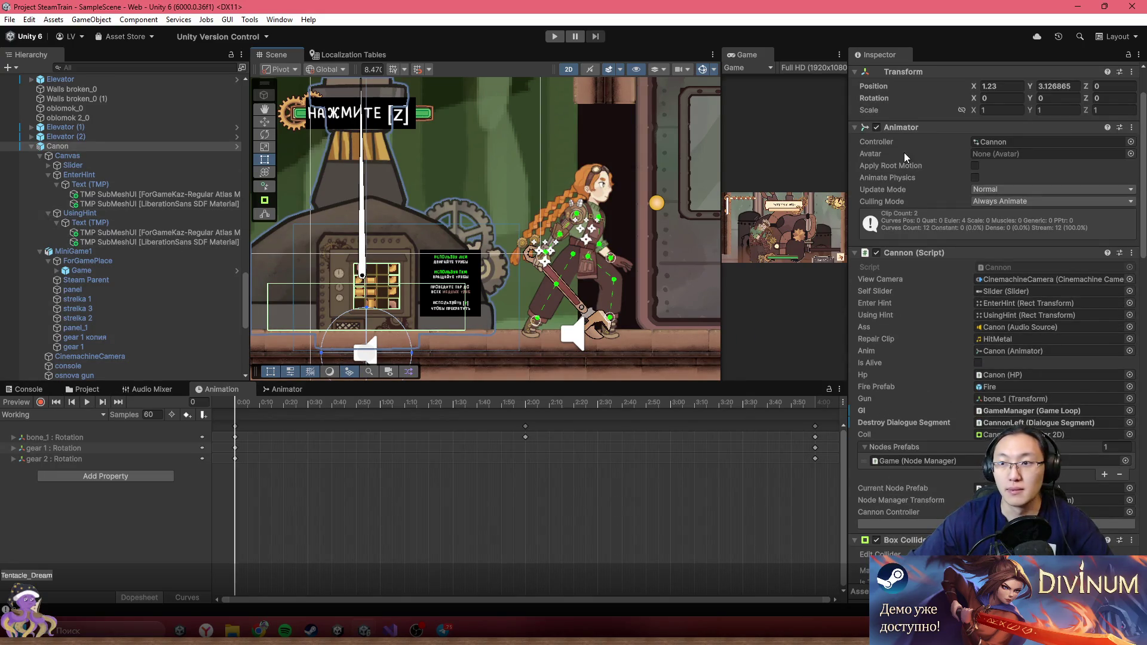
{"action": "scroll", "coordinate": [905, 157], "scroll_direction": "up", "scroll_amount": 3}
{"action": "left_click", "coordinate": [953, 119]}
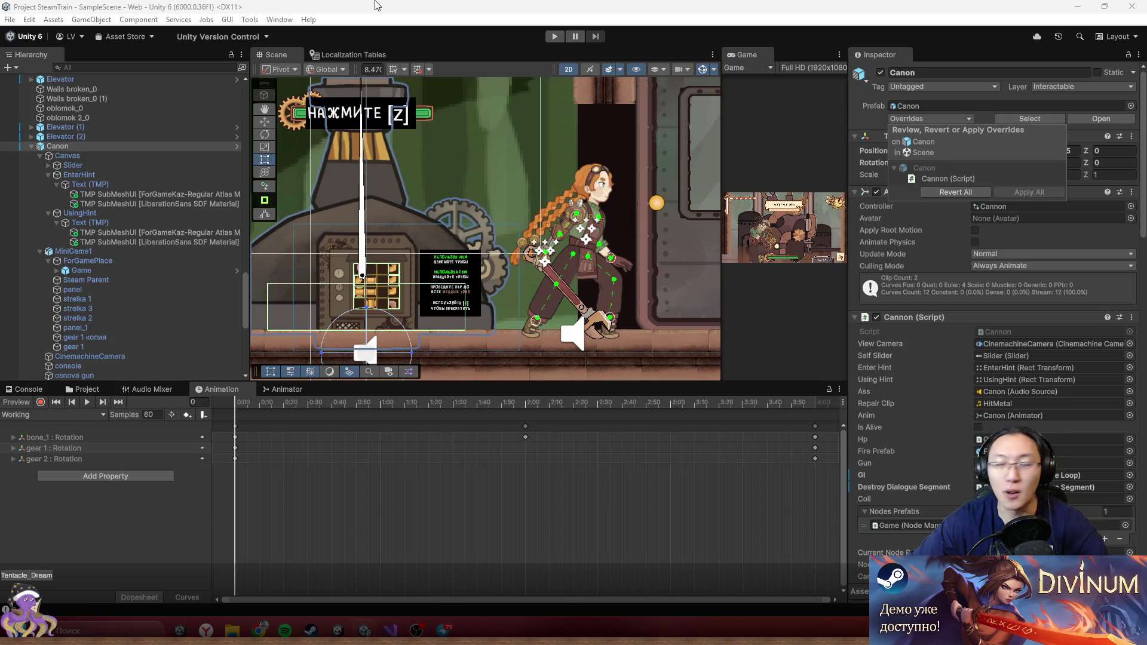
- Dismiss the Overrides popup without reverting or applying the Canon (Script) changes
{"action": "left_click", "coordinate": [377, 6]}
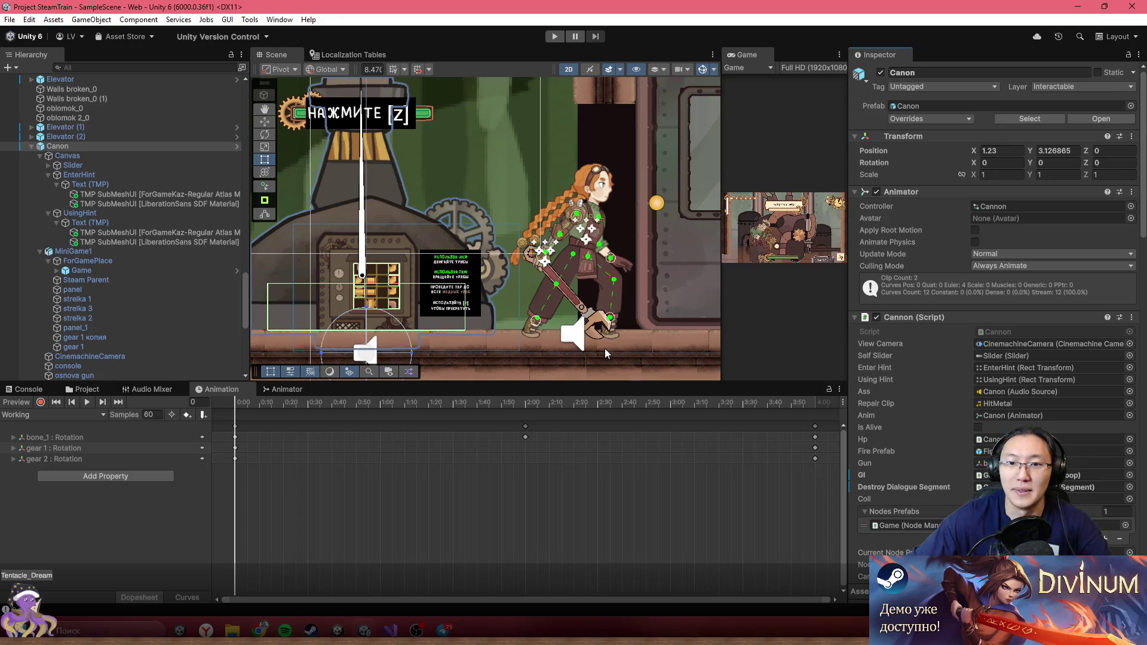
- Pan and zoom across the pipe-puzzle grid and cannon, then switch to the browser's new tab
{"action": "scroll", "coordinate": [453, 228], "scroll_direction": "up", "scroll_amount": 10}
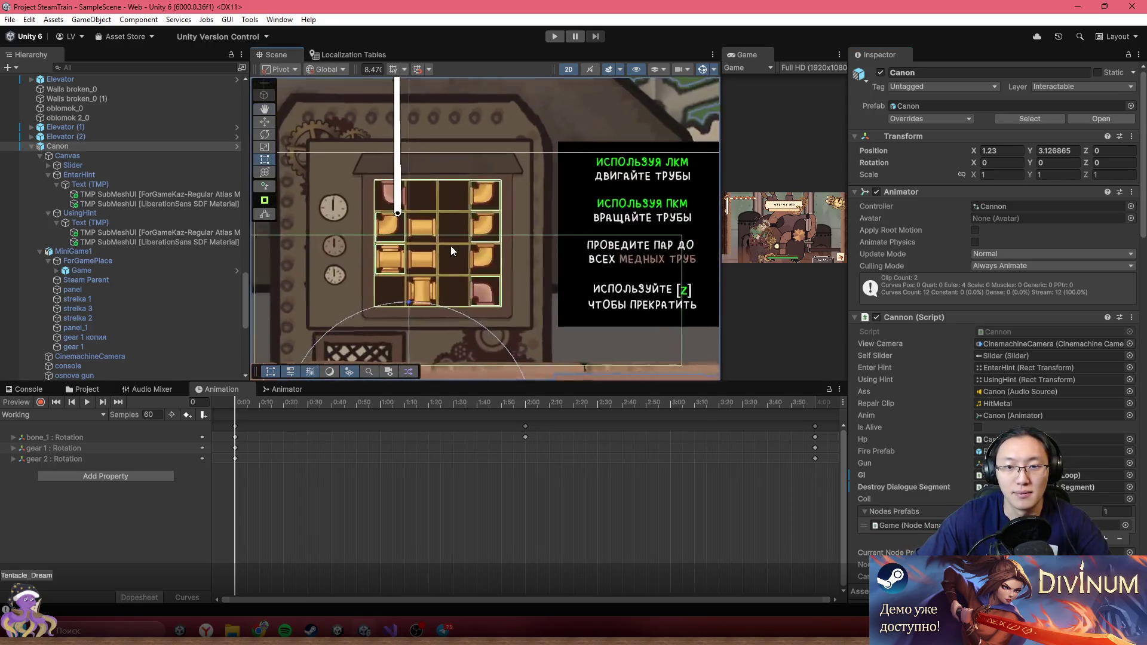
{"action": "scroll", "coordinate": [417, 246], "scroll_direction": "up", "scroll_amount": 2}
{"action": "left_click_drag", "start_coordinate": [443, 238], "coordinate": [536, 232]}
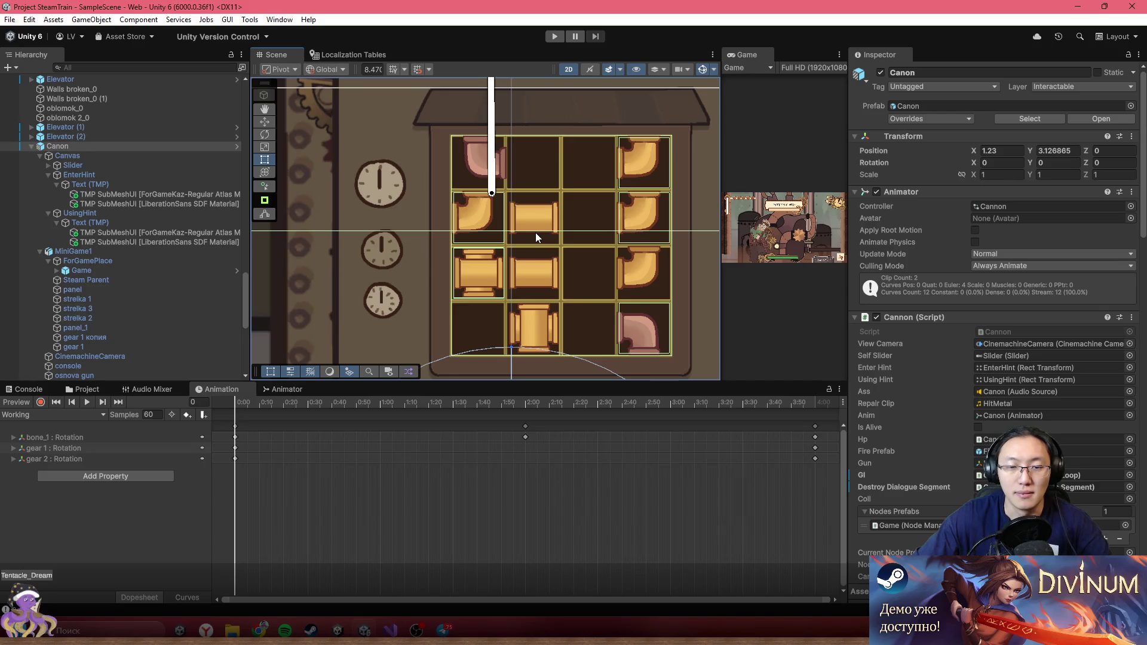
{"action": "scroll", "coordinate": [433, 267], "scroll_direction": "down", "scroll_amount": 5}
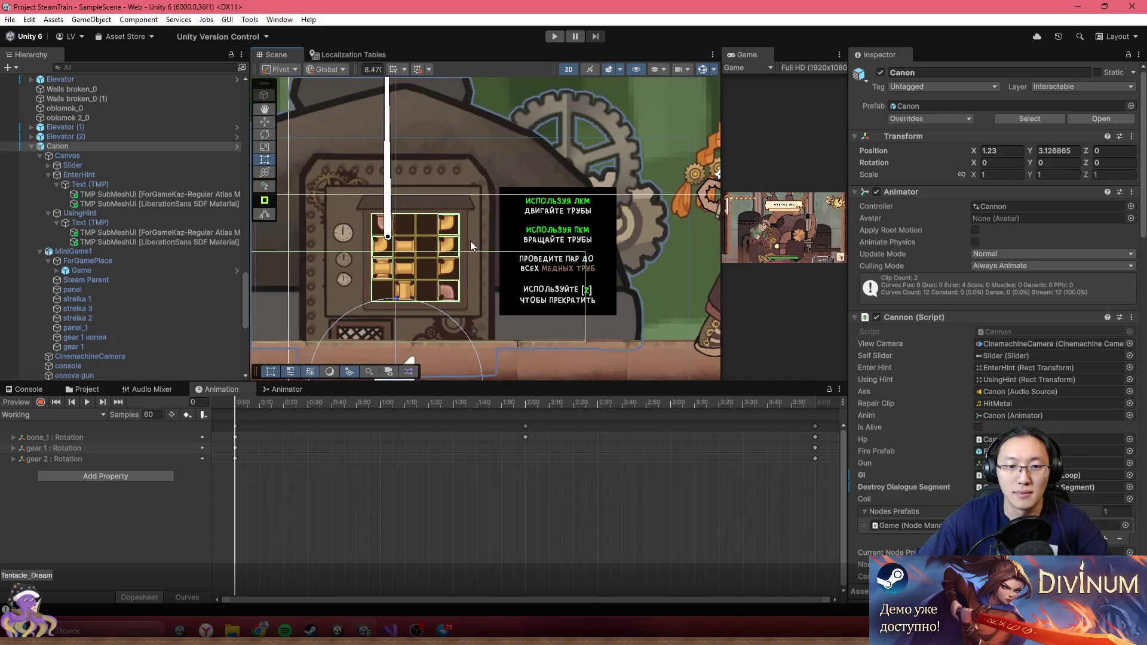
{"action": "scroll", "coordinate": [606, 210], "scroll_direction": "down", "scroll_amount": 4}
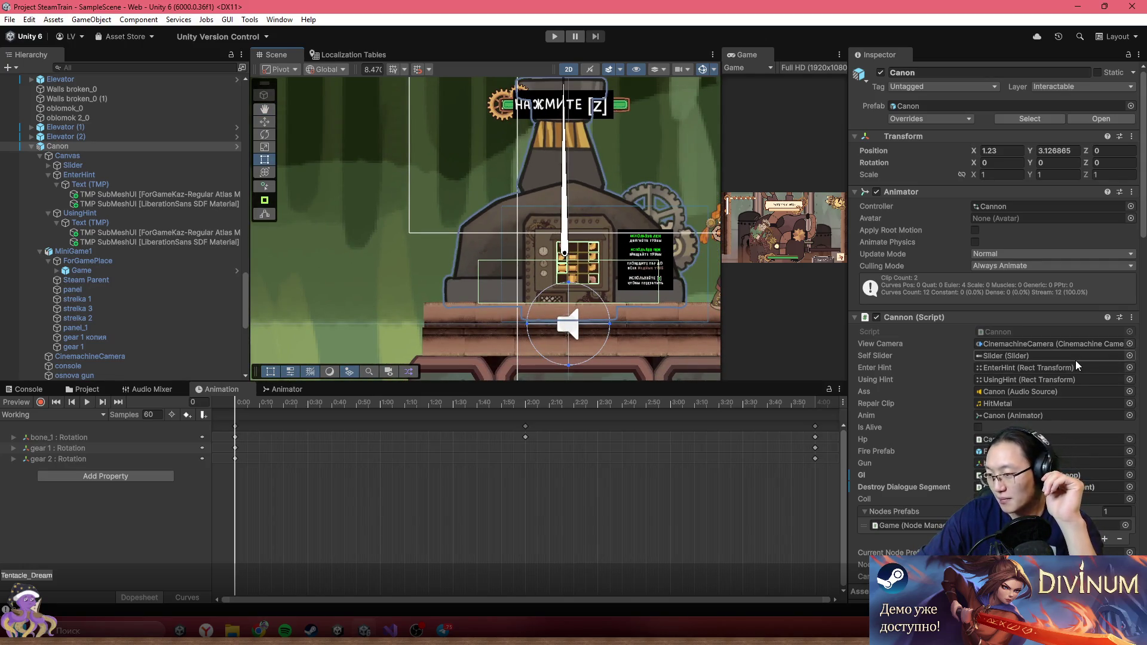
{"action": "scroll", "coordinate": [518, 271], "scroll_direction": "right", "scroll_amount": 3}
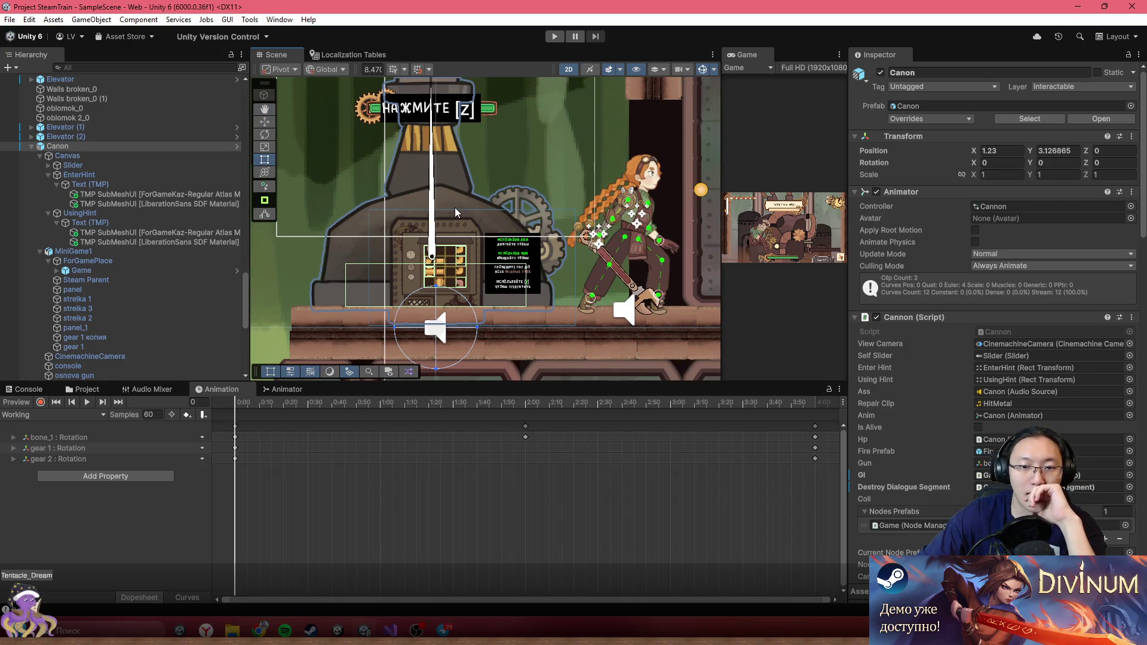
{"action": "scroll", "coordinate": [445, 205], "scroll_direction": "right", "scroll_amount": 1}
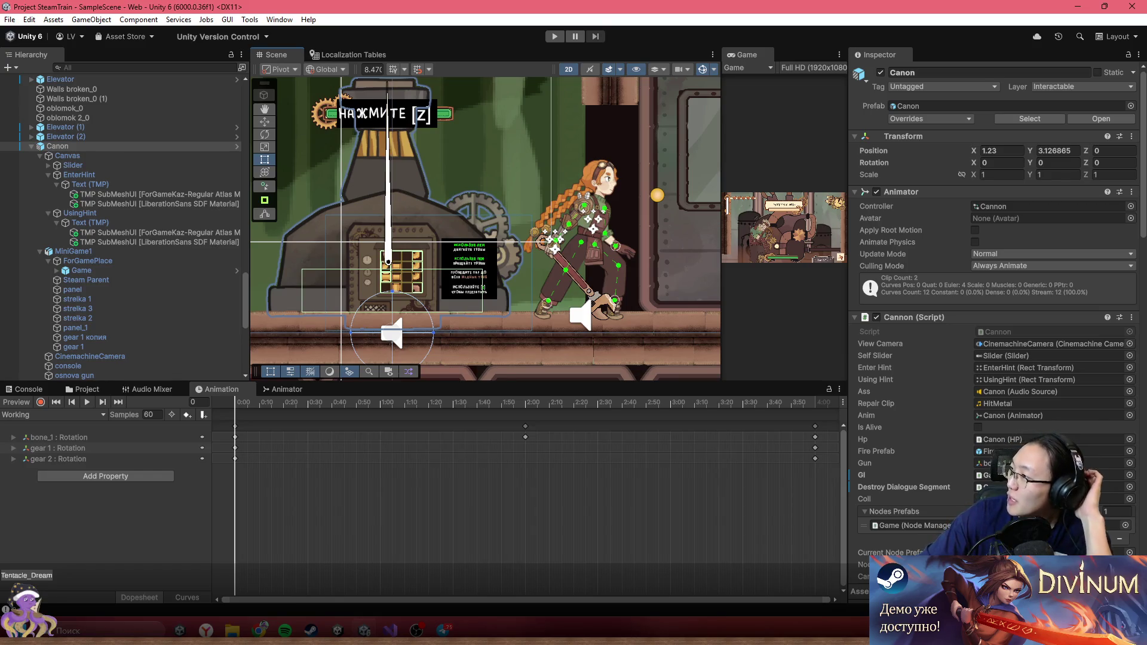
{"action": "key", "text": "alt+Tab"}
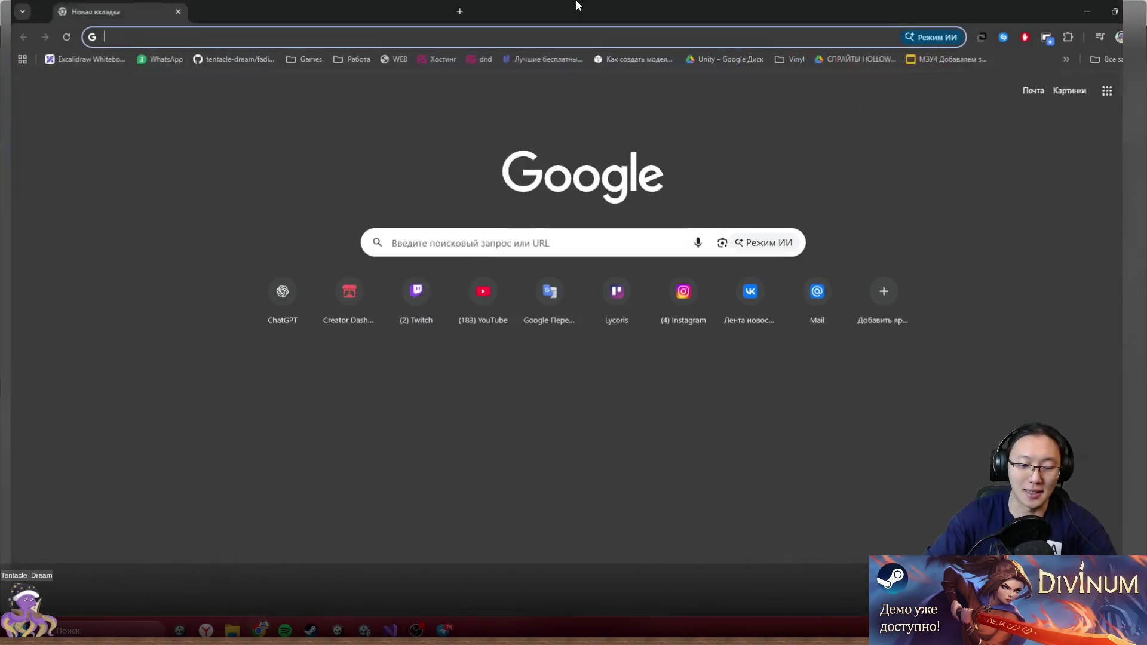
- Search Google for Kingdom Come: Deliverance 2 and switch to image results
{"action": "type", "text": "kindom cone"}
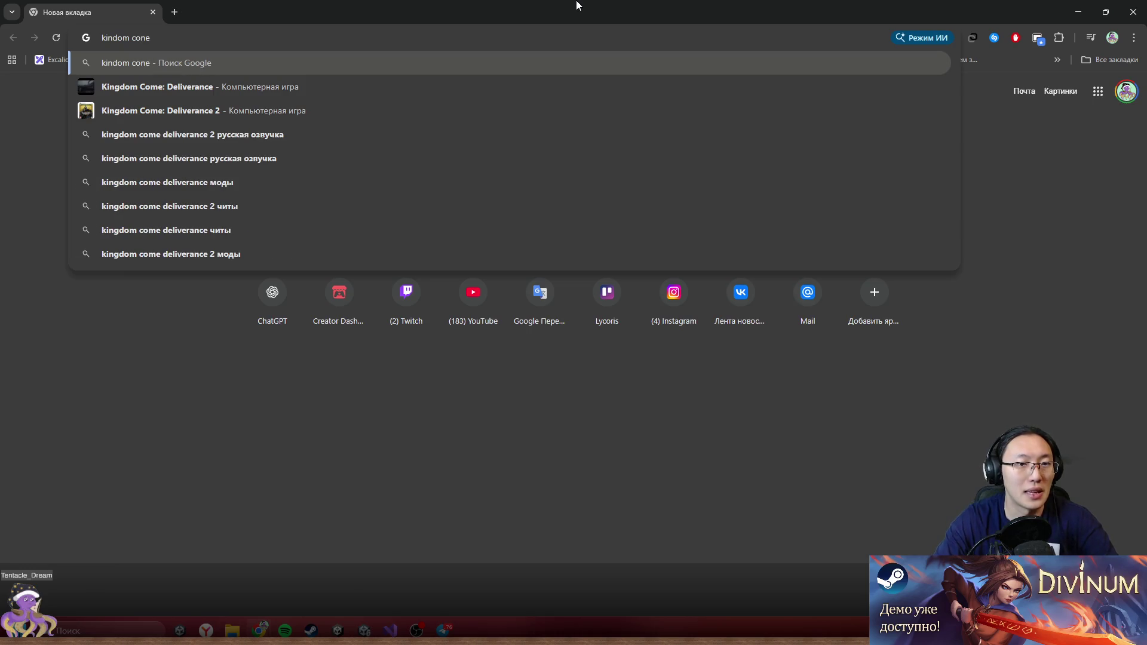
{"action": "key", "text": "Down"}
{"action": "key", "text": "Down"}
{"action": "key", "text": "Return"}
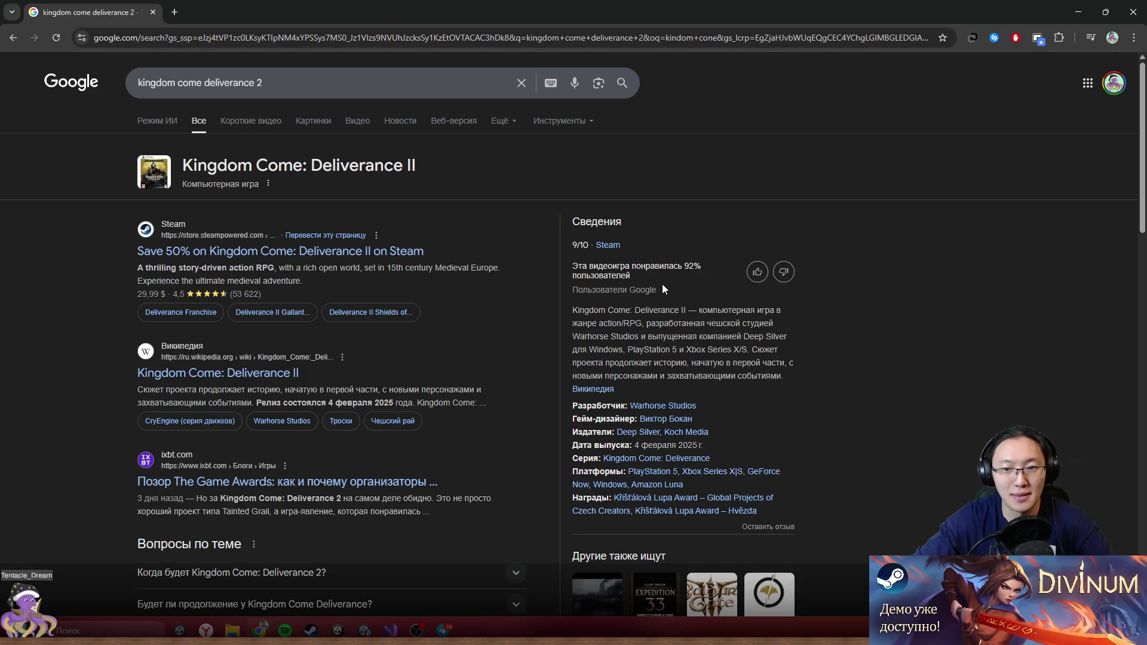
{"action": "scroll", "coordinate": [514, 281], "scroll_direction": "down", "scroll_amount": 1}
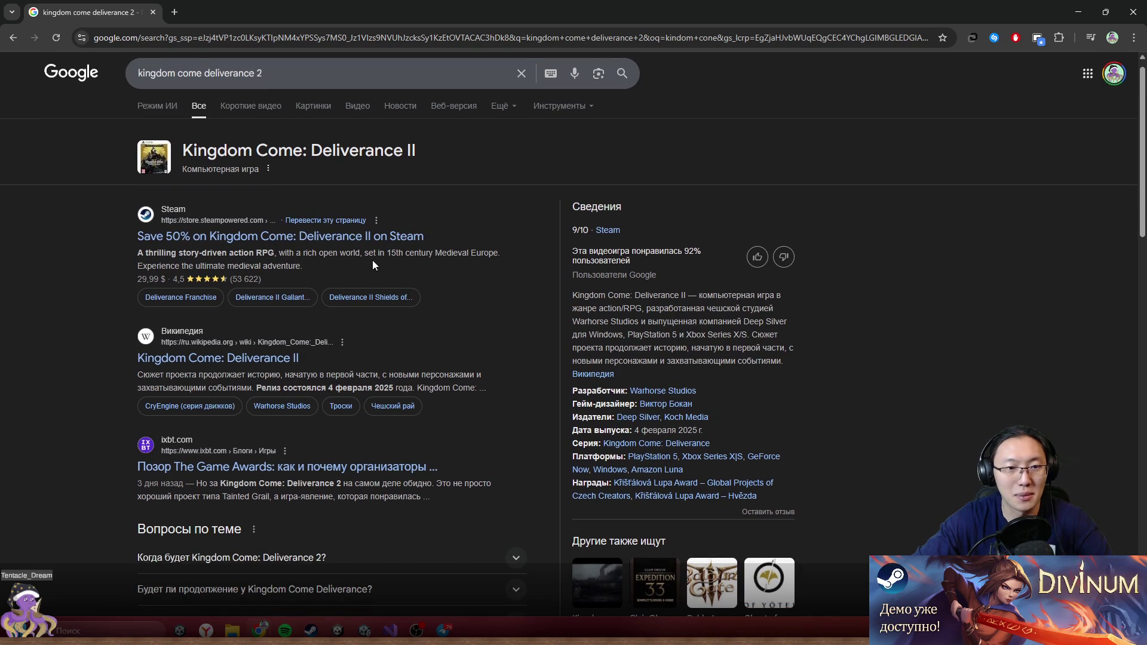
{"action": "left_click", "coordinate": [313, 106]}
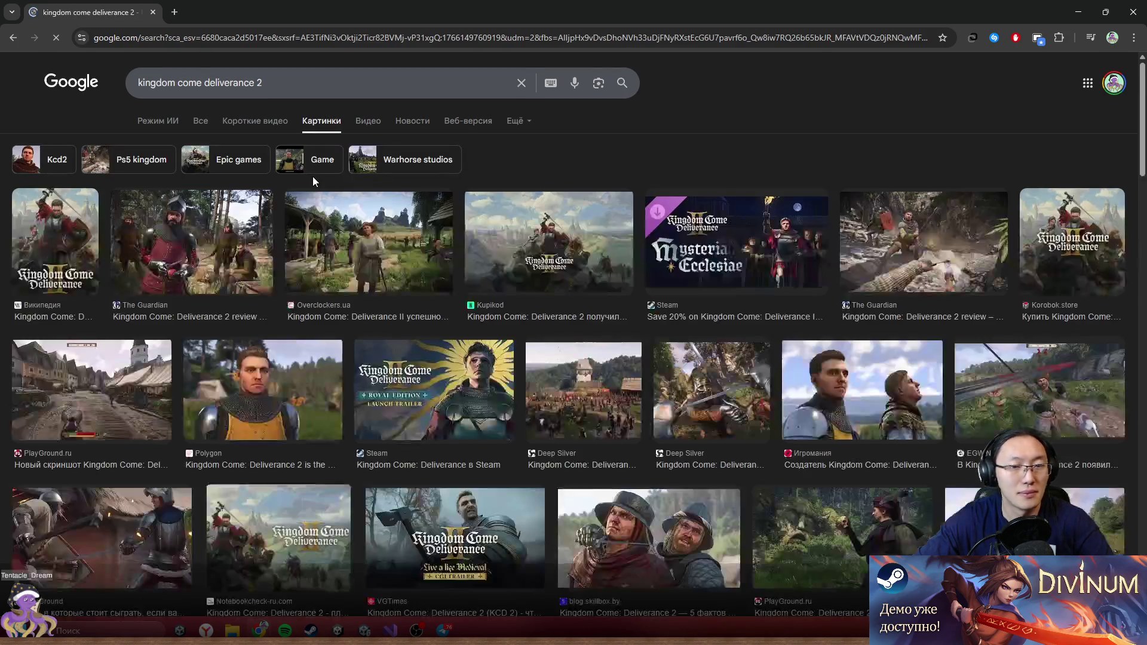
- Preview several image results, ending on the RPG site's character portrait, and un-maximize the browser
{"action": "left_click", "coordinate": [328, 264]}
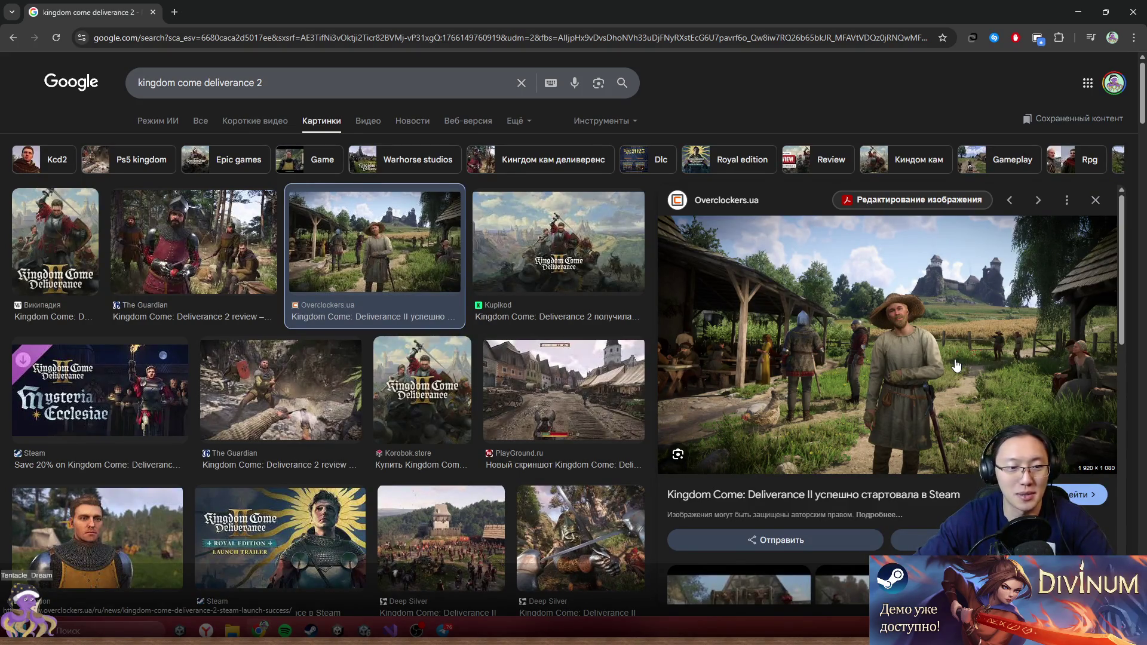
{"action": "scroll", "coordinate": [502, 293], "scroll_direction": "down", "scroll_amount": 5}
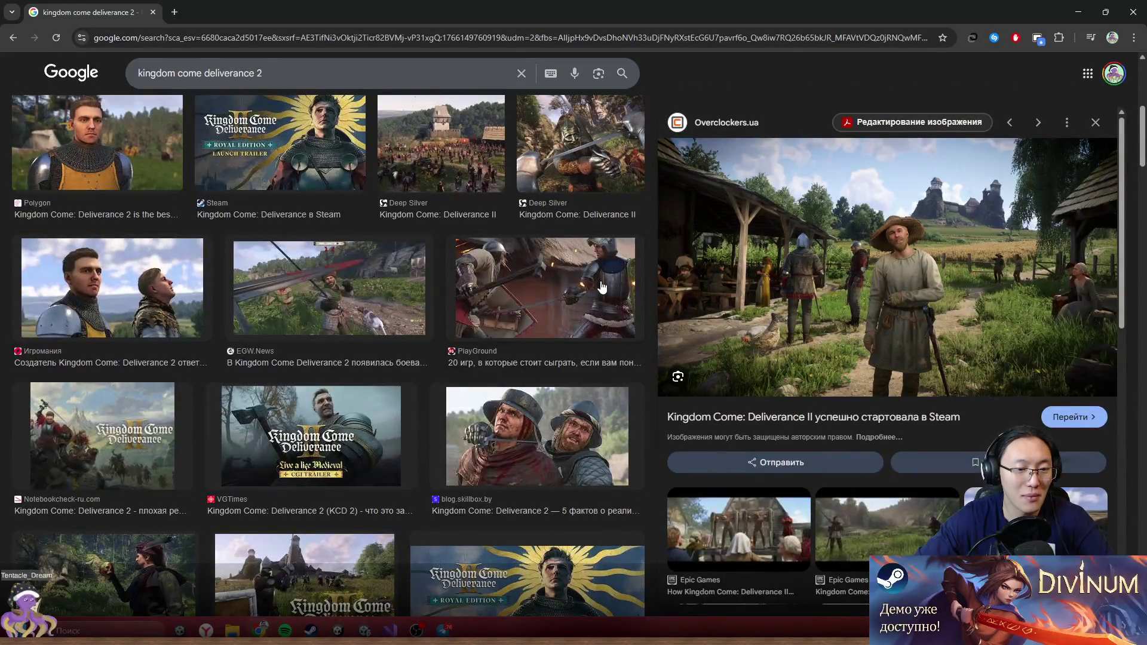
{"action": "scroll", "coordinate": [601, 289], "scroll_direction": "down", "scroll_amount": 3}
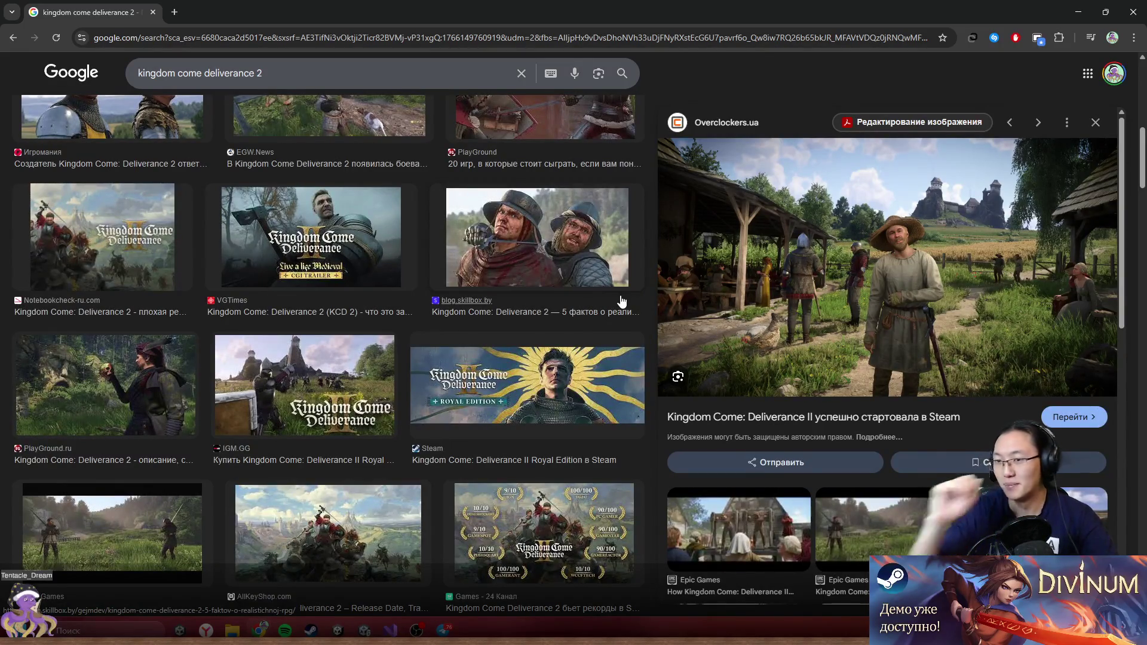
{"action": "left_click", "coordinate": [551, 266]}
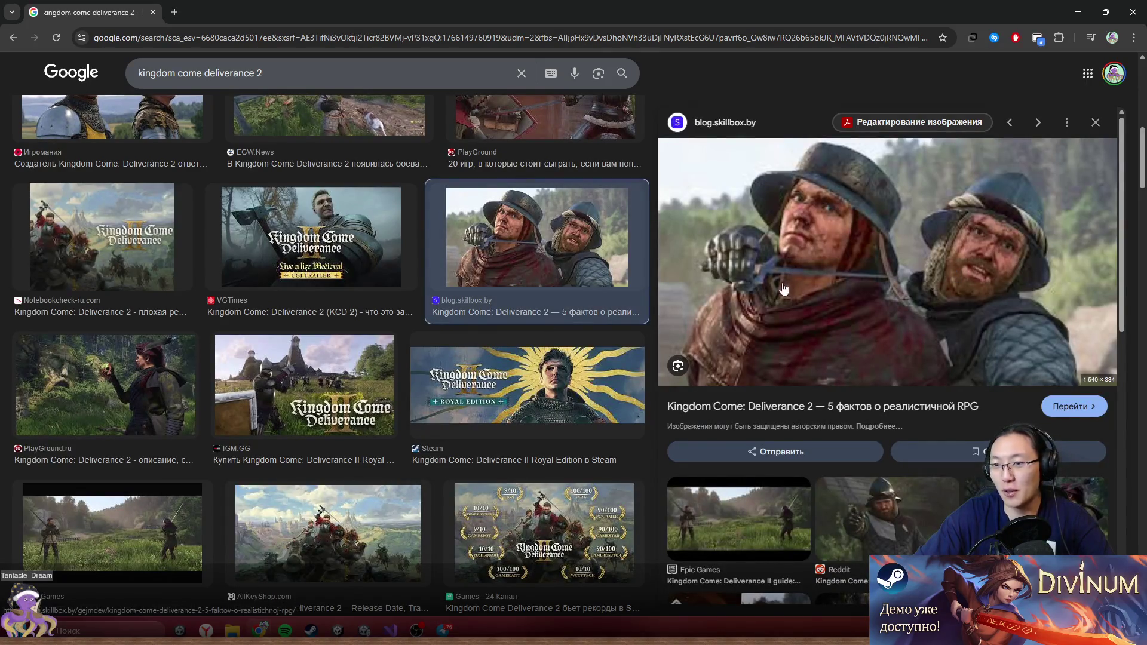
{"action": "left_click", "coordinate": [409, 538]}
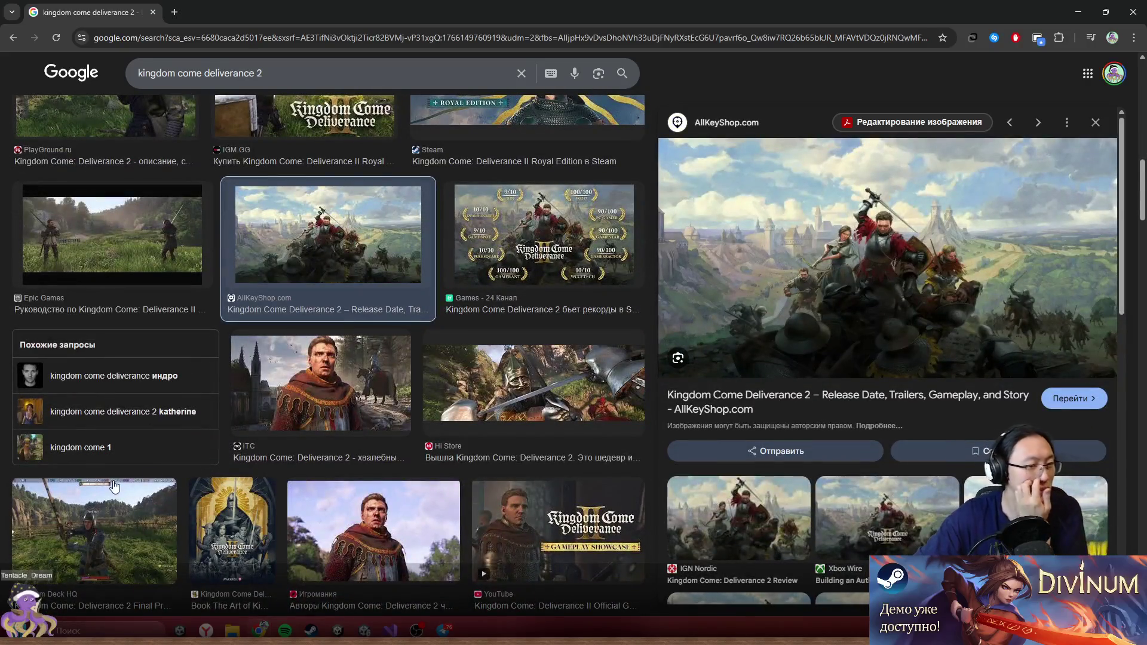
{"action": "left_click", "coordinate": [115, 487]}
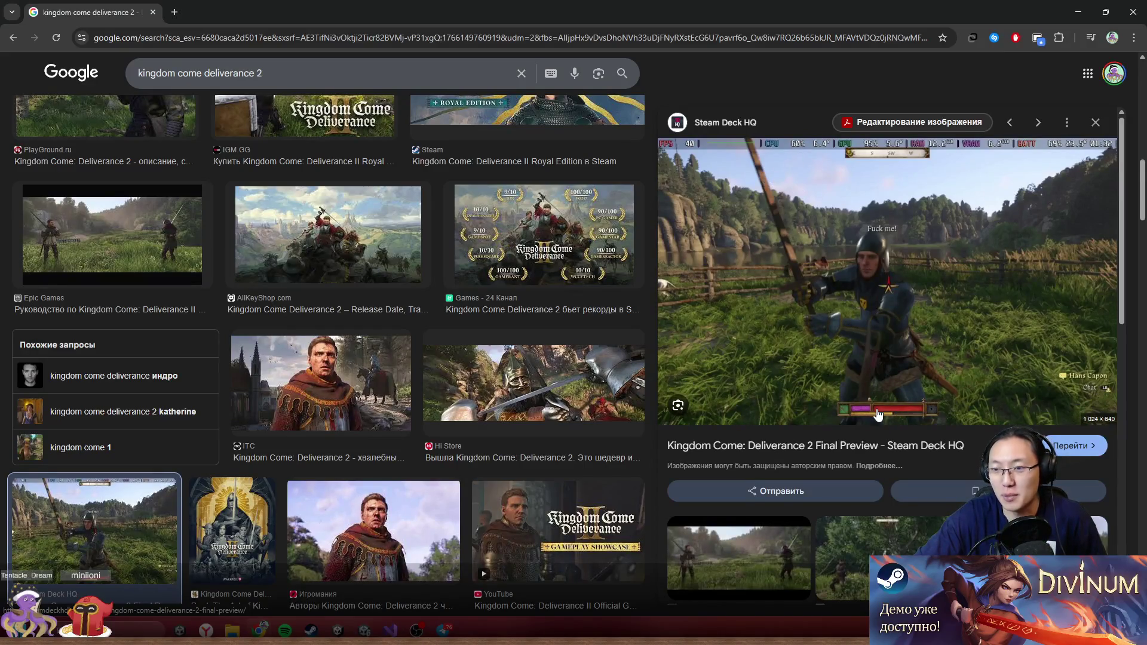
{"action": "scroll", "coordinate": [144, 337], "scroll_direction": "down", "scroll_amount": 8}
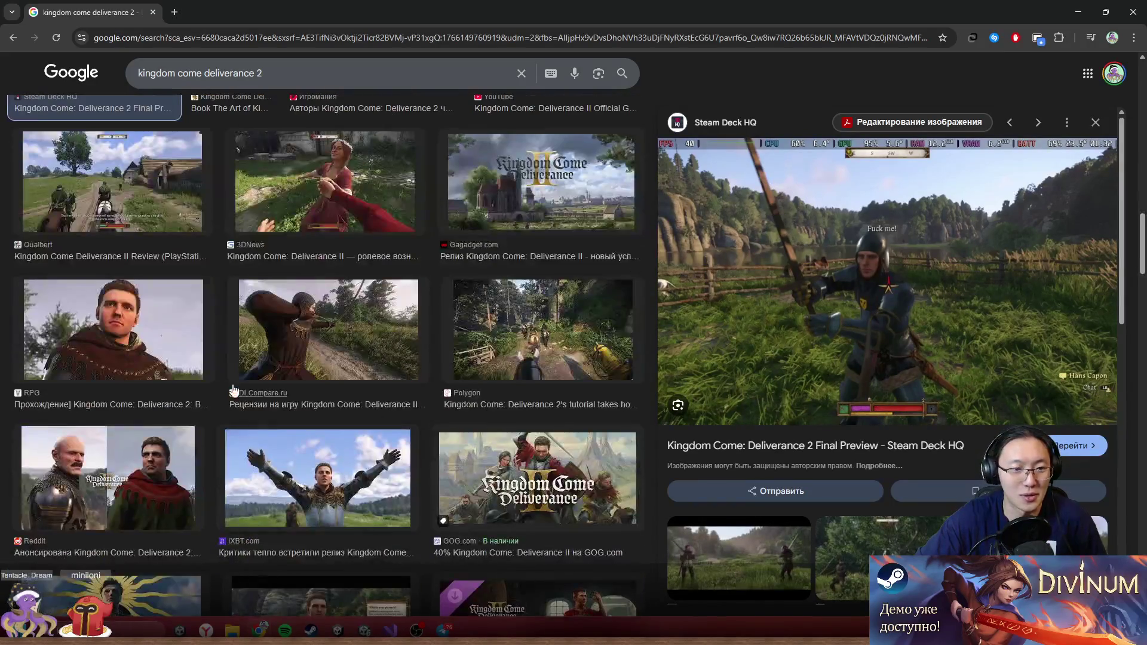
{"action": "left_click", "coordinate": [145, 337]}
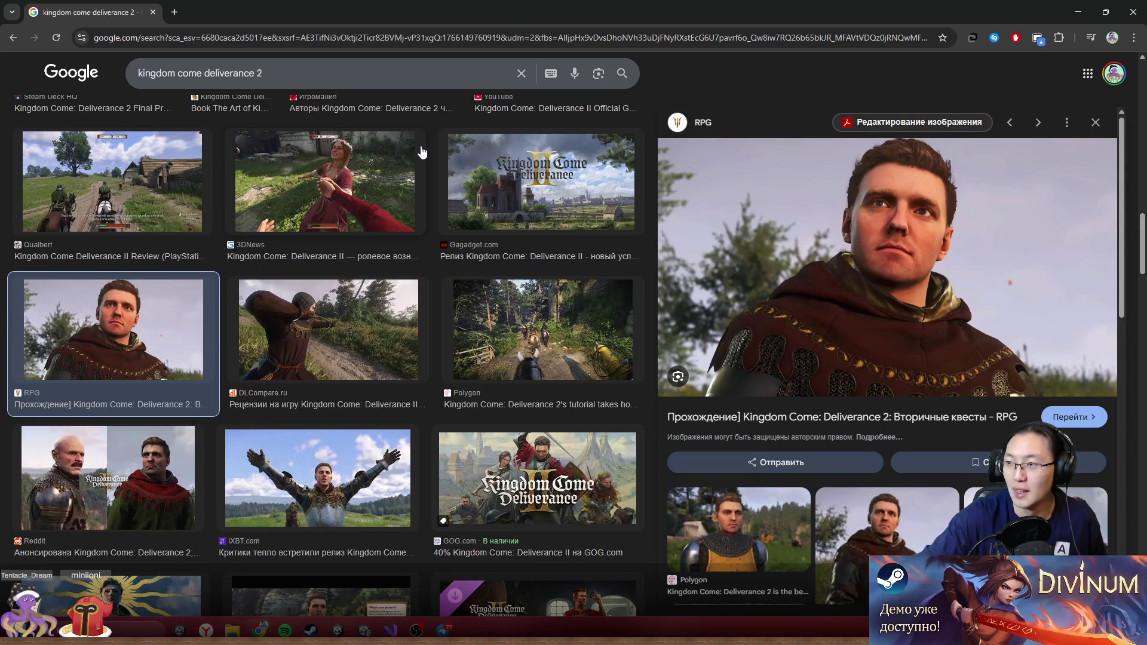
{"action": "left_click_drag", "start_coordinate": [507, 6], "coordinate": [416, 30]}
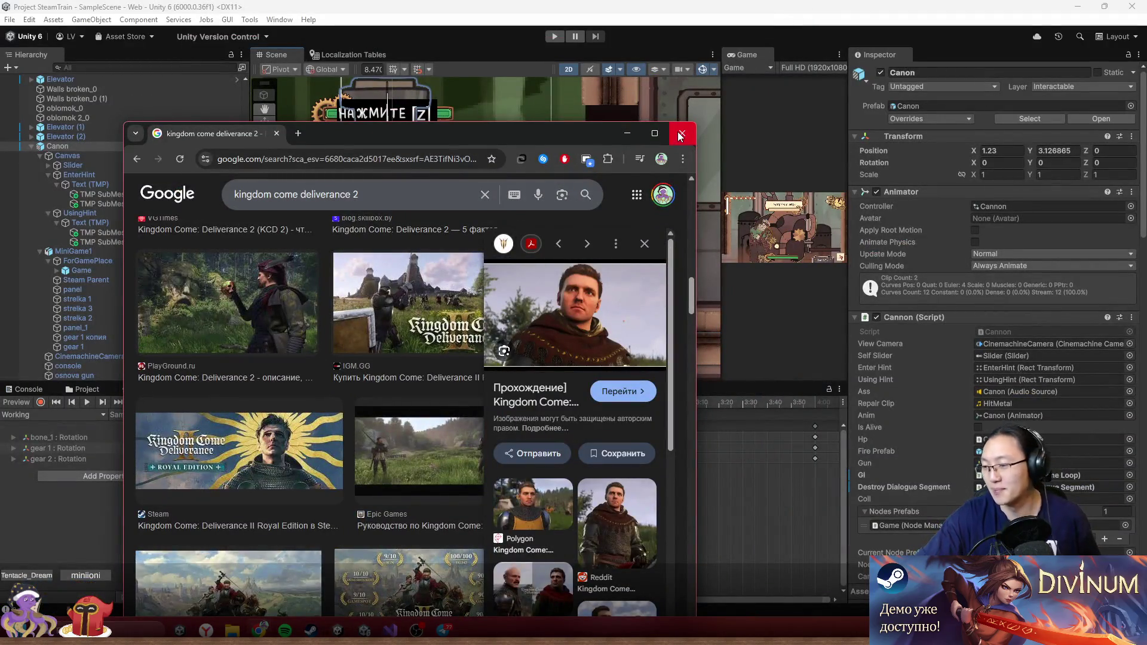
- Close the browser, briefly toggle the Xbox Game Bar, and return to the Canon scene
{"action": "left_click", "coordinate": [681, 135]}
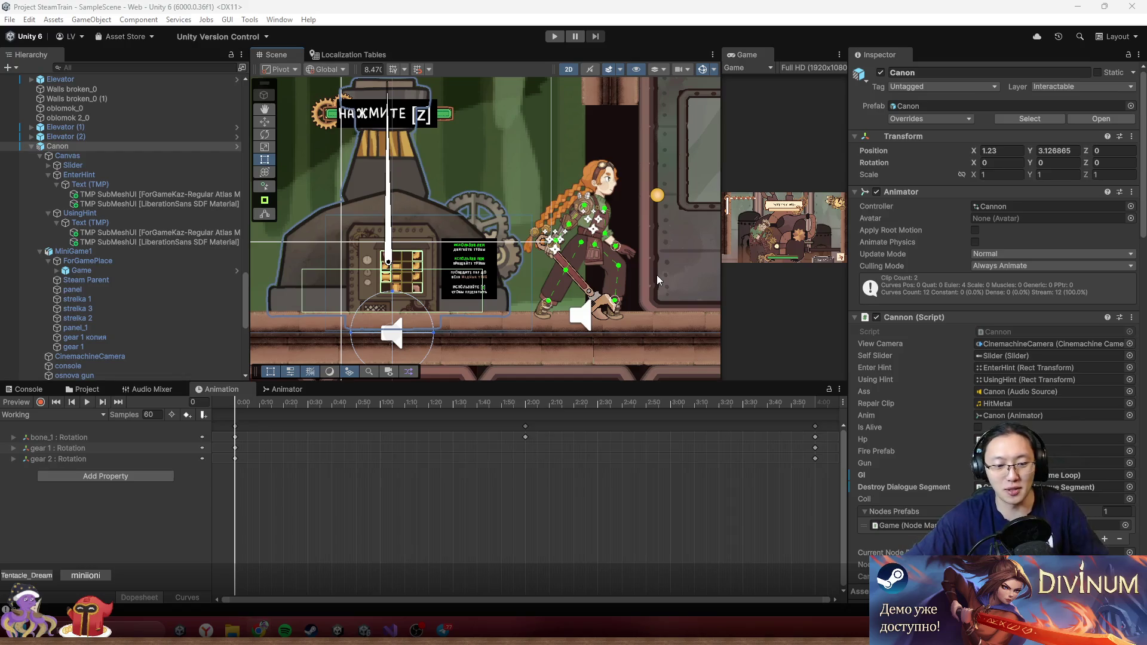
{"action": "key", "text": "super+g"}
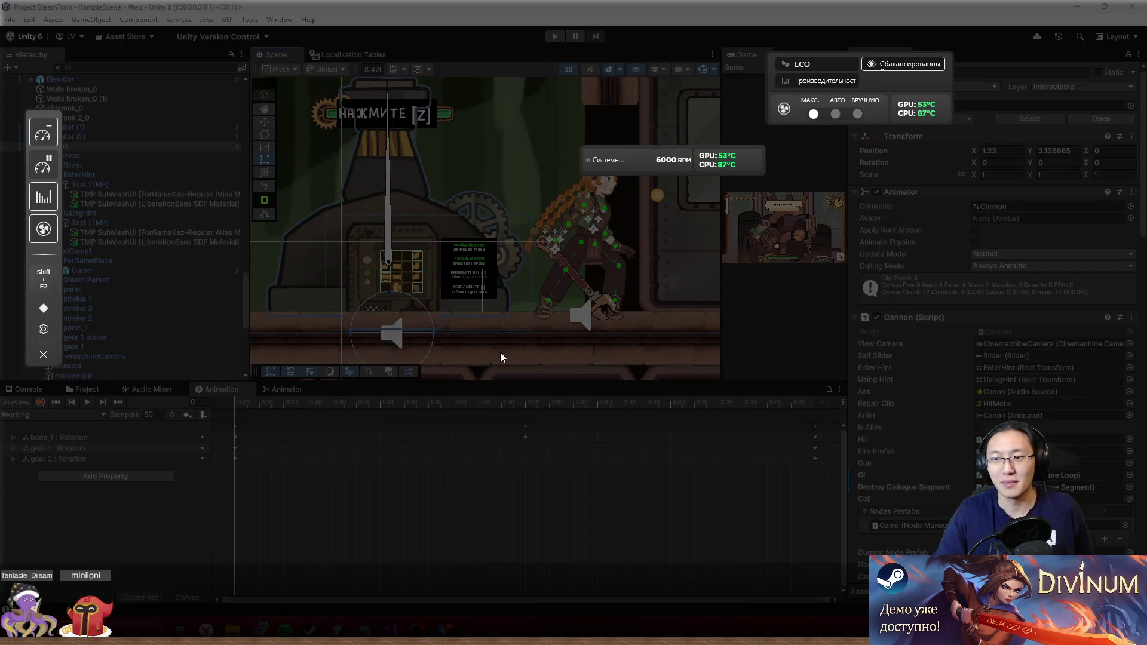
{"action": "key", "text": "super+g"}
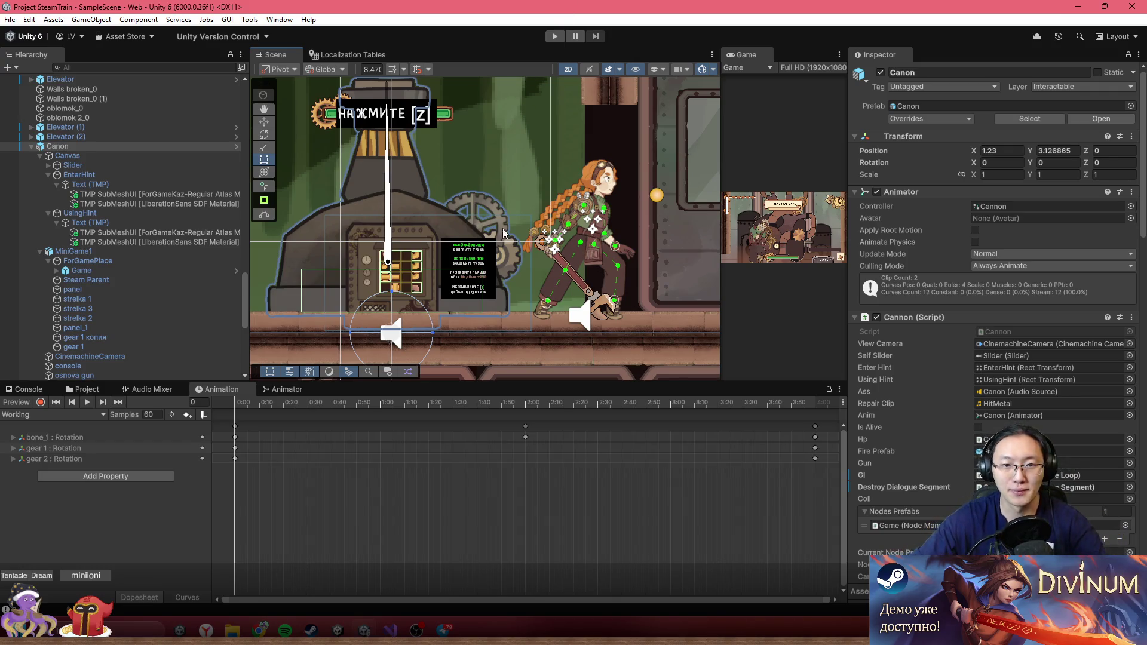
- Zoom and pan the Scene view to frame the pipe-puzzle grid beside its hint panel
{"action": "scroll", "coordinate": [377, 271], "scroll_direction": "up", "scroll_amount": 3}
{"action": "mouse_move", "coordinate": [377, 270]}
{"action": "left_mouse_down"}
{"action": "mouse_move", "coordinate": [514, 224]}
{"action": "mouse_move", "coordinate": [557, 163]}
{"action": "left_mouse_up"}
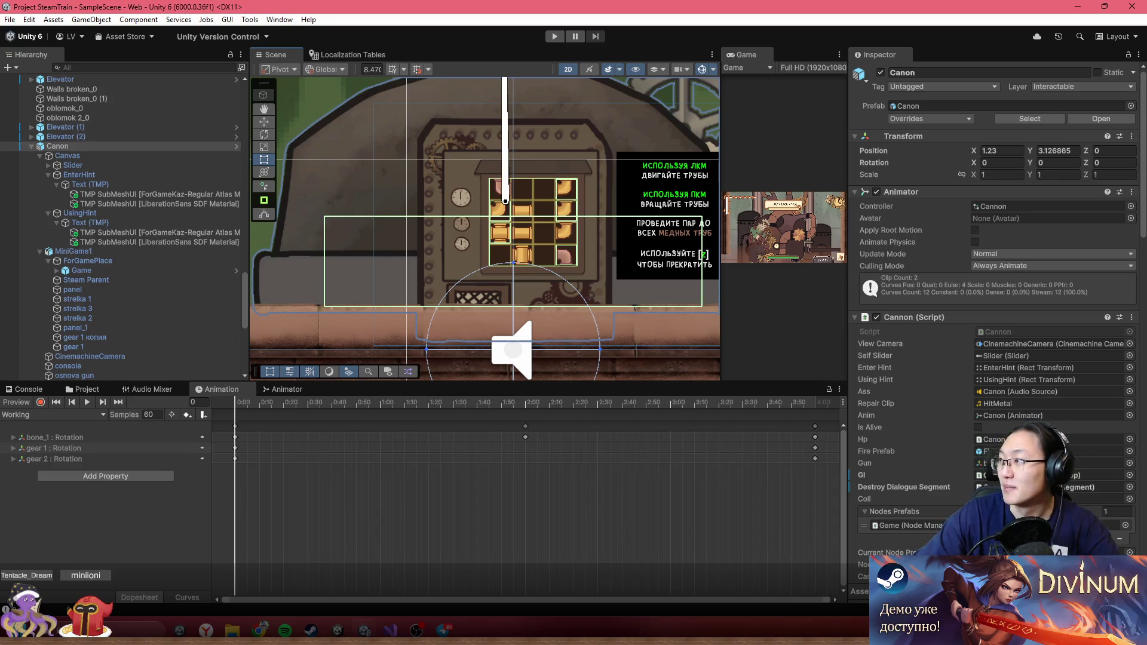
- Bring the browser over Unity and search the web for 'death stranding 2'
{"action": "mouse_move", "coordinate": [1135, 36]}
{"action": "left_mouse_down"}
{"action": "mouse_move", "coordinate": [816, 27]}
{"action": "mouse_move", "coordinate": [818, 5]}
{"action": "left_mouse_up"}
{"action": "type", "text": "deat"}
{"action": "key", "text": "Right"}
{"action": "type", "text": "2"}
{"action": "key", "text": "Return"}
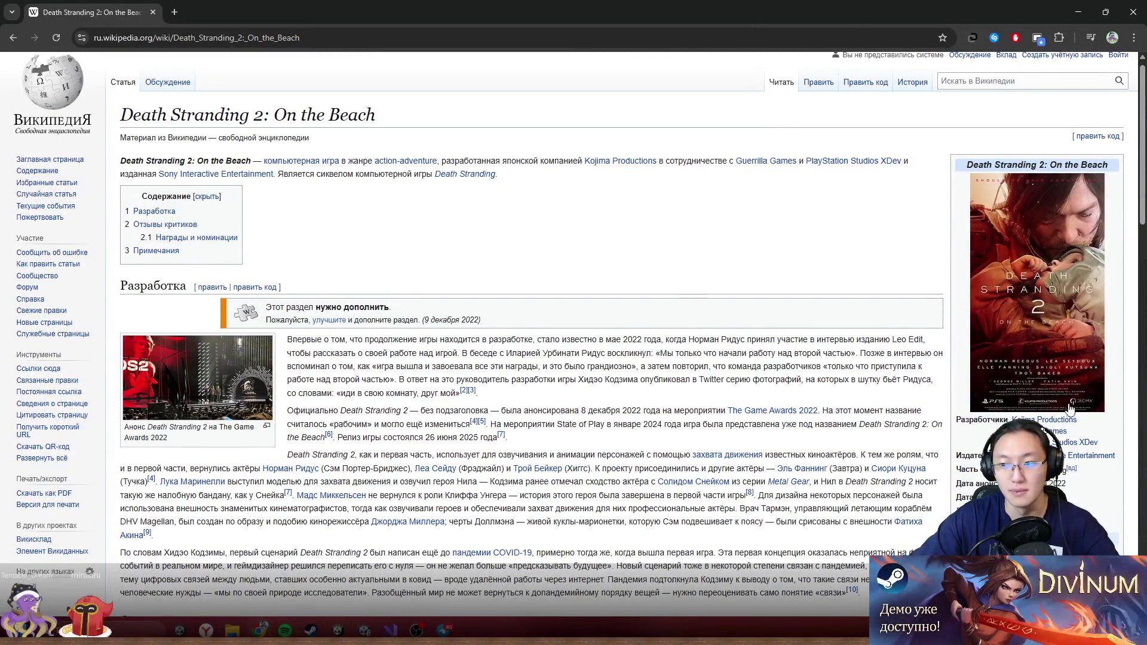
- Leave the Wikipedia article for the Google results and scroll down to the Steam listing
{"action": "scroll", "coordinate": [574, 335], "scroll_direction": "down", "scroll_amount": 3}
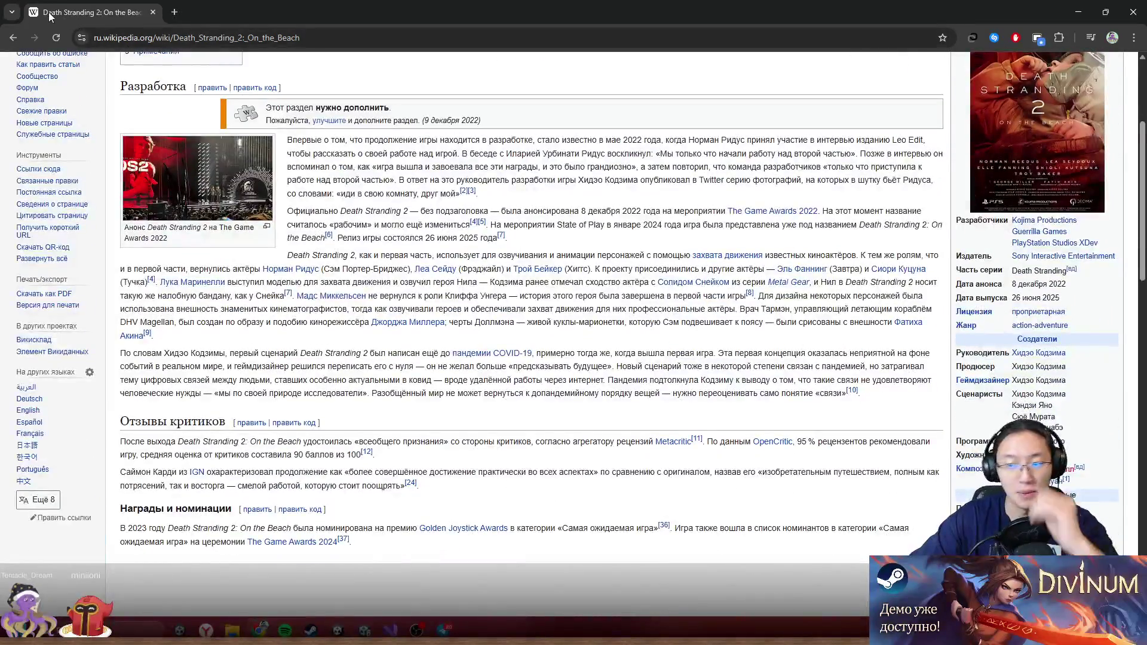
{"action": "left_click", "coordinate": [10, 39]}
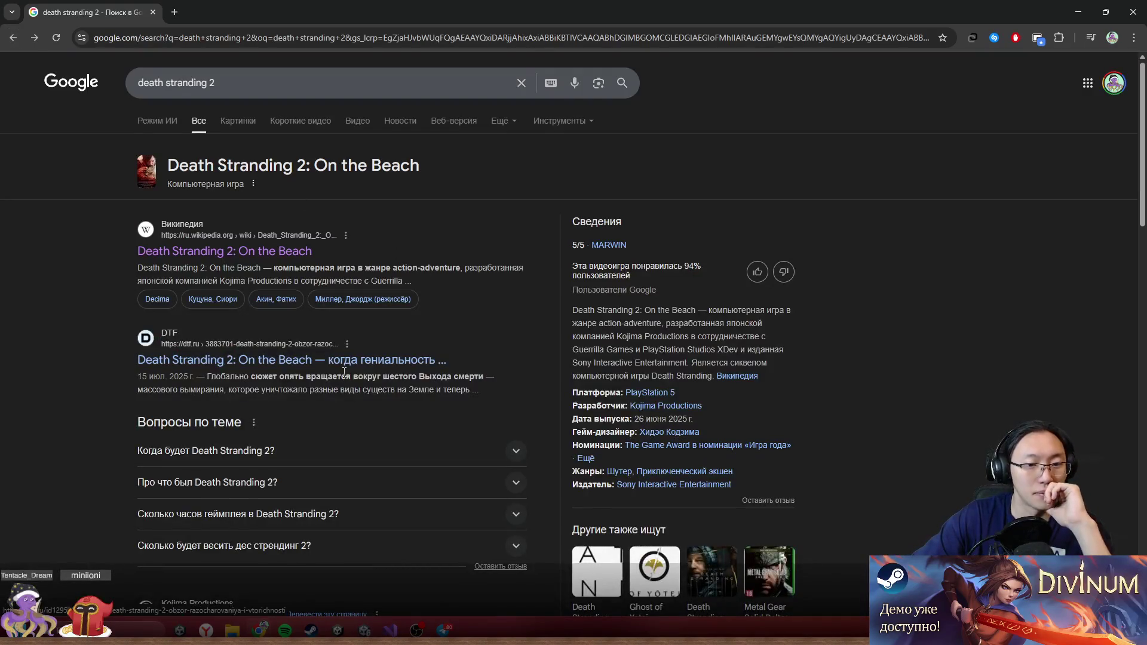
{"action": "scroll", "coordinate": [406, 406], "scroll_direction": "down", "scroll_amount": 2}
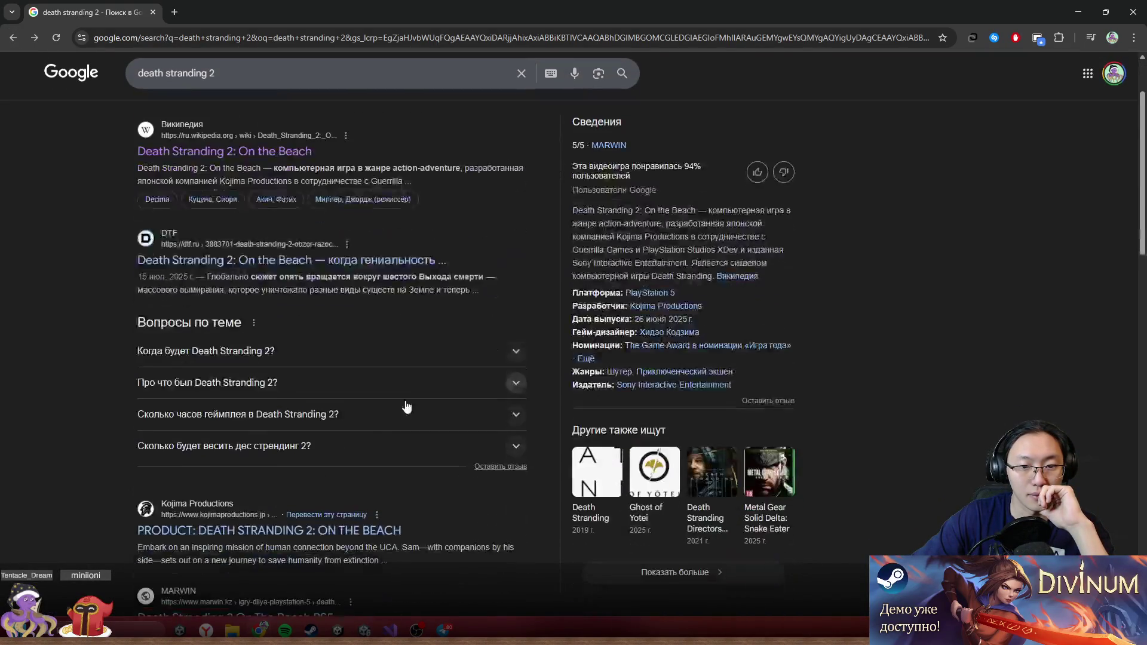
{"action": "scroll", "coordinate": [406, 407], "scroll_direction": "down", "scroll_amount": 2}
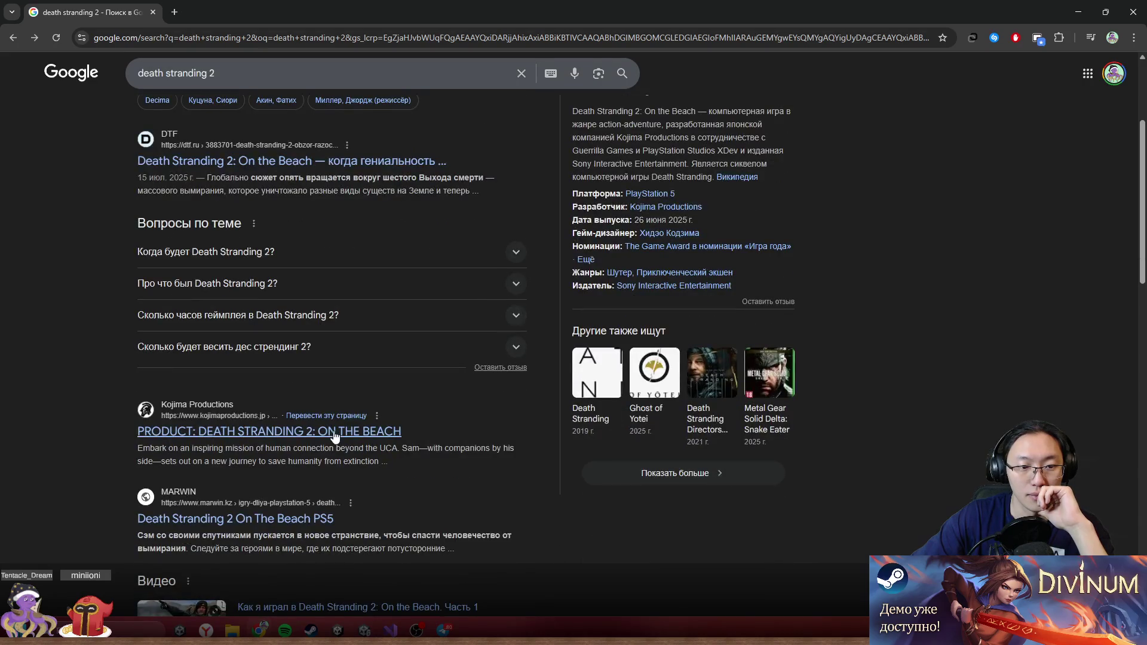
{"action": "scroll", "coordinate": [281, 520], "scroll_direction": "down", "scroll_amount": 10}
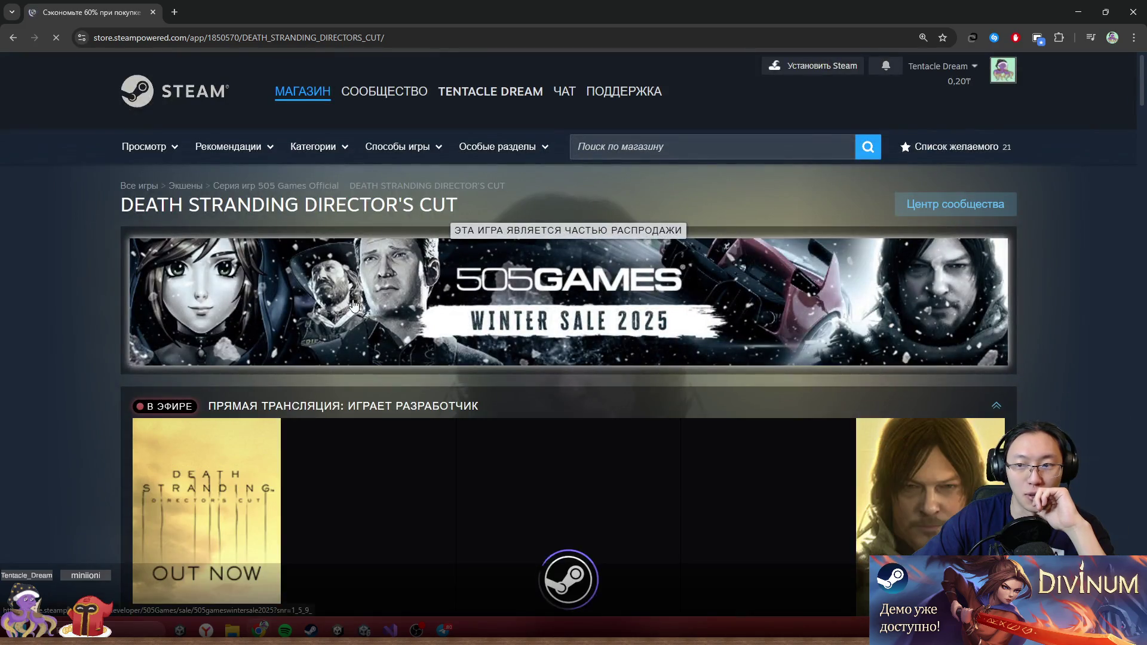
- Browse the Director's Cut Steam store page, then go back to the Google results
{"action": "scroll", "coordinate": [196, 323], "scroll_direction": "down", "scroll_amount": 15}
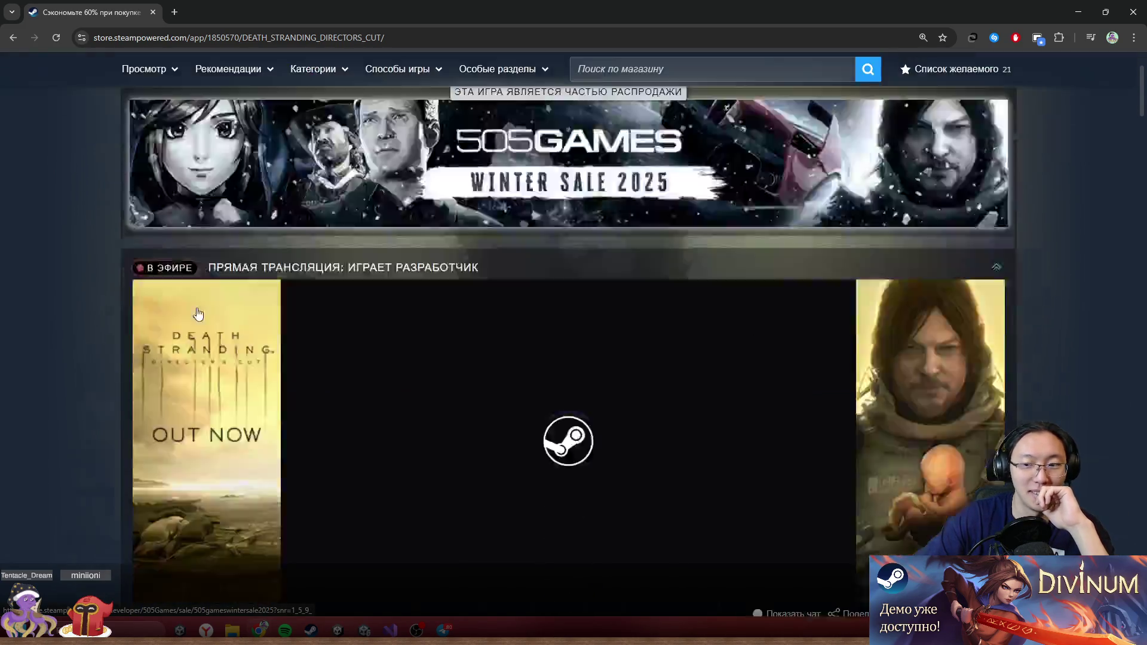
{"action": "scroll", "coordinate": [196, 307], "scroll_direction": "down", "scroll_amount": 3}
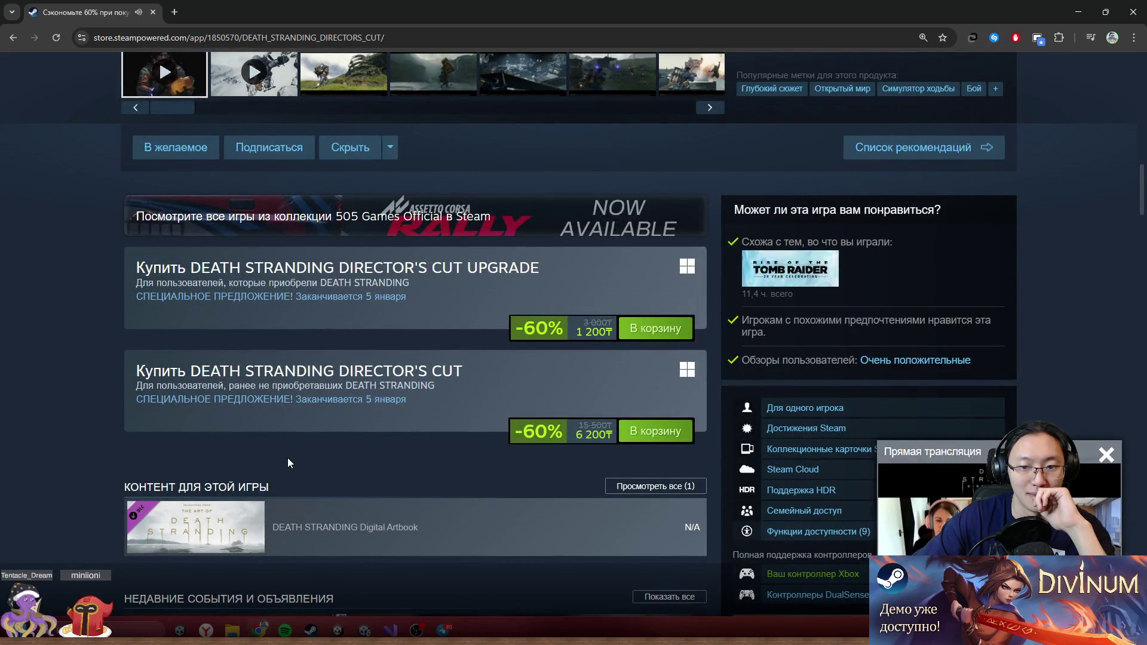
{"action": "scroll", "coordinate": [288, 463], "scroll_direction": "down", "scroll_amount": 10}
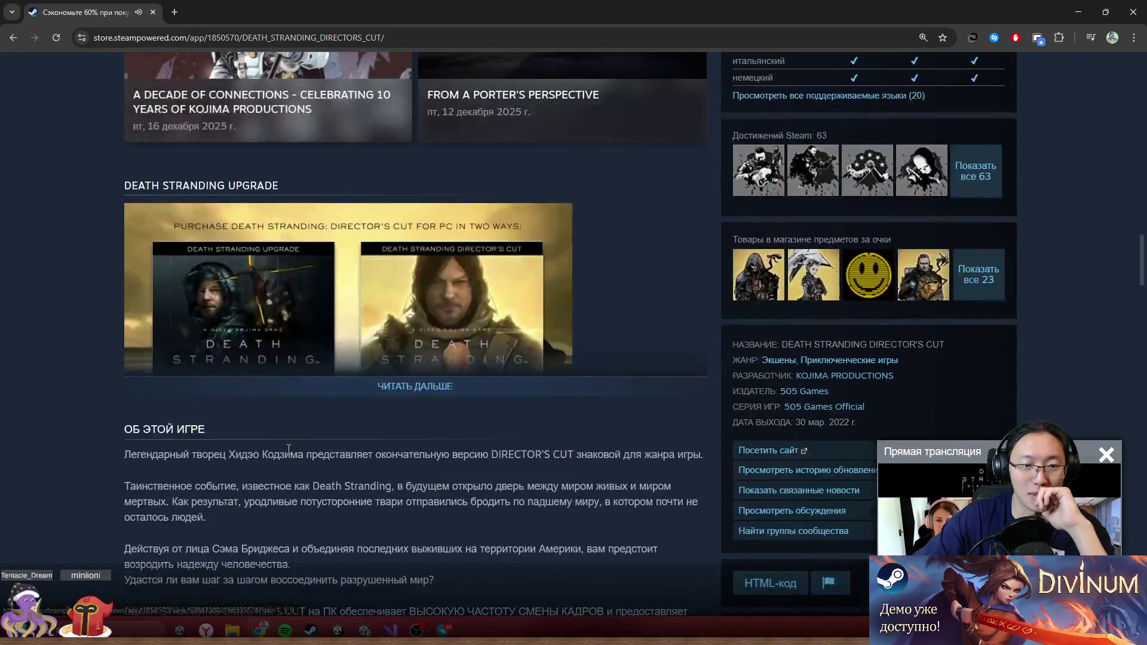
{"action": "scroll", "coordinate": [301, 425], "scroll_direction": "up", "scroll_amount": 20}
{"action": "scroll", "coordinate": [737, 231], "scroll_direction": "down", "scroll_amount": 5}
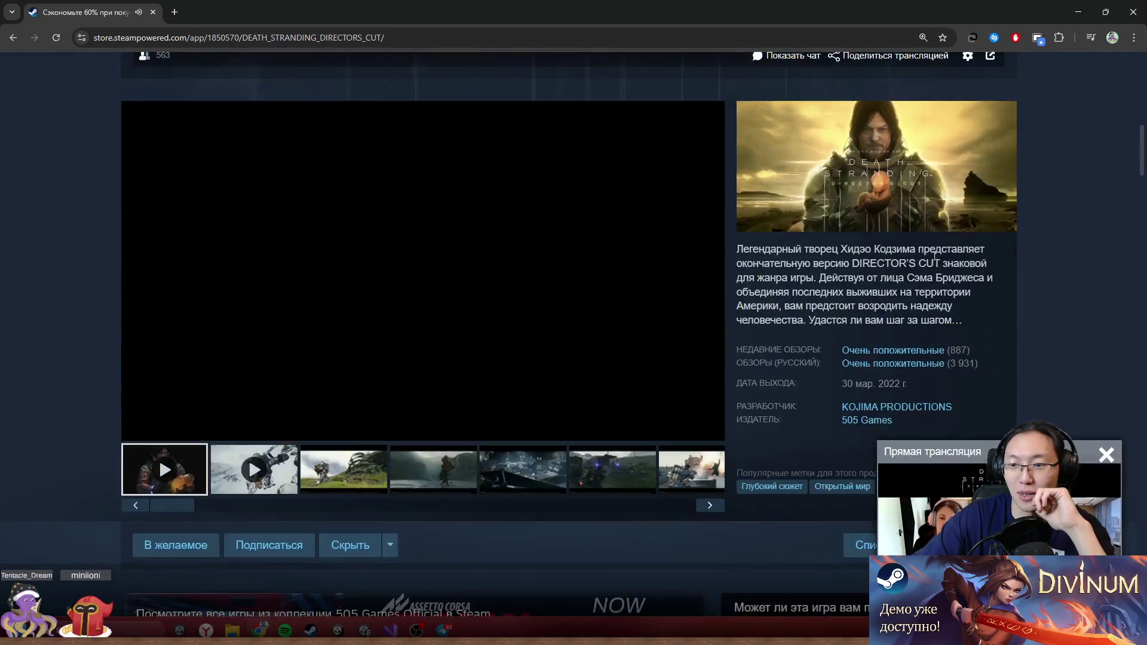
{"action": "scroll", "coordinate": [470, 420], "scroll_direction": "down", "scroll_amount": 10}
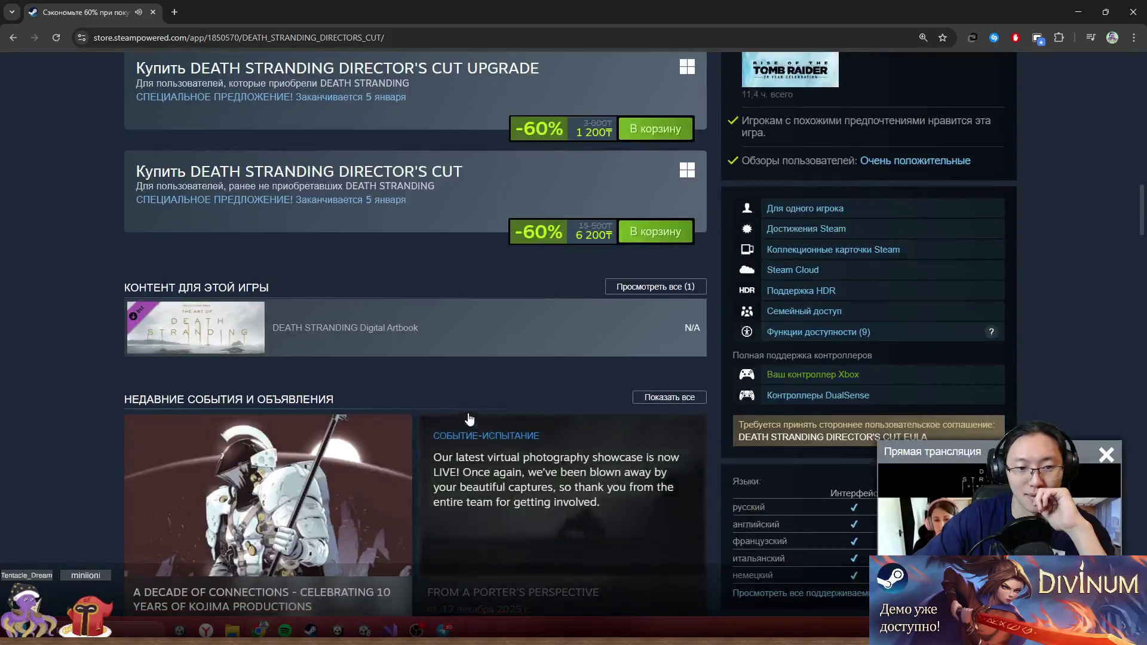
{"action": "scroll", "coordinate": [428, 359], "scroll_direction": "up", "scroll_amount": 5}
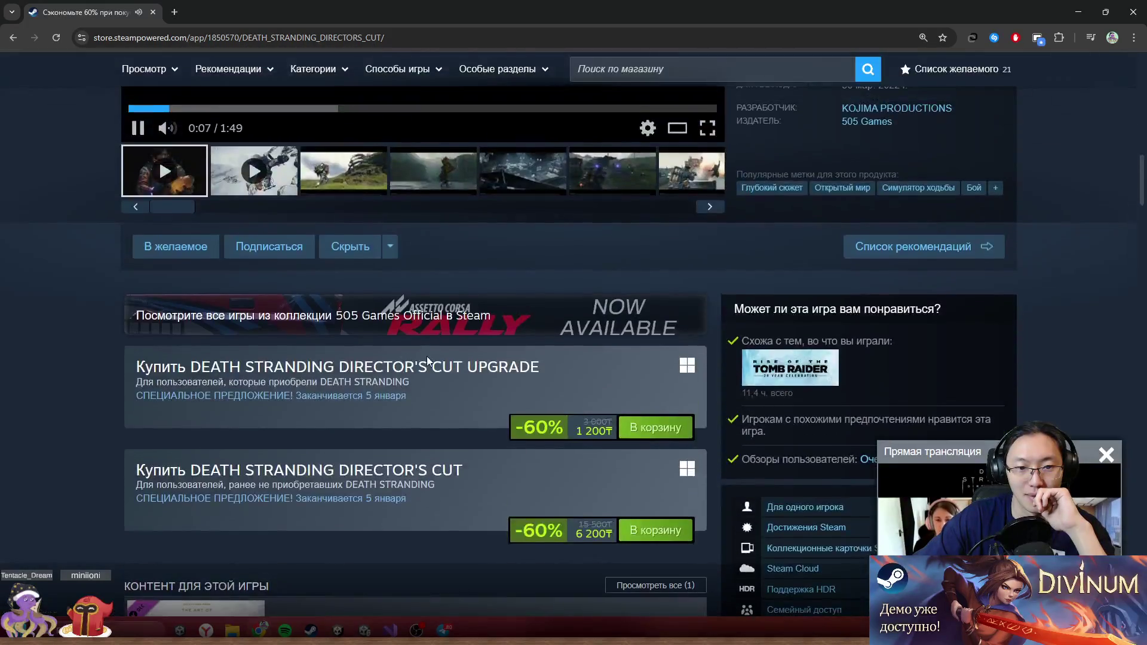
{"action": "scroll", "coordinate": [303, 307], "scroll_direction": "up", "scroll_amount": 10}
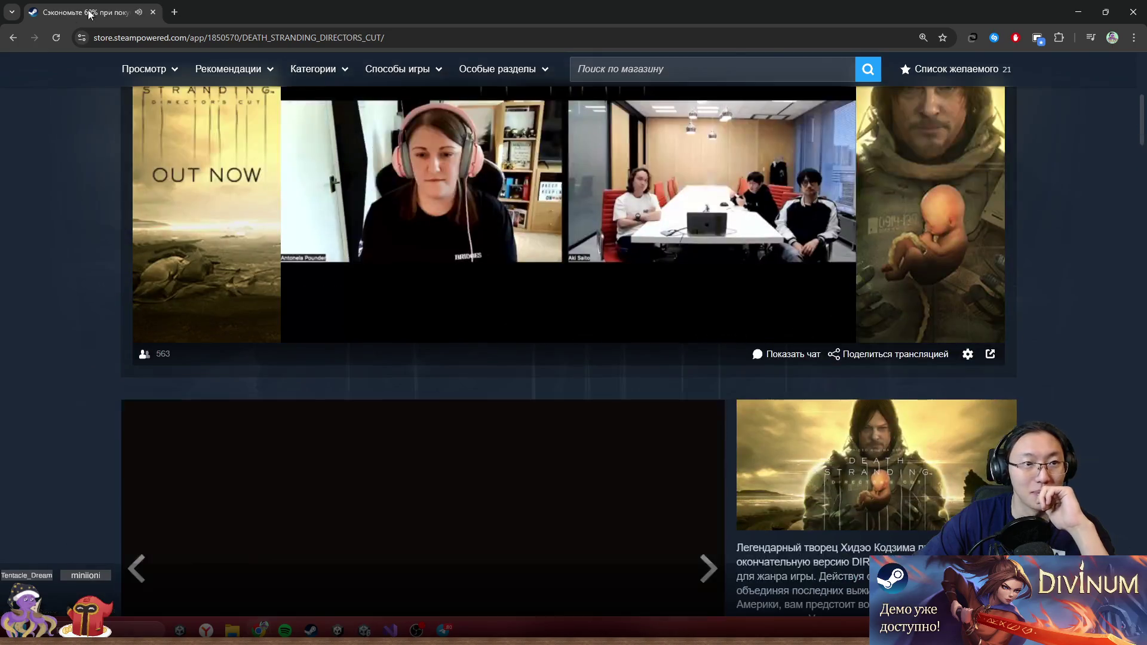
{"action": "left_click", "coordinate": [12, 37]}
{"action": "scroll", "coordinate": [389, 413], "scroll_direction": "down", "scroll_amount": 10}
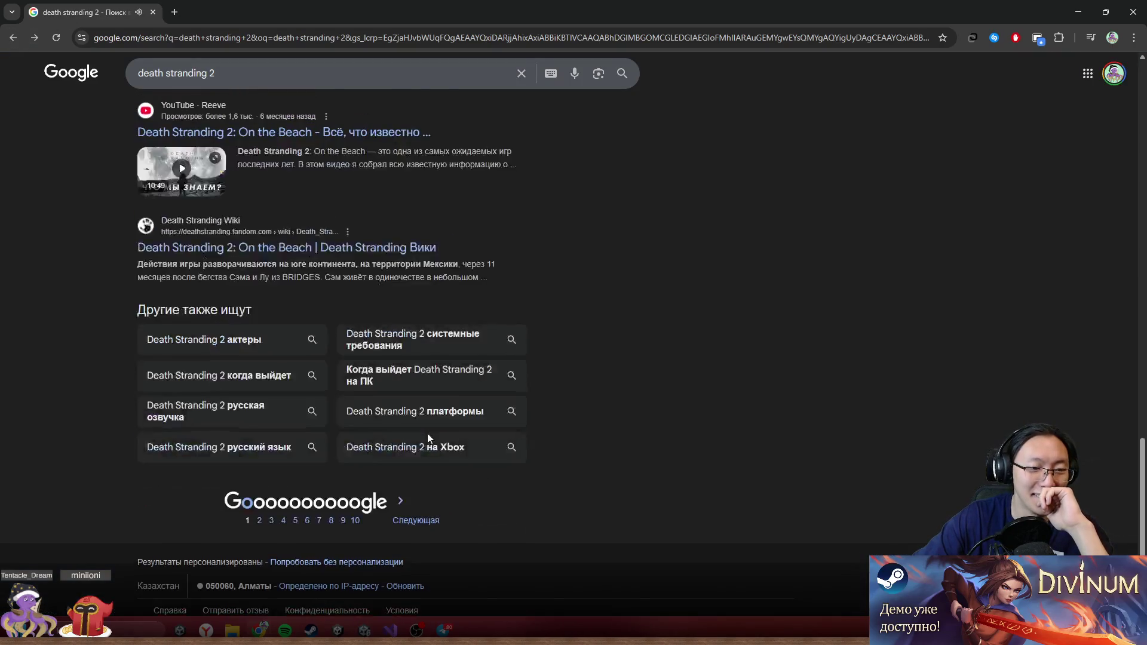
- Search 'death stranding 2 steam', view the community result, and return to the results
{"action": "scroll", "coordinate": [807, 469], "scroll_direction": "up", "scroll_amount": 20}
{"action": "type", "text": " ste"}
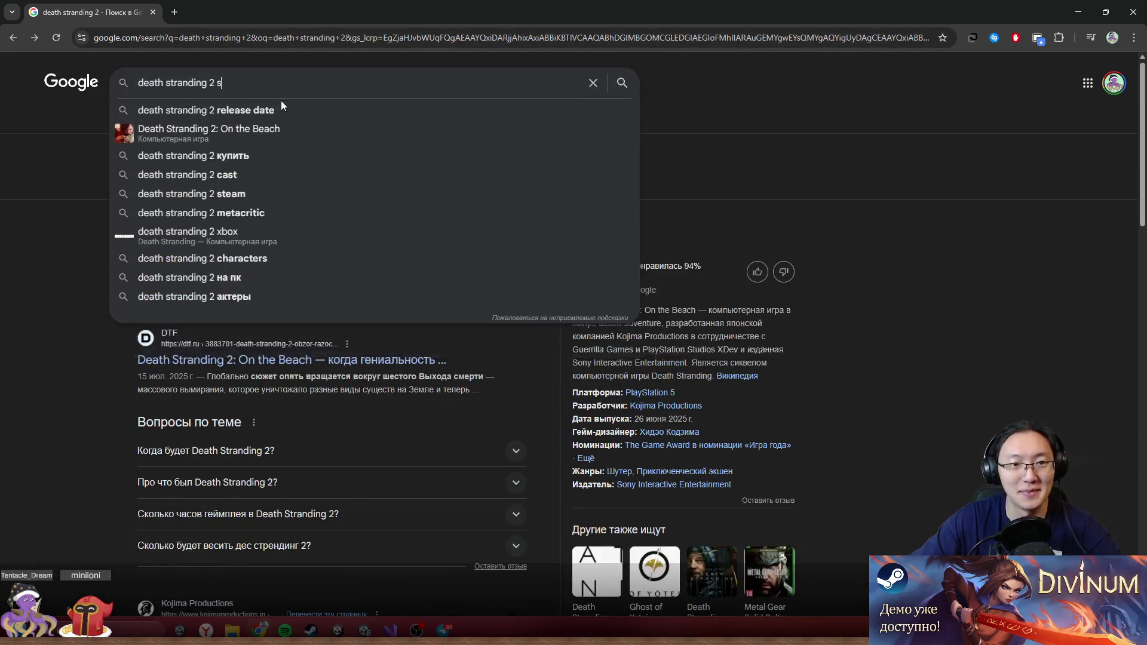
{"action": "left_click", "coordinate": [285, 106]}
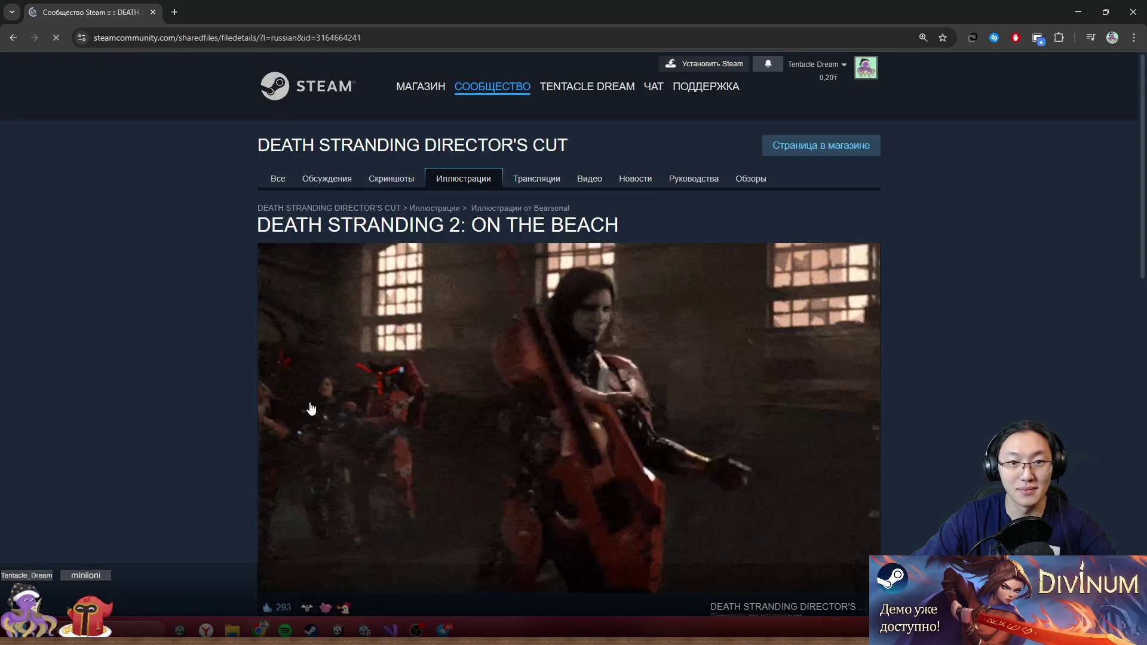
{"action": "scroll", "coordinate": [622, 425], "scroll_direction": "down", "scroll_amount": 6}
{"action": "scroll", "coordinate": [623, 424], "scroll_direction": "up", "scroll_amount": 6}
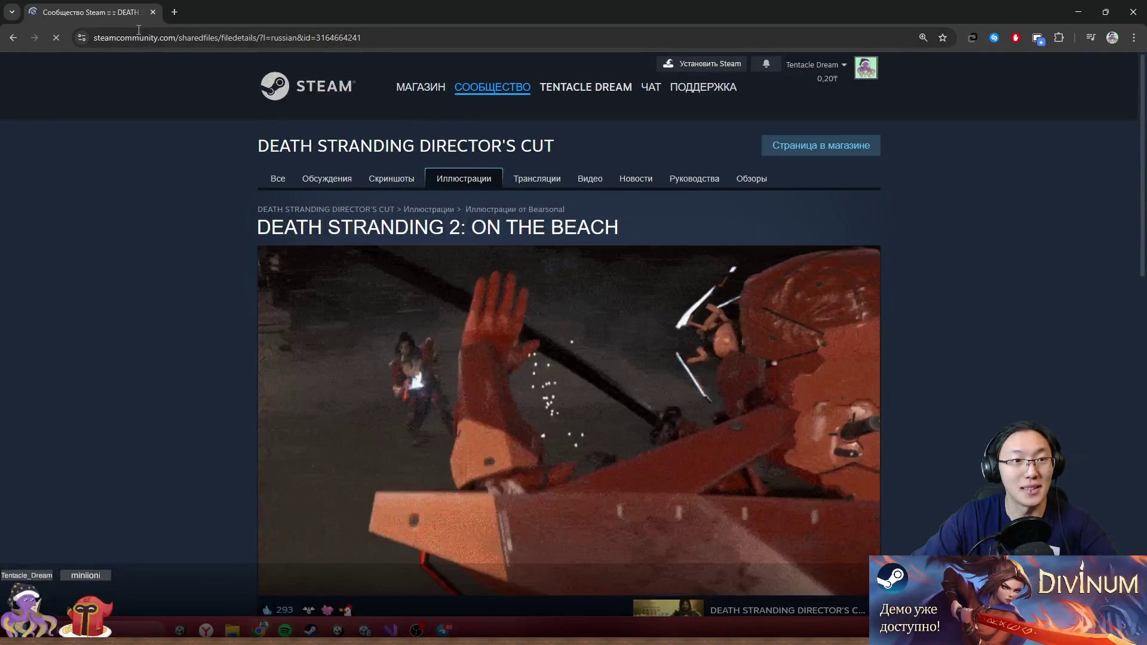
{"action": "left_click", "coordinate": [14, 37]}
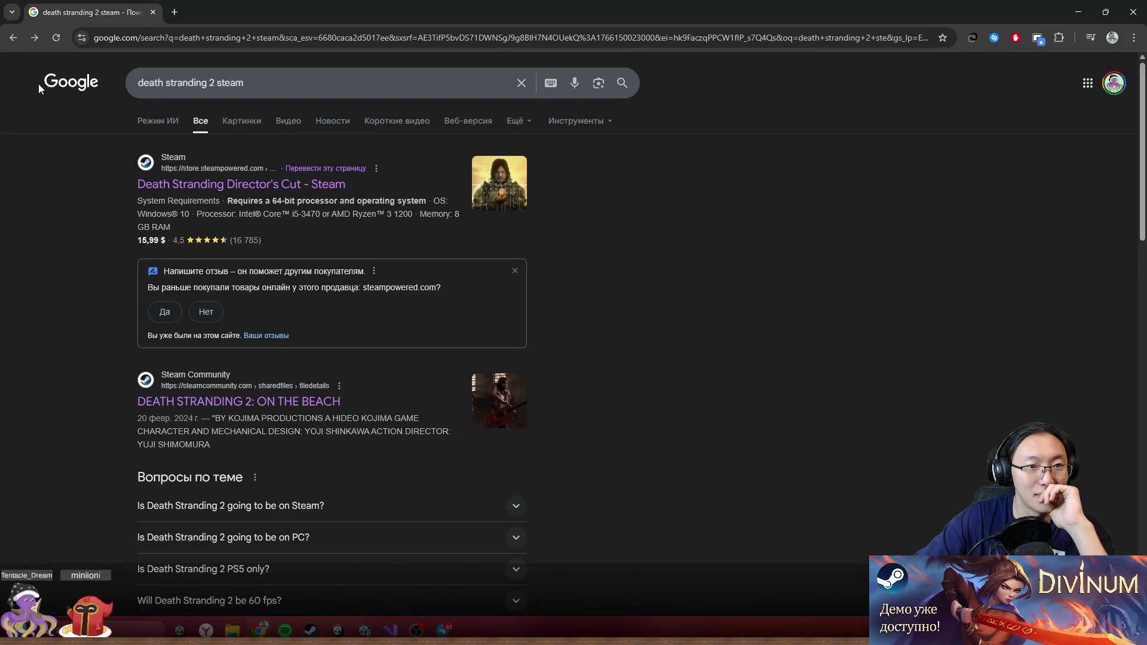
- Drop the '2' and search 'death stranding steam' instead
{"action": "left_click", "coordinate": [215, 85]}
{"action": "key", "text": "BackSpace"}
{"action": "key", "text": "BackSpace"}
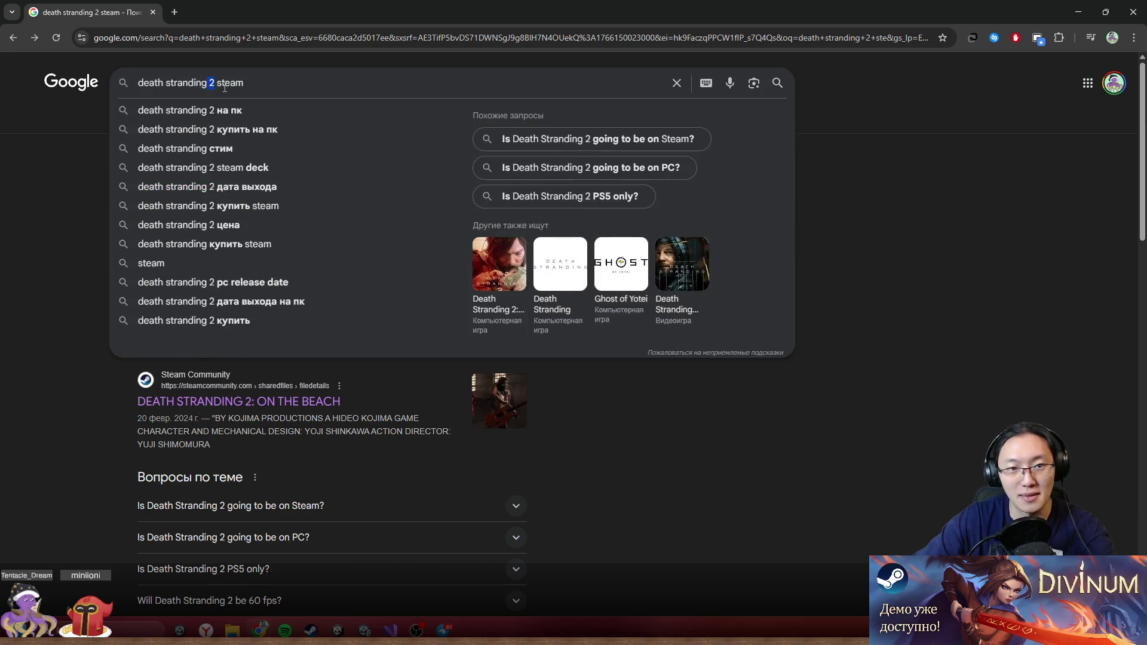
{"action": "key", "text": "Return"}
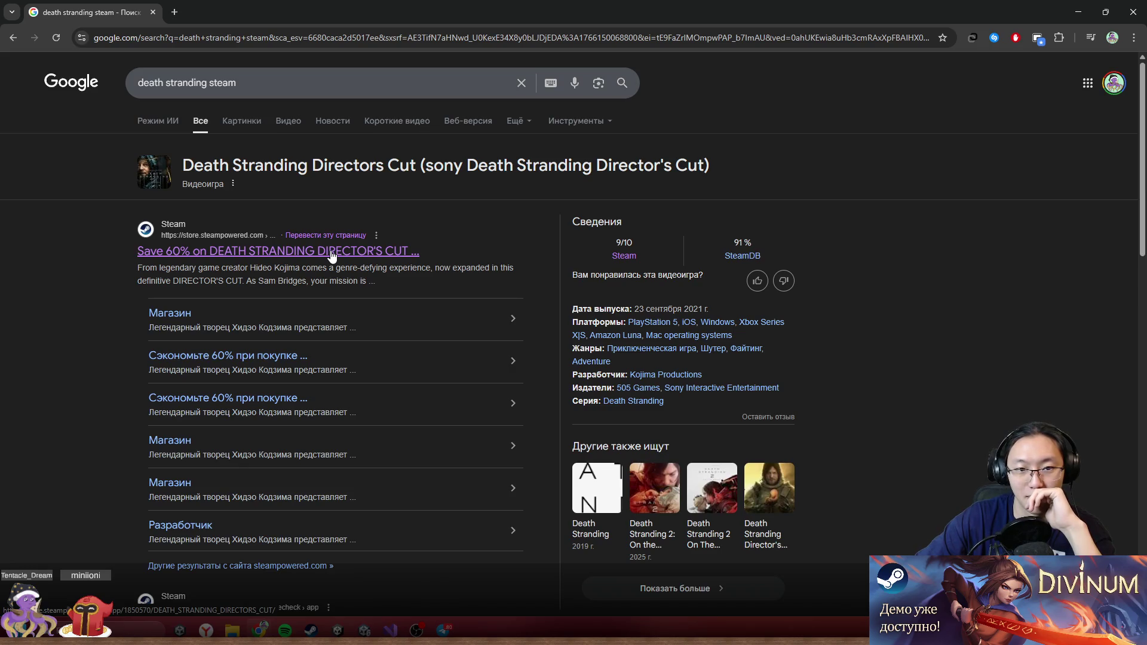
{"action": "scroll", "coordinate": [361, 268], "scroll_direction": "down", "scroll_amount": 6}
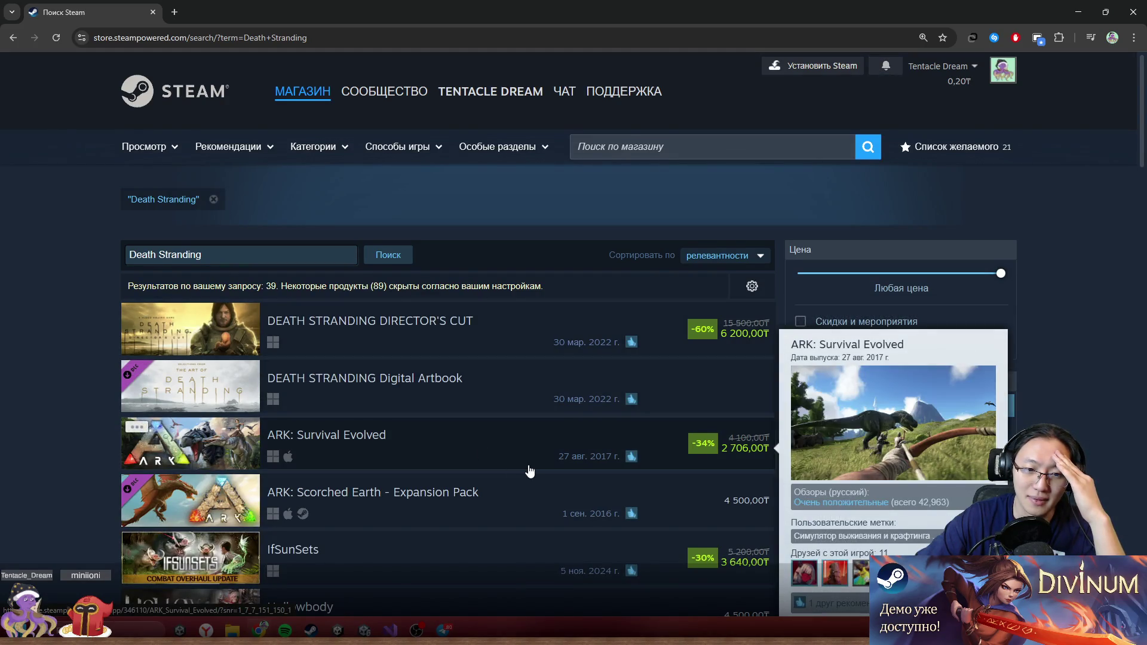
- Filter the Steam Death Stranding results to Russian-language games and rerun the search
{"action": "scroll", "coordinate": [529, 470], "scroll_direction": "down", "scroll_amount": 4}
{"action": "scroll", "coordinate": [530, 470], "scroll_direction": "down", "scroll_amount": 4}
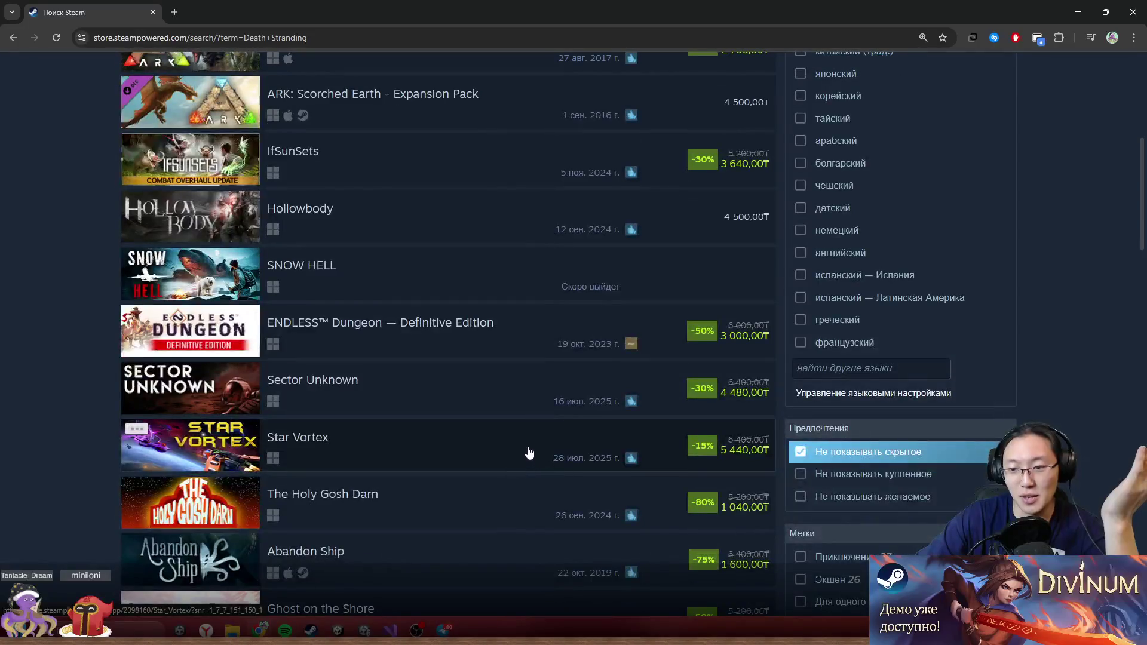
{"action": "left_click", "coordinate": [837, 452]}
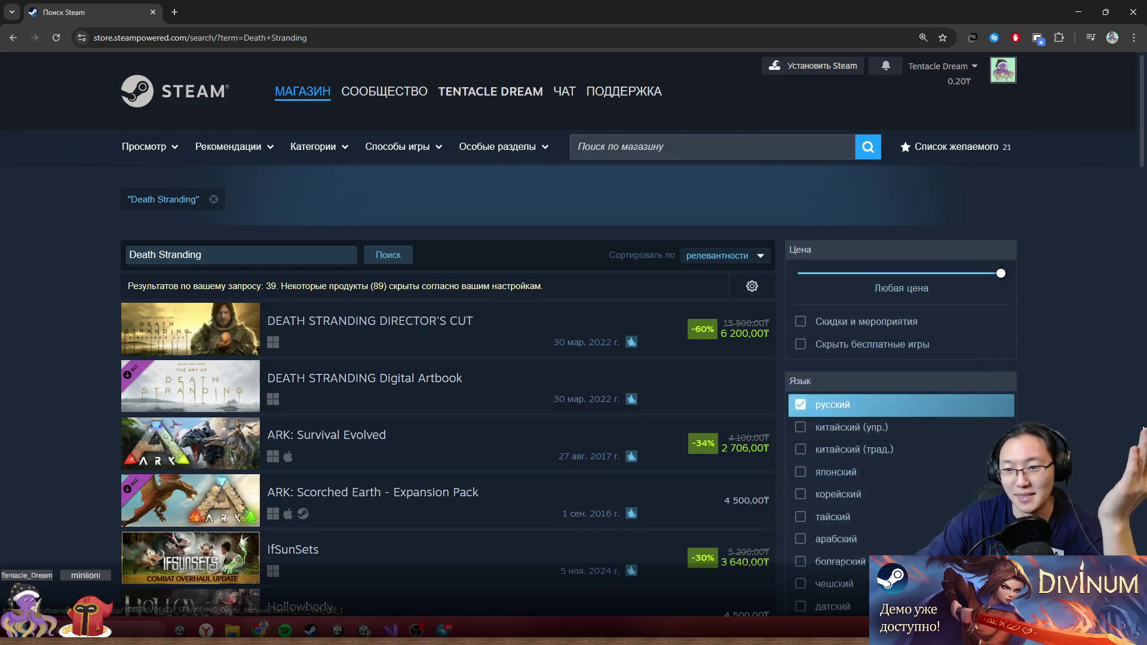
{"action": "scroll", "coordinate": [1081, 361], "scroll_direction": "down", "scroll_amount": 10}
{"action": "scroll", "coordinate": [1104, 371], "scroll_direction": "up", "scroll_amount": 10}
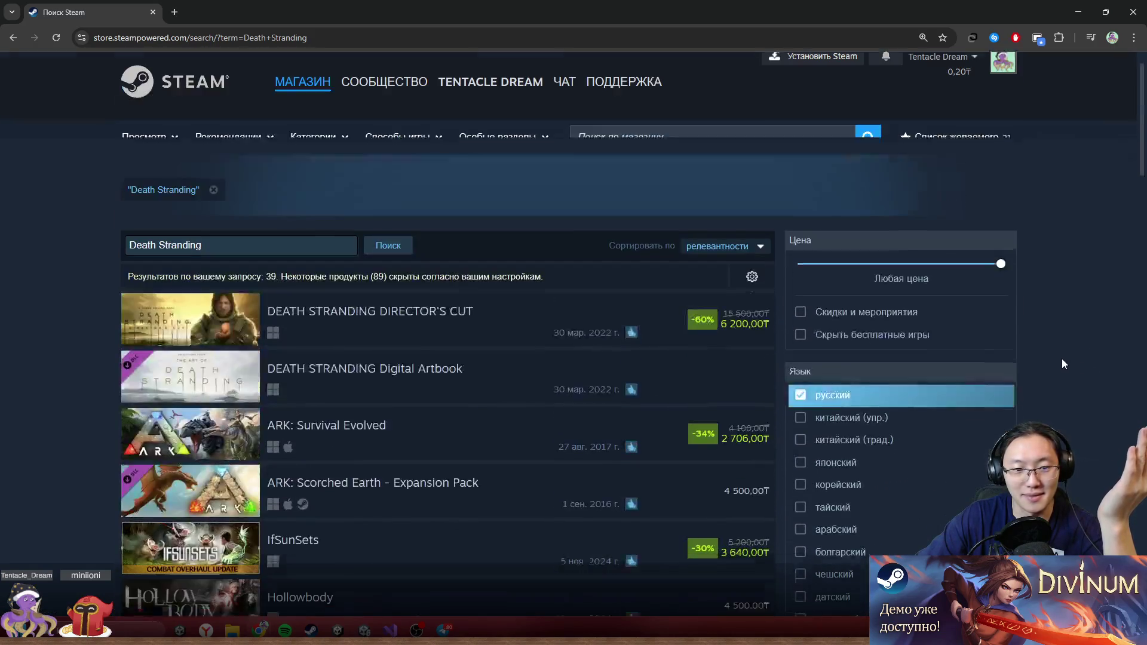
{"action": "left_click", "coordinate": [388, 259]}
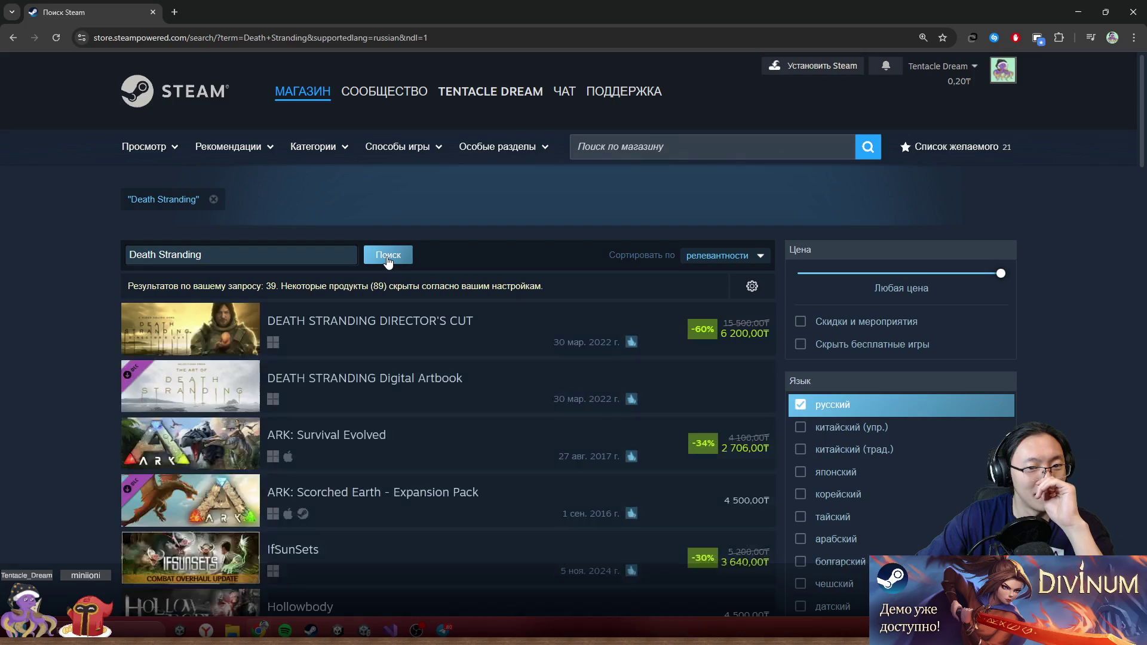
{"action": "scroll", "coordinate": [388, 261], "scroll_direction": "down", "scroll_amount": 3}
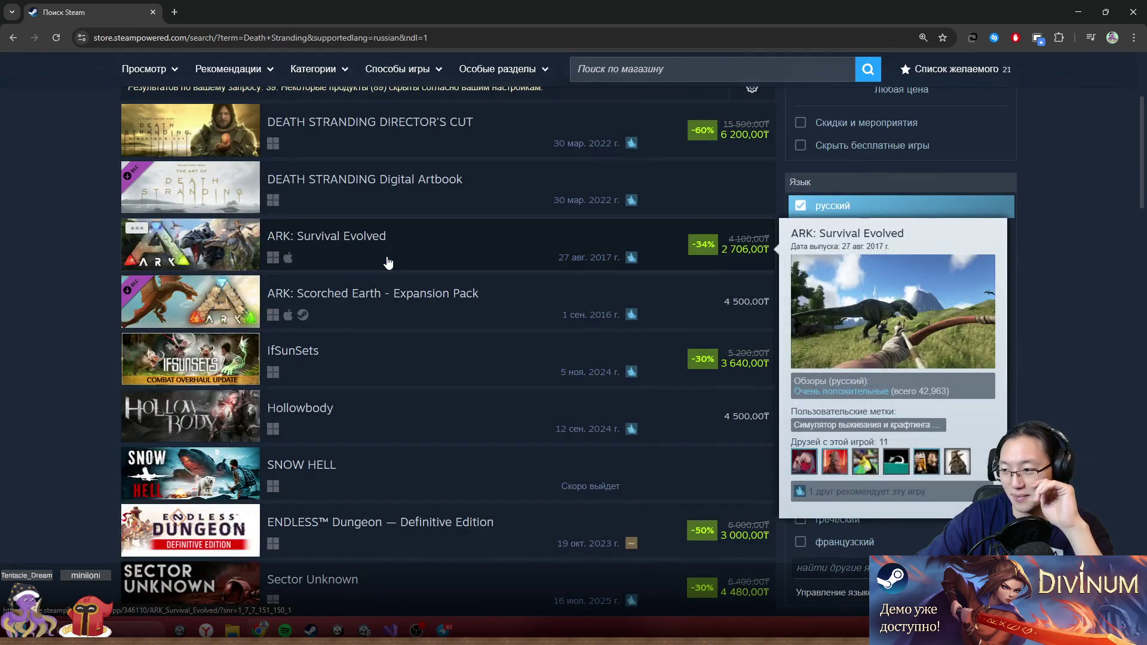
{"action": "scroll", "coordinate": [358, 263], "scroll_direction": "down", "scroll_amount": 2}
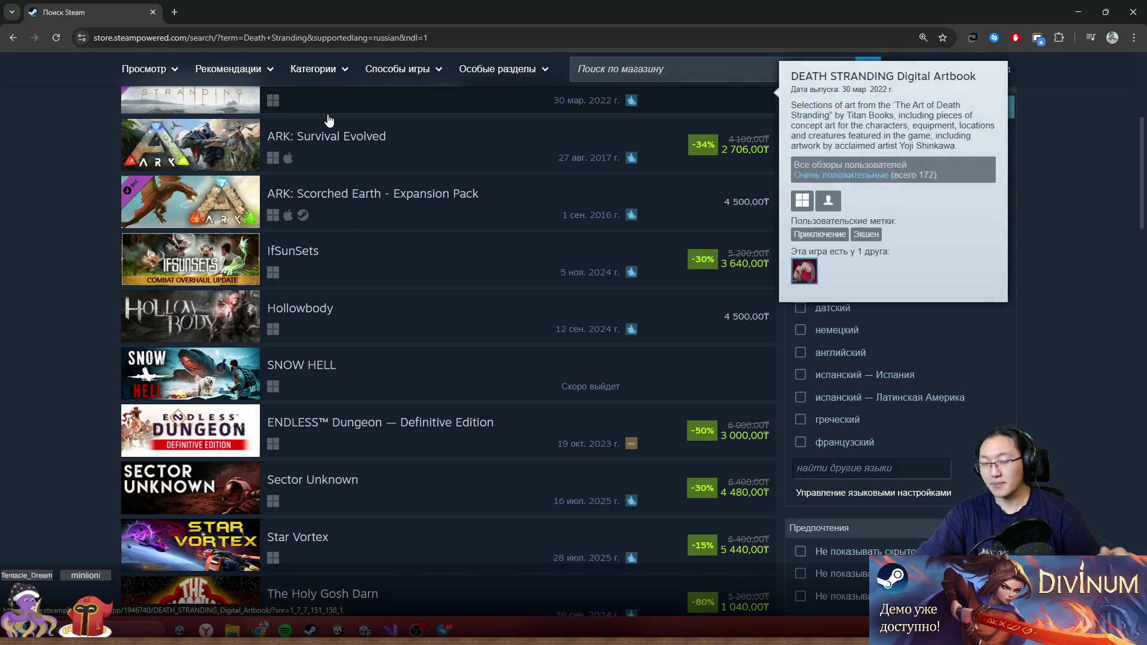
- Shrink and close the browser, reopen it, and go back twice to the Google results
{"action": "left_click_drag", "start_coordinate": [312, 12], "coordinate": [311, 154]}
{"action": "scroll", "coordinate": [429, 355], "scroll_direction": "up", "scroll_amount": 4}
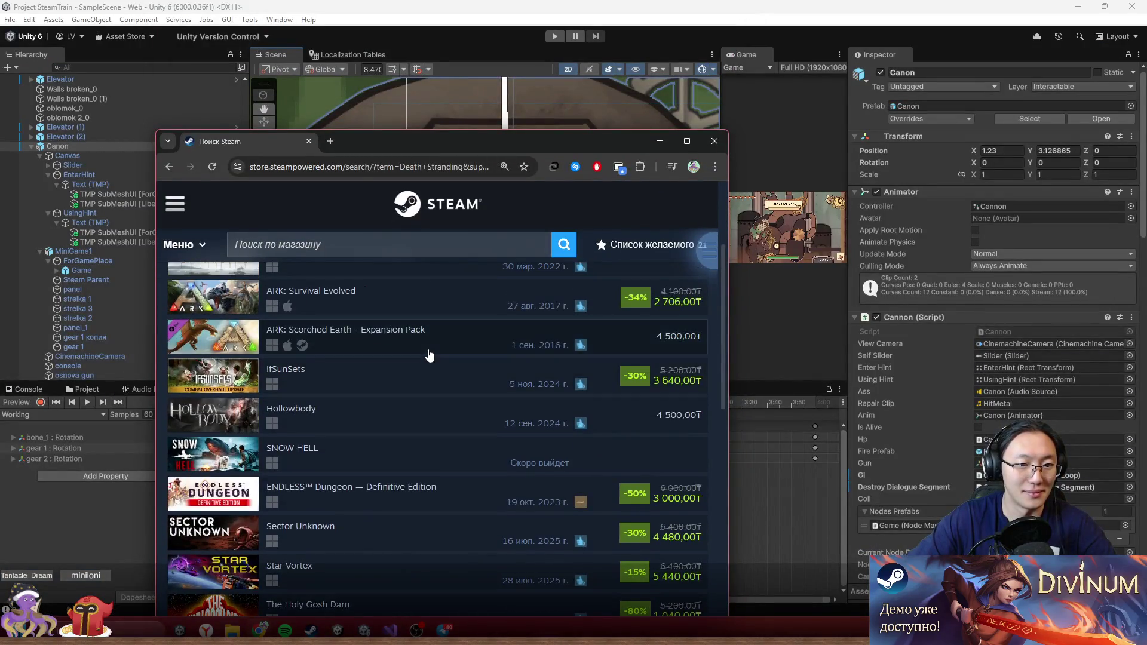
{"action": "scroll", "coordinate": [429, 355], "scroll_direction": "up", "scroll_amount": 2}
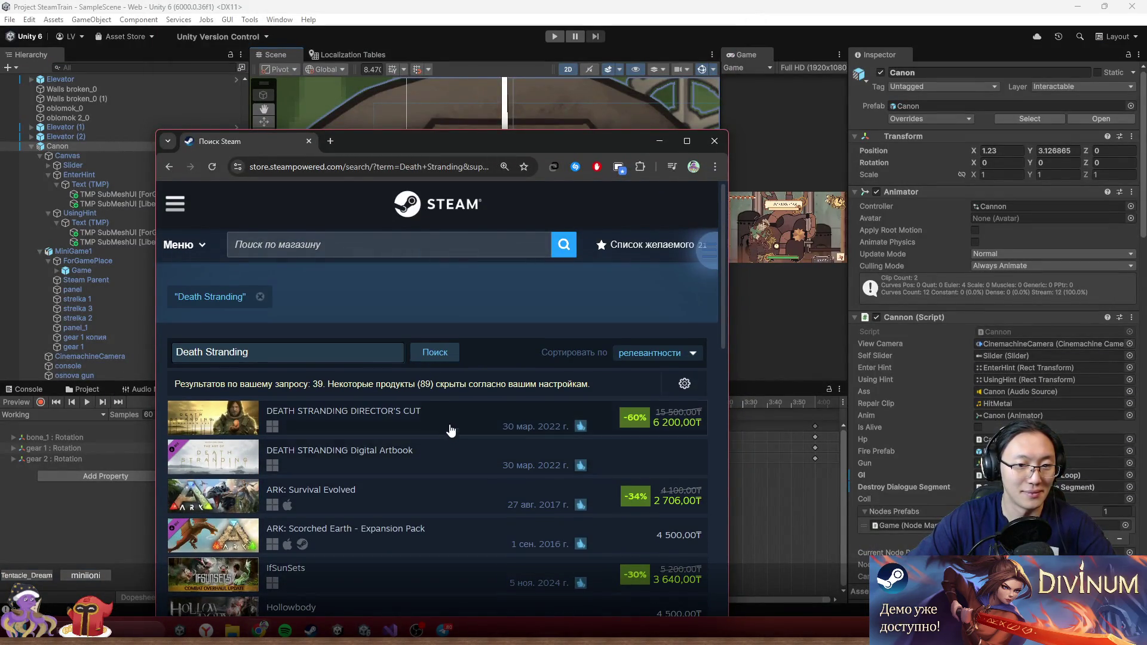
{"action": "scroll", "coordinate": [474, 520], "scroll_direction": "down", "scroll_amount": 10}
{"action": "scroll", "coordinate": [475, 520], "scroll_direction": "down", "scroll_amount": 5}
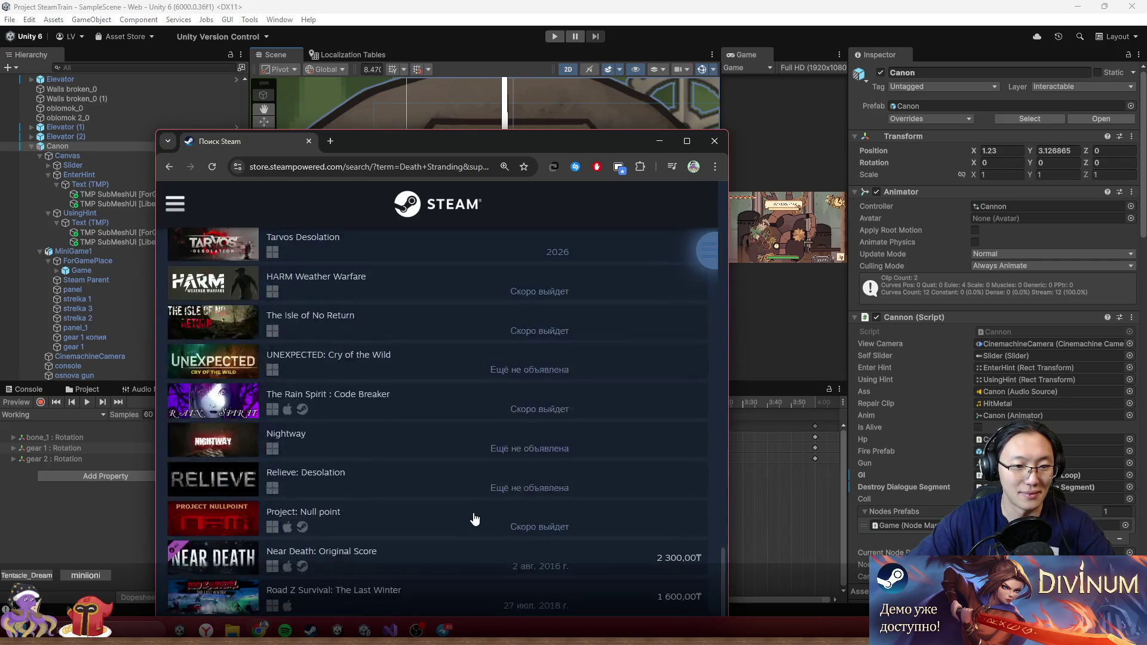
{"action": "left_click", "coordinate": [715, 141]}
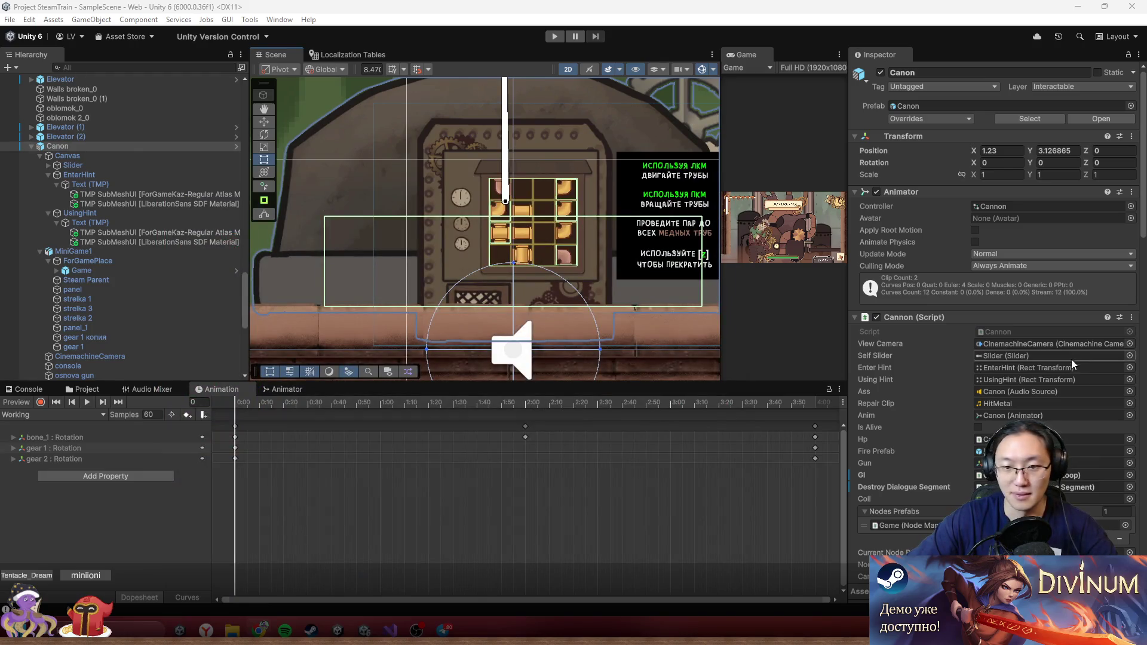
{"action": "key", "text": "alt+Tab"}
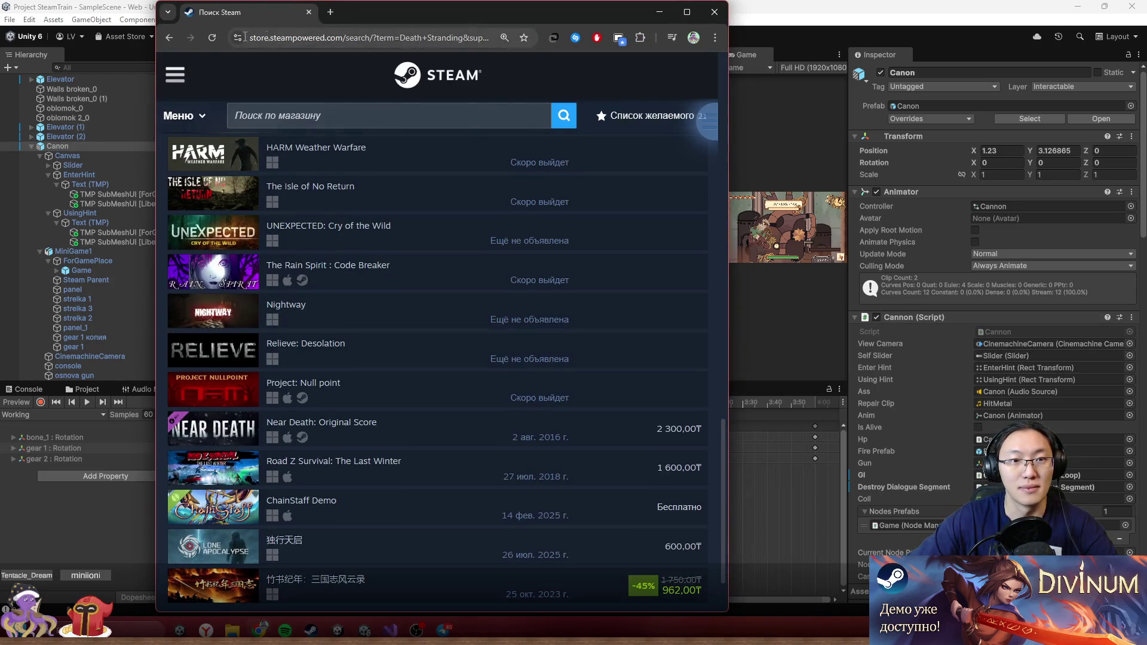
{"action": "left_click", "coordinate": [169, 38]}
{"action": "left_click", "coordinate": [168, 39]}
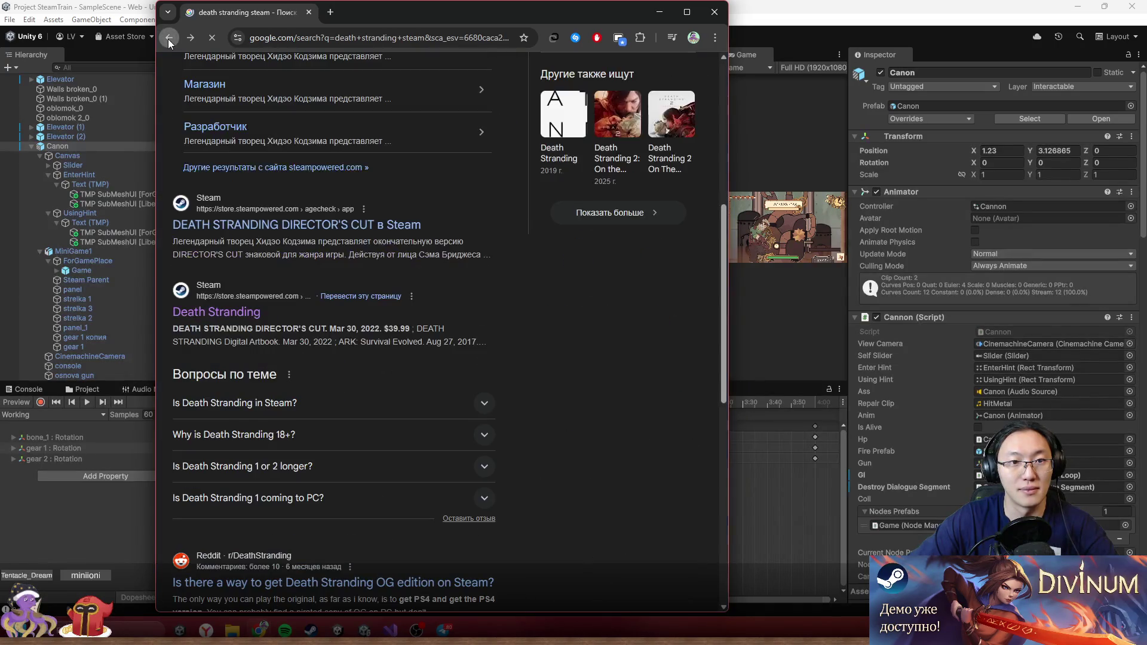
- Try a 'death stranding playstation отзывы' search, then return to the earlier results
{"action": "scroll", "coordinate": [357, 174], "scroll_direction": "up", "scroll_amount": 5}
{"action": "double_click", "coordinate": [356, 84]}
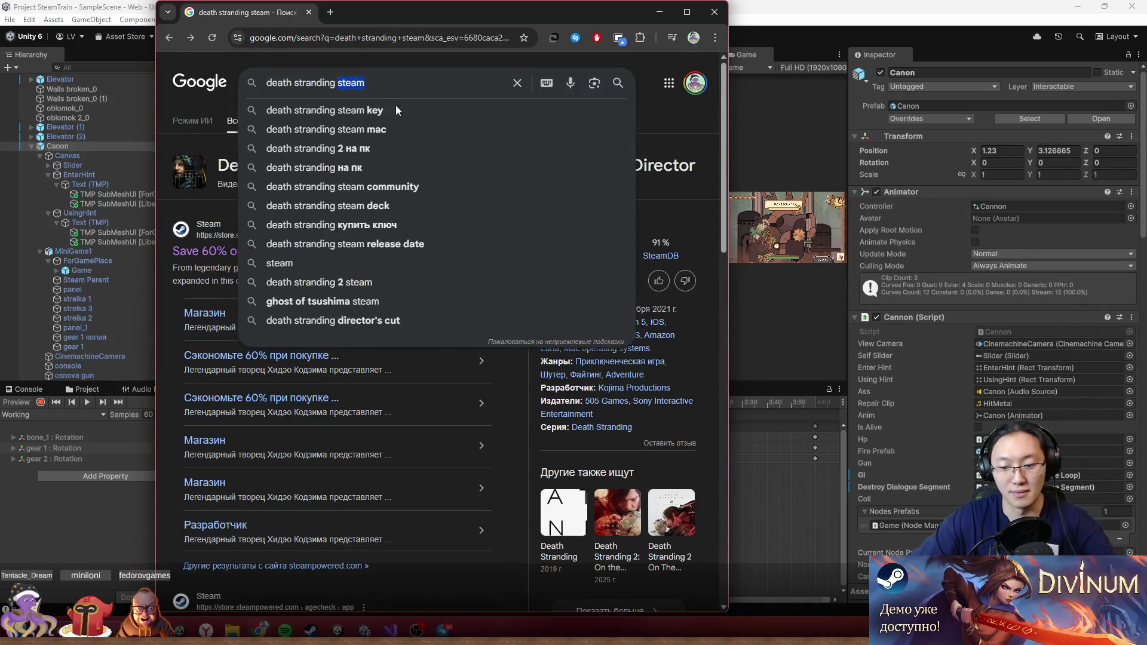
{"action": "key", "text": "BackSpace"}
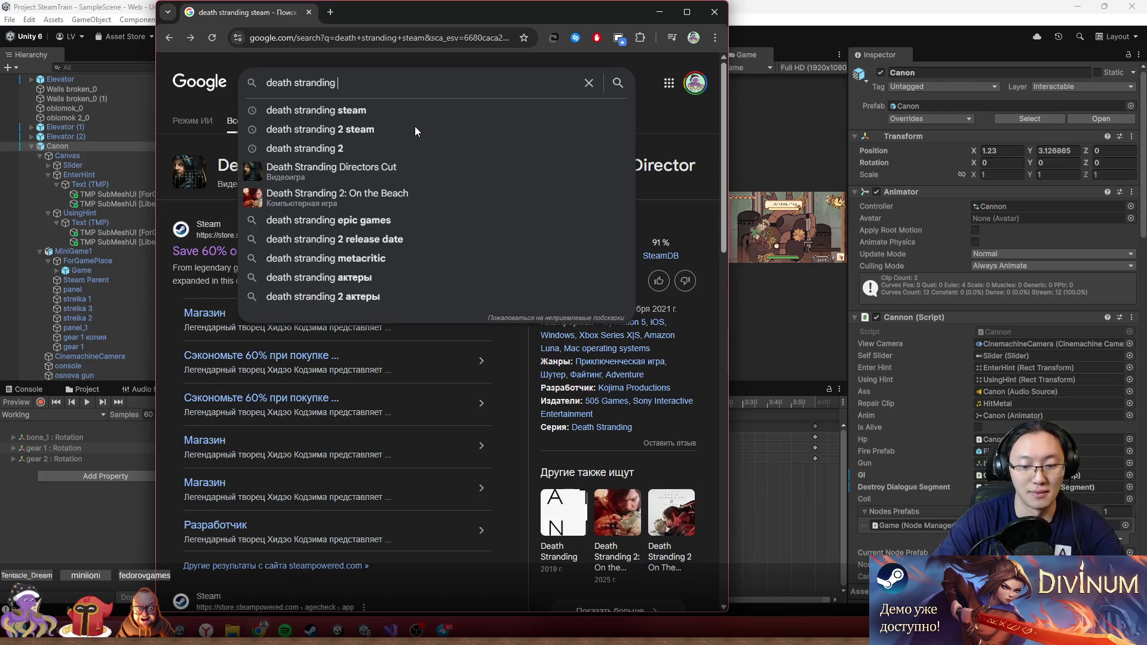
{"action": "type", "text": "pla"}
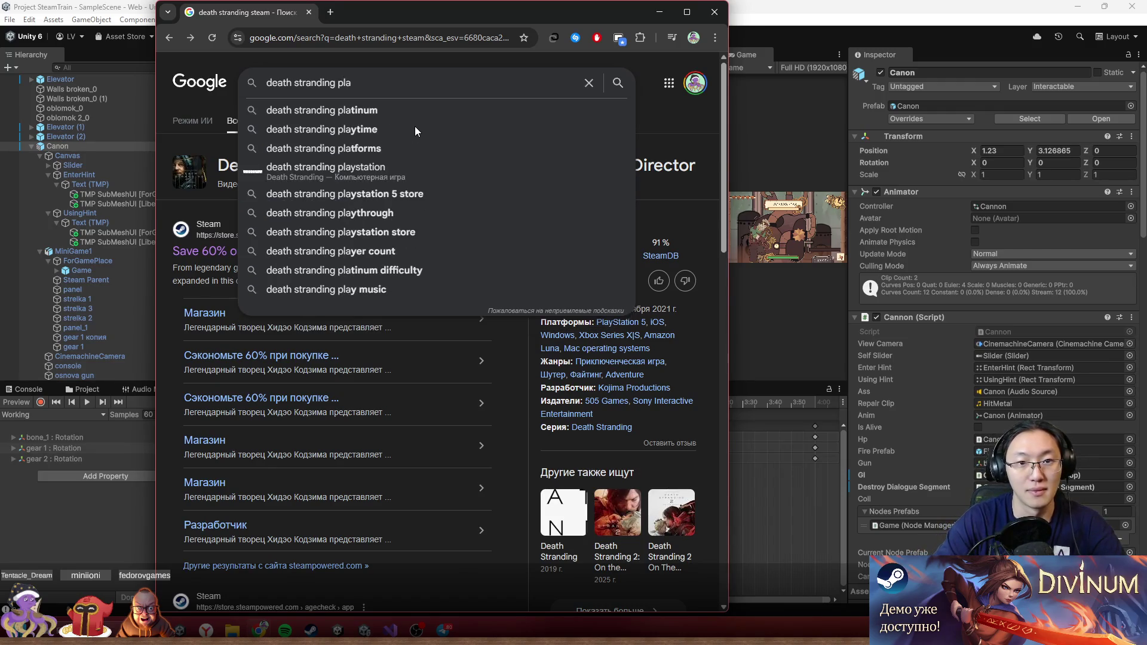
{"action": "type", "text": "ys"}
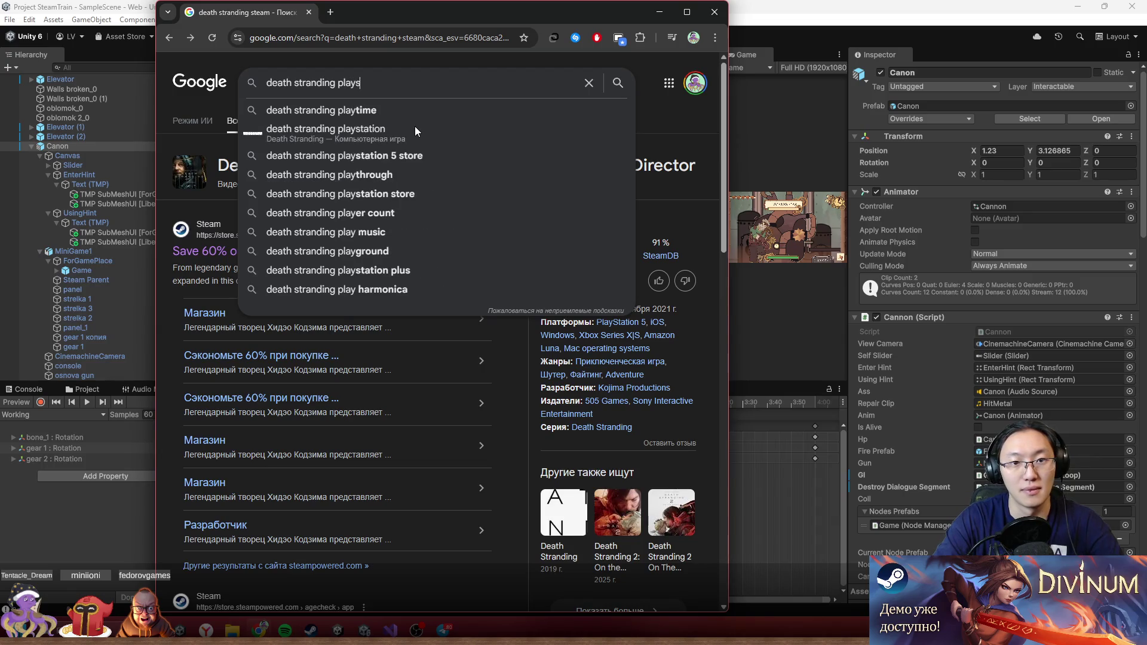
{"action": "type", "text": "tation от"}
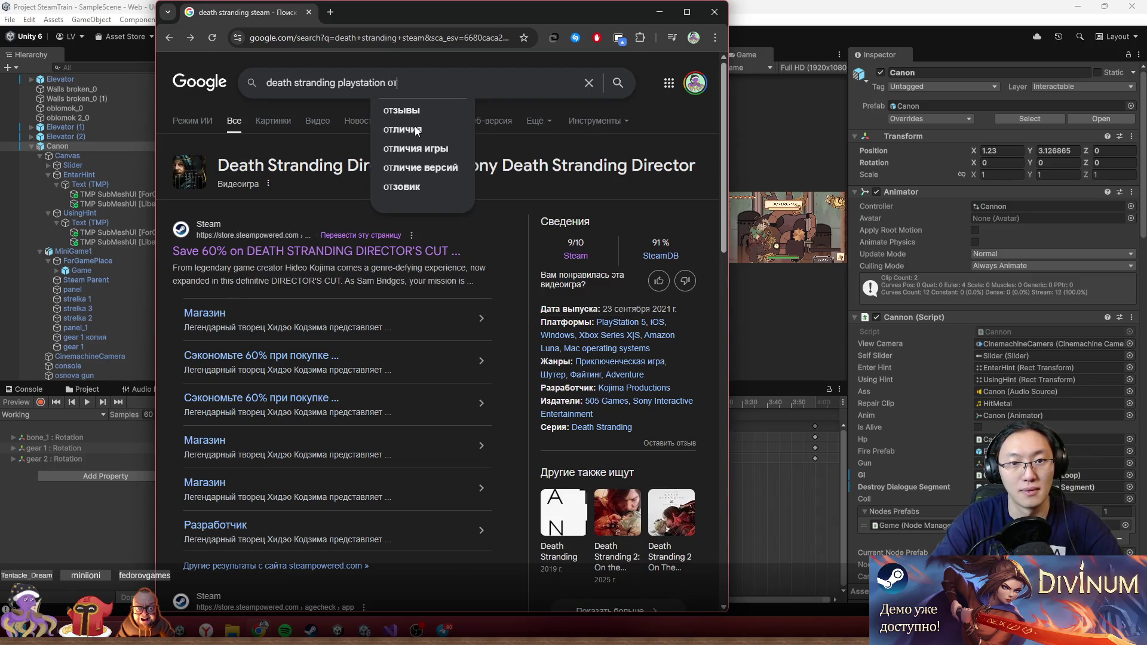
{"action": "type", "text": "зывы"}
{"action": "key", "text": "Return"}
{"action": "mouse_move", "coordinate": [417, 22]}
{"action": "left_mouse_down"}
{"action": "mouse_move", "coordinate": [403, 53]}
{"action": "mouse_move", "coordinate": [400, 1]}
{"action": "left_mouse_up"}
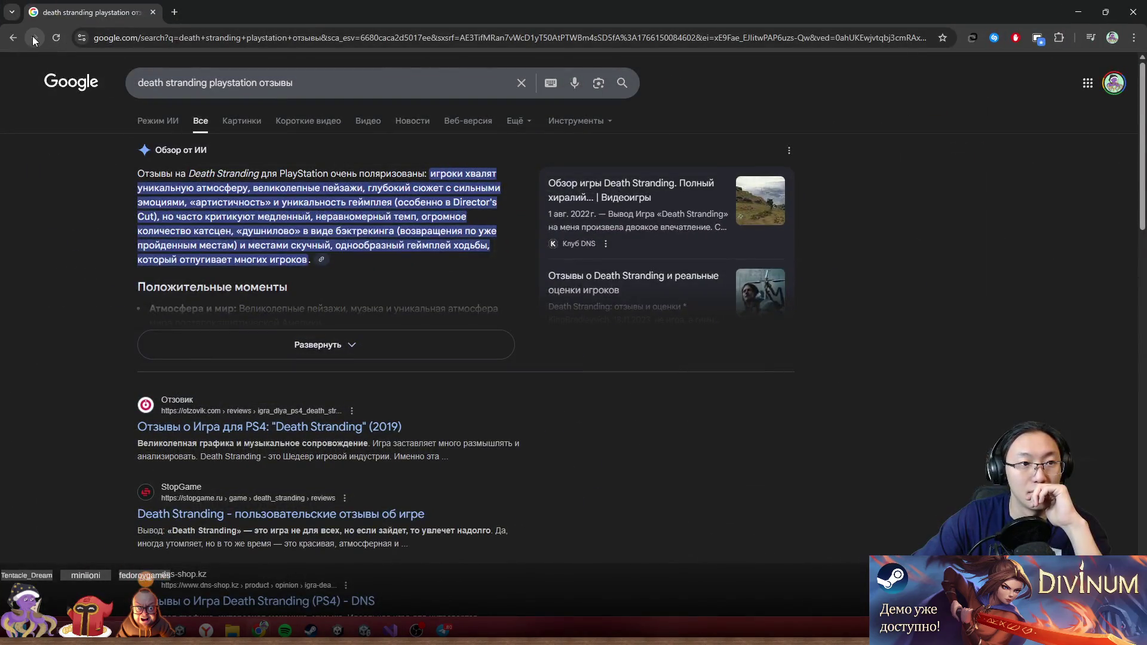
{"action": "left_click", "coordinate": [13, 38]}
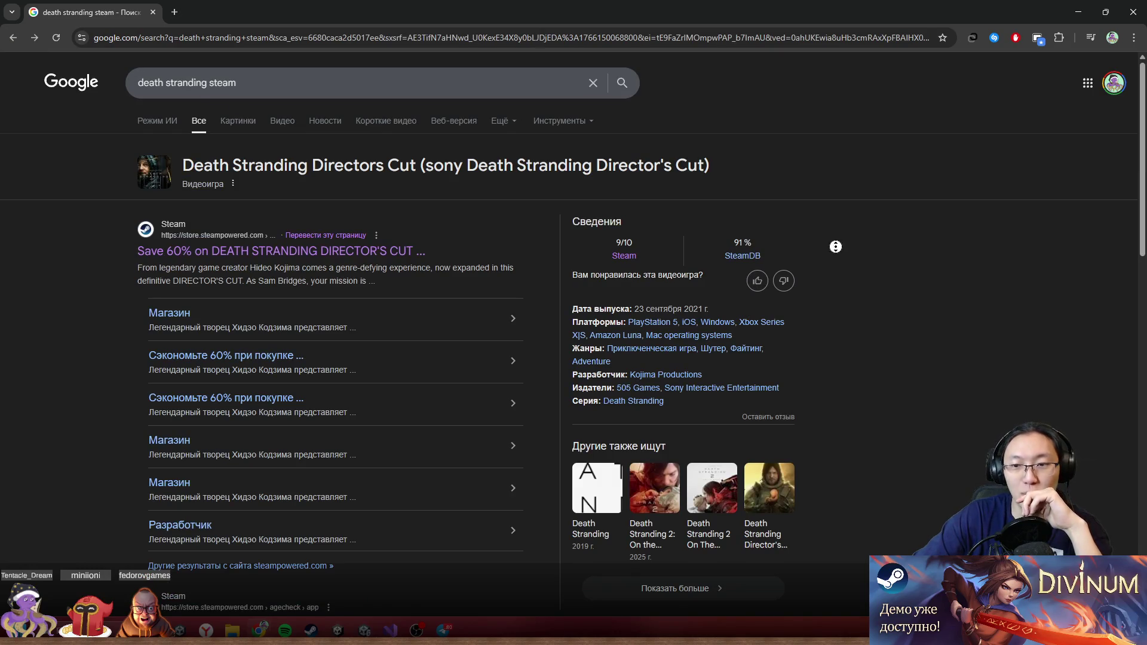
{"action": "scroll", "coordinate": [776, 257], "scroll_direction": "down", "scroll_amount": 1}
{"action": "scroll", "coordinate": [222, 155], "scroll_direction": "up", "scroll_amount": 1}
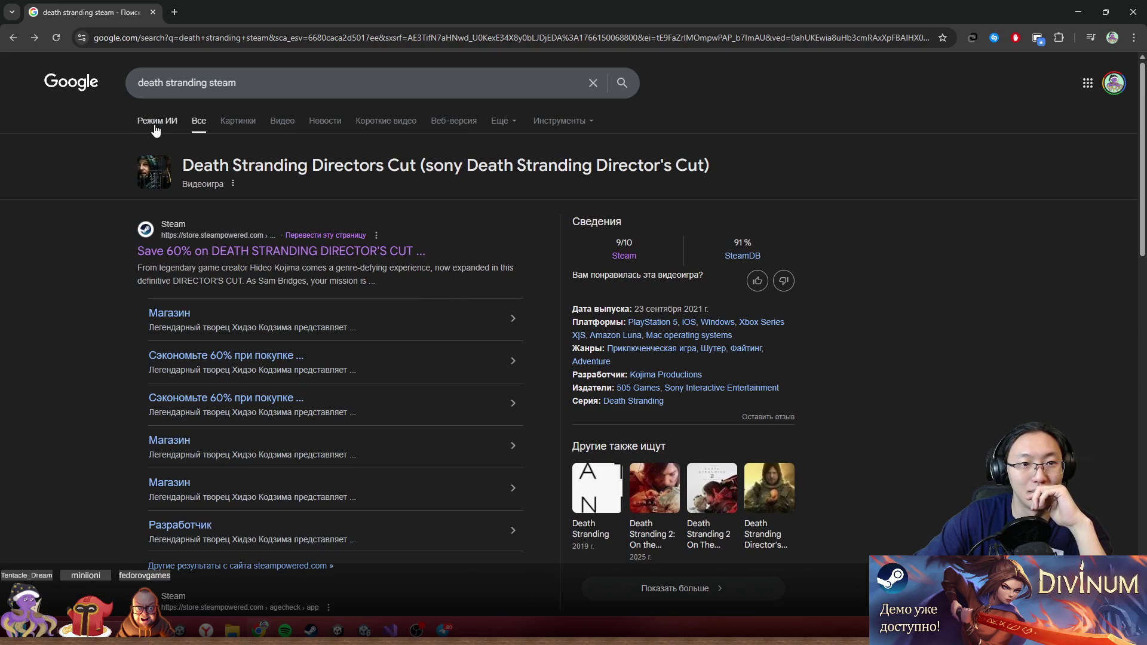
- Search 'death stranding 2' and open two results in new tabs
{"action": "double_click", "coordinate": [229, 82]}
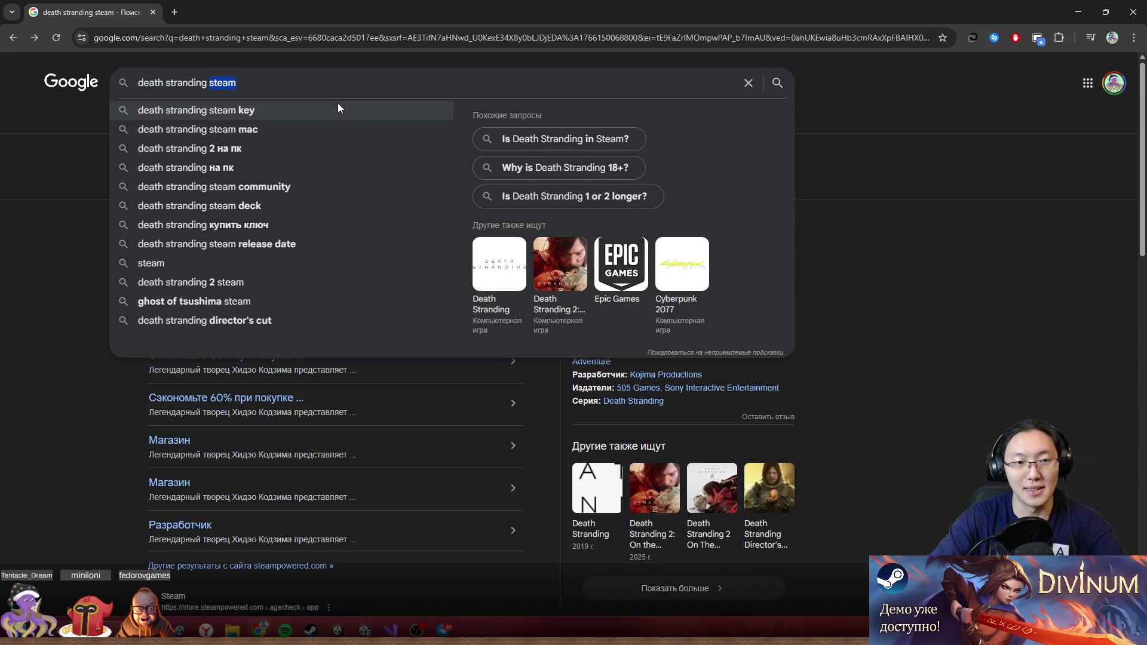
{"action": "key", "text": "BackSpace"}
{"action": "type", "text": "2"}
{"action": "key", "text": "Return"}
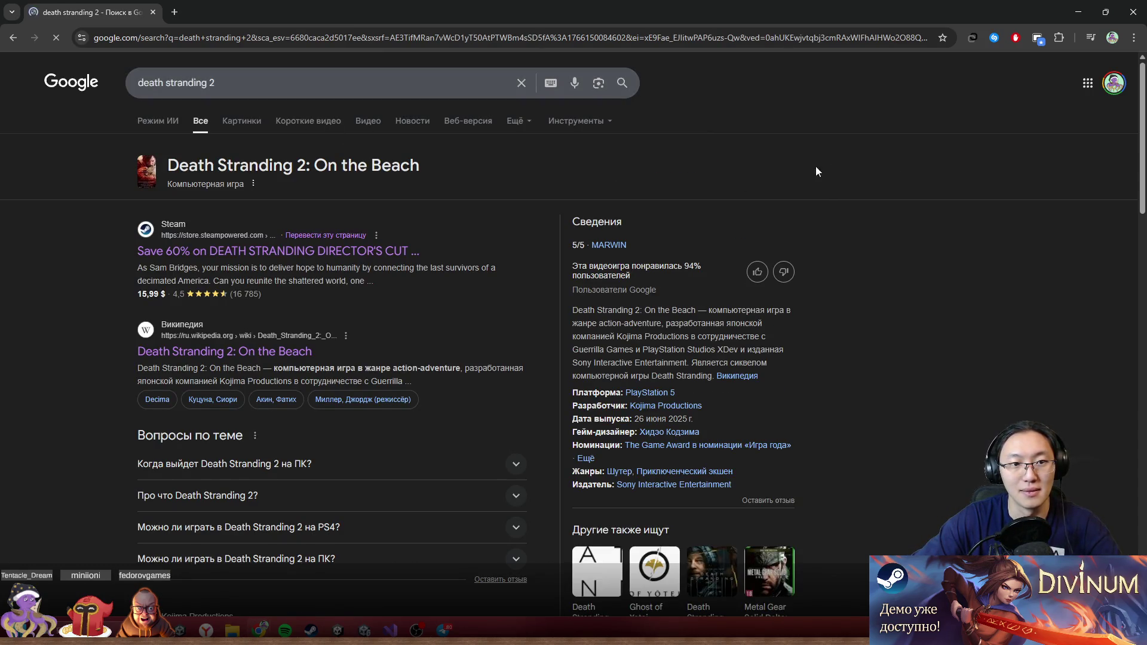
{"action": "middle_click", "coordinate": [868, 196]}
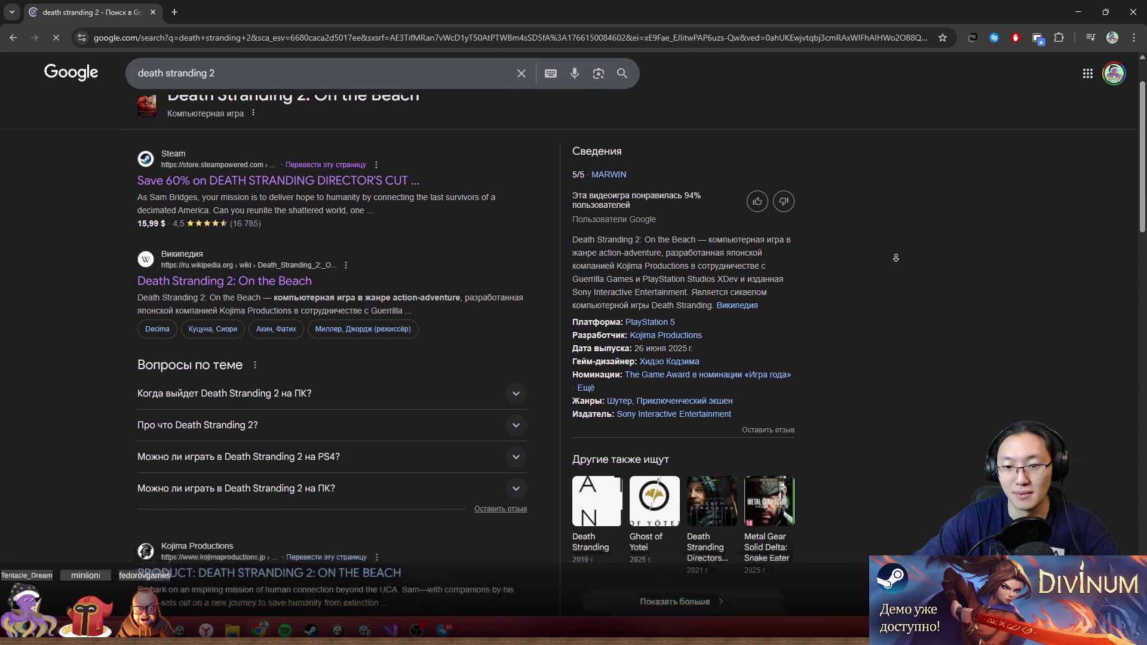
{"action": "middle_click", "coordinate": [893, 256]}
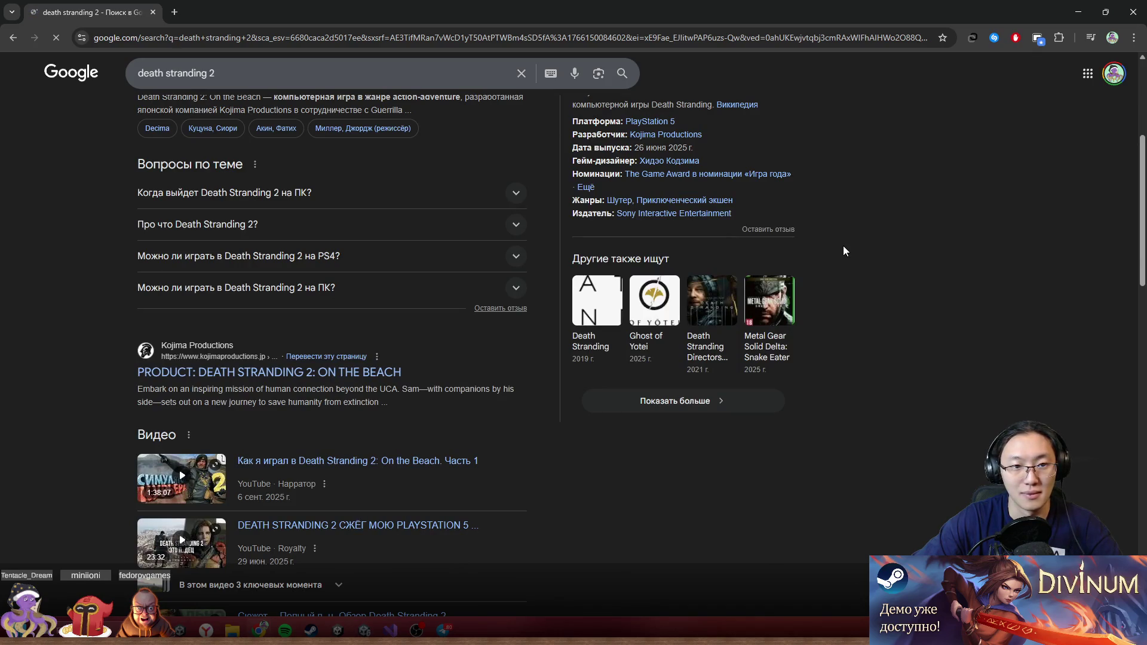
{"action": "scroll", "coordinate": [843, 251], "scroll_direction": "up", "scroll_amount": 5}
- Search 'death stranding 2 отзывы', open a review result, and restore the browser window
{"action": "left_click", "coordinate": [301, 86]}
{"action": "type", "text": "отзывы"}
{"action": "key", "text": "Return"}
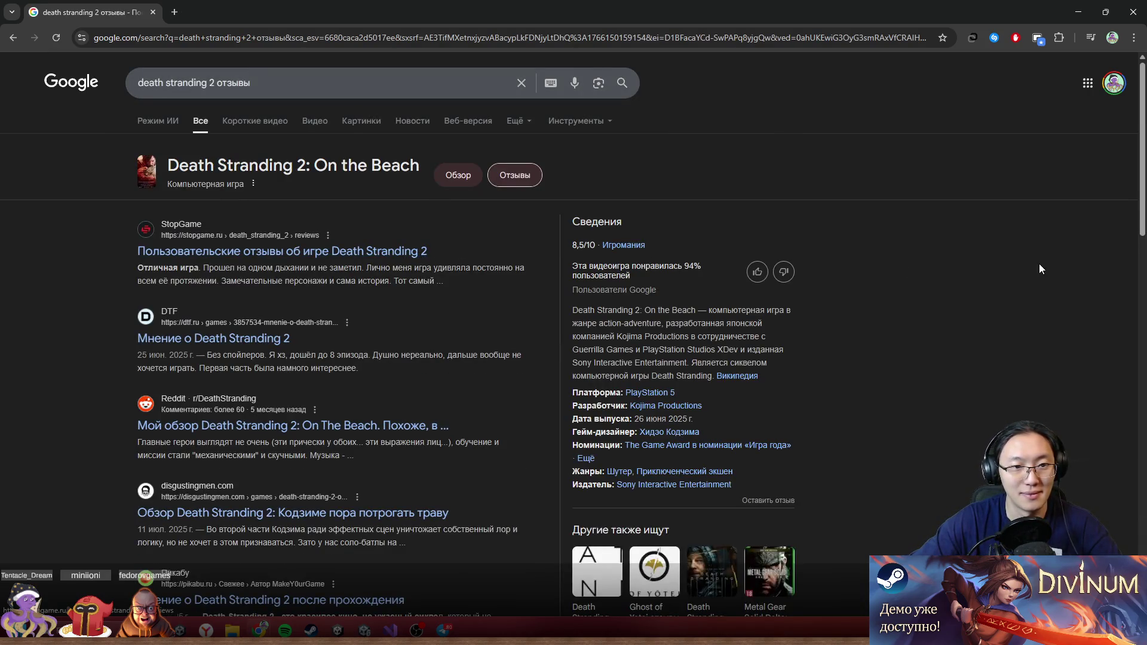
{"action": "middle_click", "coordinate": [1013, 289]}
{"action": "scroll", "coordinate": [1009, 291], "scroll_direction": "down", "scroll_amount": 1}
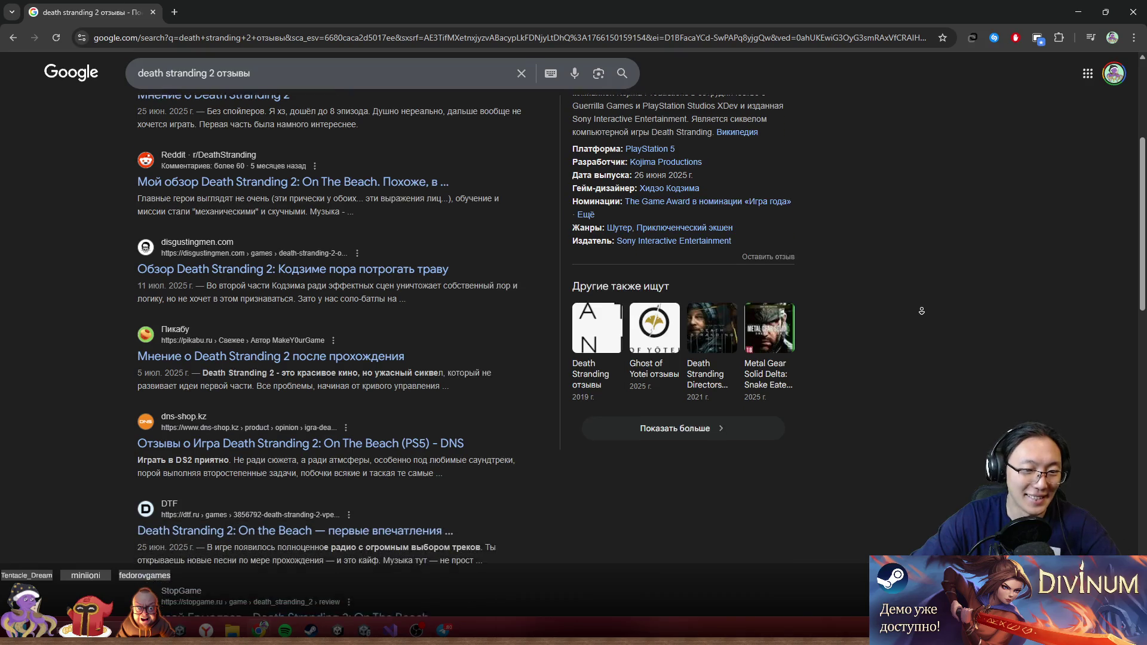
{"action": "left_click", "coordinate": [844, 333]}
{"action": "scroll", "coordinate": [781, 335], "scroll_direction": "up", "scroll_amount": 10}
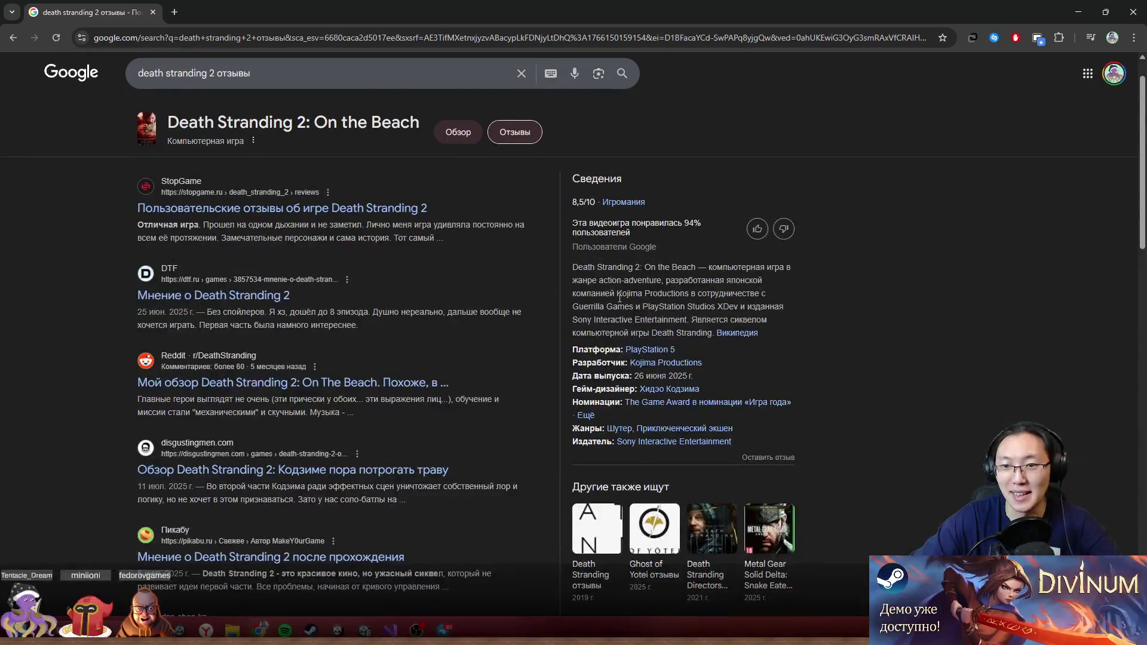
{"action": "key", "text": "super+Down"}
- Hide the browser to bring the Unity editor with the pipe-puzzle scene forward
{"action": "left_click", "coordinate": [739, 199]}
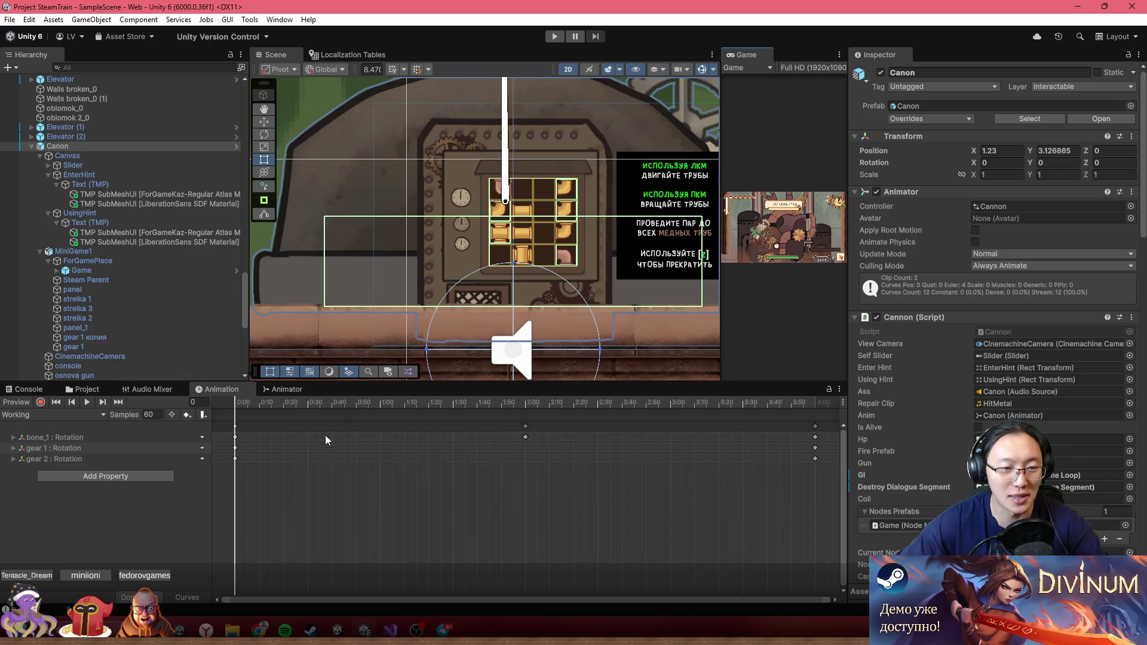
{"action": "scroll", "coordinate": [480, 265], "scroll_direction": "down", "scroll_amount": 2}
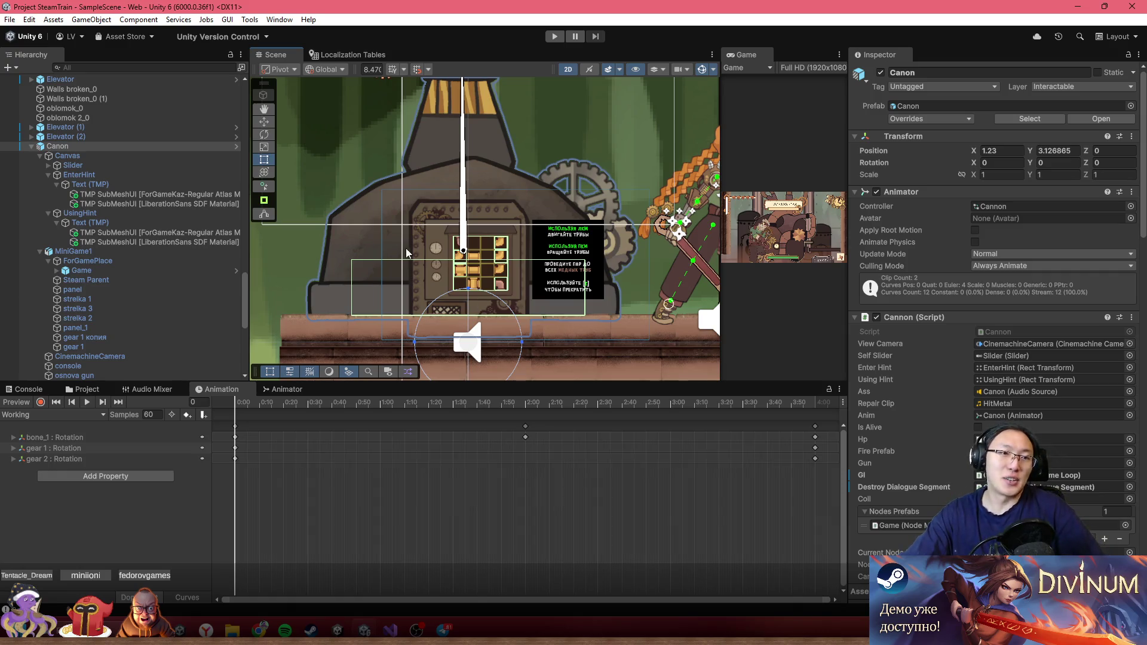
- Zoom out the Scene view and start the game in play mode
{"action": "scroll", "coordinate": [500, 233], "scroll_direction": "down", "scroll_amount": 10}
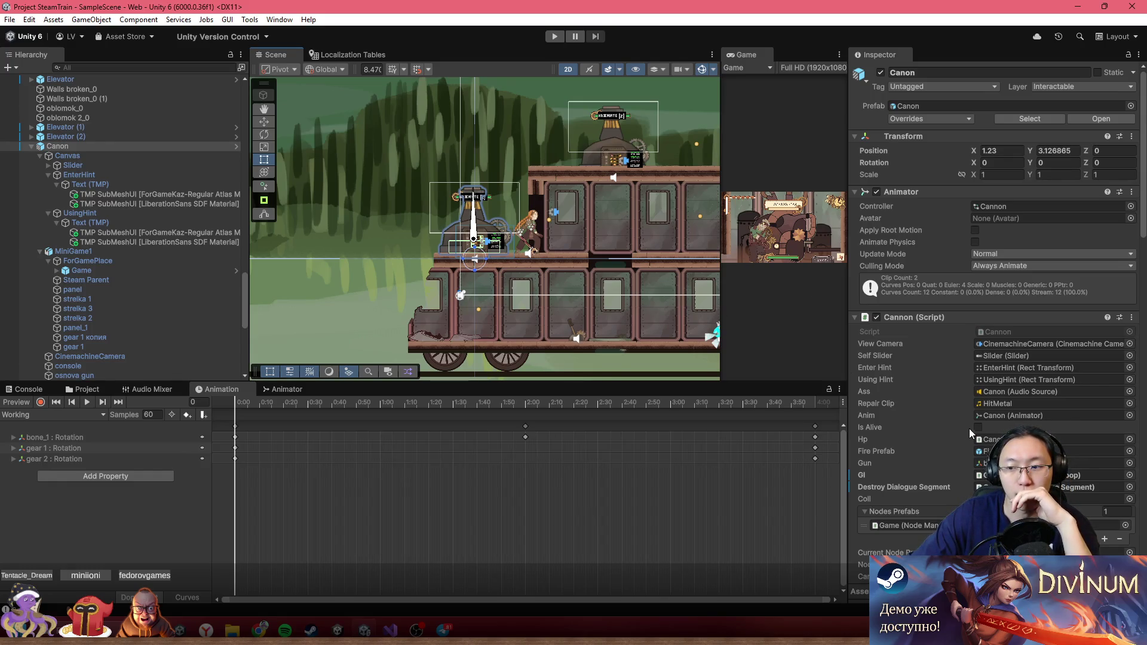
{"action": "scroll", "coordinate": [978, 434], "scroll_direction": "down", "scroll_amount": 3}
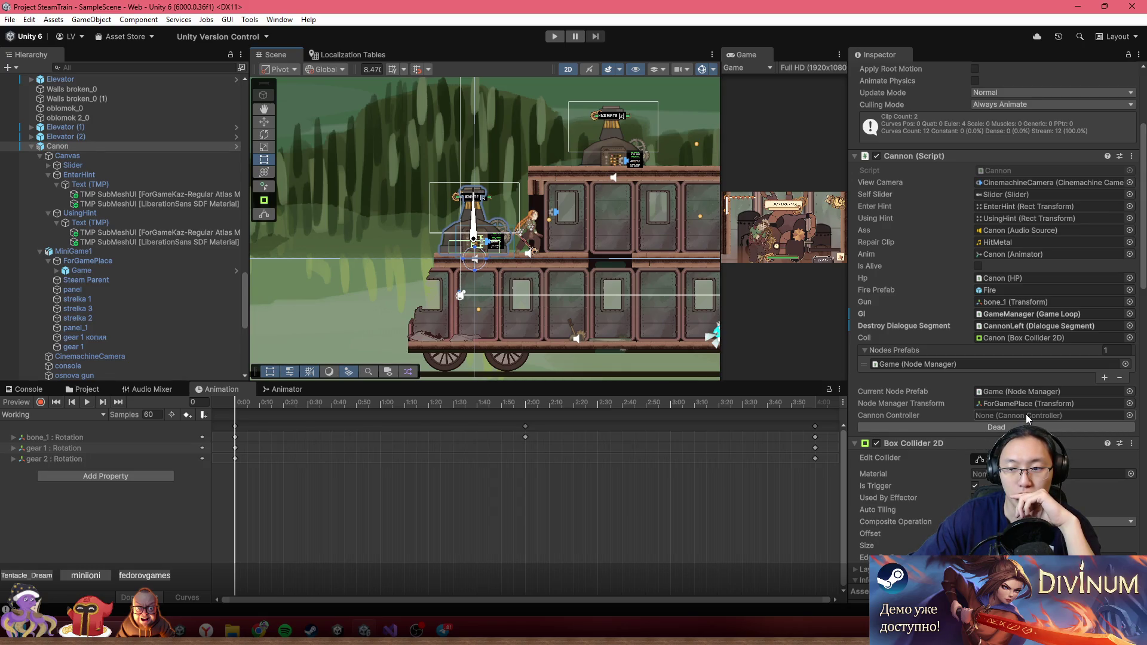
{"action": "left_click", "coordinate": [548, 41]}
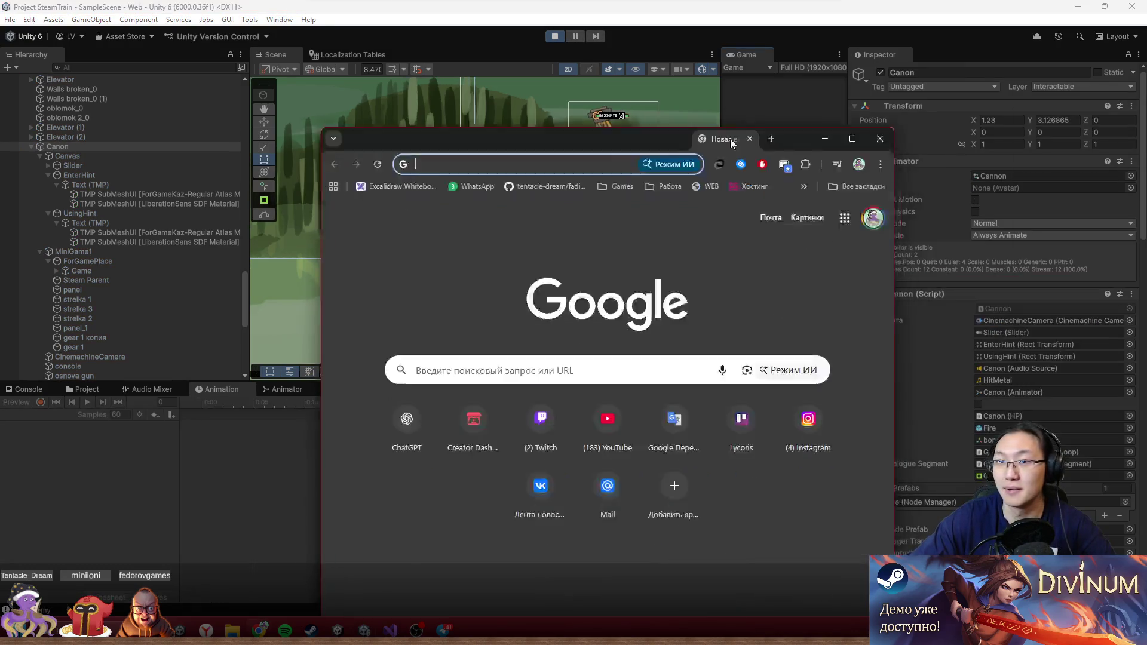
- Maximize the browser and open the itch.io Creator Dashboard by typing 'itch'
{"action": "left_click_drag", "start_coordinate": [731, 139], "coordinate": [687, 4]}
{"action": "type", "text": "itch"}
{"action": "key", "text": "Return"}
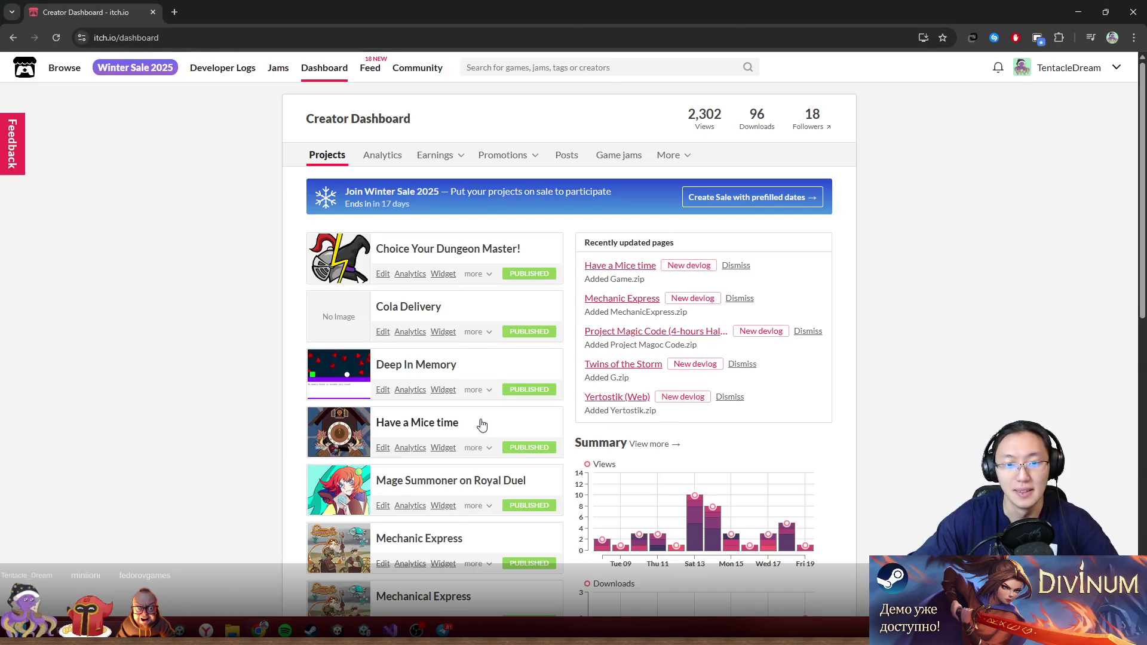
- Open the Mechanical Express project and its jam rating page
{"action": "scroll", "coordinate": [482, 425], "scroll_direction": "down", "scroll_amount": 8}
{"action": "scroll", "coordinate": [461, 396], "scroll_direction": "up", "scroll_amount": 3}
{"action": "left_click", "coordinate": [451, 306]}
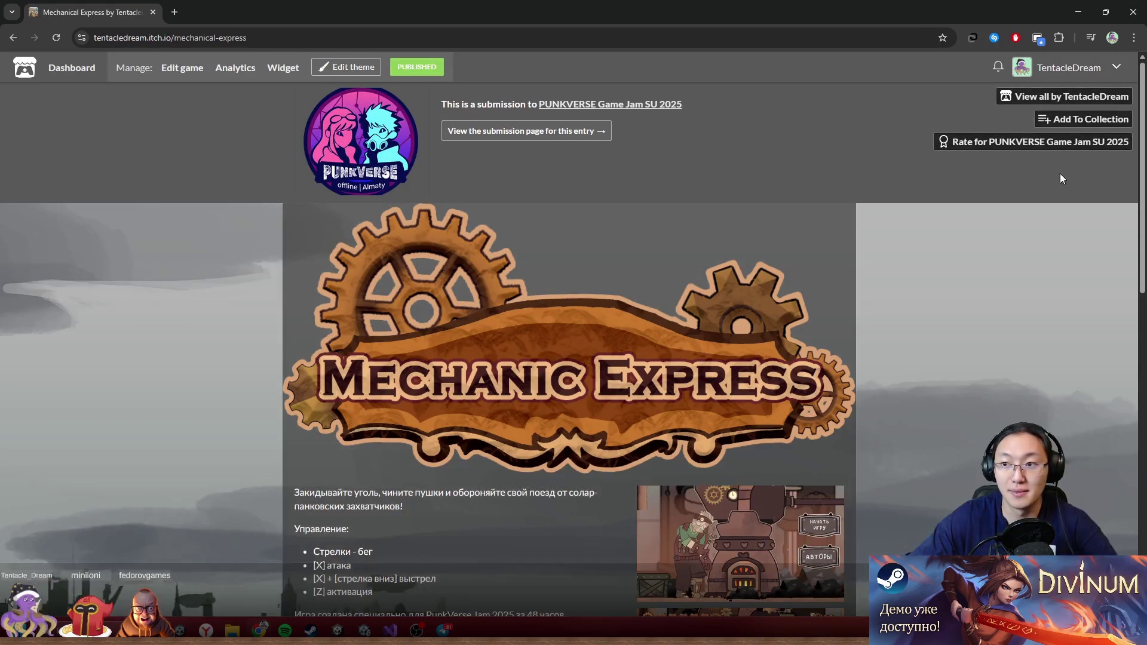
{"action": "left_click", "coordinate": [1032, 141]}
- Visit the jam's results page twice, returning to the Mechanical Express entry each time
{"action": "left_click", "coordinate": [320, 43]}
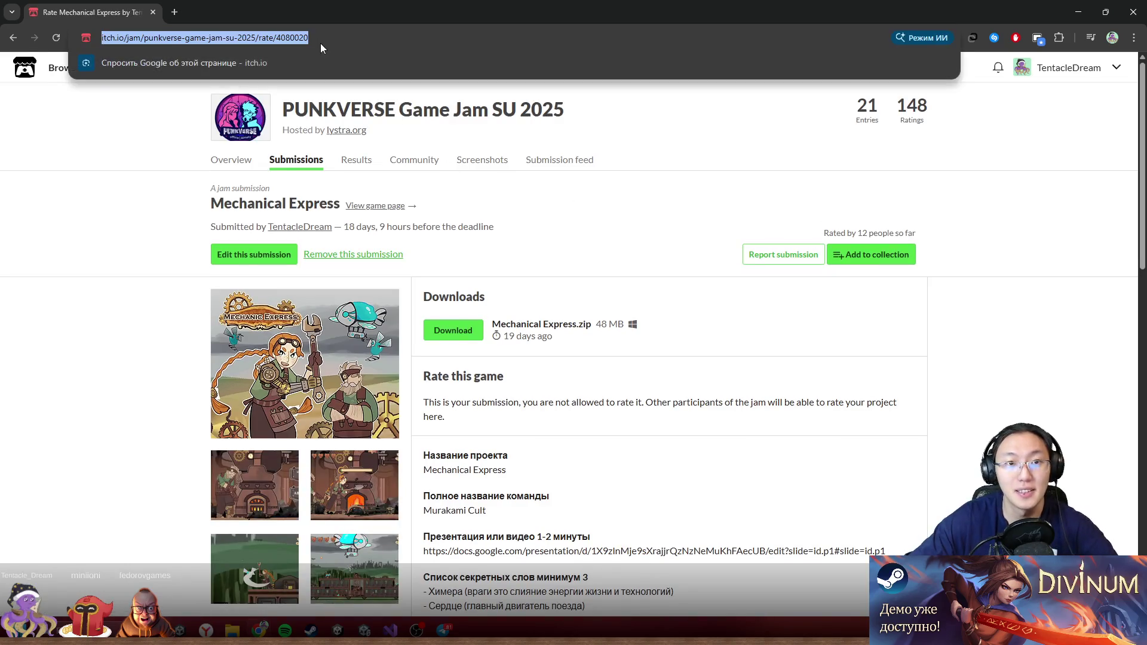
{"action": "left_click", "coordinate": [356, 160]}
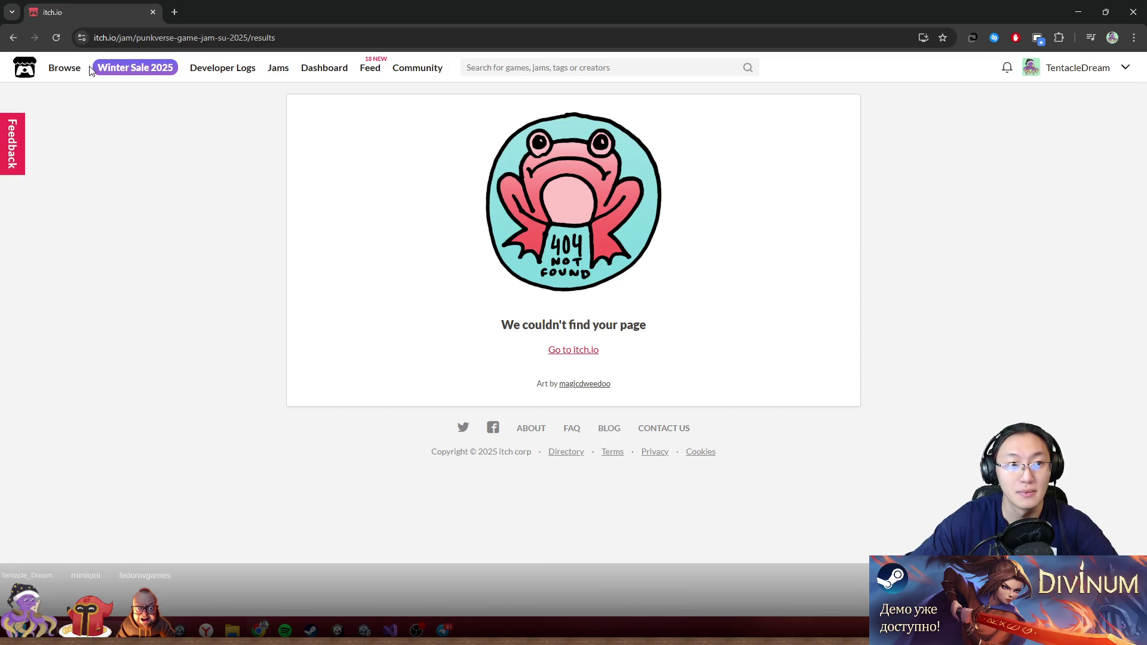
{"action": "left_click", "coordinate": [13, 40]}
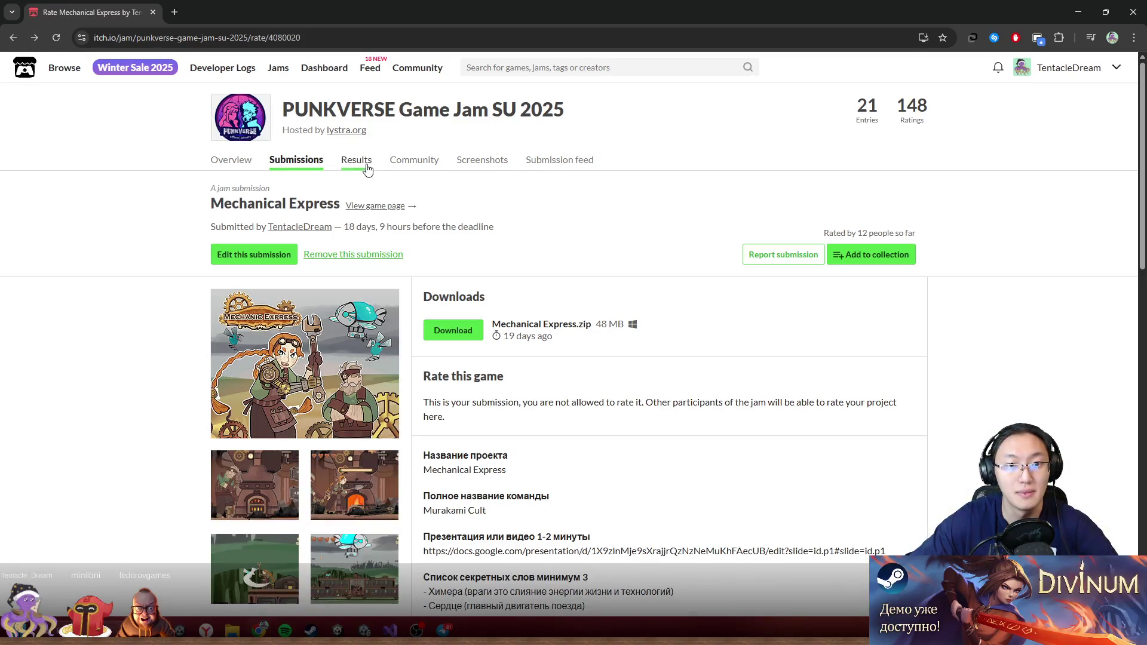
{"action": "left_click", "coordinate": [370, 162]}
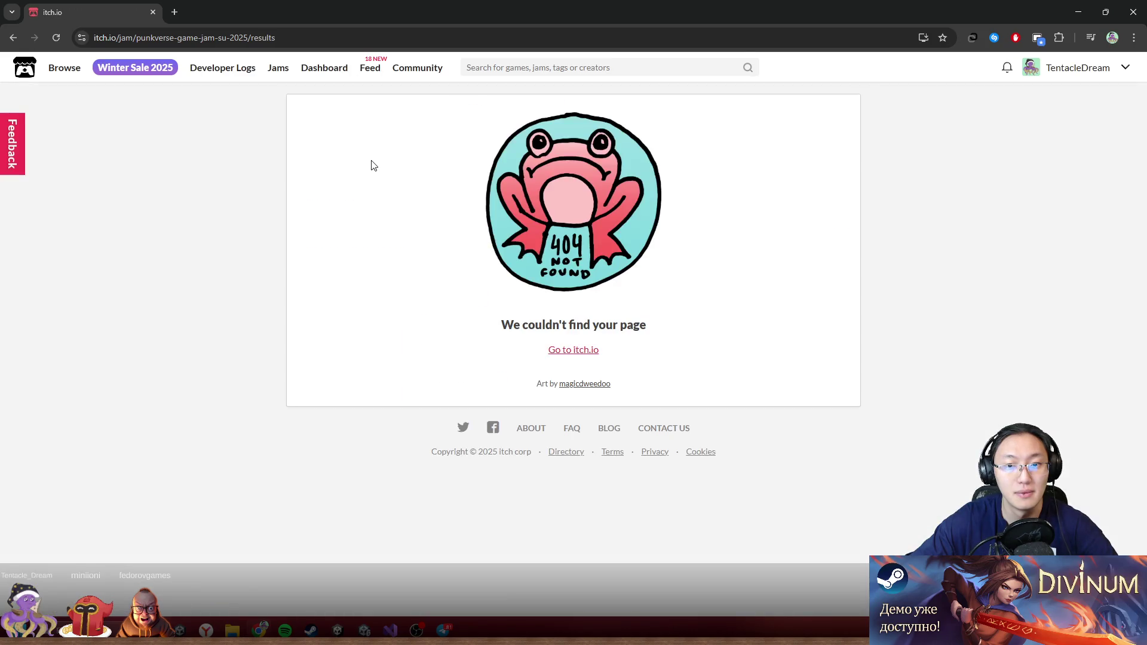
{"action": "left_click", "coordinate": [13, 38]}
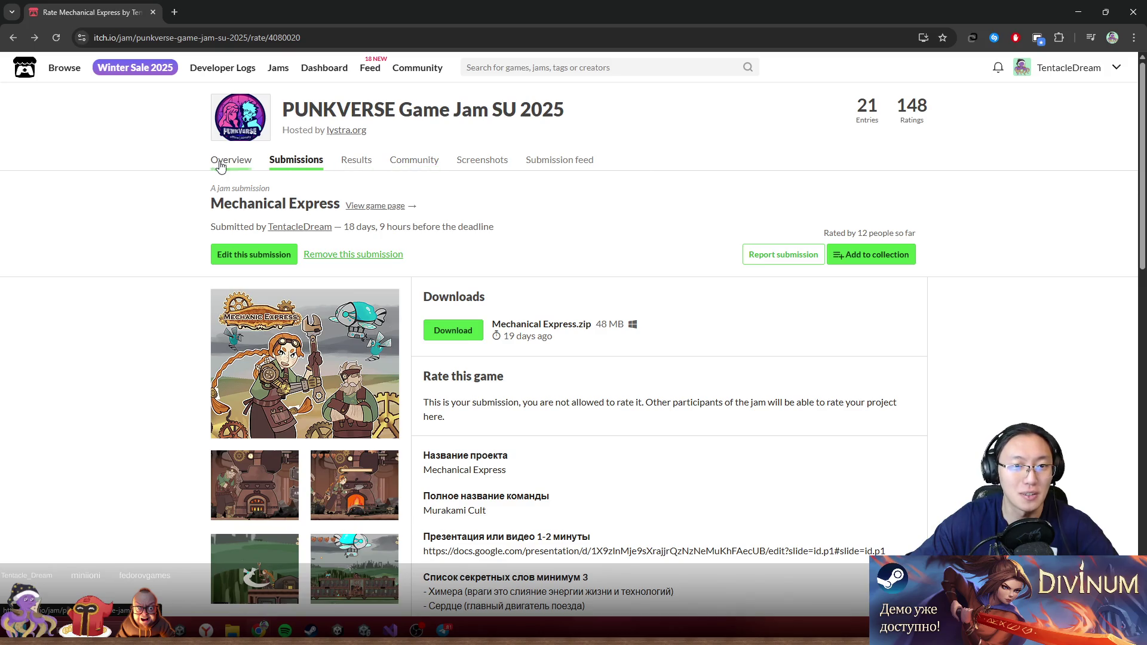
- Go through the jam's Community page to its list of submissions and browse it
{"action": "left_click", "coordinate": [453, 169]}
{"action": "left_click", "coordinate": [316, 163]}
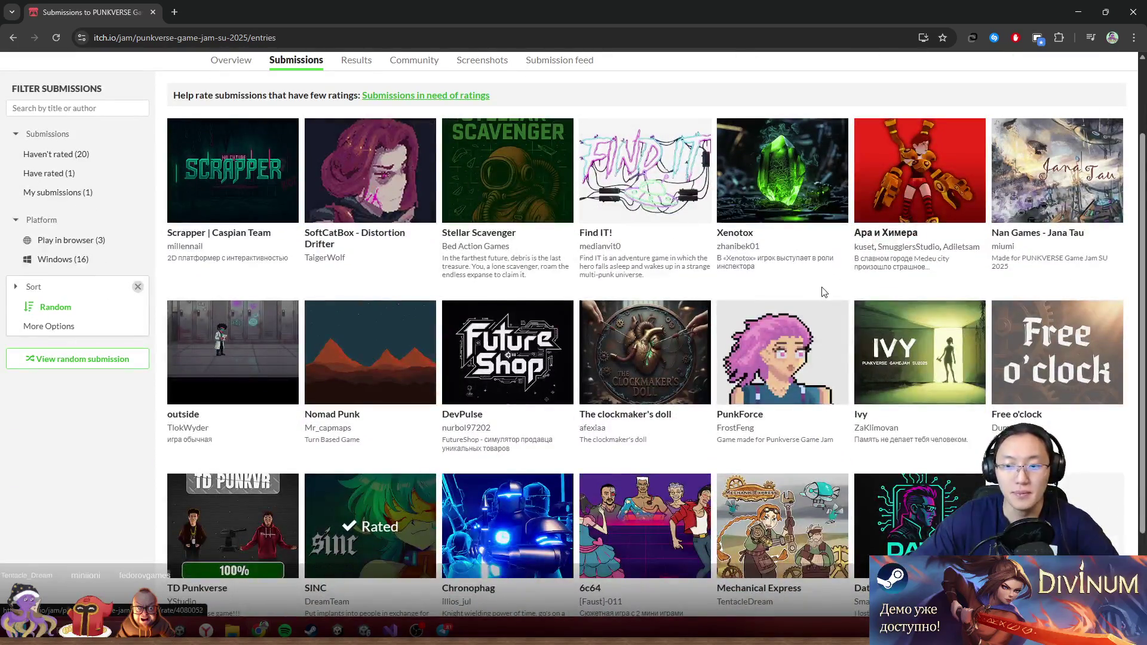
{"action": "scroll", "coordinate": [825, 292], "scroll_direction": "down", "scroll_amount": 3}
{"action": "scroll", "coordinate": [795, 377], "scroll_direction": "up", "scroll_amount": 3}
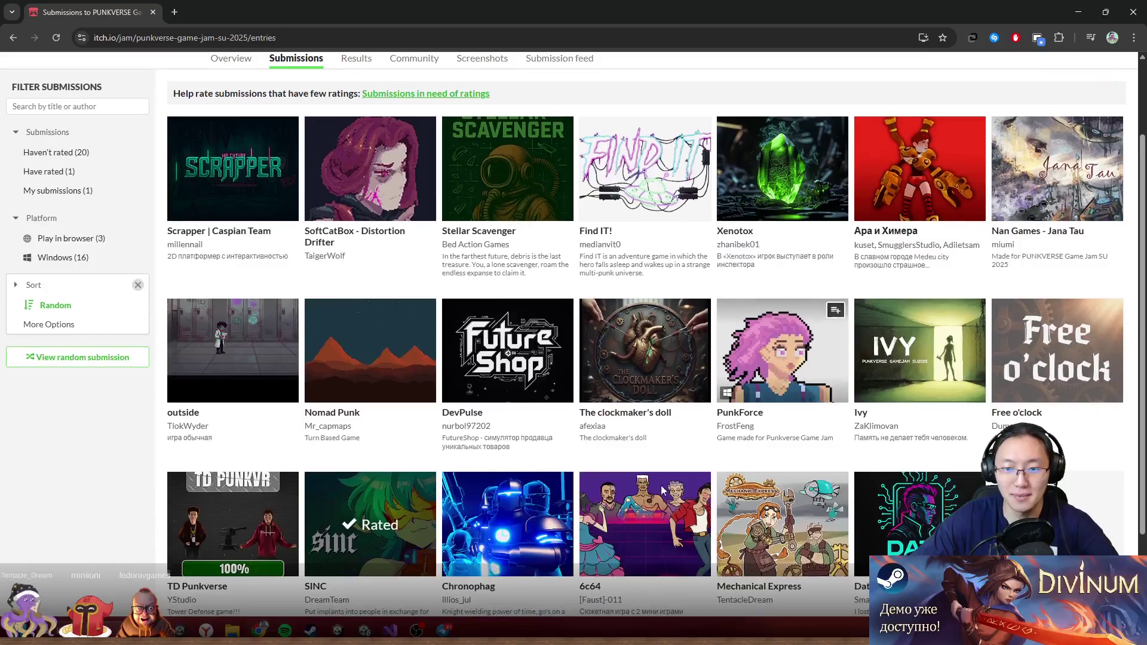
{"action": "scroll", "coordinate": [634, 530], "scroll_direction": "down", "scroll_amount": 3}
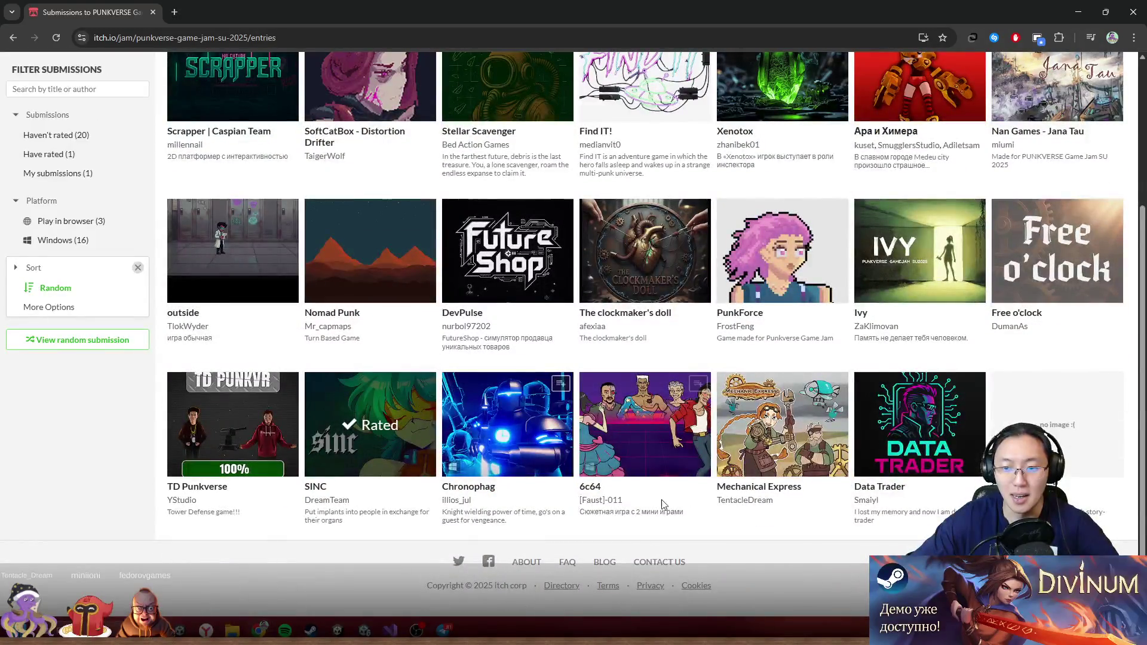
{"action": "scroll", "coordinate": [872, 443], "scroll_direction": "up", "scroll_amount": 3}
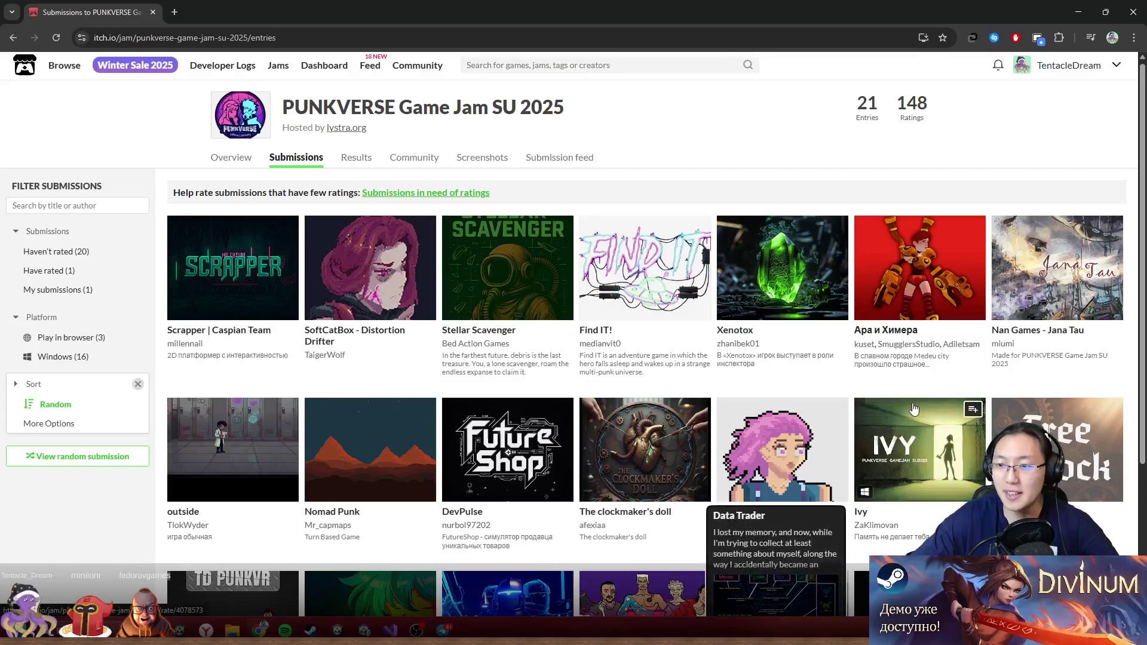
- Open the Ара и Химера entry in a new tab, then return to the submissions grid
{"action": "middle_click", "coordinate": [901, 299]}
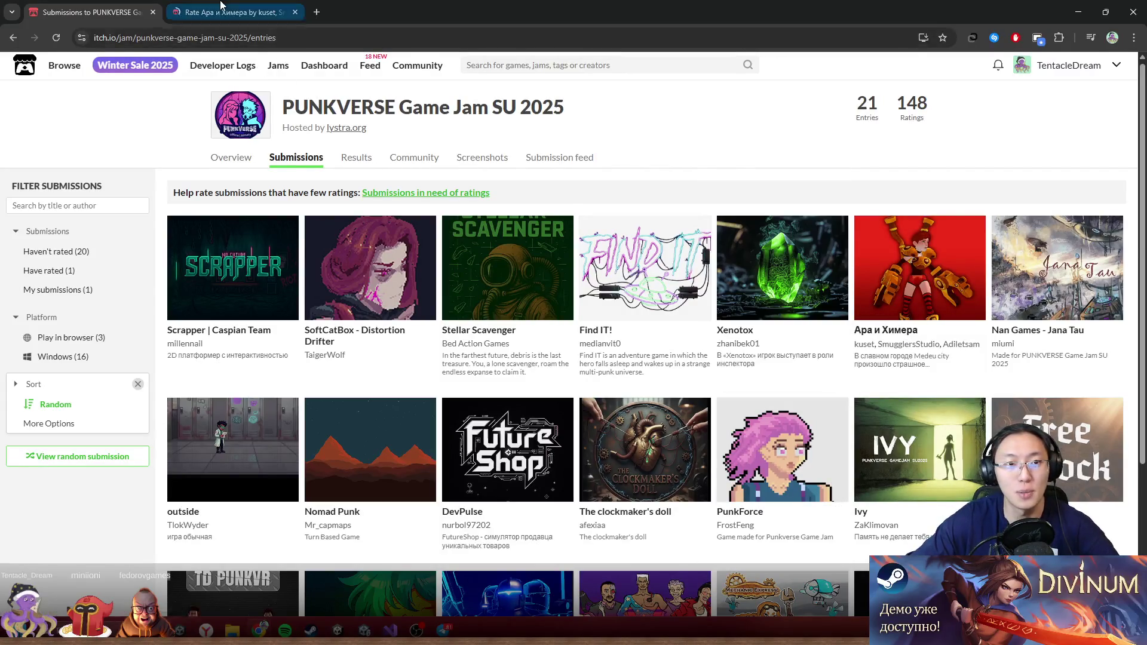
{"action": "left_click", "coordinate": [233, 12]}
{"action": "left_click", "coordinate": [290, 37]}
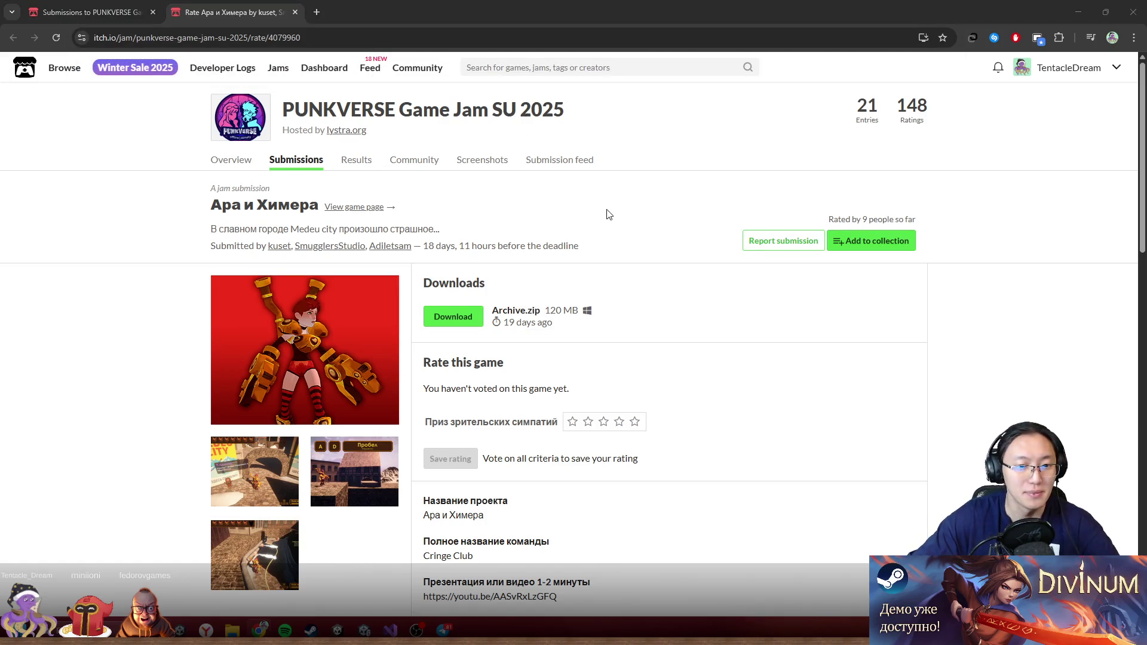
{"action": "scroll", "coordinate": [532, 279], "scroll_direction": "down", "scroll_amount": 3}
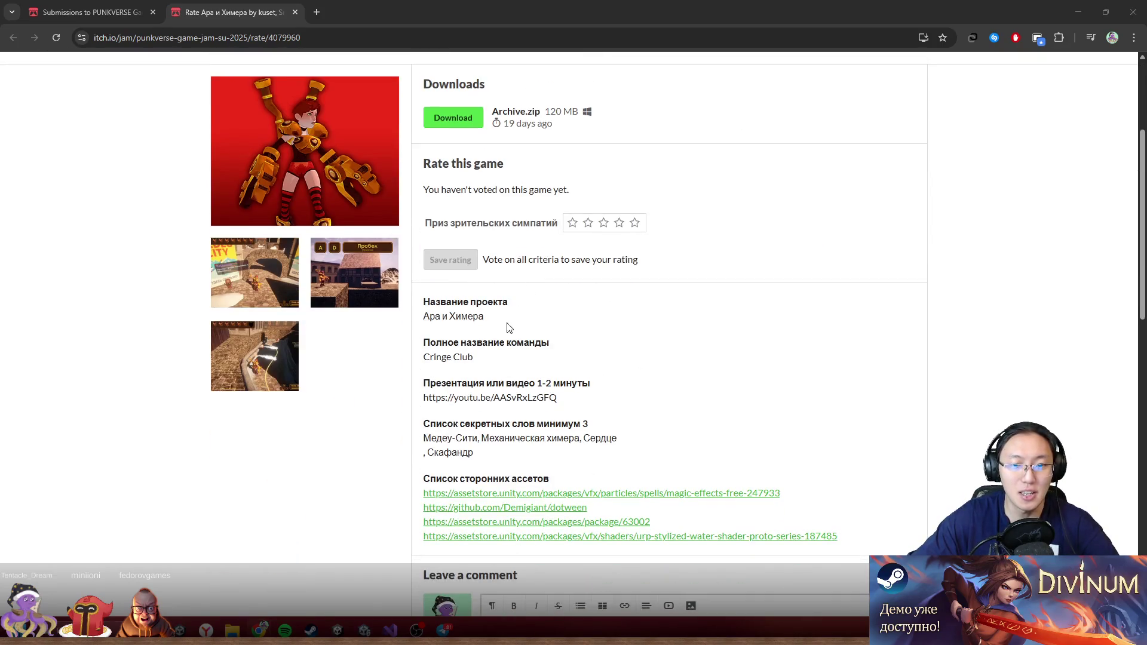
{"action": "scroll", "coordinate": [511, 347], "scroll_direction": "up", "scroll_amount": 4}
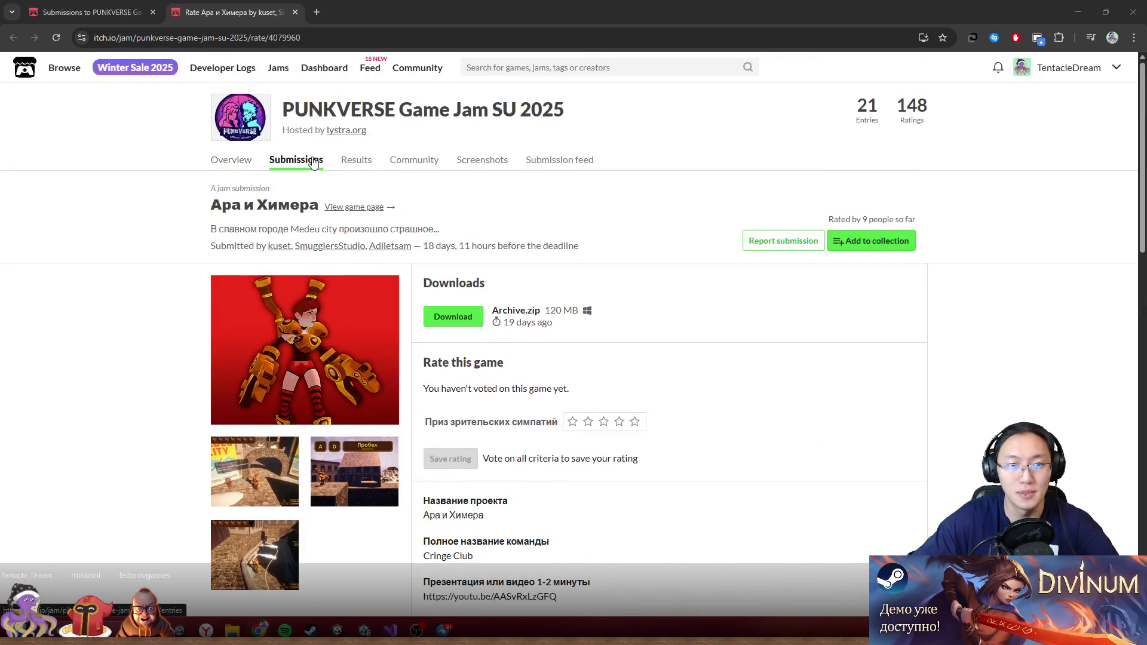
{"action": "left_click", "coordinate": [305, 165]}
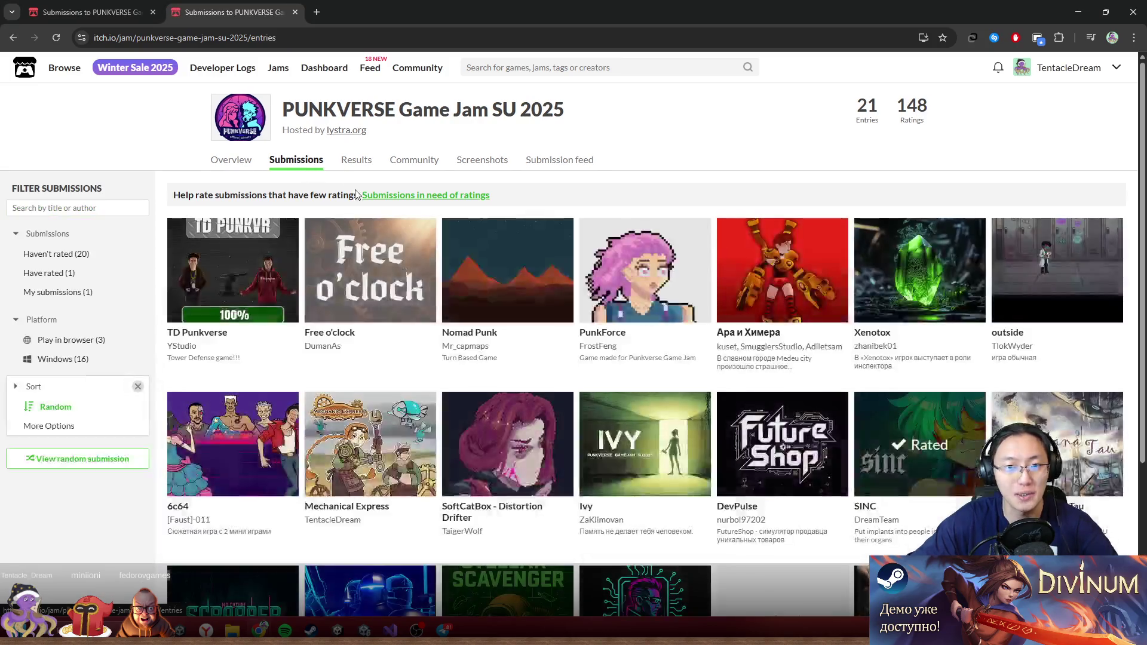
- Scroll through the PUNKVERSE Game Jam submissions grid
{"action": "scroll", "coordinate": [476, 322], "scroll_direction": "down", "scroll_amount": 2}
{"action": "scroll", "coordinate": [496, 311], "scroll_direction": "down", "scroll_amount": 2}
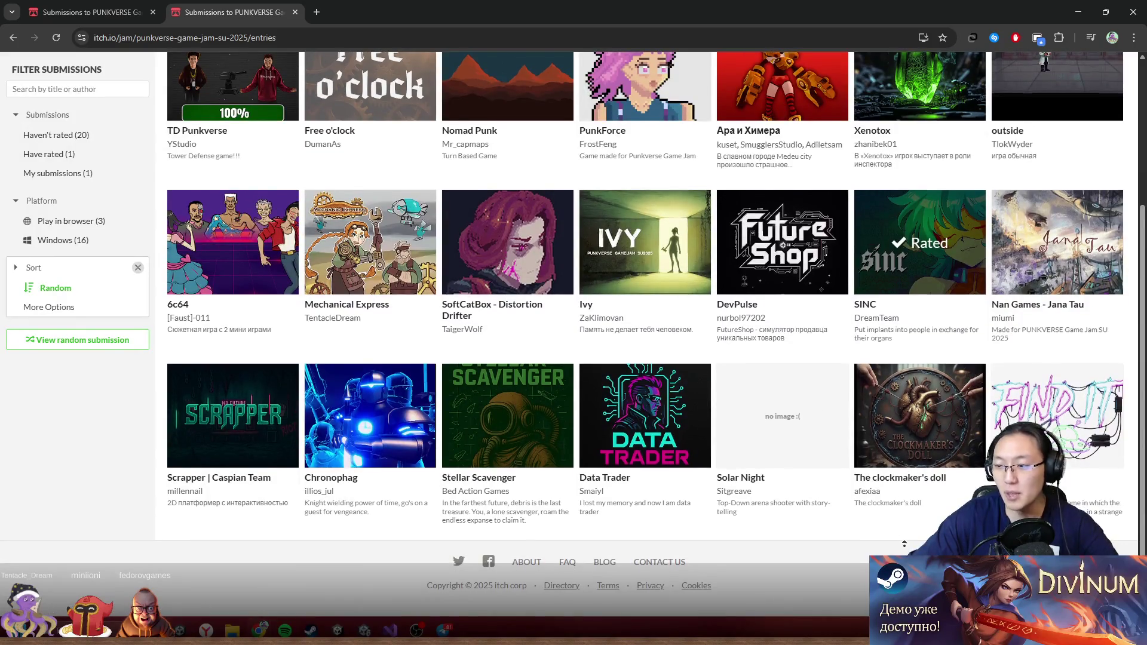
{"action": "scroll", "coordinate": [796, 480], "scroll_direction": "up", "scroll_amount": 3}
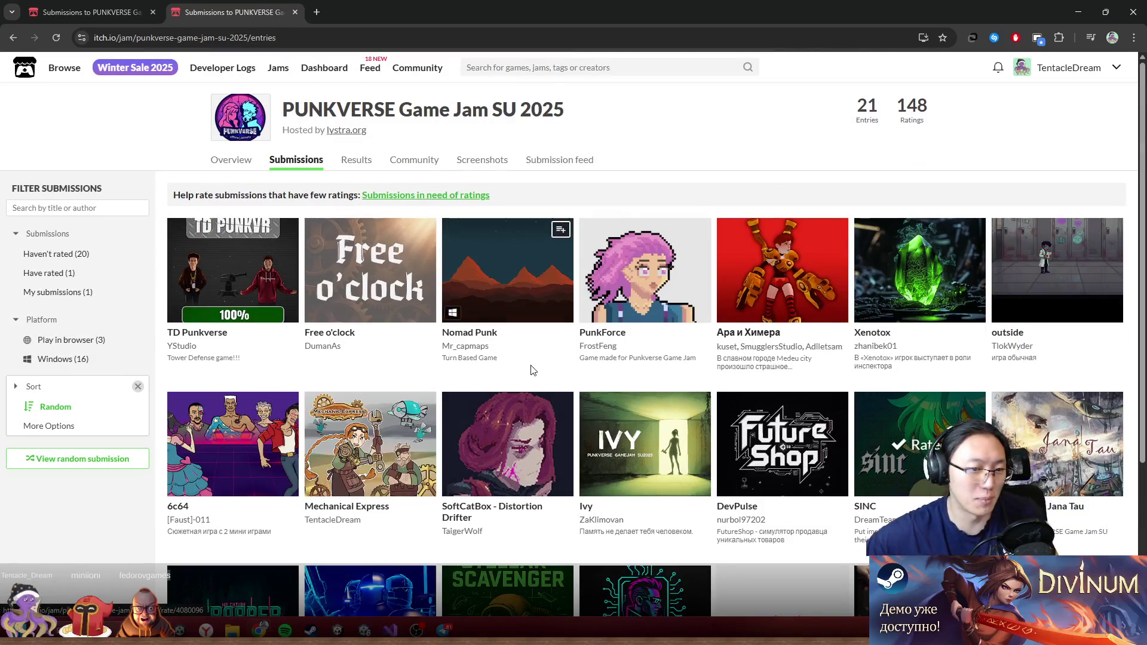
{"action": "scroll", "coordinate": [568, 185], "scroll_direction": "down", "scroll_amount": 3}
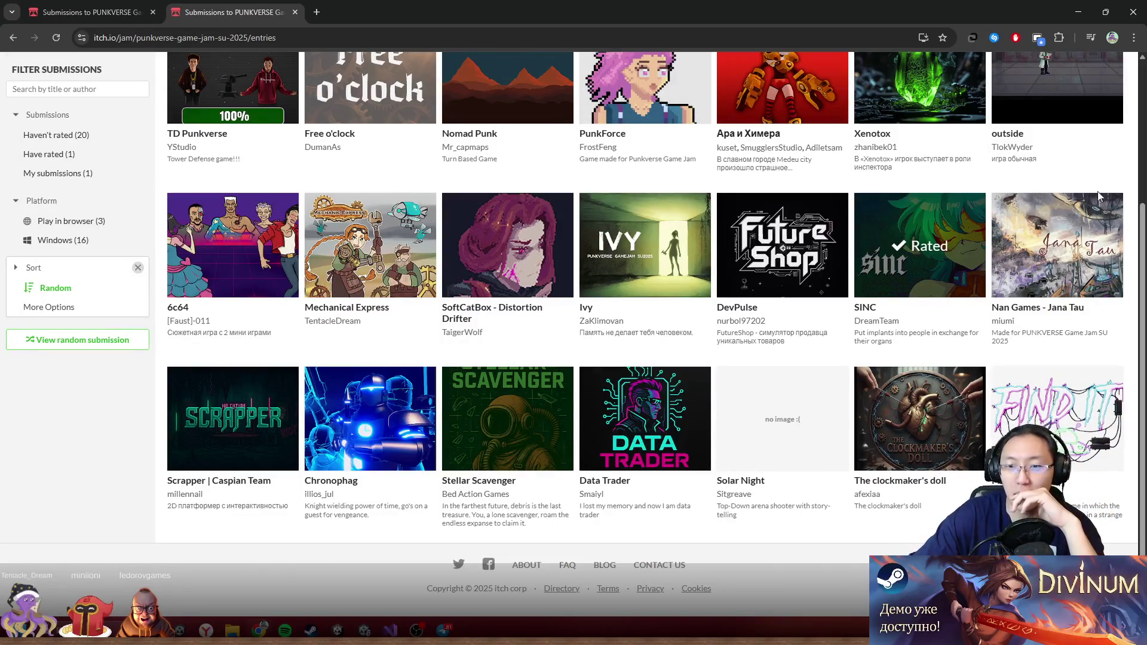
{"action": "scroll", "coordinate": [1089, 192], "scroll_direction": "up", "scroll_amount": 4}
{"action": "scroll", "coordinate": [989, 213], "scroll_direction": "down", "scroll_amount": 2}
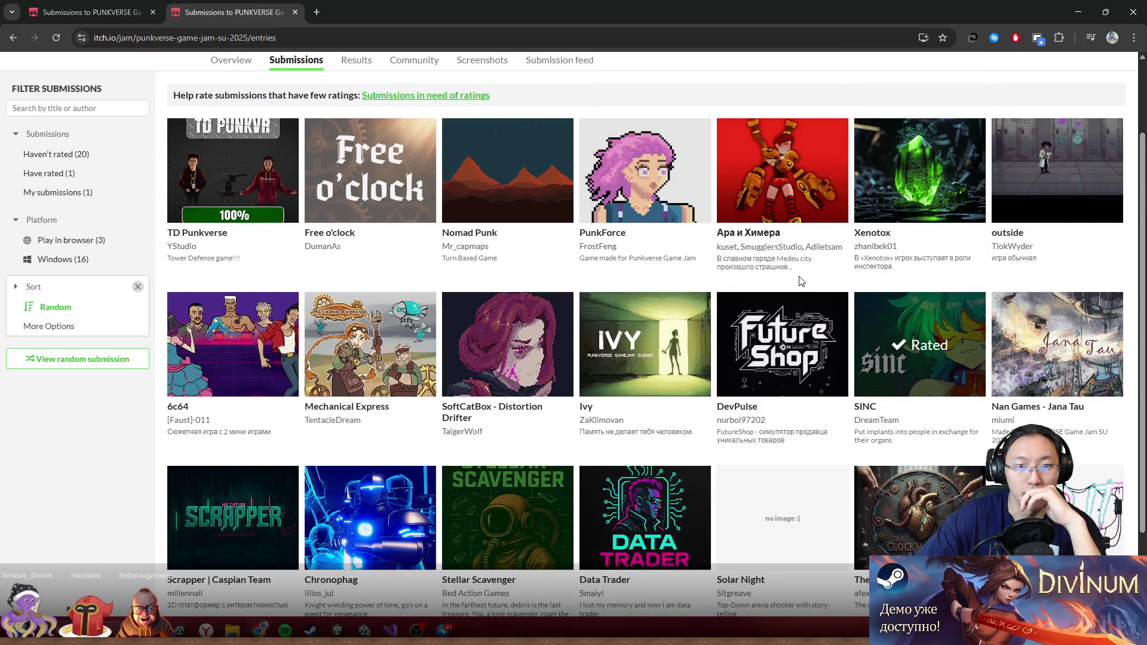
{"action": "scroll", "coordinate": [652, 284], "scroll_direction": "down", "scroll_amount": 1}
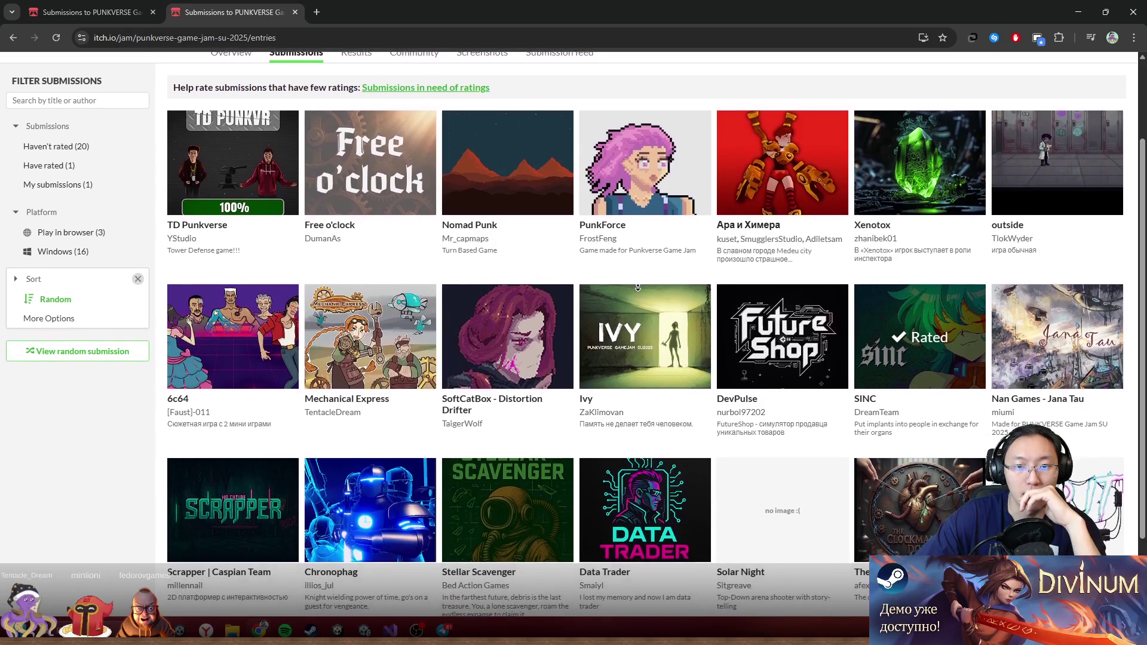
{"action": "scroll", "coordinate": [644, 290], "scroll_direction": "down", "scroll_amount": 2}
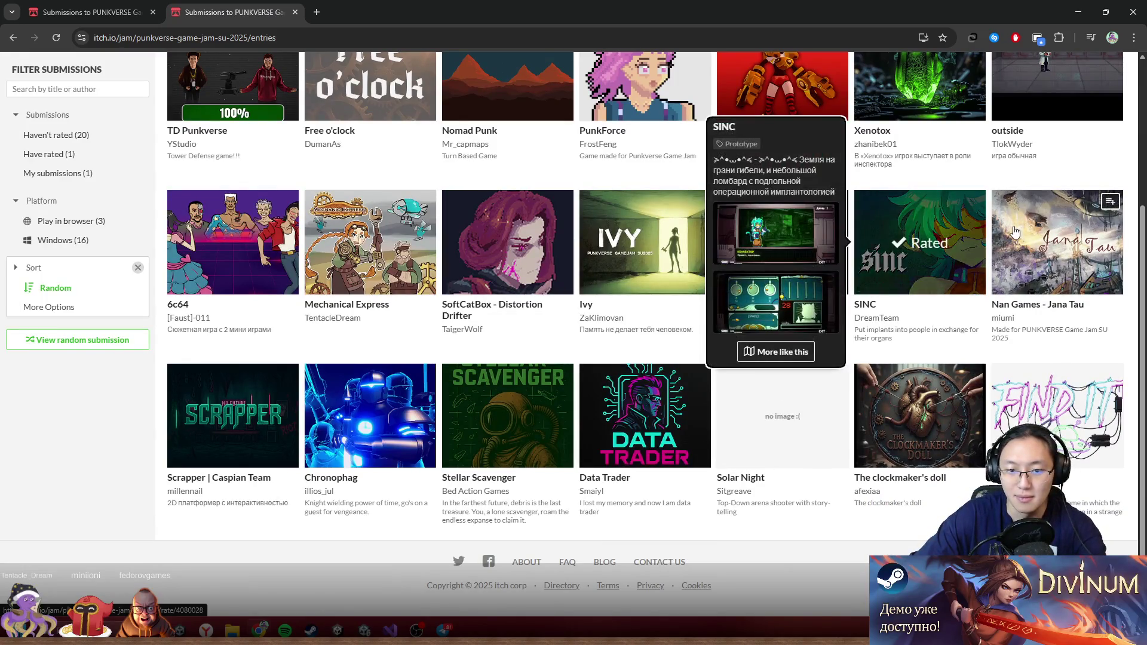
{"action": "mouse_move", "coordinate": [1014, 231]}
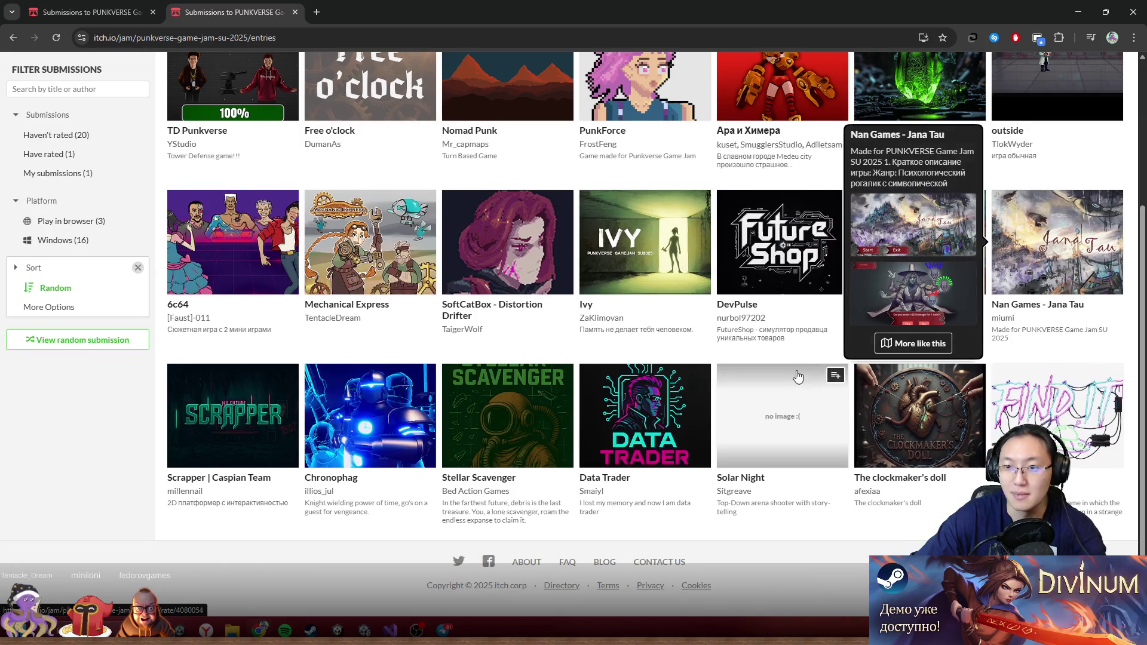
{"action": "scroll", "coordinate": [783, 413], "scroll_direction": "up", "scroll_amount": 2}
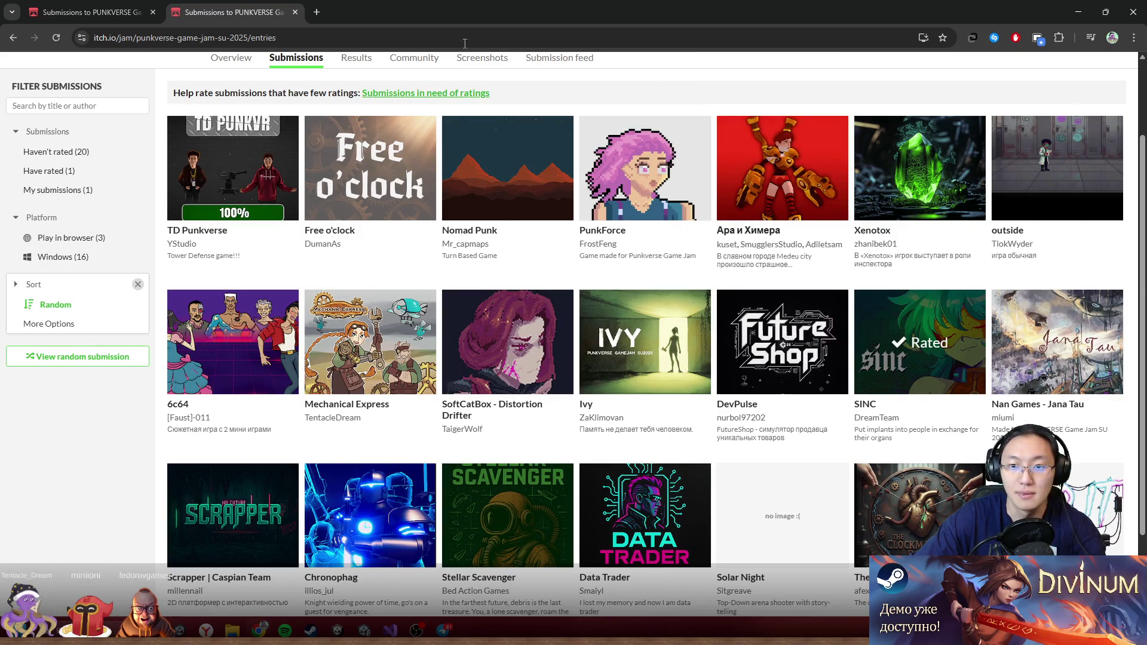
{"action": "scroll", "coordinate": [1025, 118], "scroll_direction": "up", "scroll_amount": 2}
- Glance at the Recommendations list, go back, then open Chrome's download history
{"action": "left_click", "coordinate": [1117, 68]}
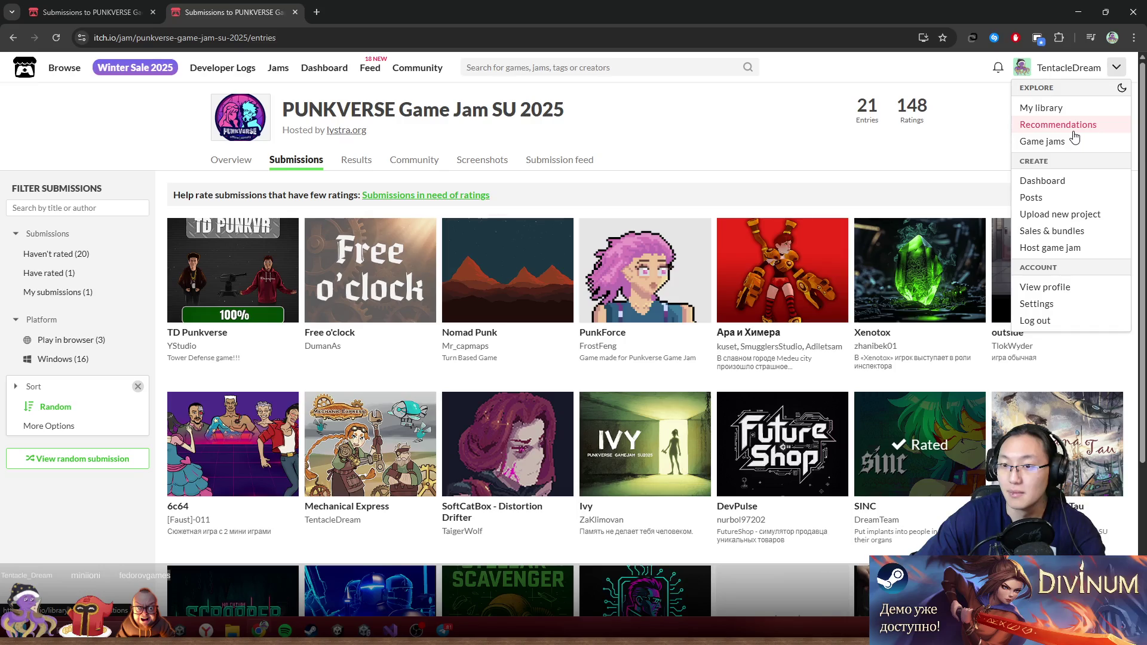
{"action": "left_click", "coordinate": [1069, 125]}
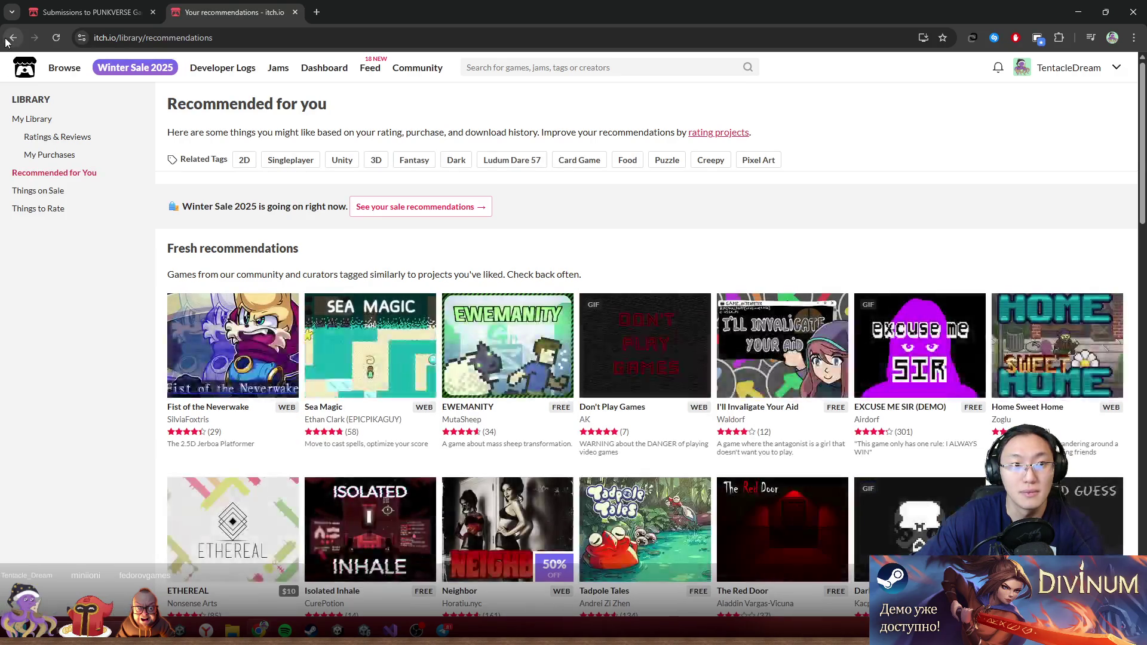
{"action": "left_click", "coordinate": [6, 39]}
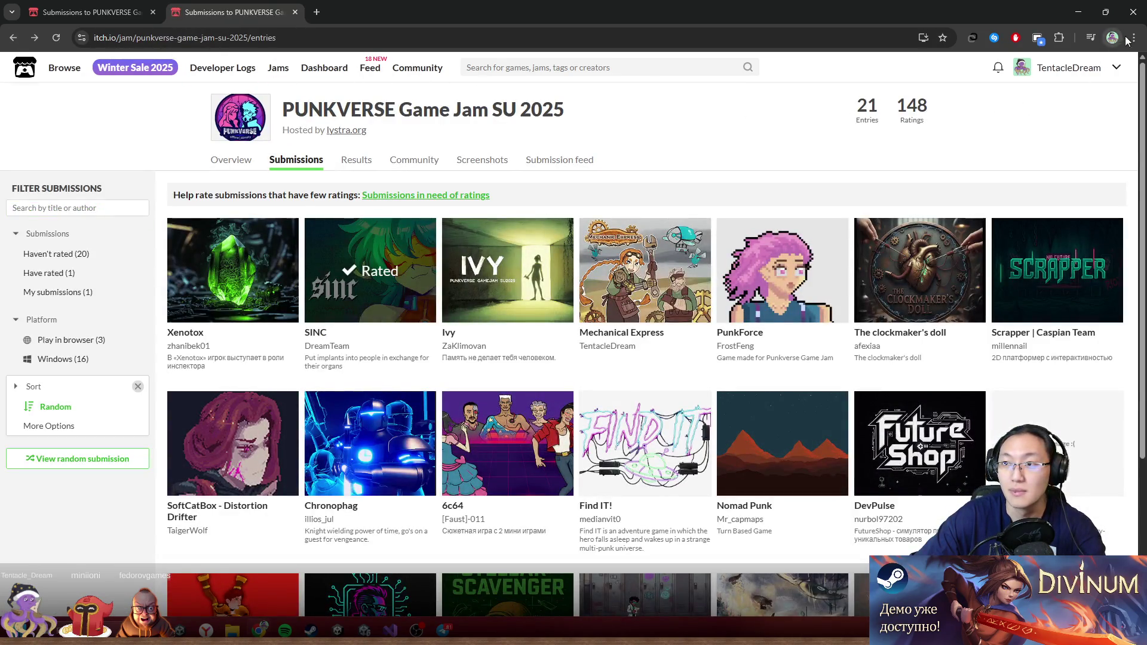
{"action": "left_click", "coordinate": [1127, 40]}
{"action": "left_click", "coordinate": [973, 181]}
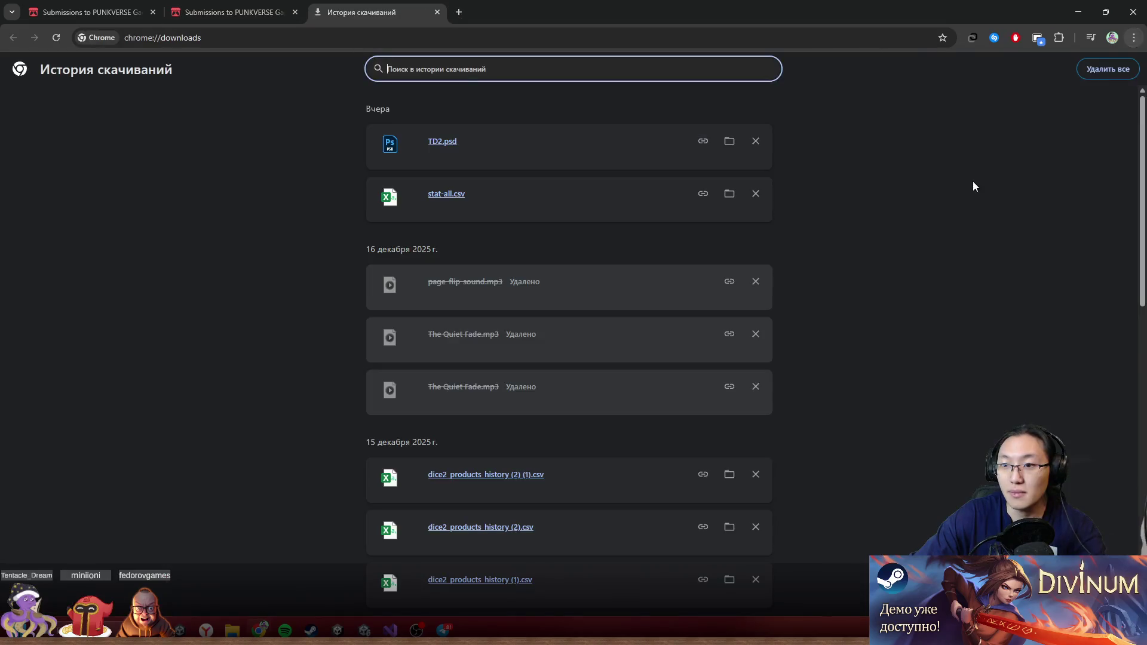
- Open SATBAYEV.zip from the 2 December downloads and move the browser window aside
{"action": "scroll", "coordinate": [497, 203], "scroll_direction": "down", "scroll_amount": 8}
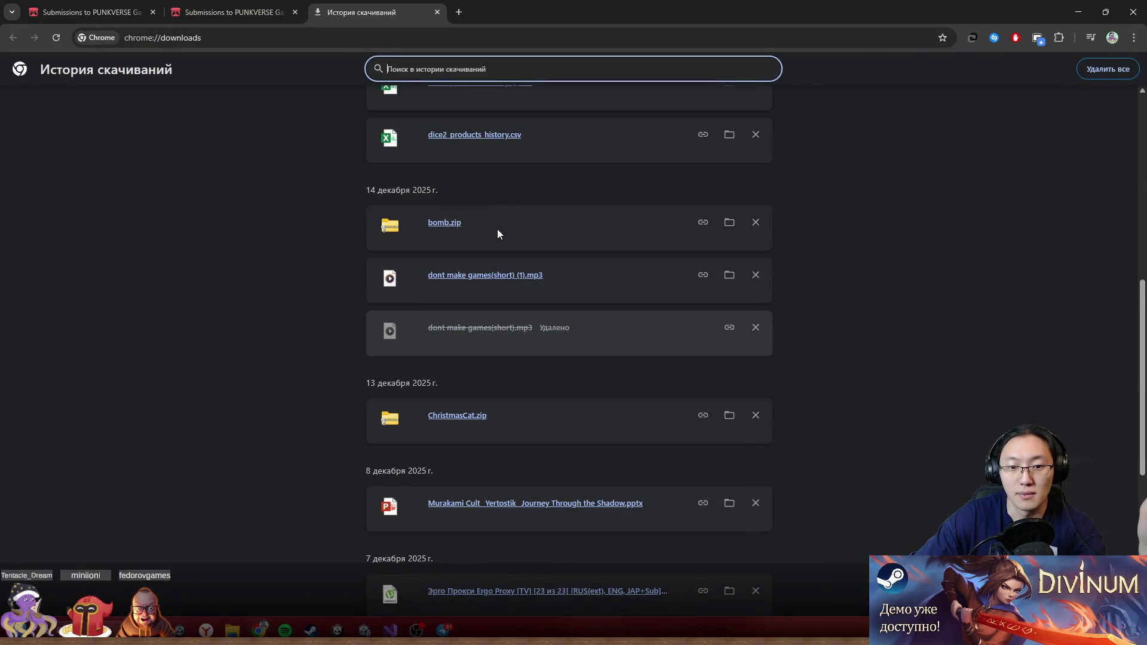
{"action": "scroll", "coordinate": [497, 232], "scroll_direction": "down", "scroll_amount": 8}
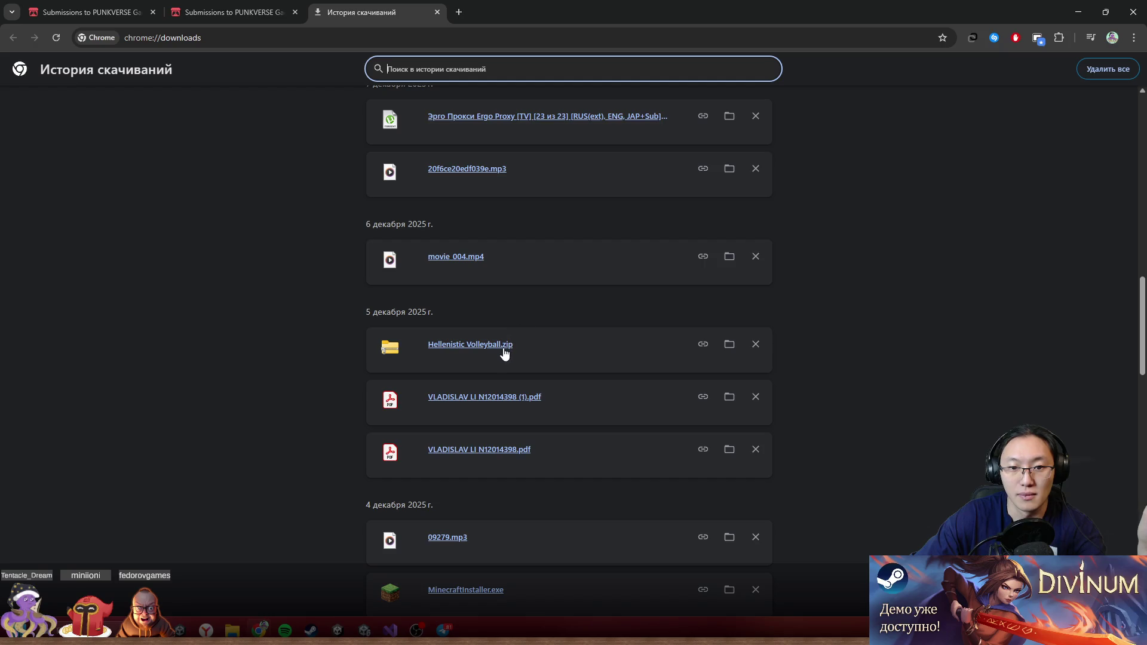
{"action": "scroll", "coordinate": [502, 353], "scroll_direction": "down", "scroll_amount": 13}
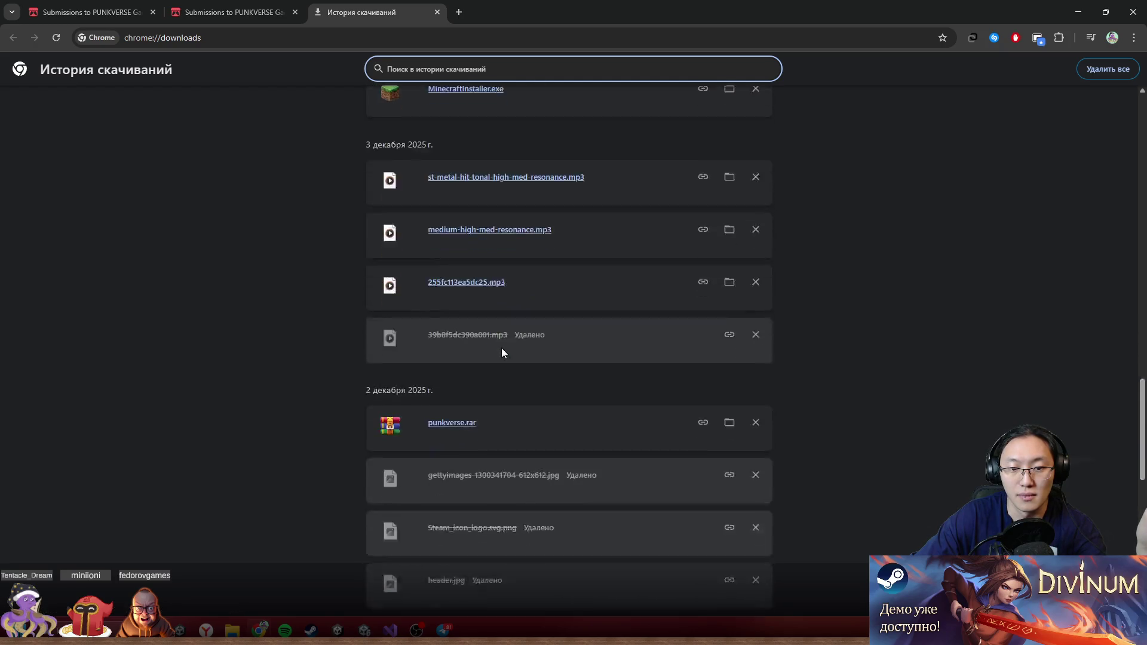
{"action": "left_click", "coordinate": [462, 349]}
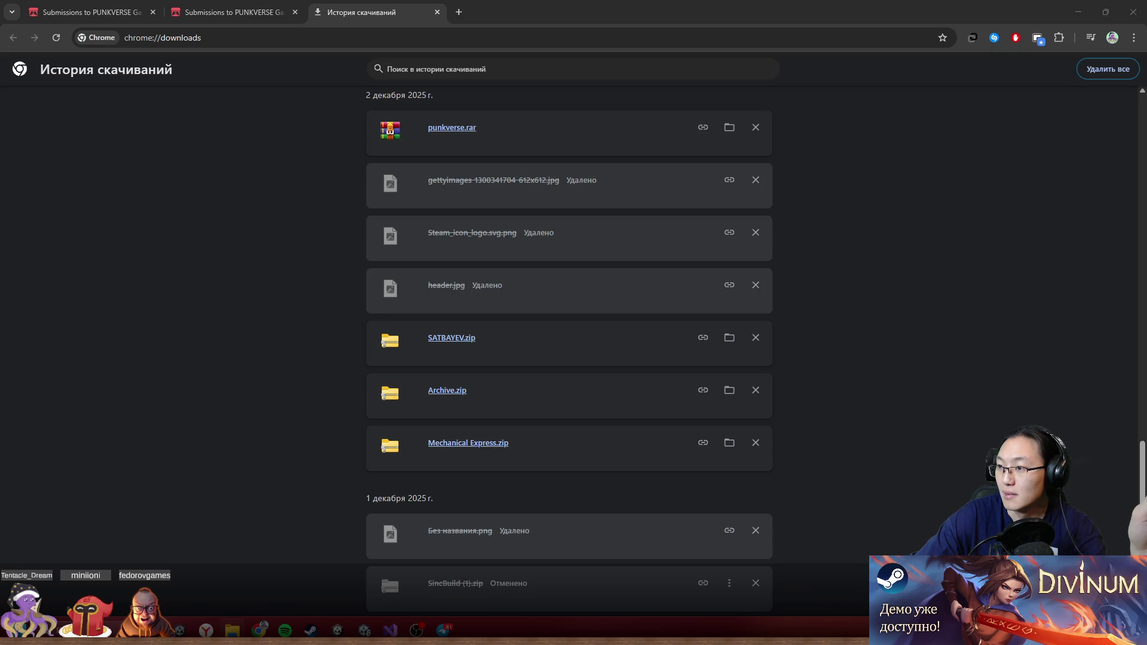
{"action": "left_click_drag", "start_coordinate": [1029, 5], "coordinate": [1009, 69]}
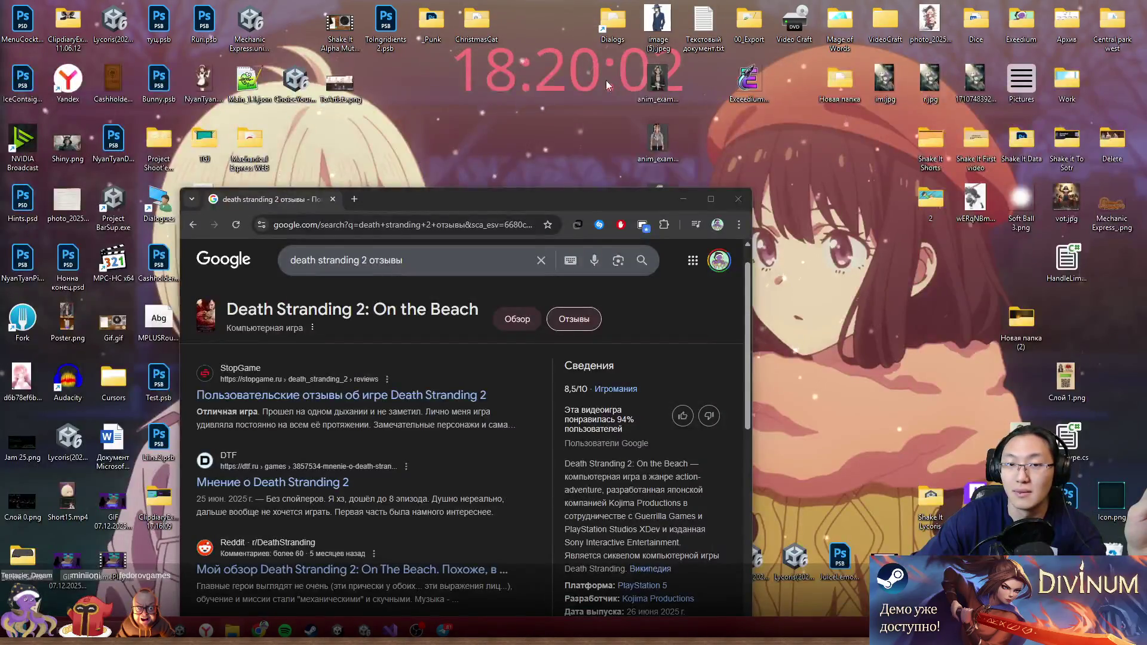
- Create a new folder named GMAES inside _Punk
{"action": "double_click", "coordinate": [431, 24]}
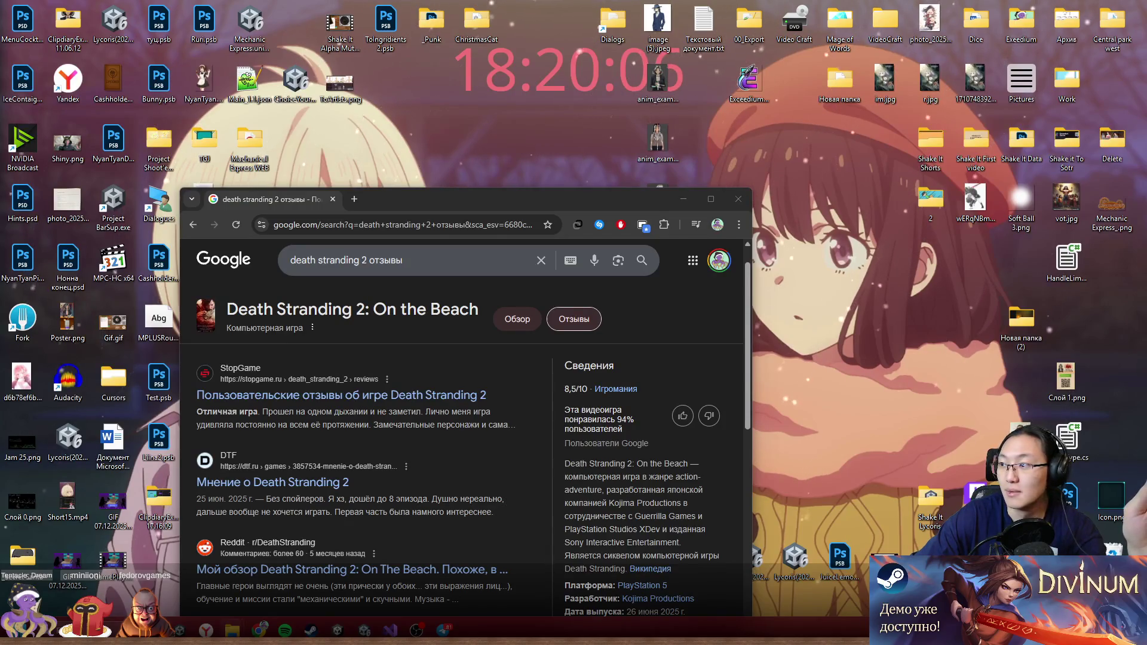
{"action": "right_click", "coordinate": [796, 335]}
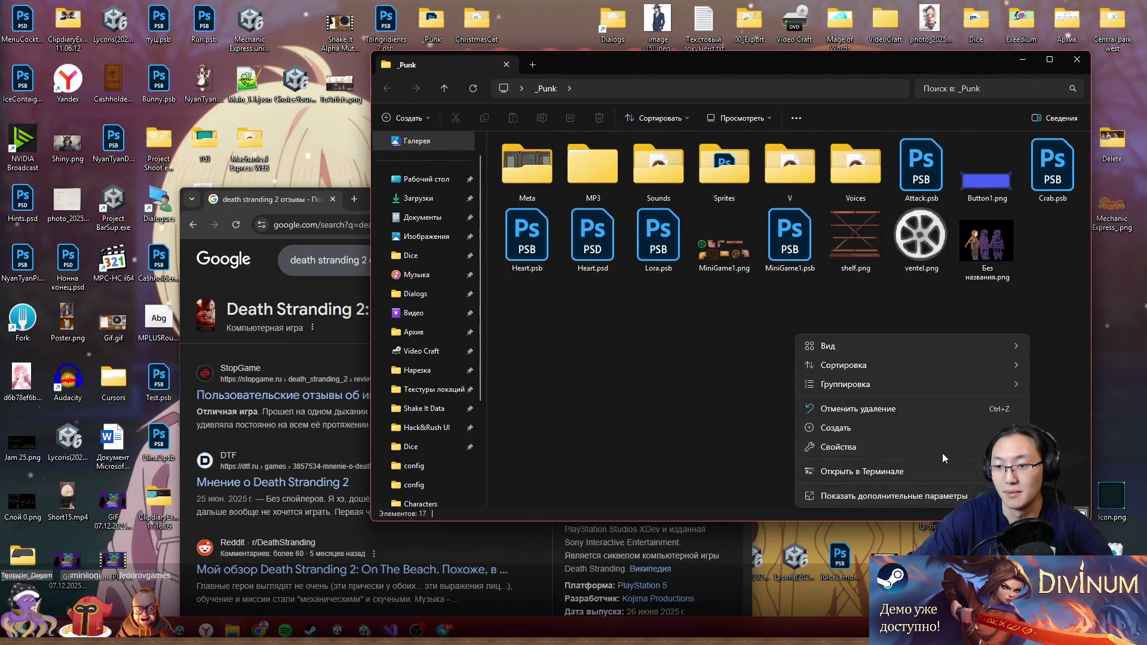
{"action": "mouse_move", "coordinate": [849, 428]}
{"action": "type", "text": "GMA"}
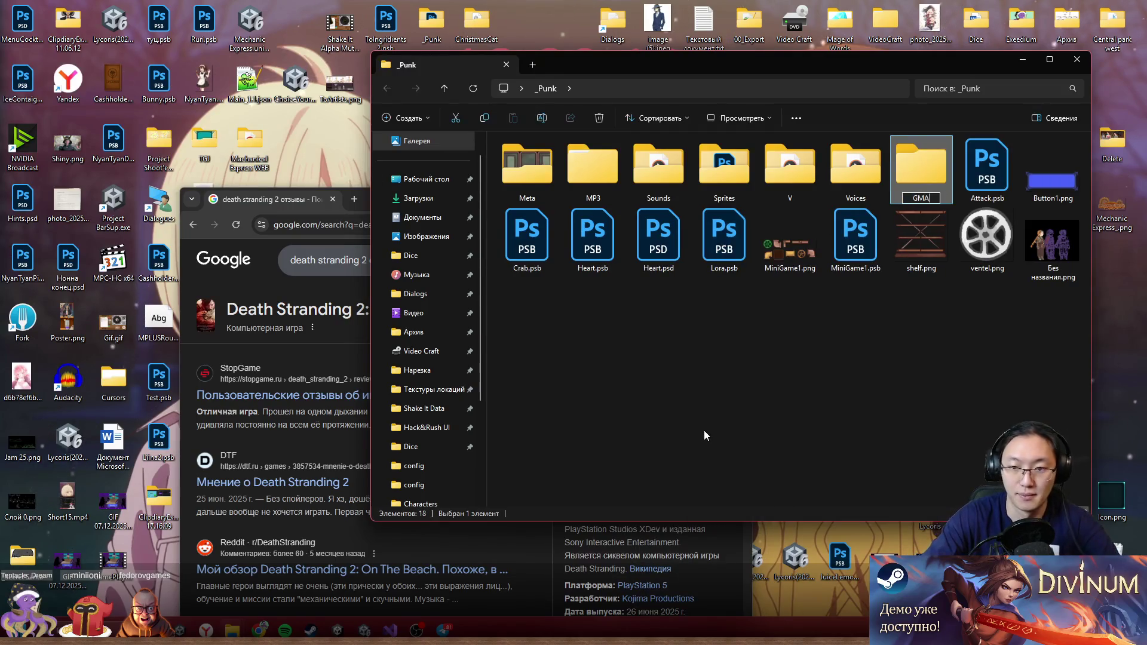
{"action": "key", "text": "Return"}
{"action": "key", "text": "Return"}
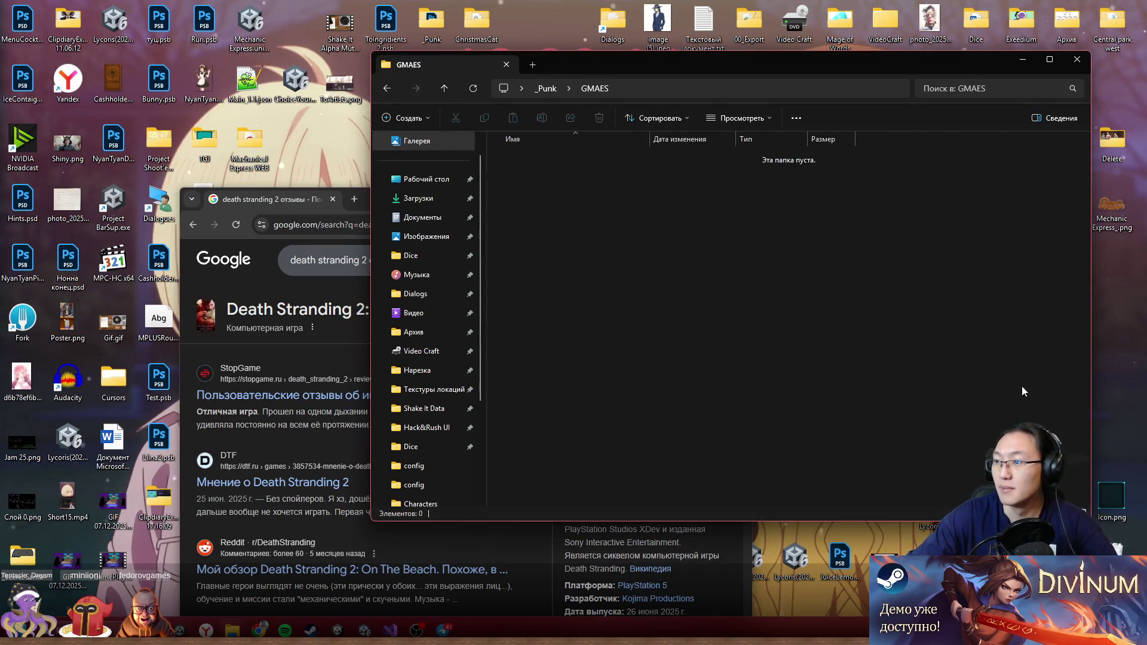
- Extract SATBAYEV into GMAES, open the SATBAYEV folder and run SatbaevJam.exe
{"action": "right_click", "coordinate": [802, 307]}
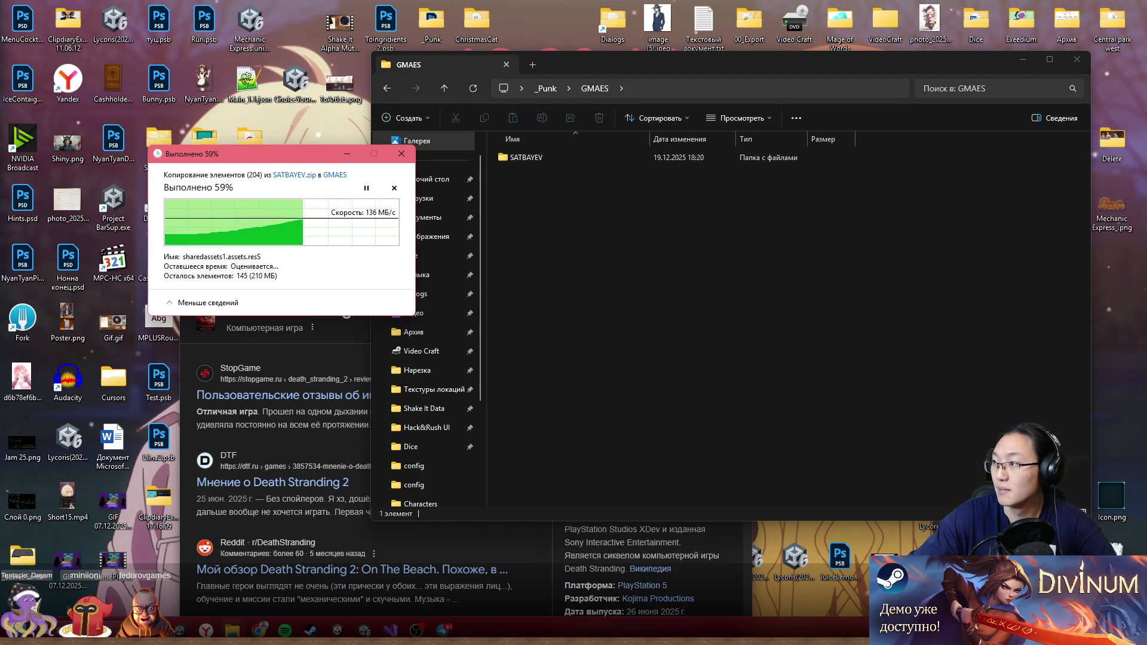
{"action": "left_click", "coordinate": [637, 159]}
{"action": "double_click", "coordinate": [594, 156]}
{"action": "double_click", "coordinate": [577, 227]}
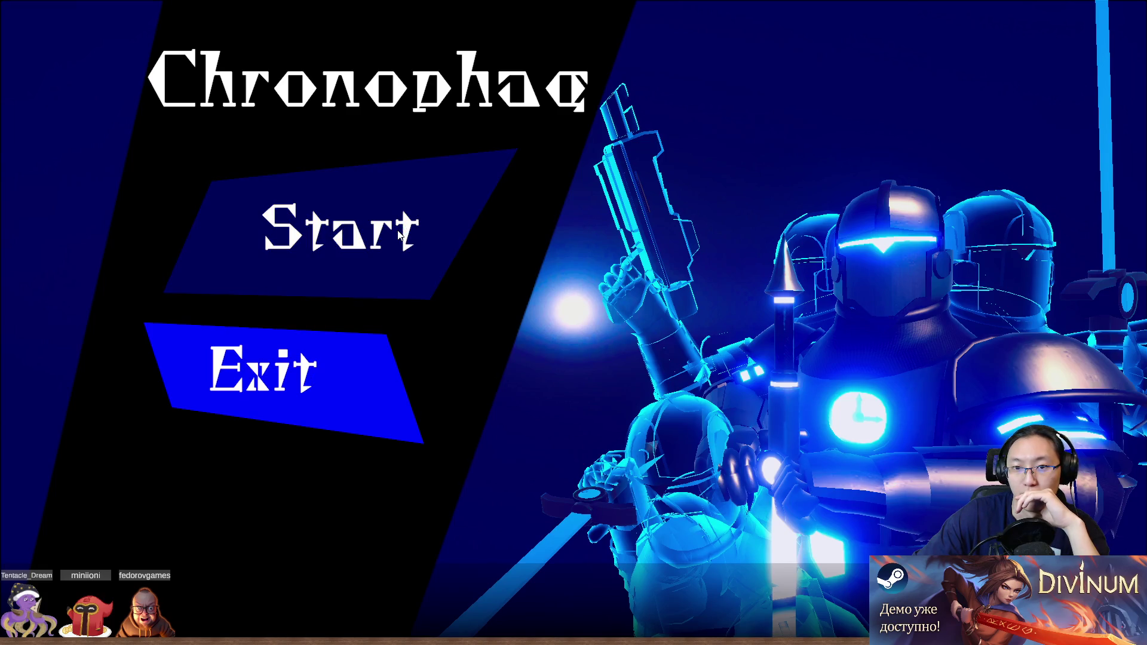
- Start a new Chronophag game, play the opening Knight scene, then quit to the desktop
{"action": "left_click", "coordinate": [399, 234]}
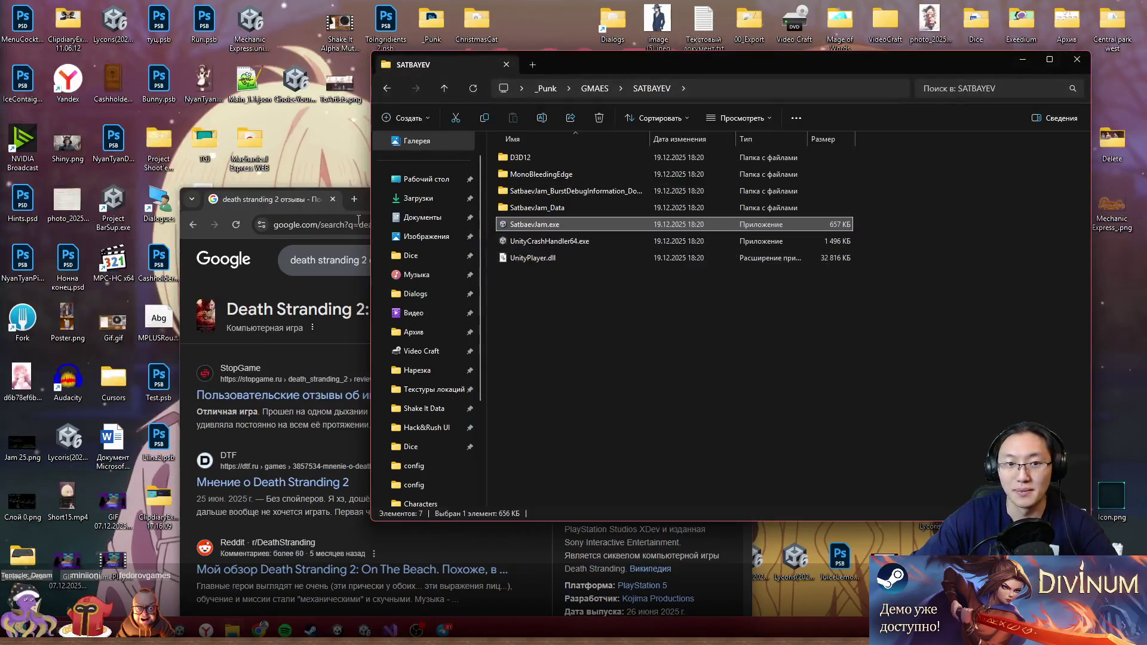
{"action": "left_click", "coordinate": [331, 206]}
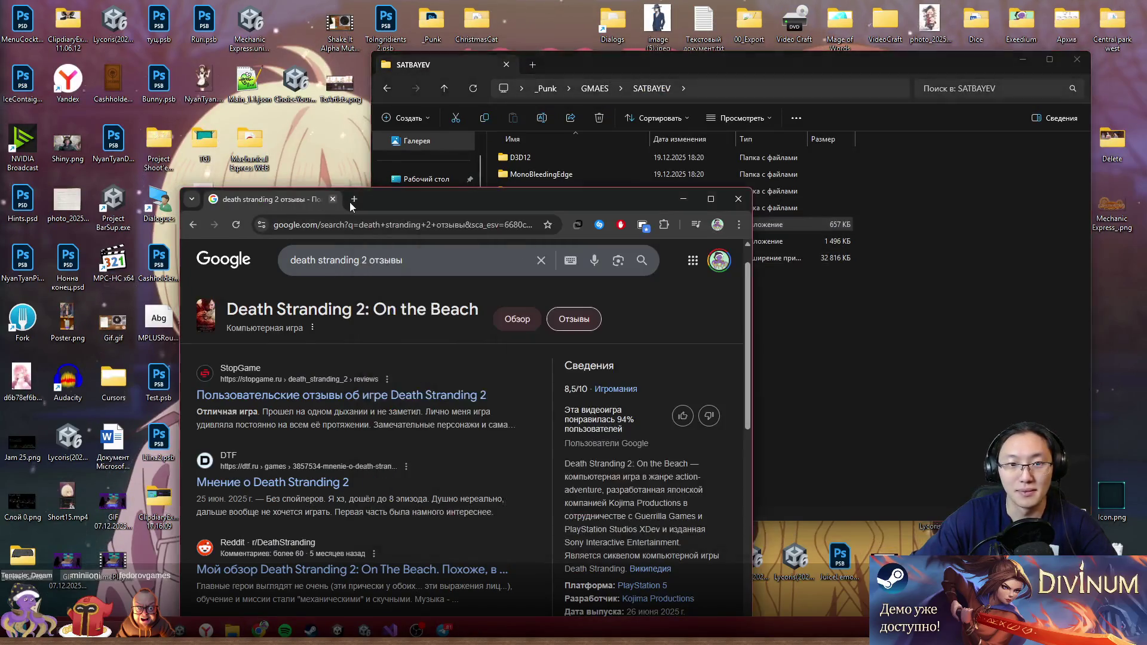
- Close the Google window, the SATBAYEV folder and the download history tab
{"action": "left_click", "coordinate": [332, 200]}
{"action": "left_click", "coordinate": [1075, 63]}
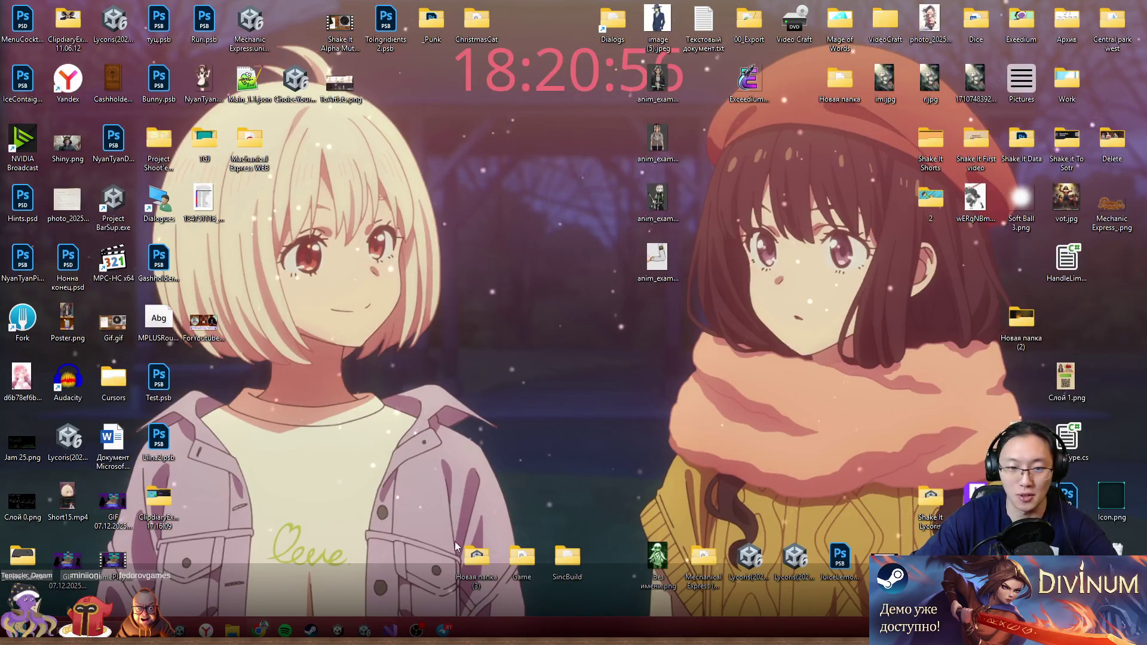
{"action": "mouse_move", "coordinate": [260, 631]}
{"action": "left_click", "coordinate": [313, 578]}
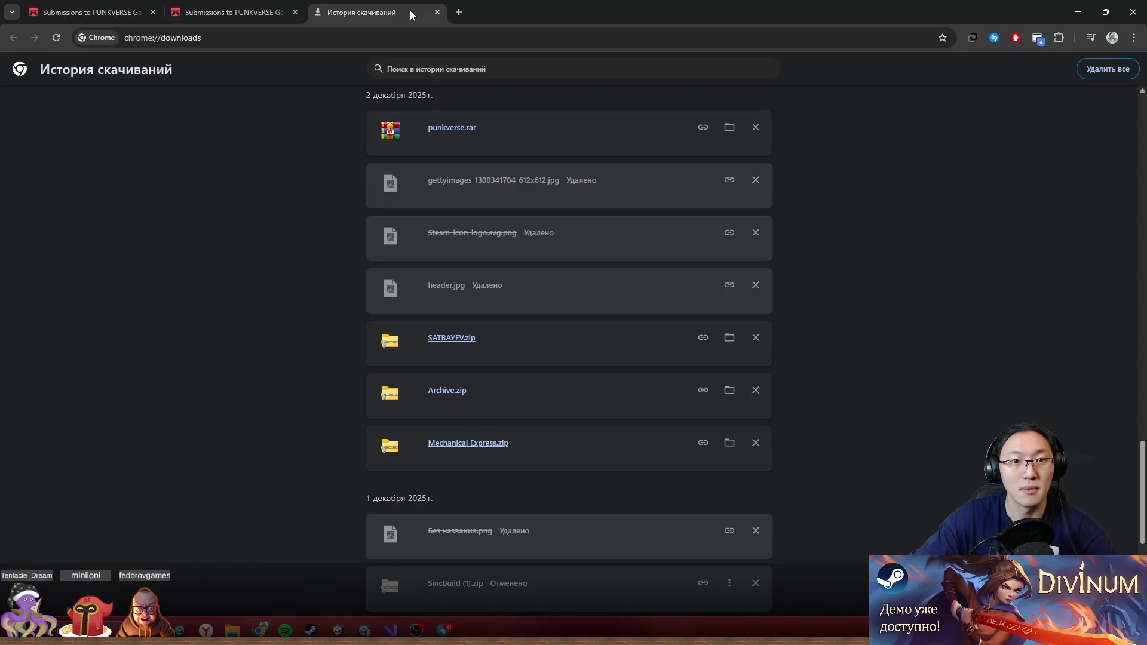
{"action": "left_click", "coordinate": [438, 12]}
- Scroll through the Chronophag rate page and its comments
{"action": "scroll", "coordinate": [362, 248], "scroll_direction": "down", "scroll_amount": 4}
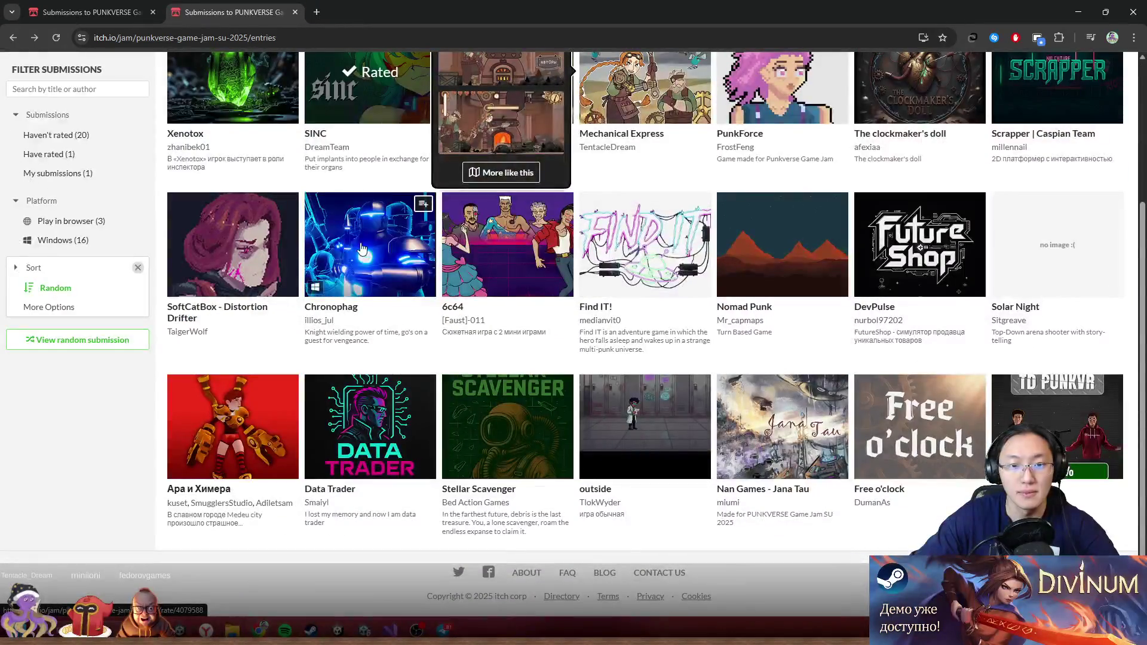
{"action": "key", "text": "ctrl+Tab"}
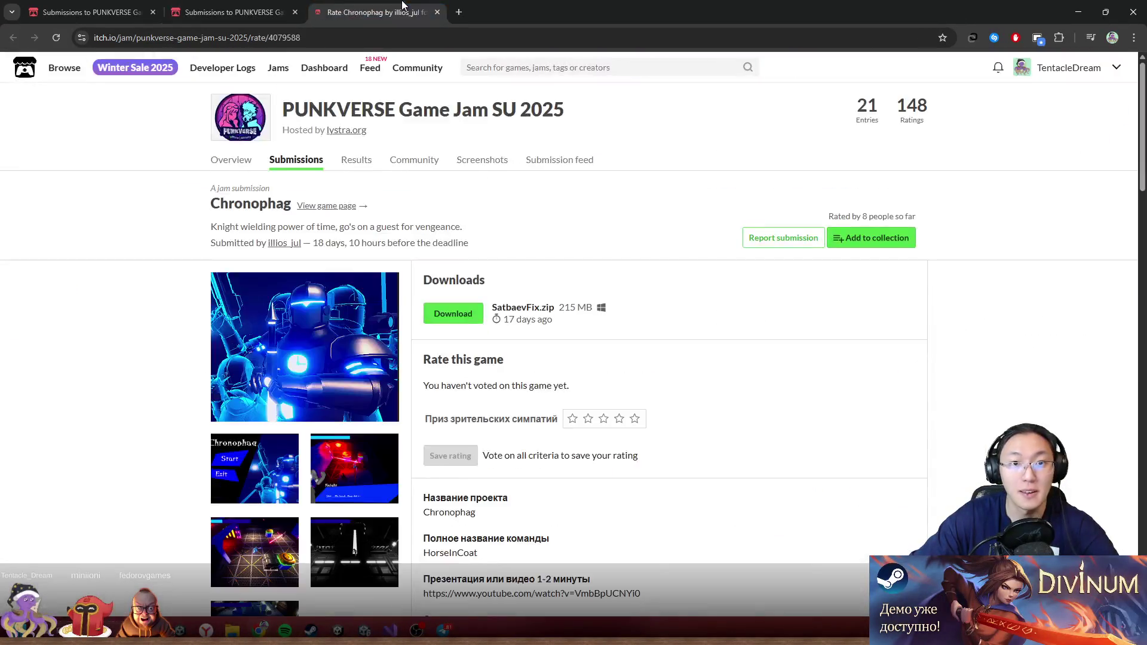
{"action": "scroll", "coordinate": [565, 284], "scroll_direction": "down", "scroll_amount": 3}
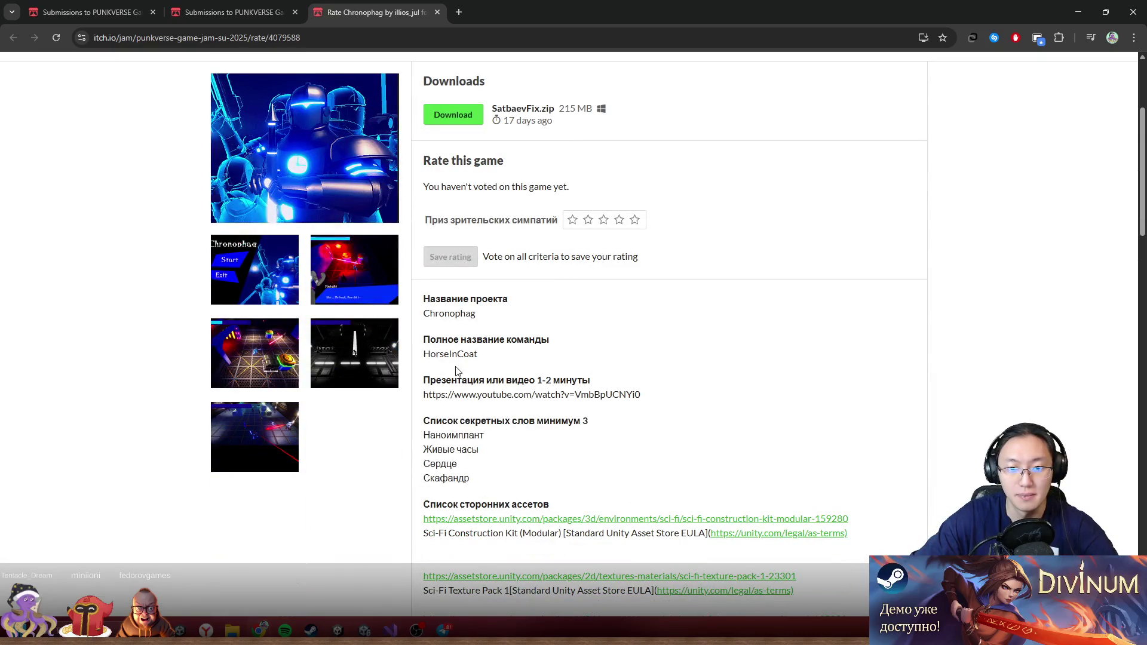
{"action": "left_click_drag", "start_coordinate": [449, 356], "coordinate": [498, 380]}
{"action": "scroll", "coordinate": [498, 325], "scroll_direction": "down", "scroll_amount": 3}
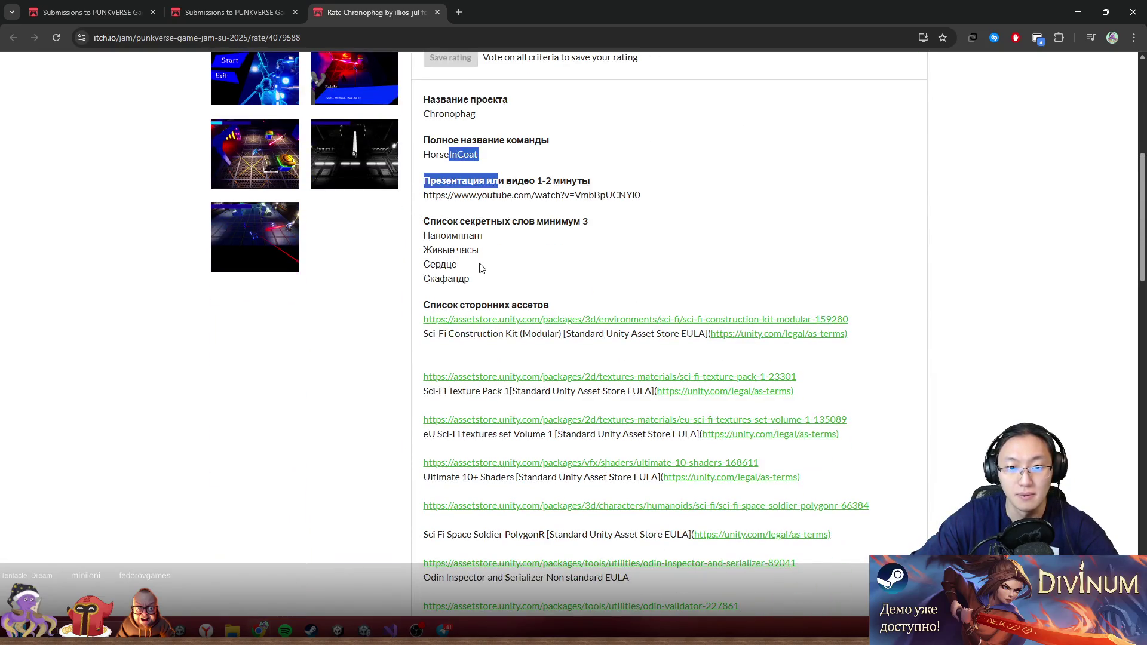
{"action": "scroll", "coordinate": [482, 268], "scroll_direction": "down", "scroll_amount": 15}
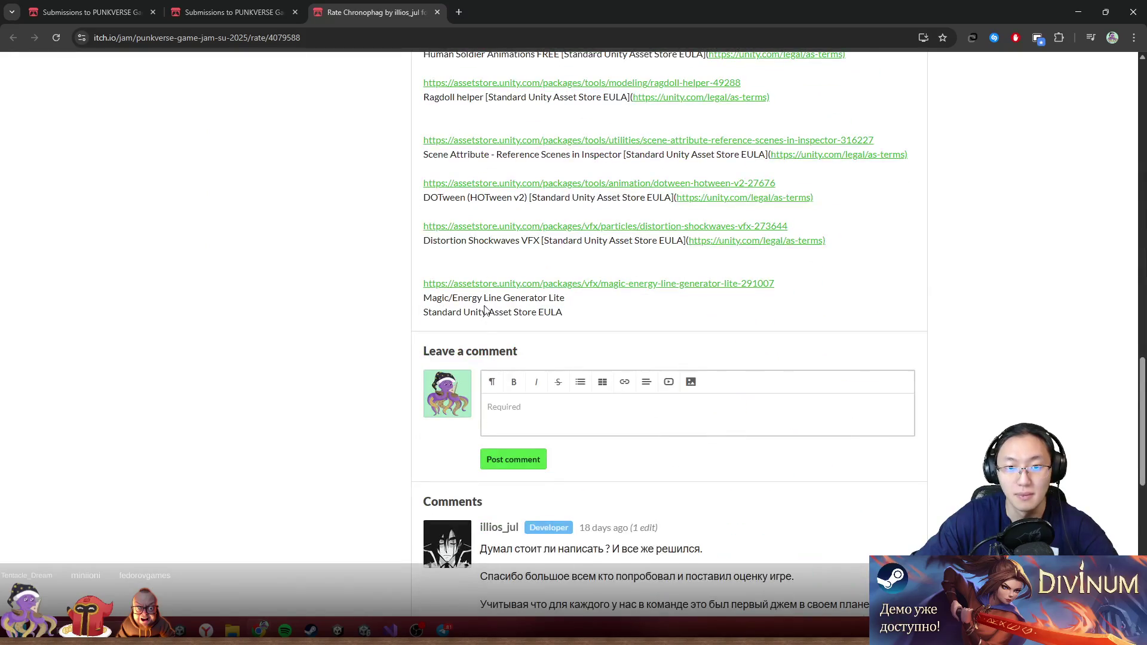
{"action": "scroll", "coordinate": [485, 310], "scroll_direction": "down", "scroll_amount": 3}
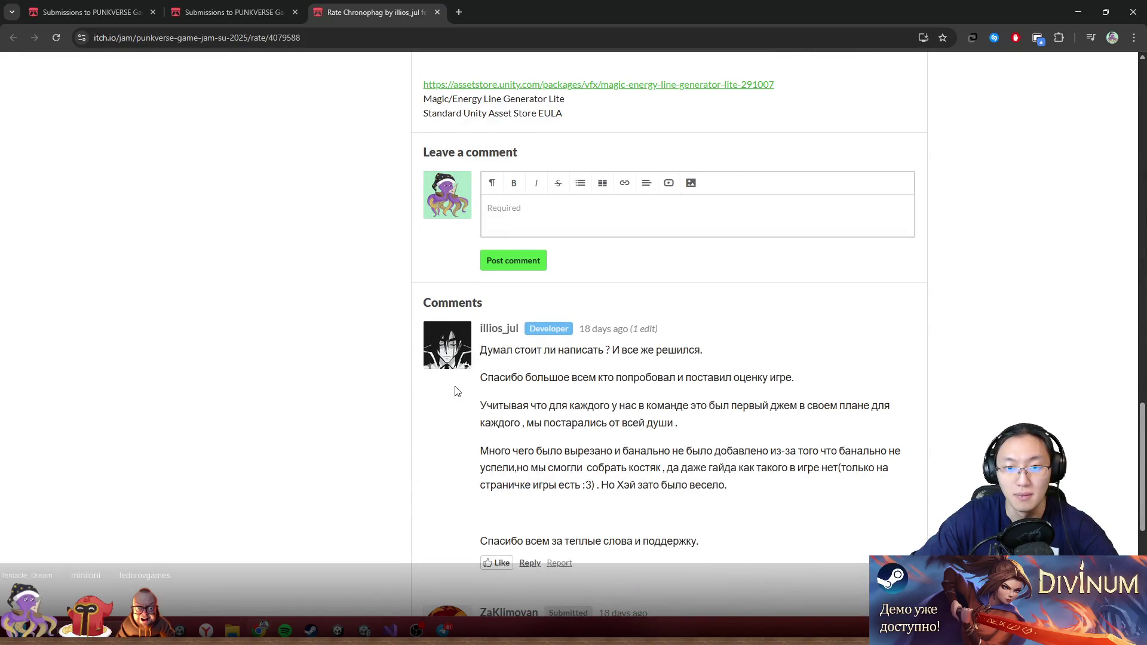
{"action": "scroll", "coordinate": [457, 391], "scroll_direction": "down", "scroll_amount": 2}
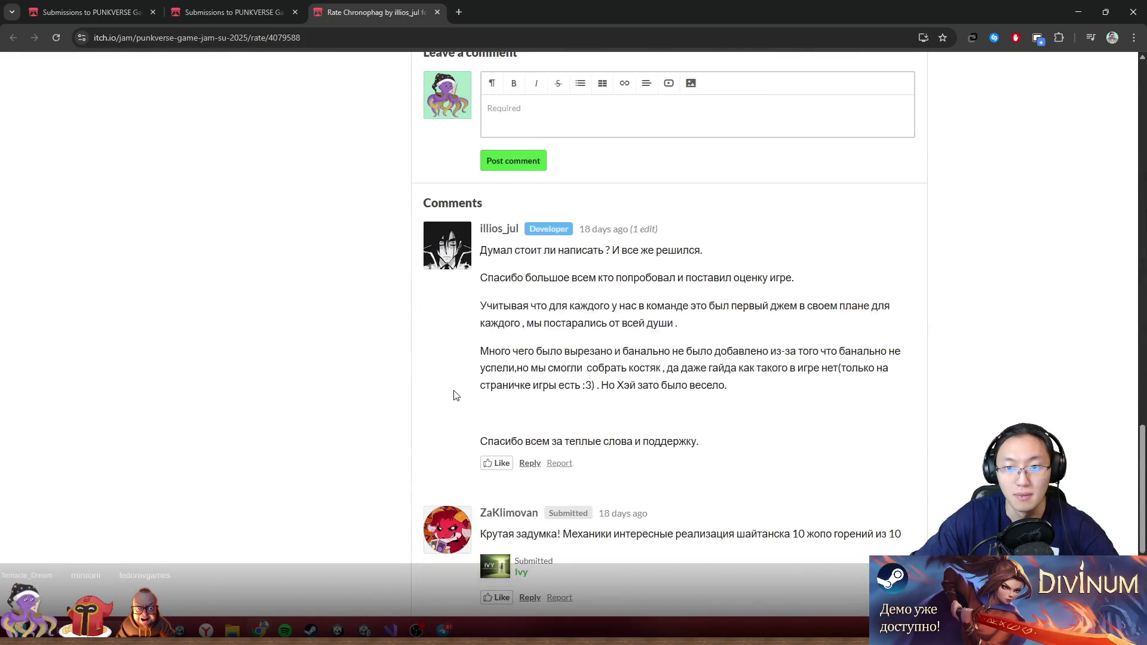
{"action": "right_click", "coordinate": [436, 423]}
{"action": "left_click", "coordinate": [427, 420]}
{"action": "scroll", "coordinate": [436, 421], "scroll_direction": "down", "scroll_amount": 1}
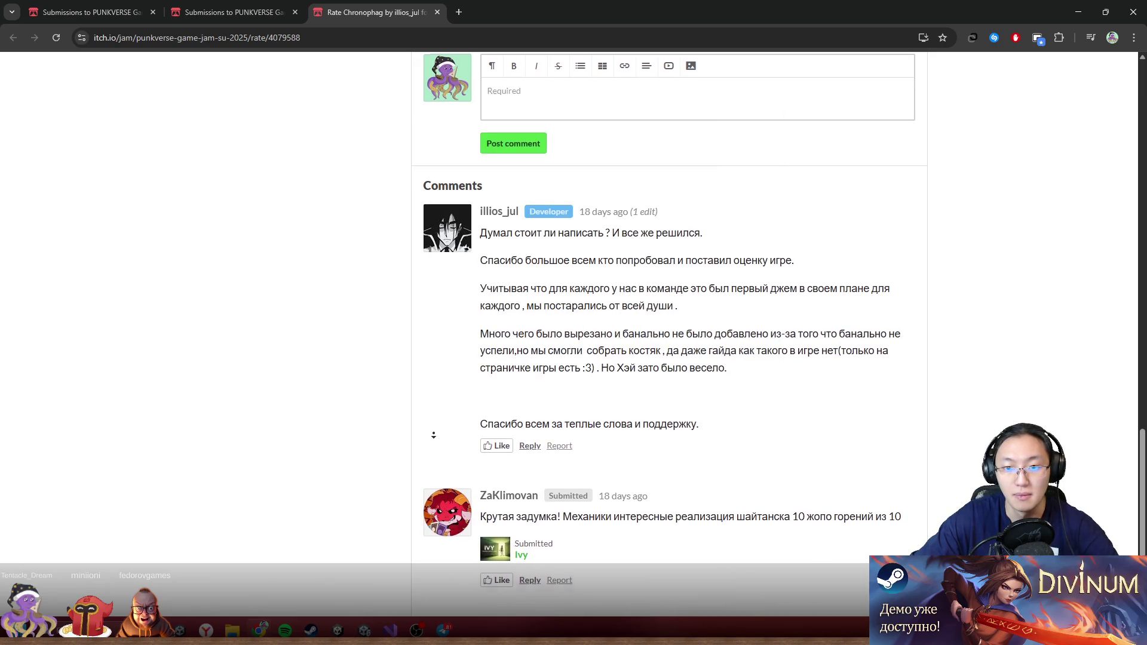
- Highlight paragraphs of the developer's comment while reading, then clear the selection
{"action": "left_click_drag", "start_coordinate": [497, 279], "coordinate": [595, 271]}
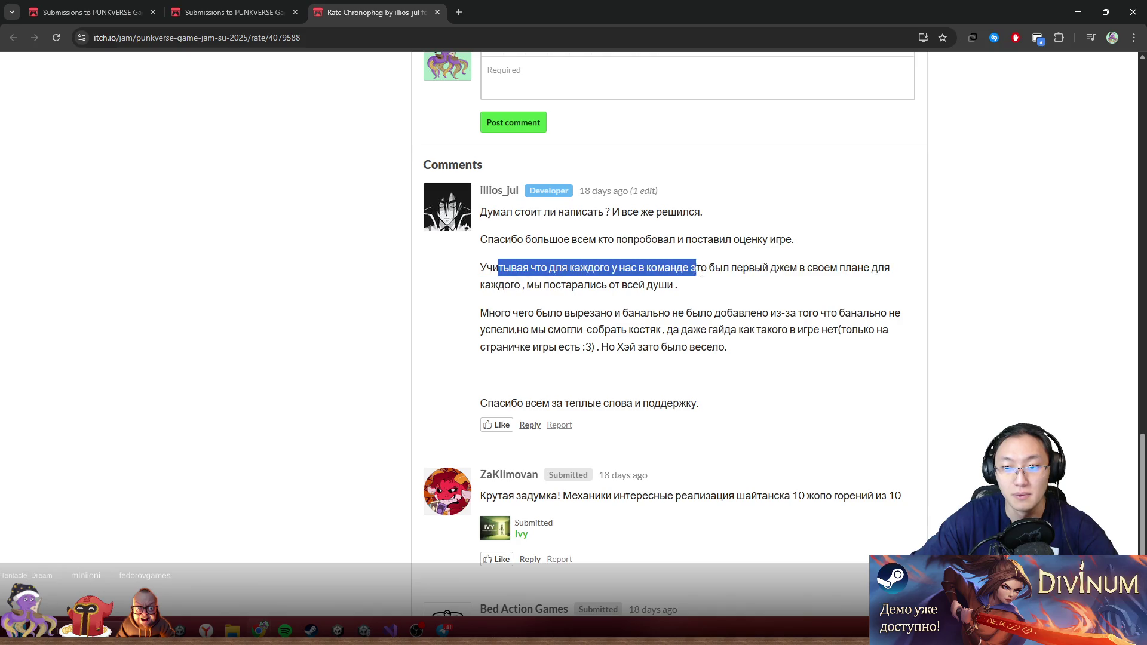
{"action": "left_click_drag", "start_coordinate": [749, 281], "coordinate": [751, 286]}
{"action": "left_click_drag", "start_coordinate": [615, 239], "coordinate": [618, 239]}
{"action": "mouse_move", "coordinate": [537, 312]}
{"action": "left_mouse_down"}
{"action": "mouse_move", "coordinate": [641, 328]}
{"action": "mouse_move", "coordinate": [752, 369]}
{"action": "left_mouse_up"}
{"action": "left_click", "coordinate": [768, 405]}
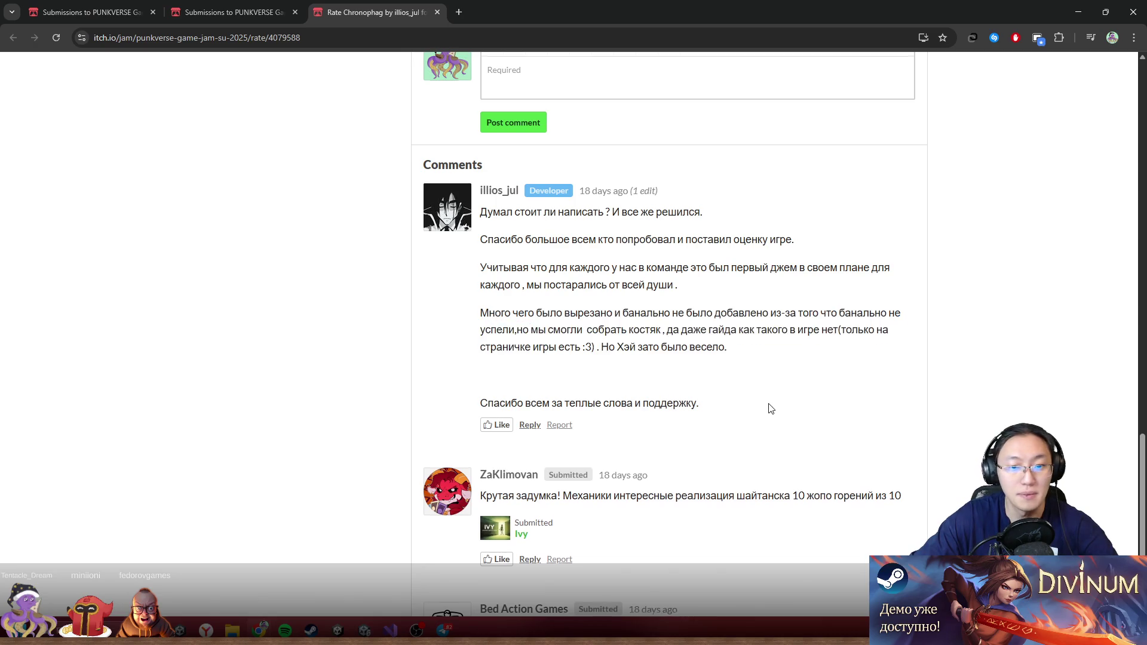
{"action": "scroll", "coordinate": [759, 400], "scroll_direction": "down", "scroll_amount": 3}
{"action": "scroll", "coordinate": [849, 359], "scroll_direction": "up", "scroll_amount": 15}
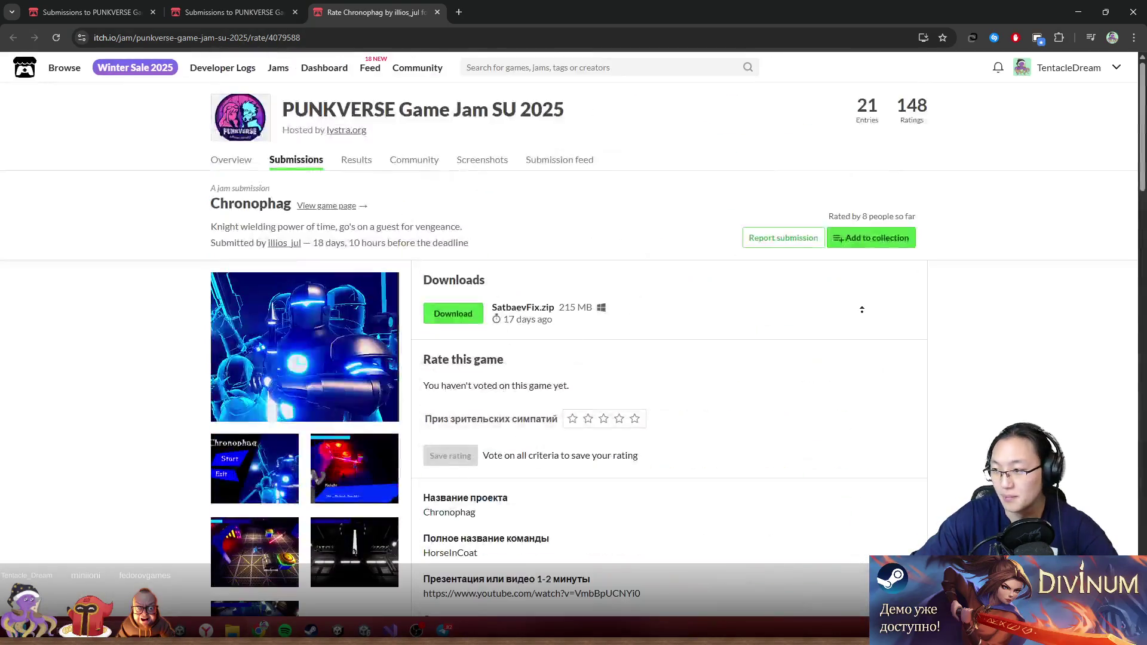
{"action": "scroll", "coordinate": [837, 359], "scroll_direction": "down", "scroll_amount": 2}
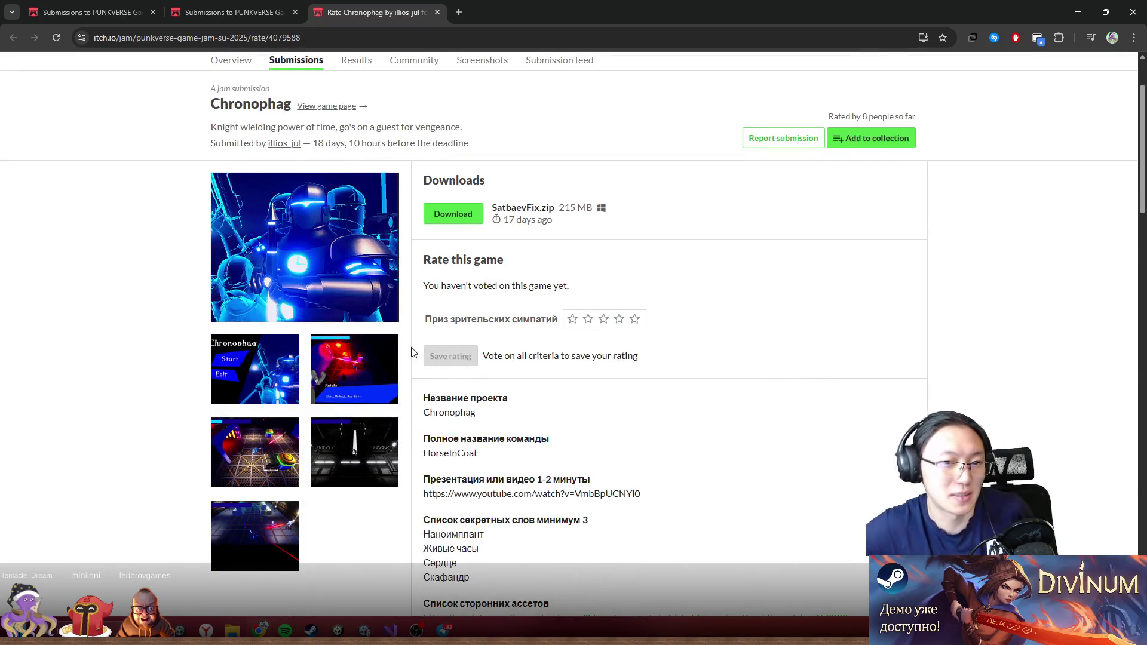
- Close the Chronophag page, glance at the entries grid, and switch to Visual Studio
{"action": "left_click", "coordinate": [437, 11]}
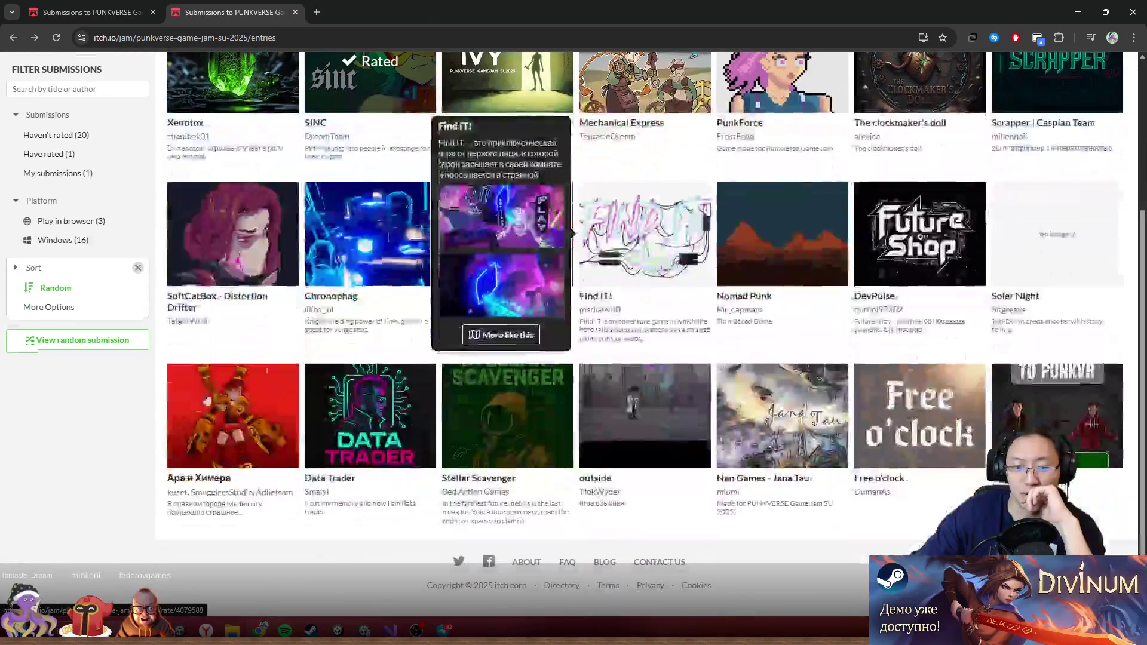
{"action": "mouse_move", "coordinate": [228, 417]}
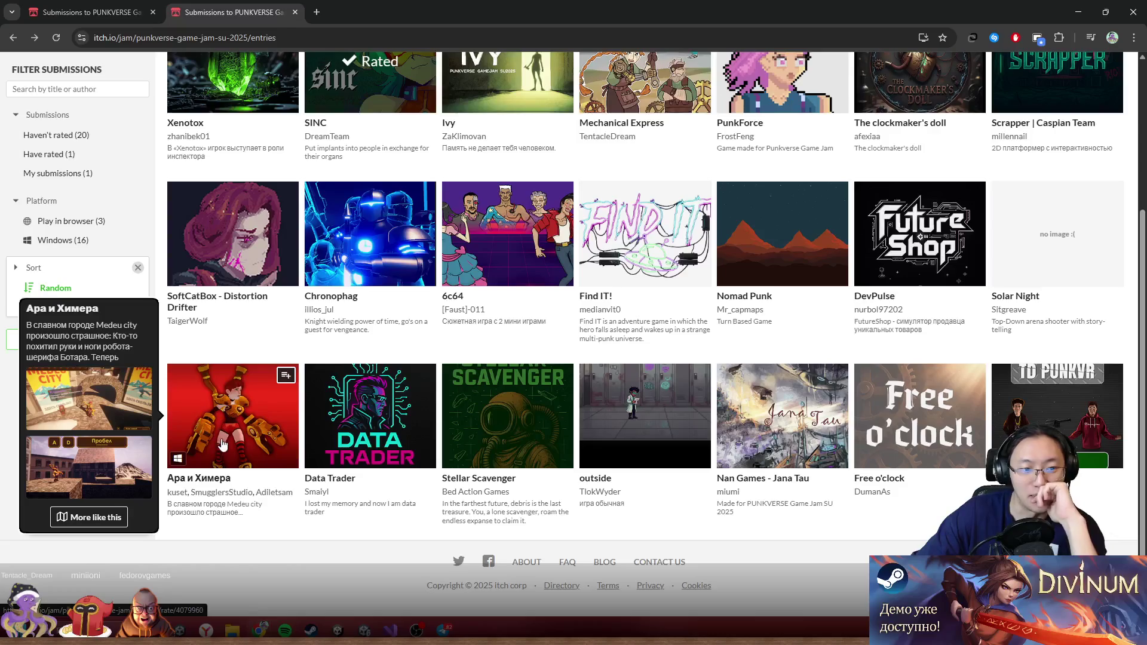
{"action": "mouse_move", "coordinate": [926, 281]}
{"action": "scroll", "coordinate": [924, 299], "scroll_direction": "up", "scroll_amount": 3}
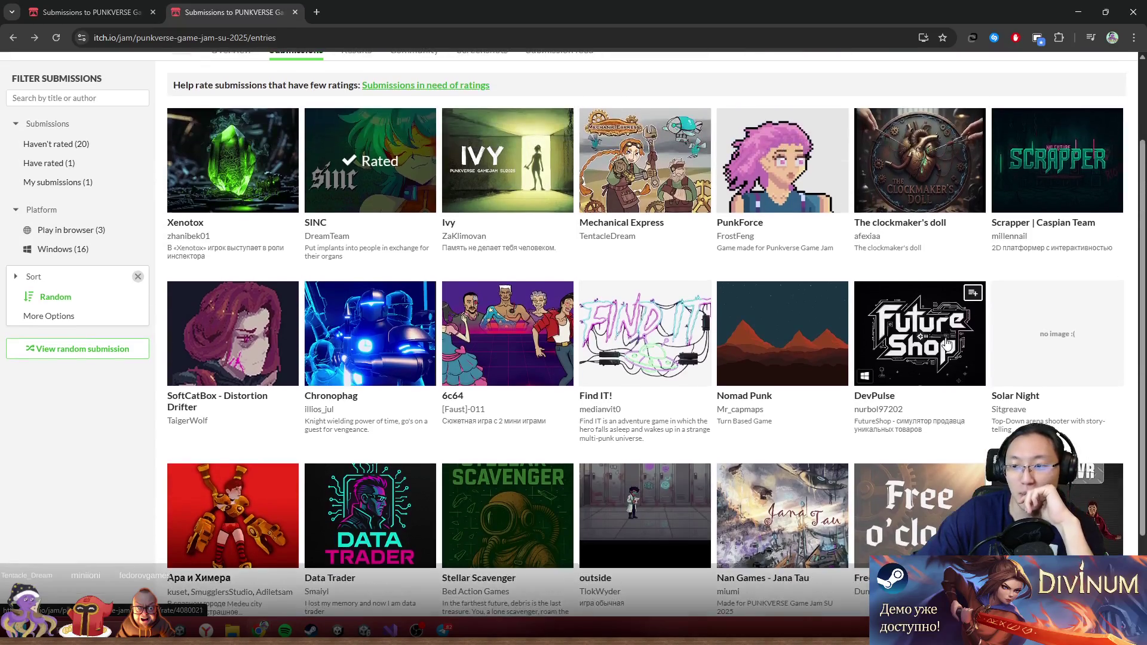
{"action": "key", "text": "super+d"}
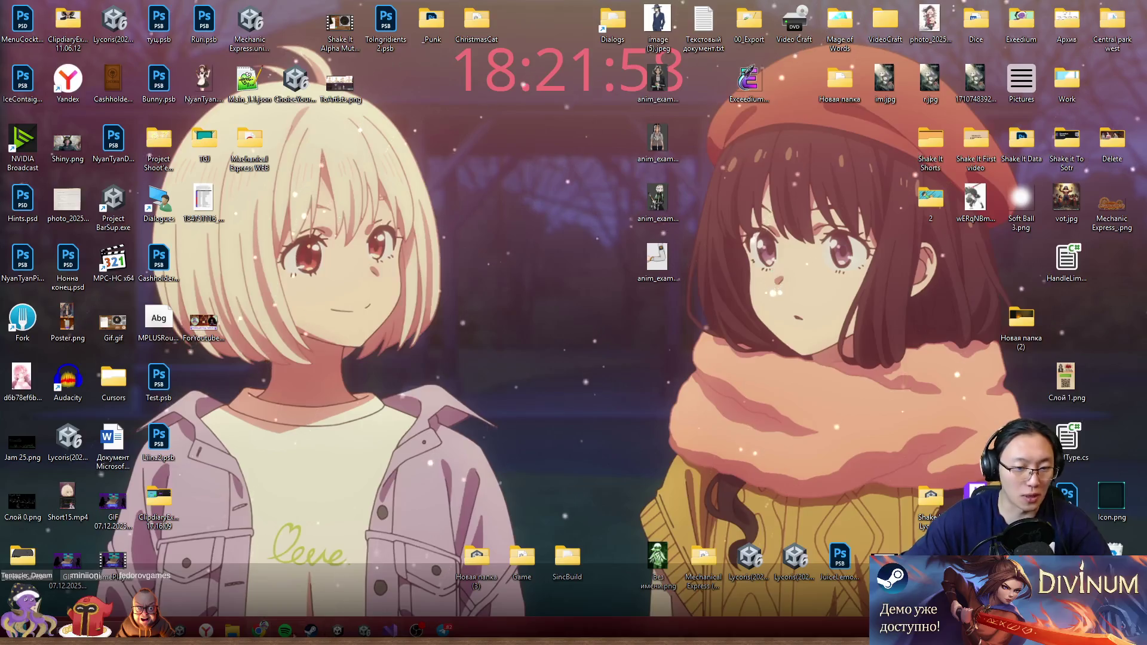
{"action": "left_click", "coordinate": [389, 630]}
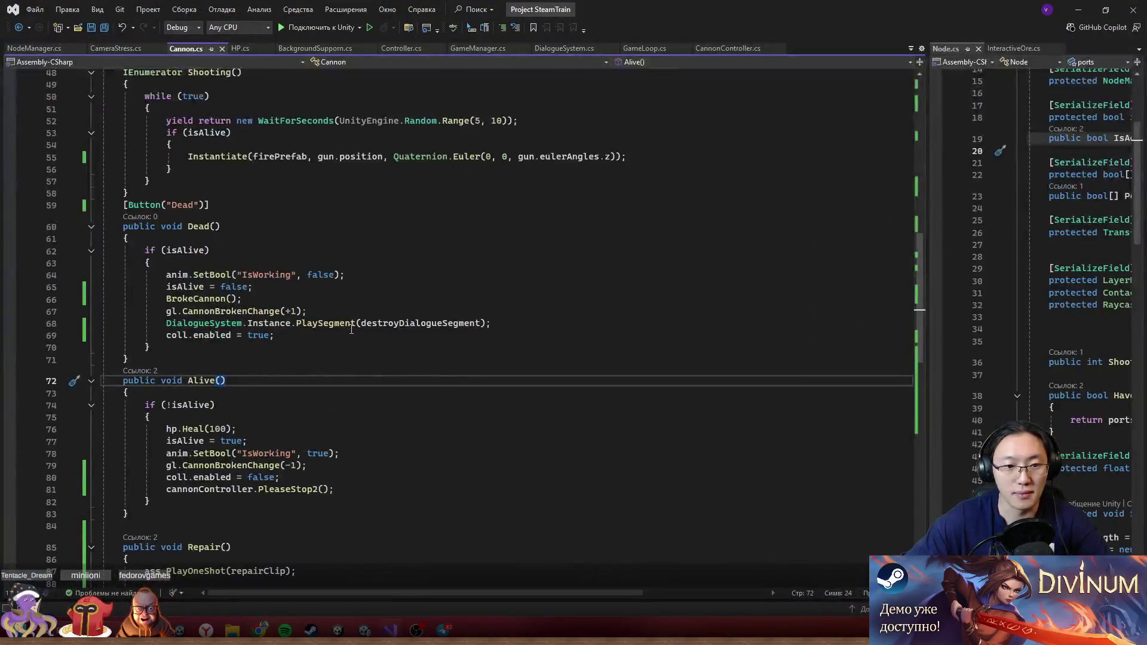
- Check the PlaySegment and BrokeCannon calls in Dead, then return to Unity and stop Play mode
{"action": "left_click", "coordinate": [355, 324]}
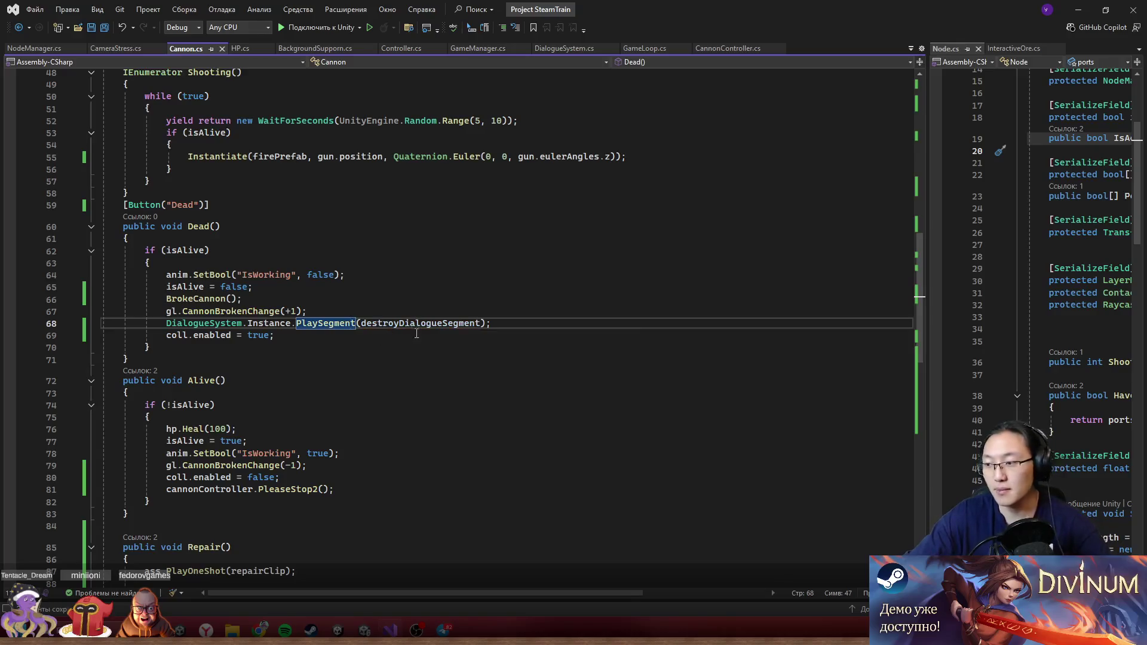
{"action": "left_click", "coordinate": [424, 302]}
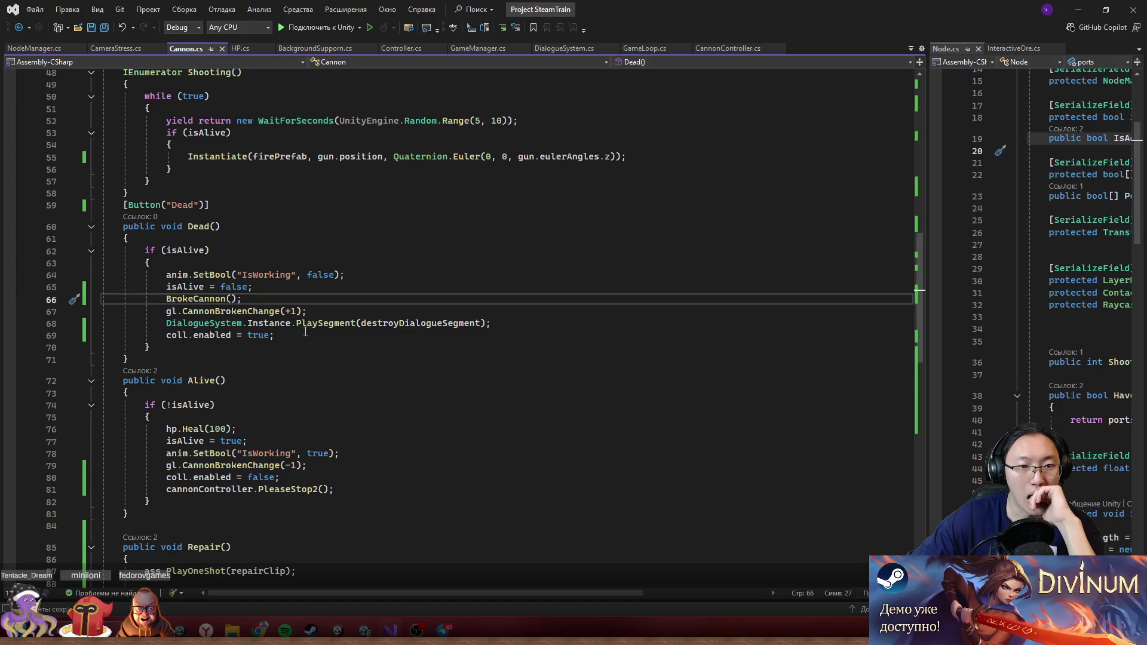
{"action": "left_click", "coordinate": [1078, 13]}
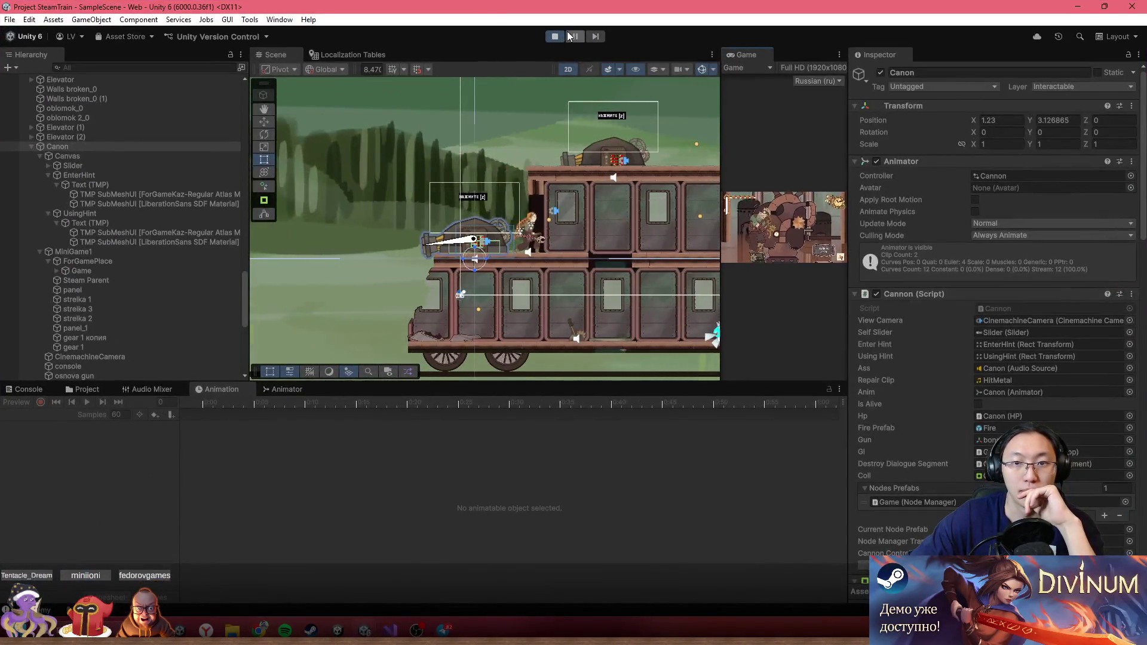
{"action": "left_click", "coordinate": [555, 36]}
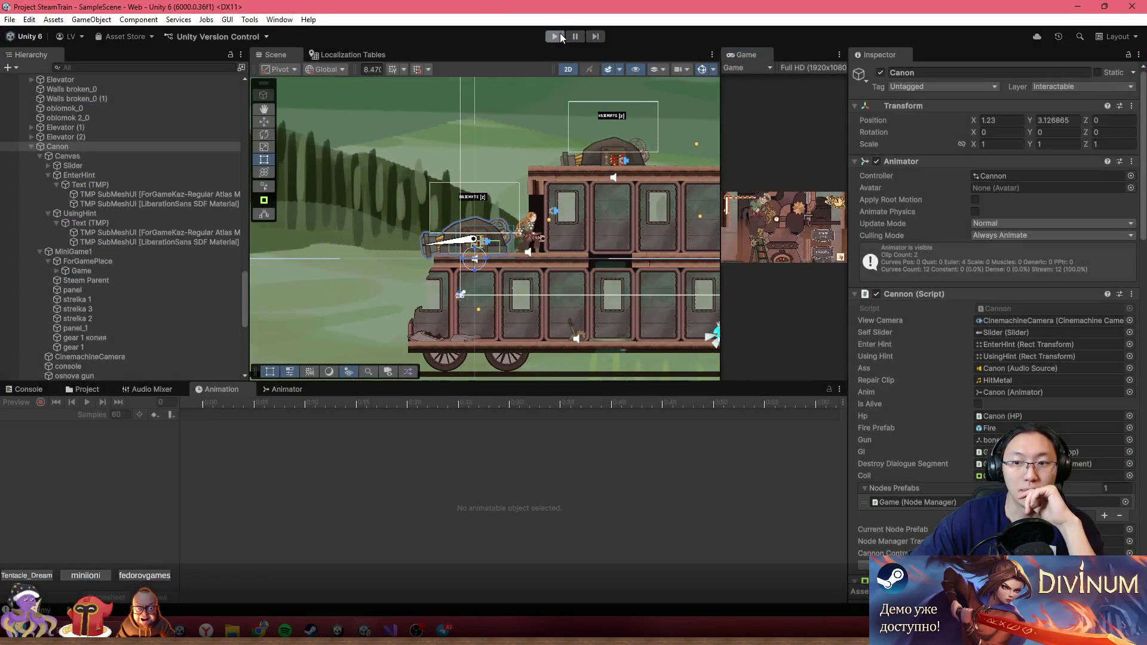
- Zoom the Scene view onto the train's cannon, then Alt+Tab back to the browser
{"action": "scroll", "coordinate": [568, 184], "scroll_direction": "up", "scroll_amount": 2}
{"action": "scroll", "coordinate": [442, 206], "scroll_direction": "up", "scroll_amount": 2}
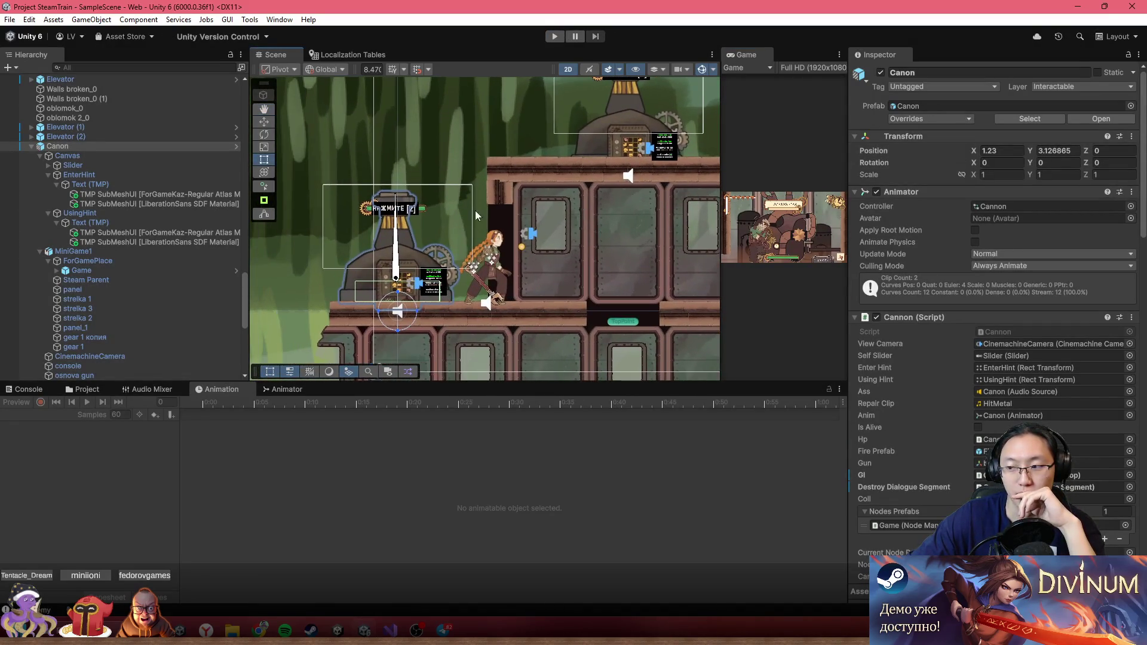
{"action": "scroll", "coordinate": [424, 234], "scroll_direction": "up", "scroll_amount": 1}
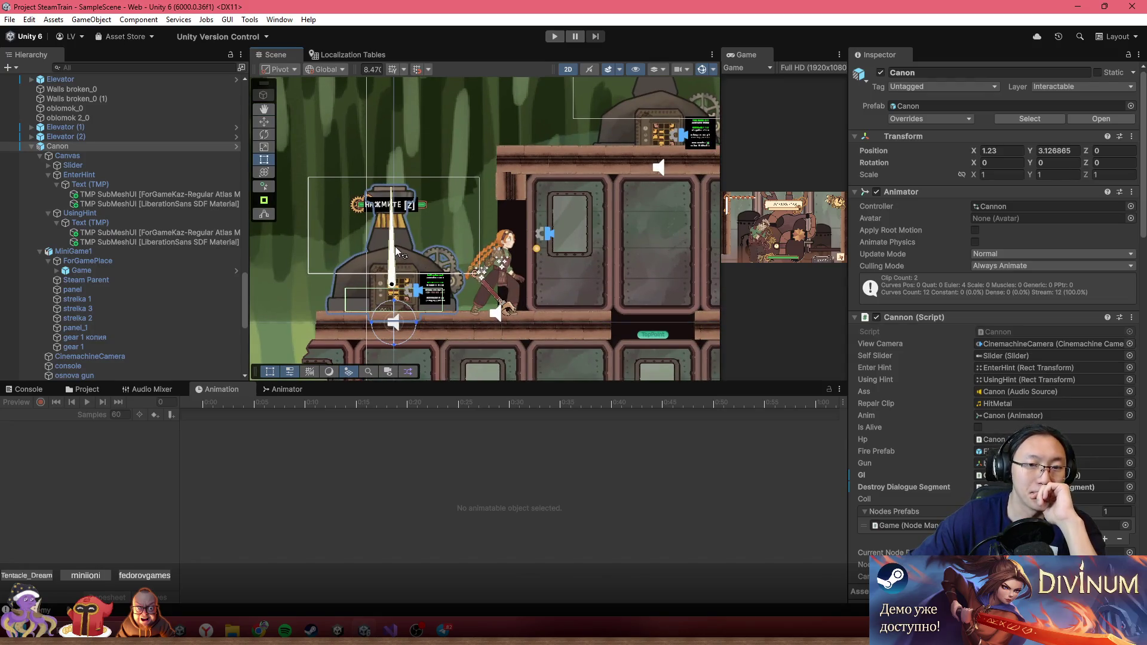
{"action": "scroll", "coordinate": [397, 248], "scroll_direction": "down", "scroll_amount": 5}
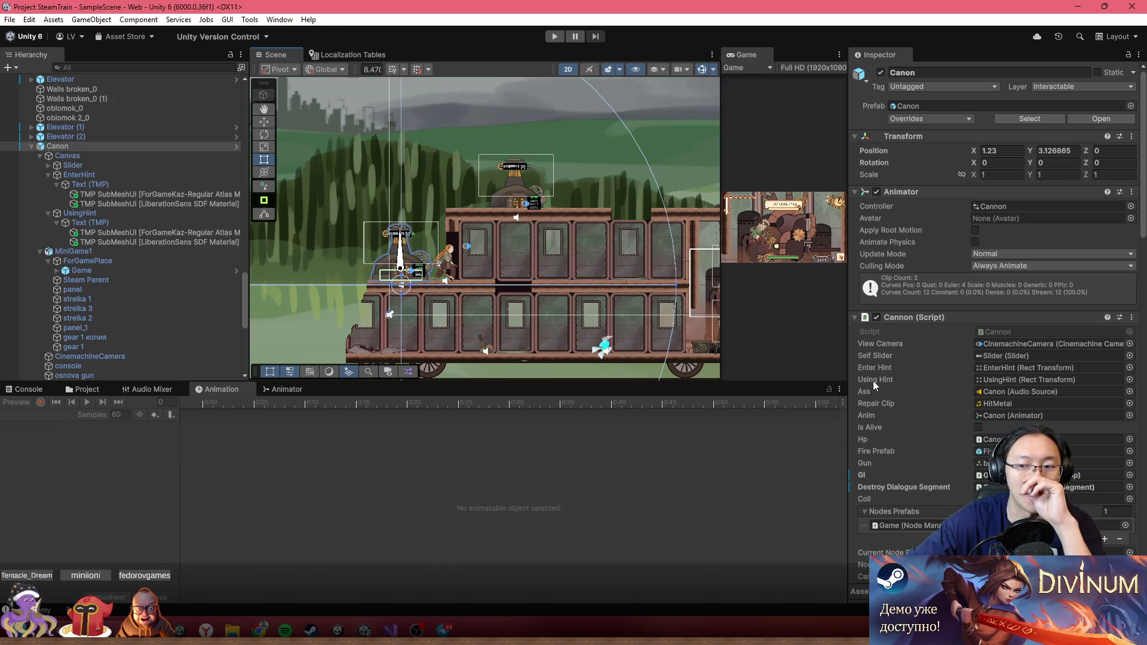
{"action": "scroll", "coordinate": [469, 277], "scroll_direction": "up", "scroll_amount": 2}
{"action": "scroll", "coordinate": [553, 228], "scroll_direction": "up", "scroll_amount": 3}
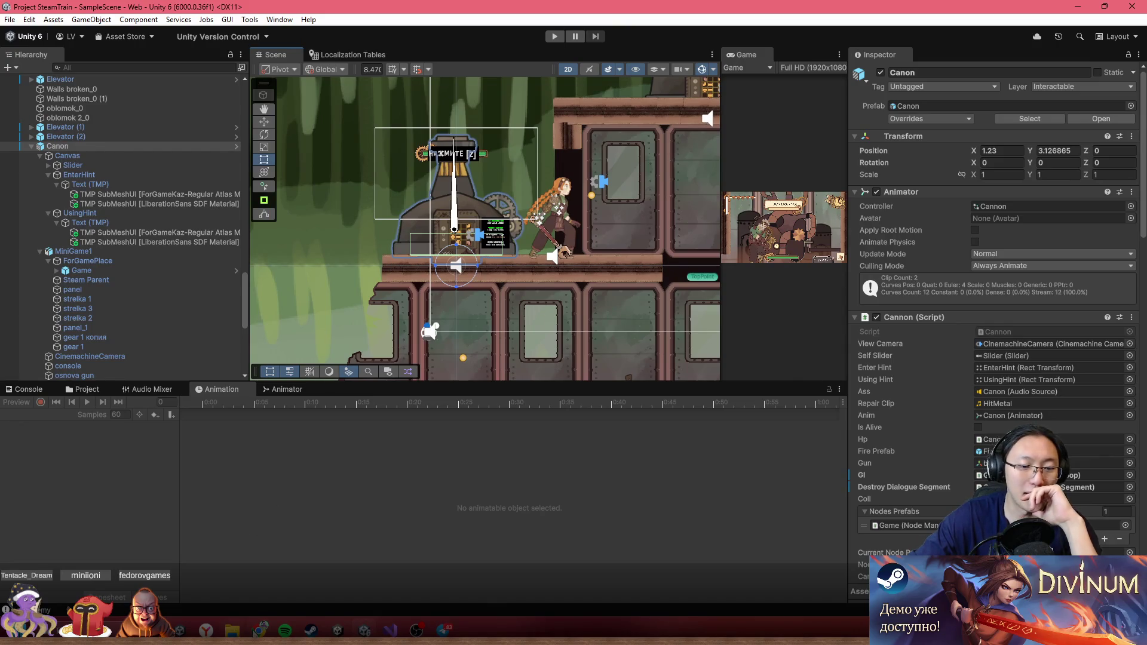
{"action": "mouse_move", "coordinate": [259, 631]}
{"action": "mouse_move", "coordinate": [288, 558]}
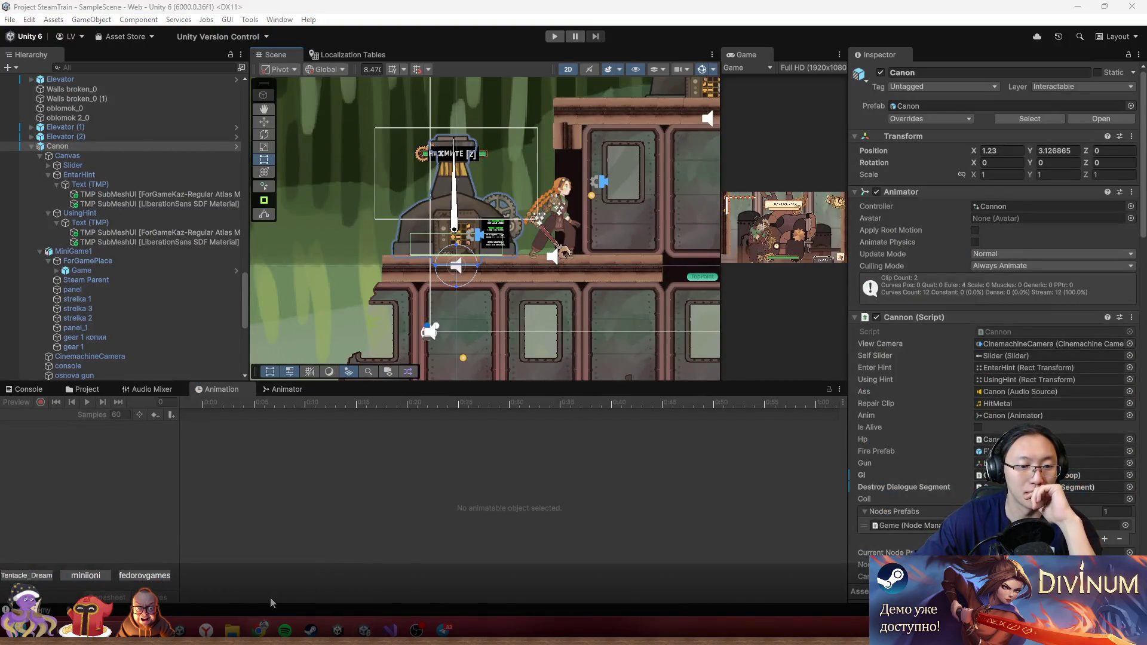
{"action": "key", "text": "alt+Tab"}
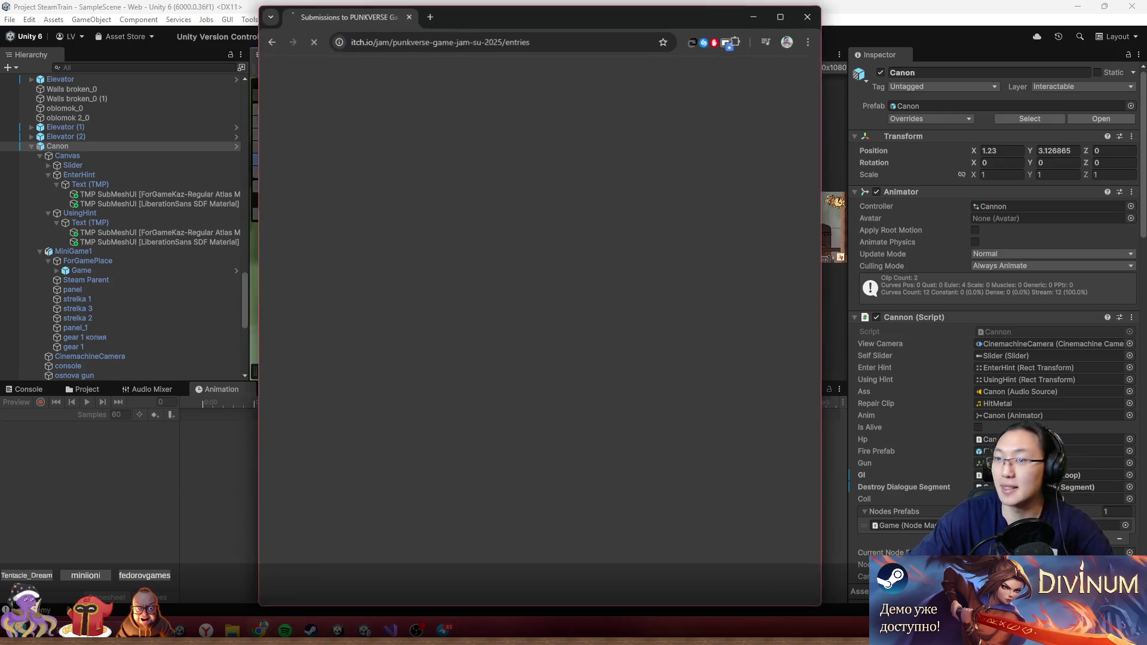
- Maximize the browser and view the Mechanical Express submission page
{"action": "double_click", "coordinate": [504, 26]}
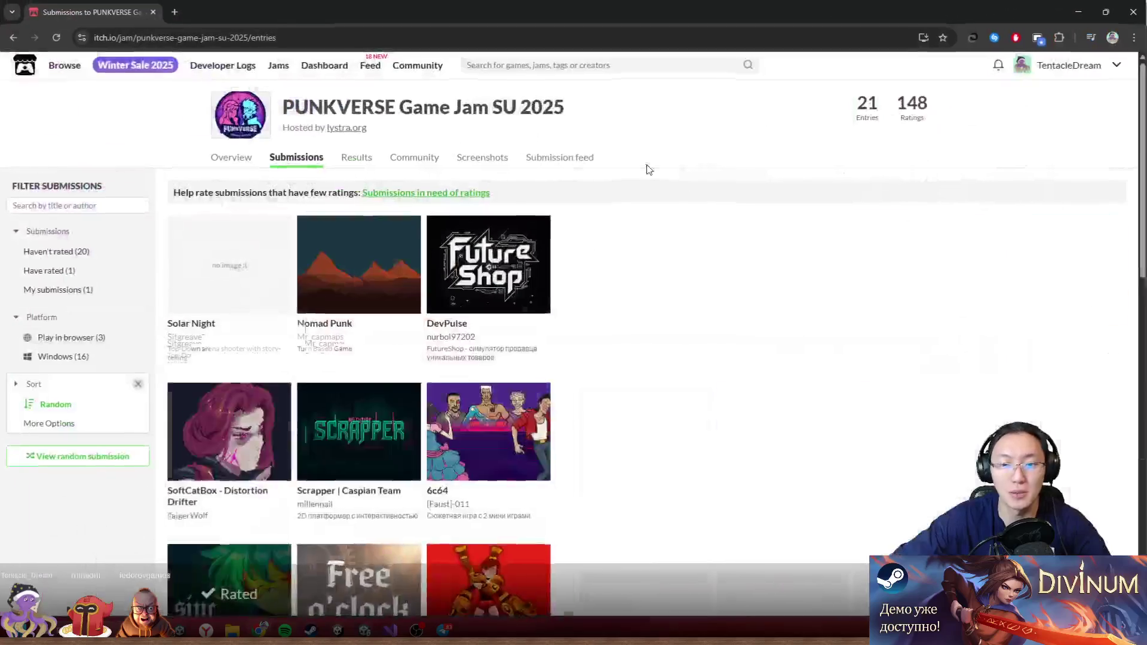
{"action": "scroll", "coordinate": [615, 323], "scroll_direction": "down", "scroll_amount": 4}
{"action": "scroll", "coordinate": [616, 323], "scroll_direction": "up", "scroll_amount": 2}
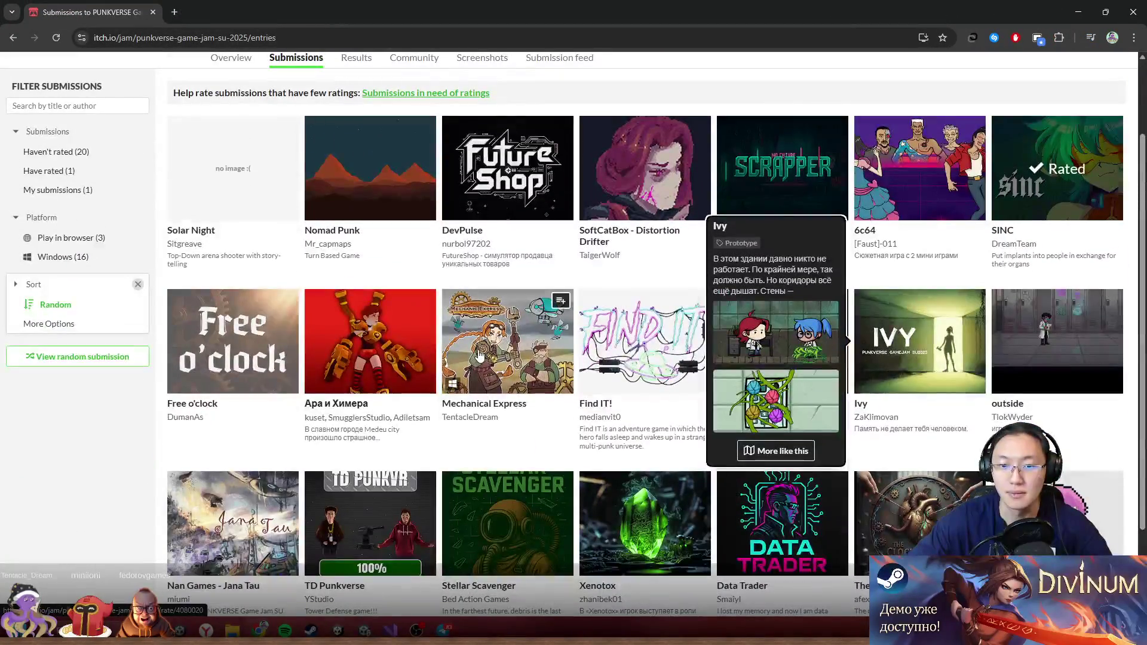
{"action": "mouse_move", "coordinate": [480, 354]}
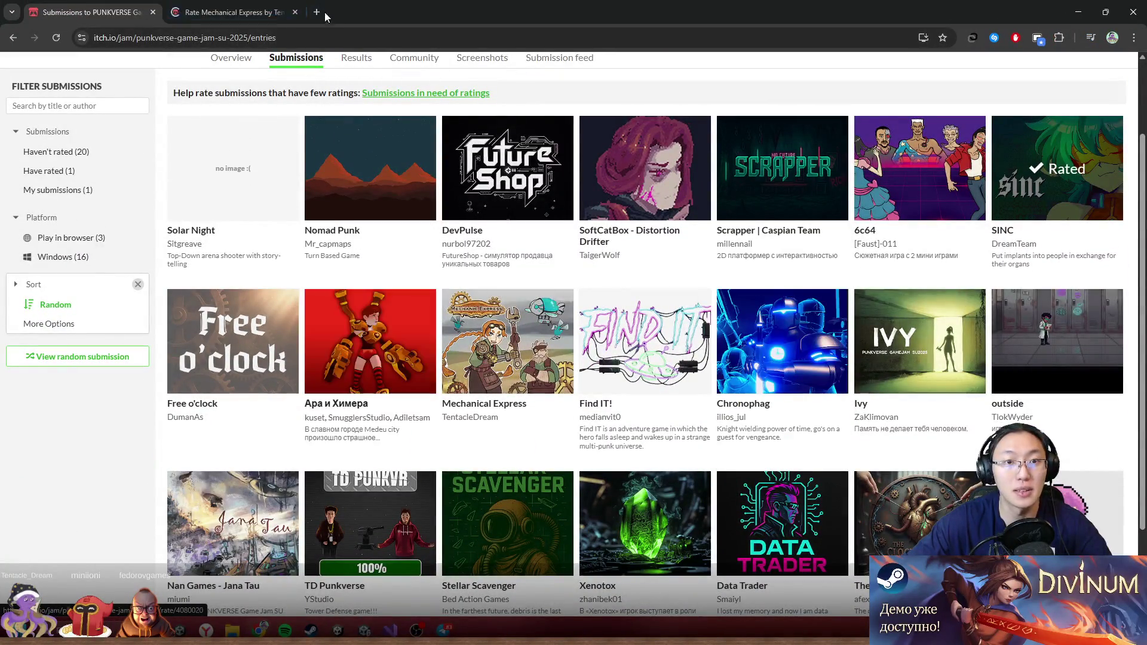
{"action": "left_click", "coordinate": [321, 17]}
{"action": "left_click", "coordinate": [267, 5]}
- Go through the itch.io library and creator dashboard to the Mechanic Express game page
{"action": "left_click", "coordinate": [1112, 68]}
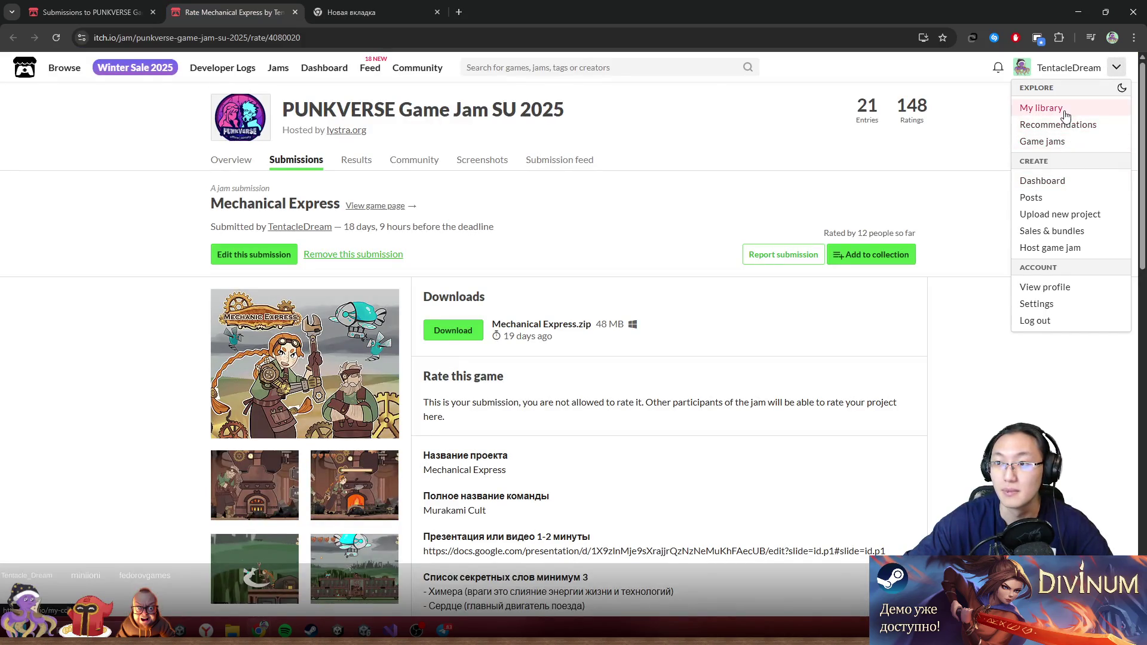
{"action": "left_click", "coordinate": [342, 13]}
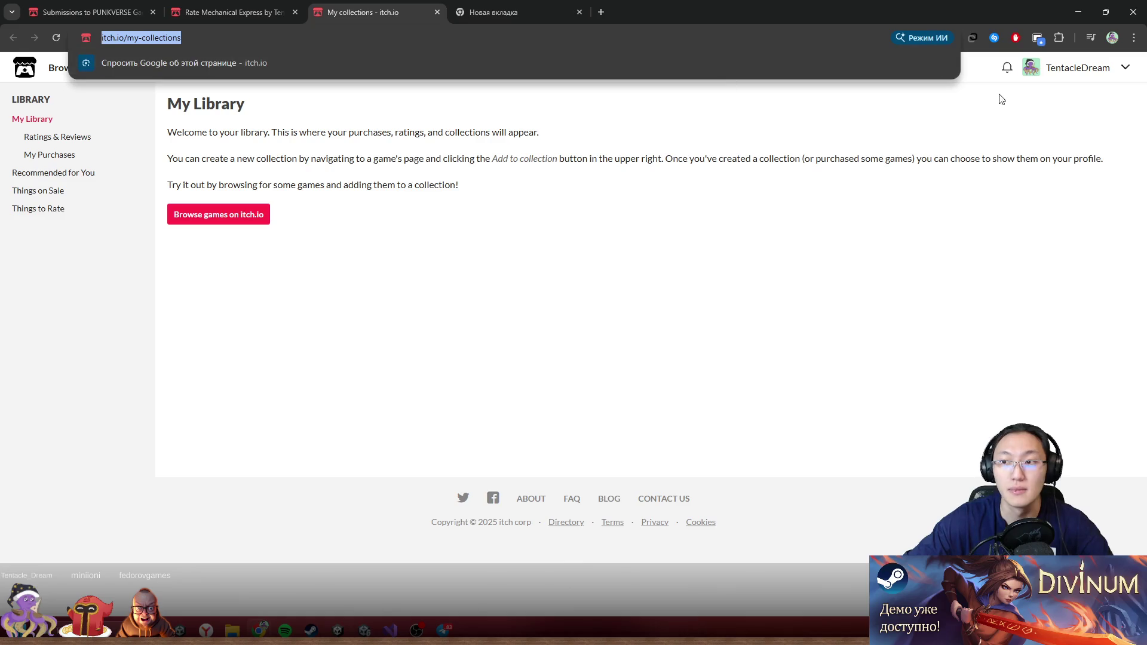
{"action": "left_click", "coordinate": [1113, 68]}
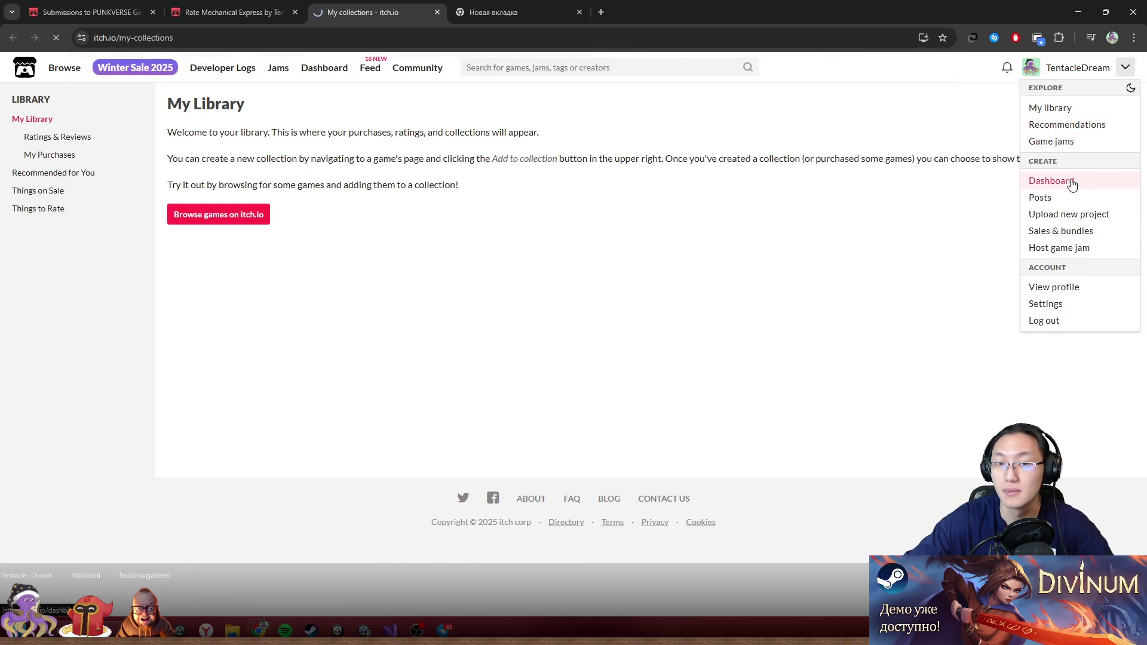
{"action": "left_click", "coordinate": [1073, 185]}
{"action": "scroll", "coordinate": [394, 355], "scroll_direction": "down", "scroll_amount": 5}
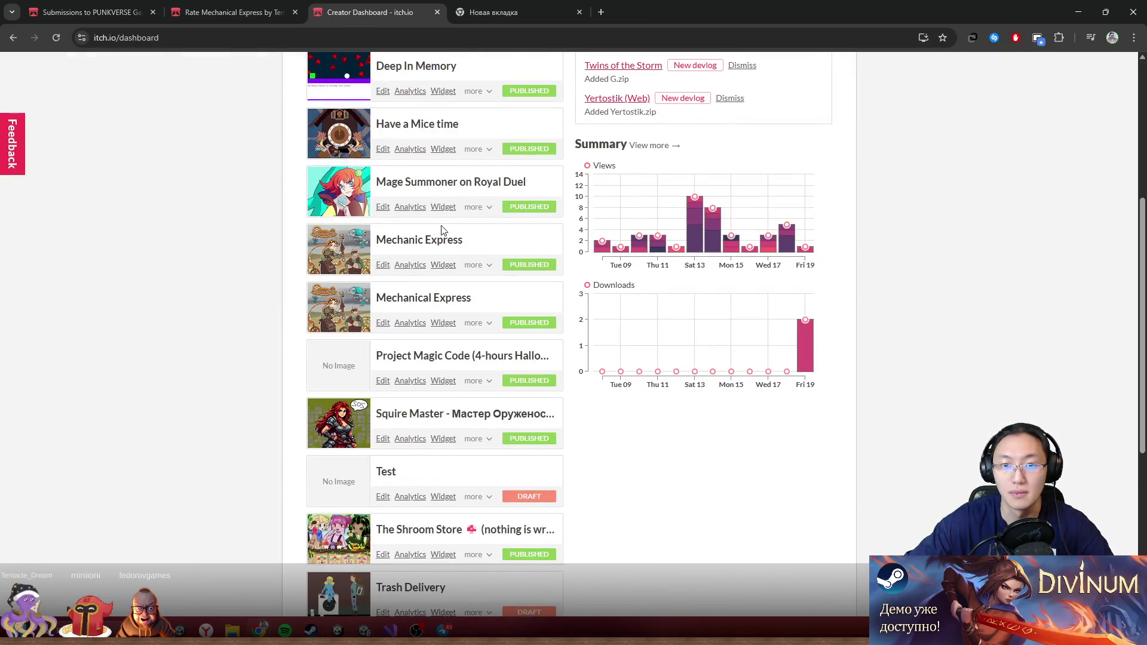
{"action": "left_click", "coordinate": [450, 243]}
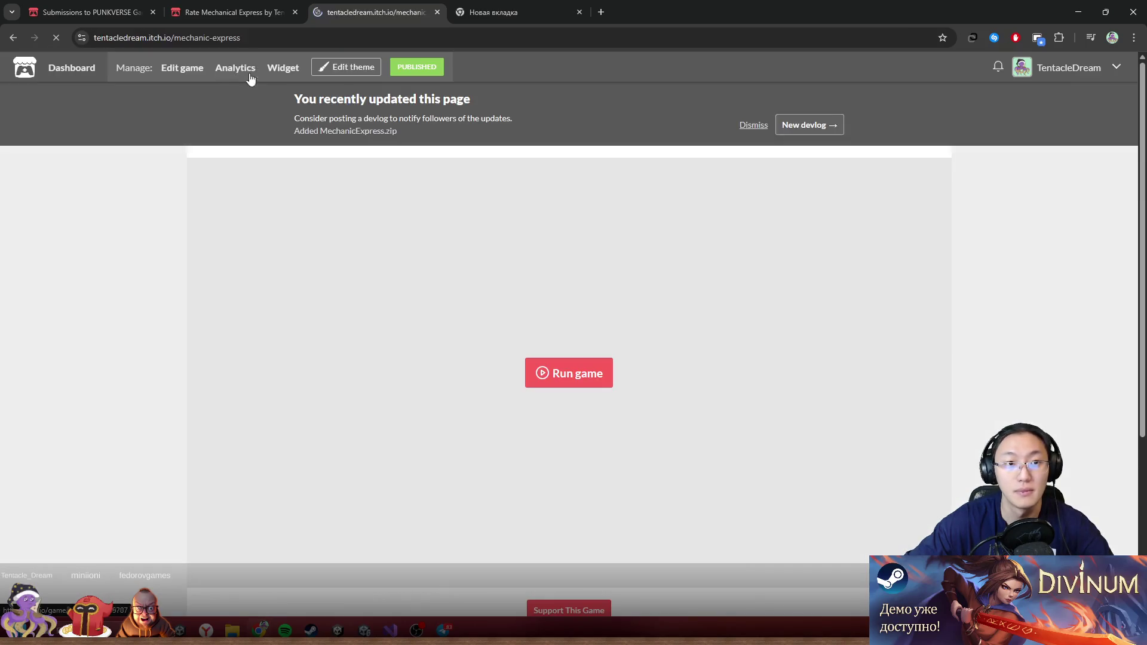
- Return to the Mechanical Express jam submission tab and scroll to its top
{"action": "left_click", "coordinate": [291, 38]}
{"action": "left_click", "coordinate": [239, 12]}
{"action": "scroll", "coordinate": [657, 309], "scroll_direction": "down", "scroll_amount": 3}
{"action": "scroll", "coordinate": [707, 256], "scroll_direction": "up", "scroll_amount": 2}
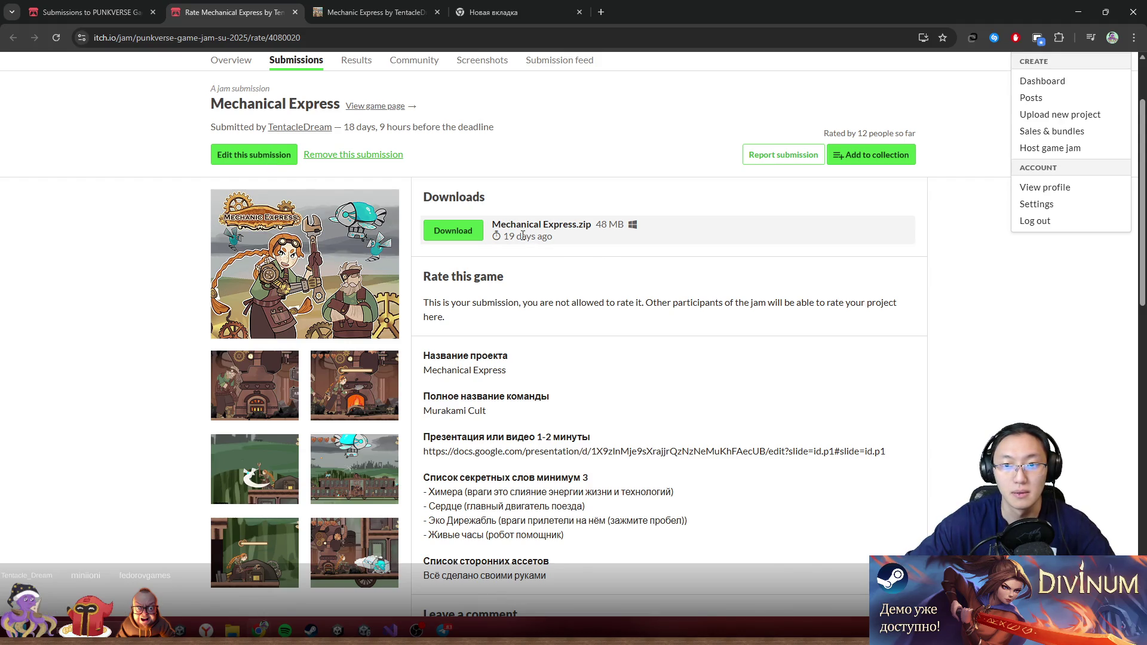
{"action": "mouse_move", "coordinate": [516, 236]}
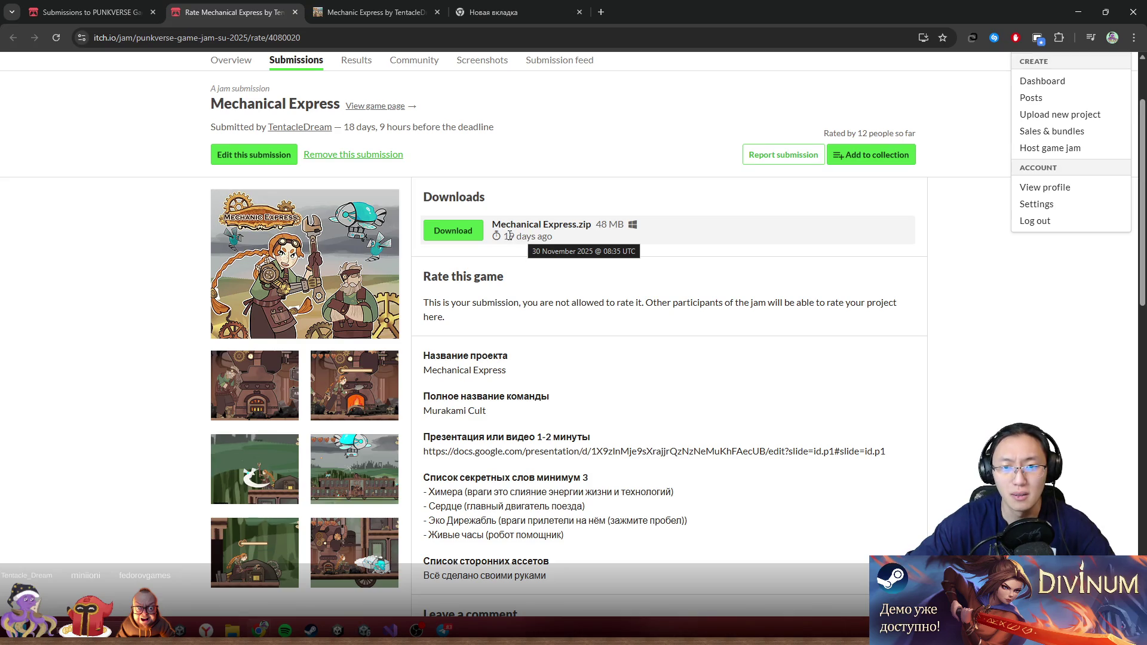
{"action": "left_click_drag", "start_coordinate": [516, 237], "coordinate": [553, 238]}
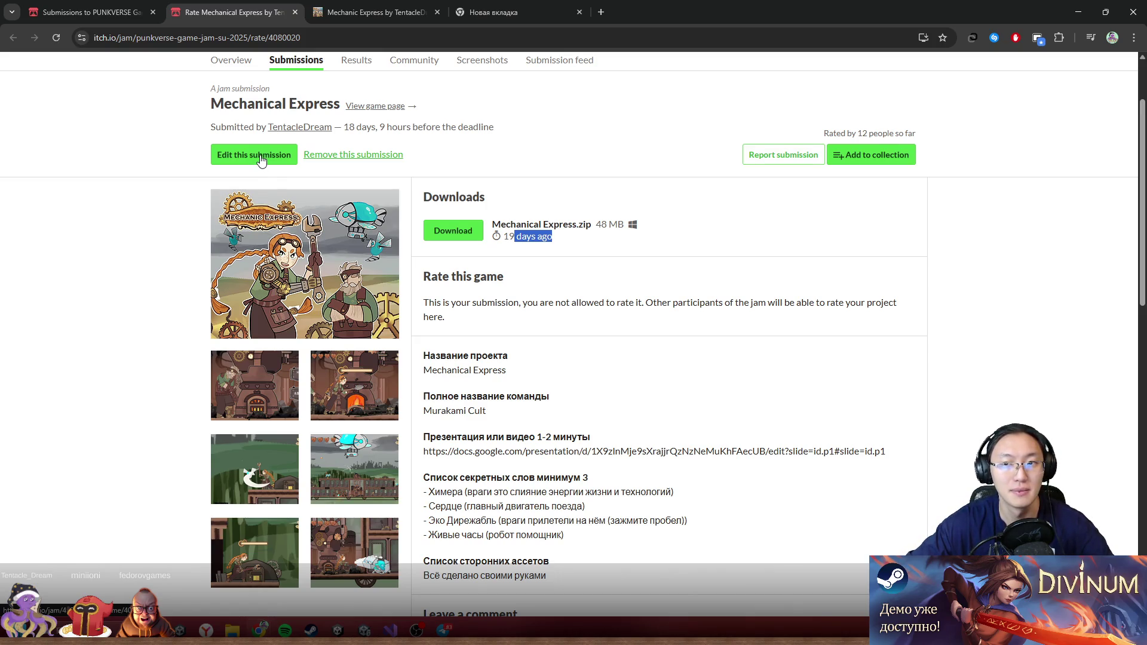
{"action": "scroll", "coordinate": [487, 358], "scroll_direction": "down", "scroll_amount": 5}
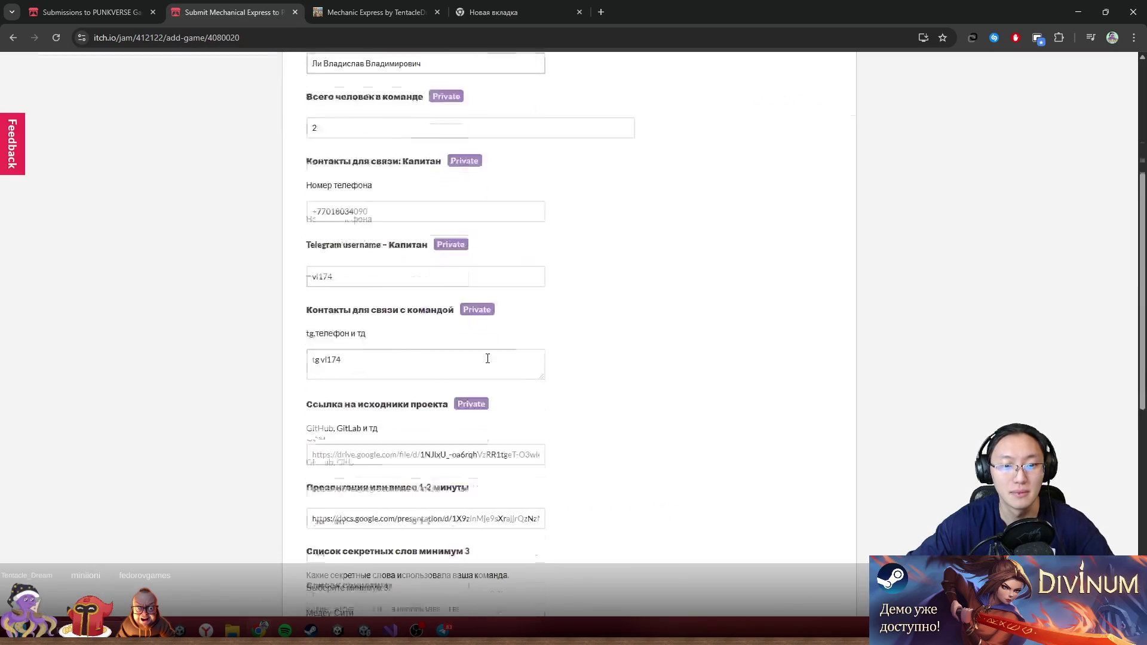
{"action": "scroll", "coordinate": [459, 354], "scroll_direction": "up", "scroll_amount": 3}
{"action": "scroll", "coordinate": [400, 257], "scroll_direction": "up", "scroll_amount": 2}
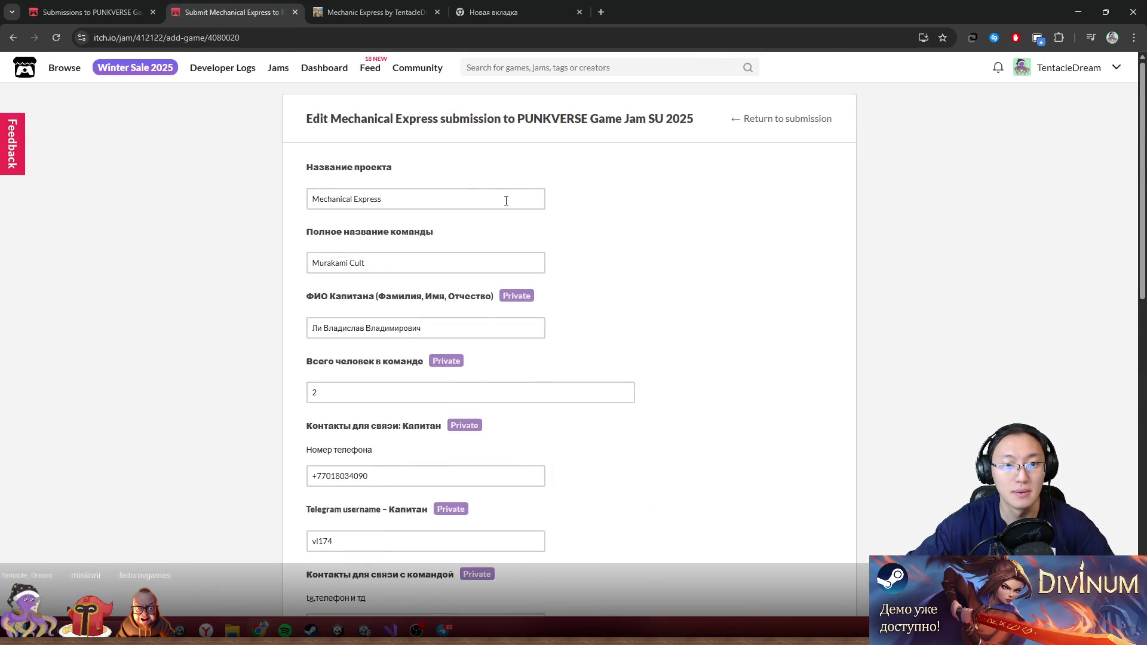
{"action": "scroll", "coordinate": [681, 253], "scroll_direction": "down", "scroll_amount": 7}
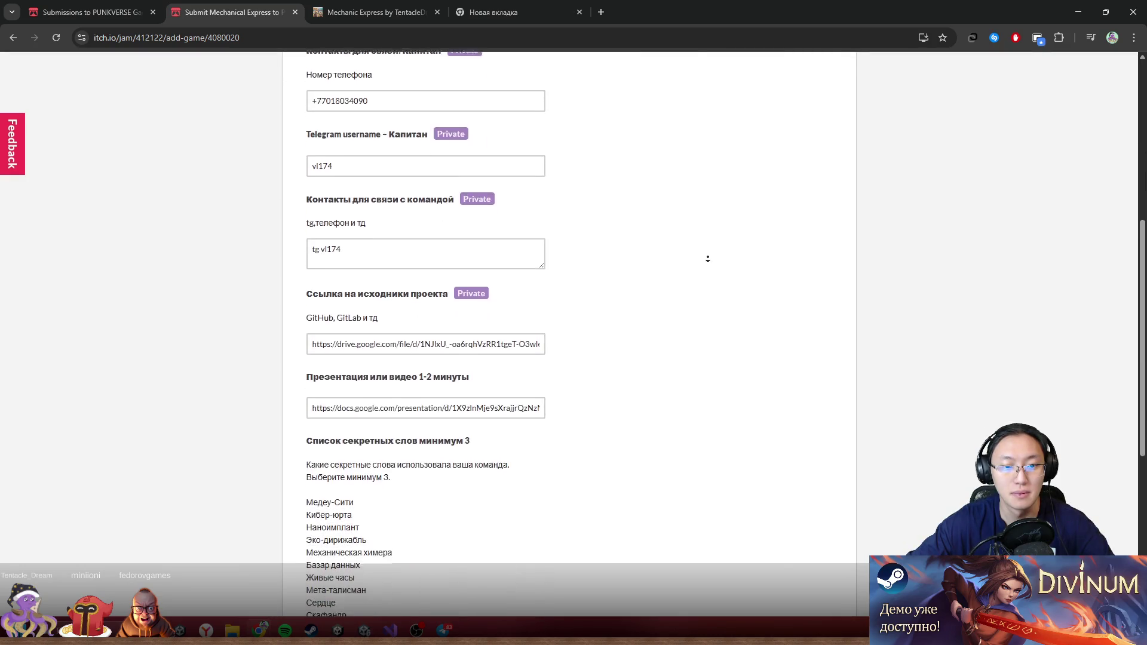
{"action": "scroll", "coordinate": [707, 258], "scroll_direction": "down", "scroll_amount": 4}
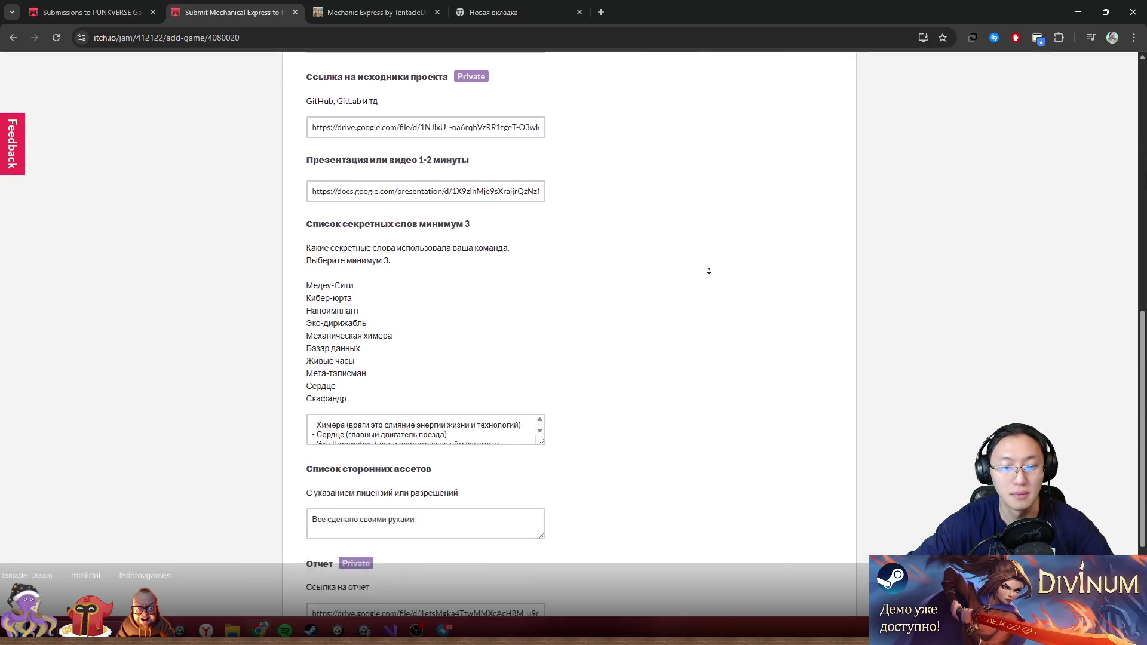
{"action": "scroll", "coordinate": [571, 389], "scroll_direction": "down", "scroll_amount": 2}
{"action": "scroll", "coordinate": [633, 361], "scroll_direction": "up", "scroll_amount": 3}
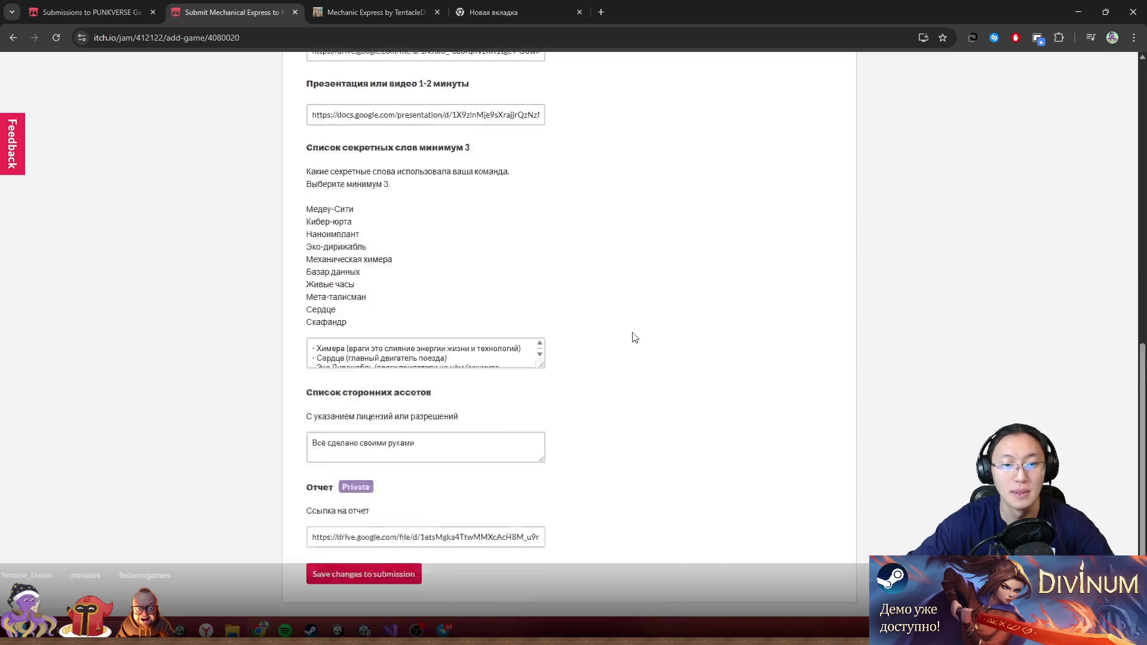
{"action": "left_click", "coordinate": [14, 37]}
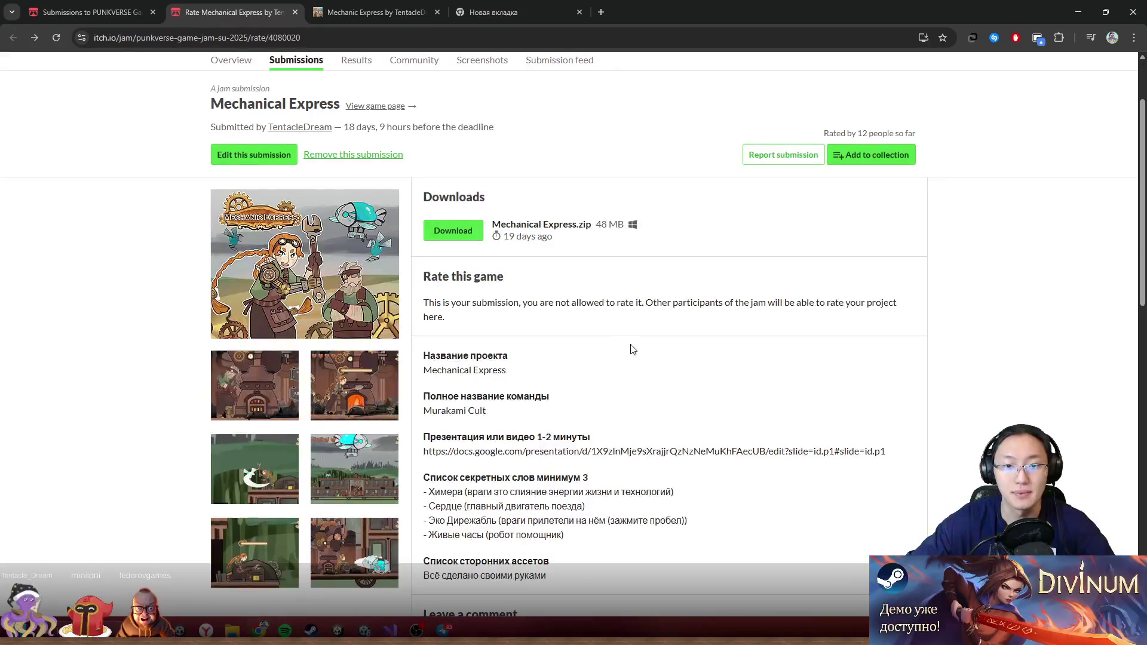
{"action": "middle_click", "coordinate": [477, 317]}
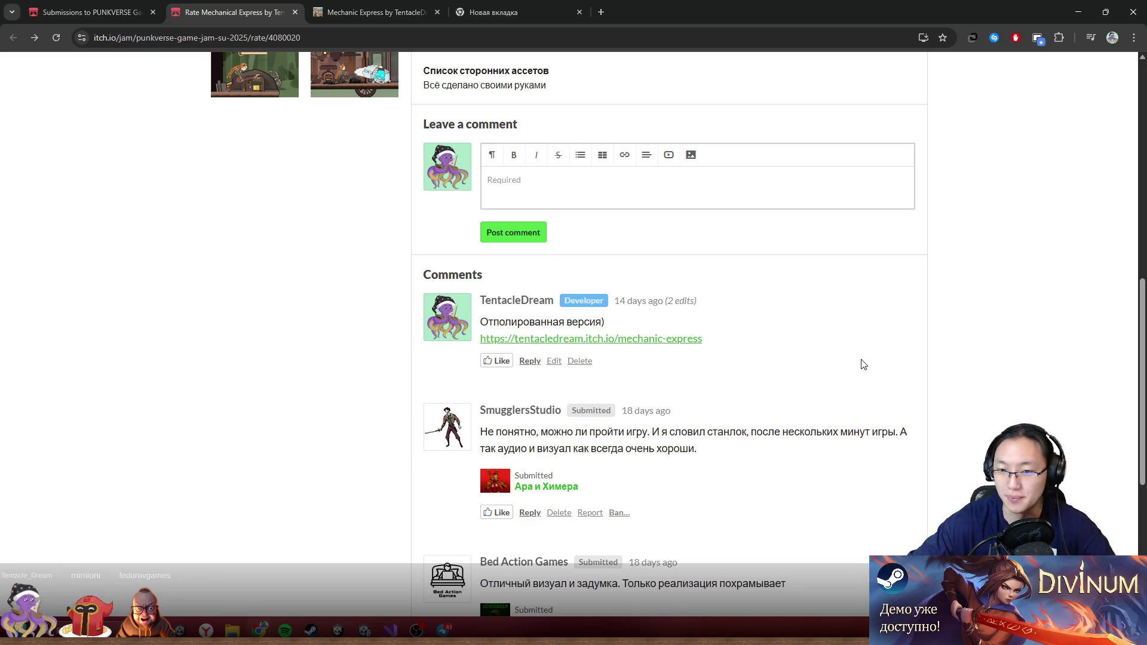
{"action": "scroll", "coordinate": [863, 364], "scroll_direction": "down", "scroll_amount": 3}
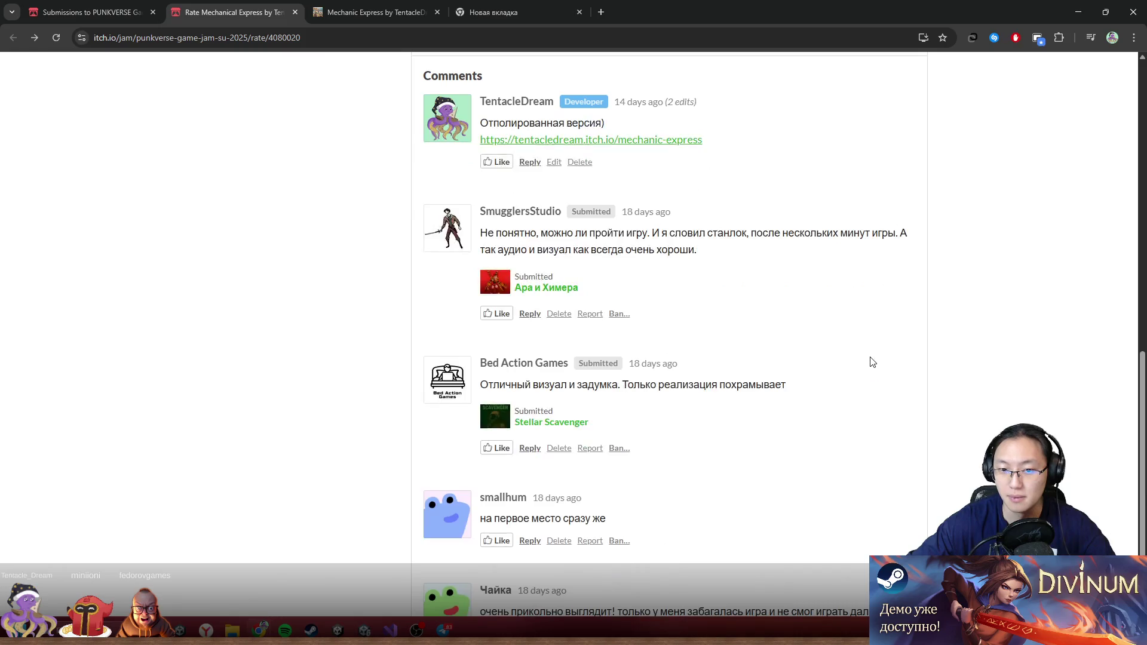
{"action": "scroll", "coordinate": [873, 362], "scroll_direction": "up", "scroll_amount": 1}
{"action": "scroll", "coordinate": [872, 361], "scroll_direction": "up", "scroll_amount": 5}
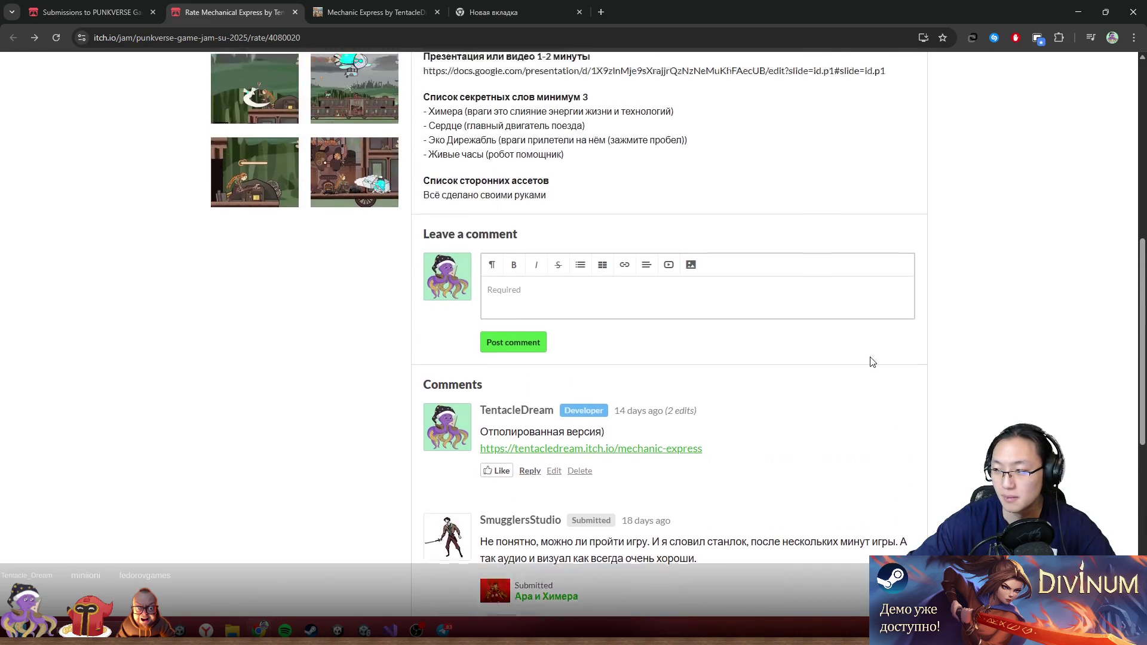
{"action": "scroll", "coordinate": [873, 362], "scroll_direction": "up", "scroll_amount": 2}
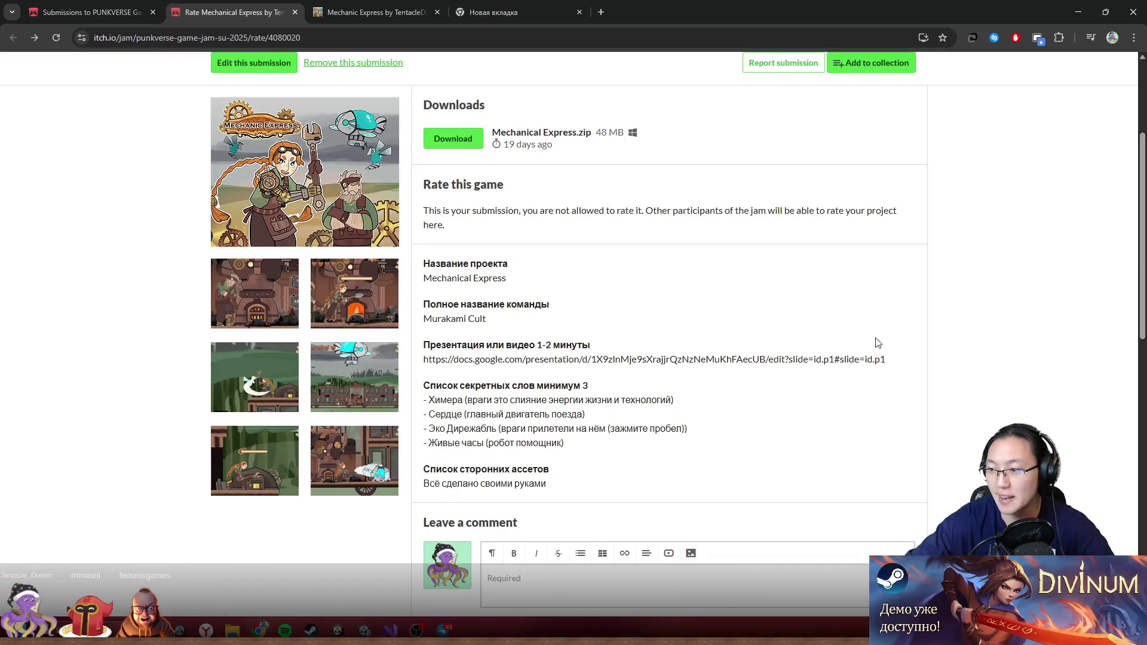
{"action": "scroll", "coordinate": [864, 321], "scroll_direction": "up", "scroll_amount": 3}
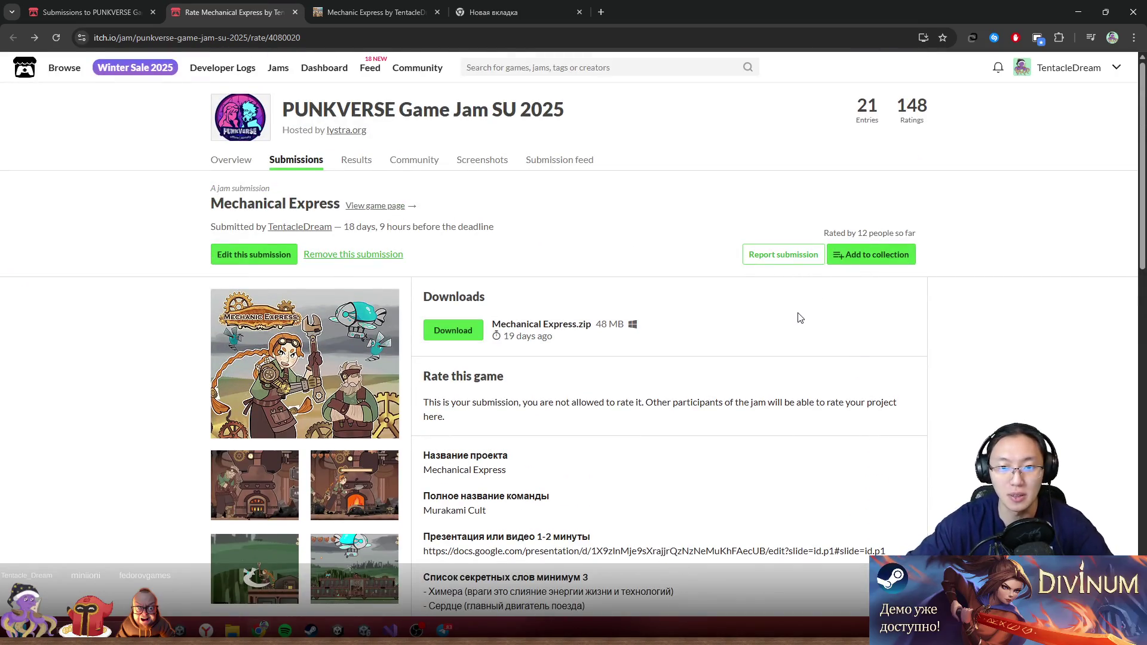
{"action": "scroll", "coordinate": [801, 287], "scroll_direction": "down", "scroll_amount": 8}
{"action": "scroll", "coordinate": [806, 315], "scroll_direction": "up", "scroll_amount": 3}
{"action": "scroll", "coordinate": [770, 282], "scroll_direction": "up", "scroll_amount": 5}
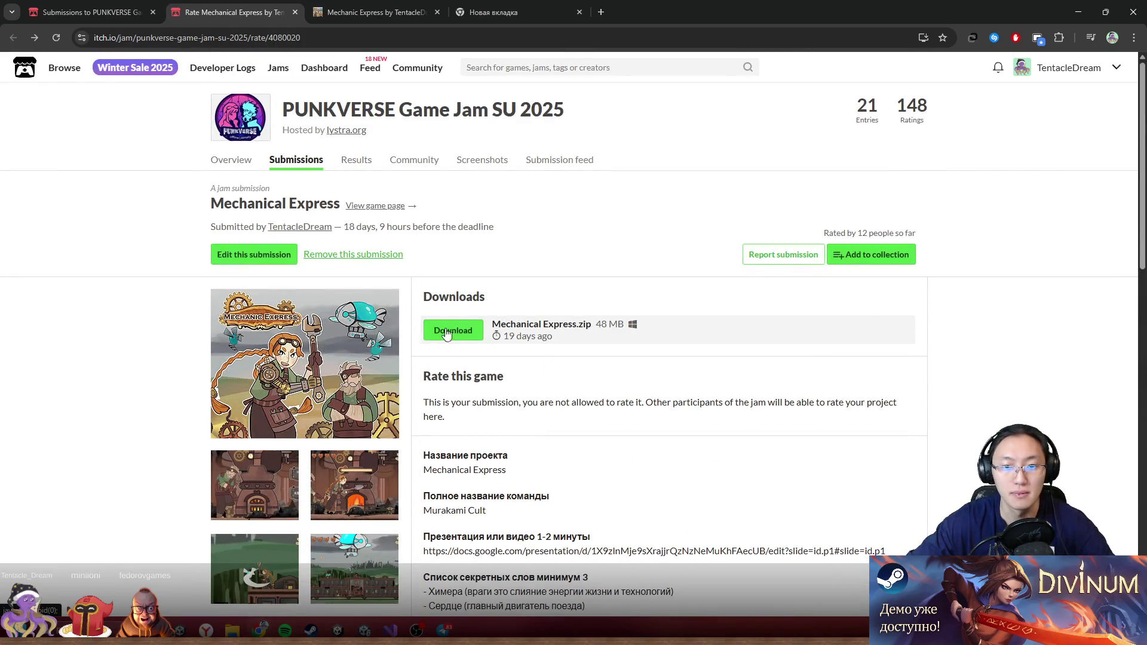
- In the submission edit form, add an 'Обновлённая версия:' line and the pasted link below the team contact
{"action": "left_click", "coordinate": [293, 257]}
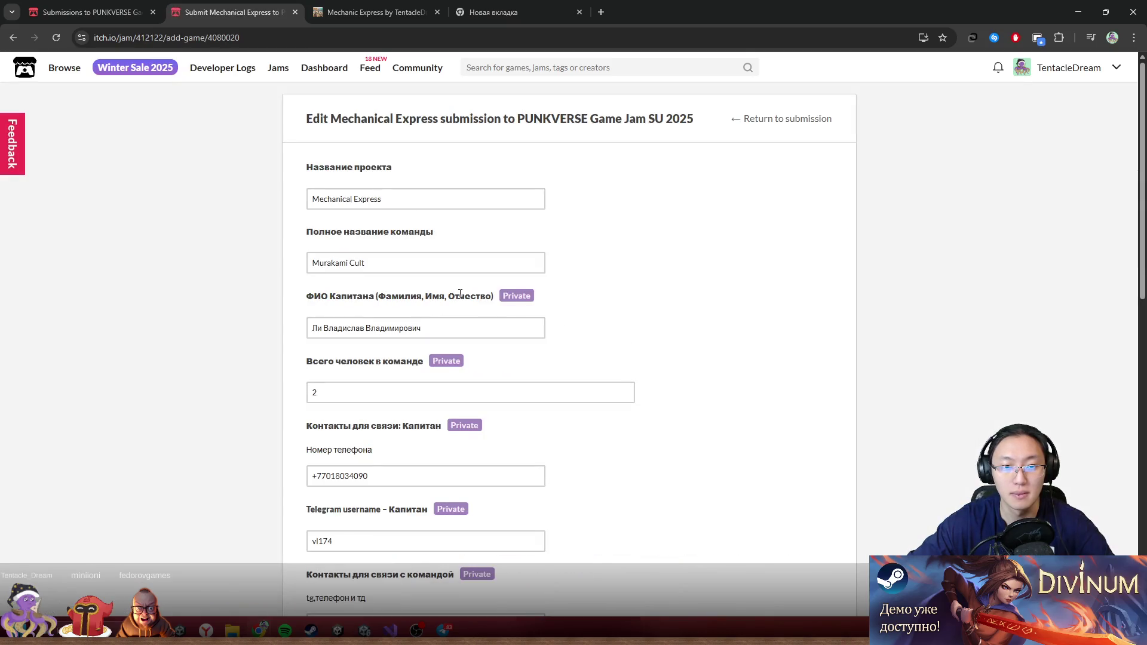
{"action": "scroll", "coordinate": [460, 294], "scroll_direction": "down", "scroll_amount": 3}
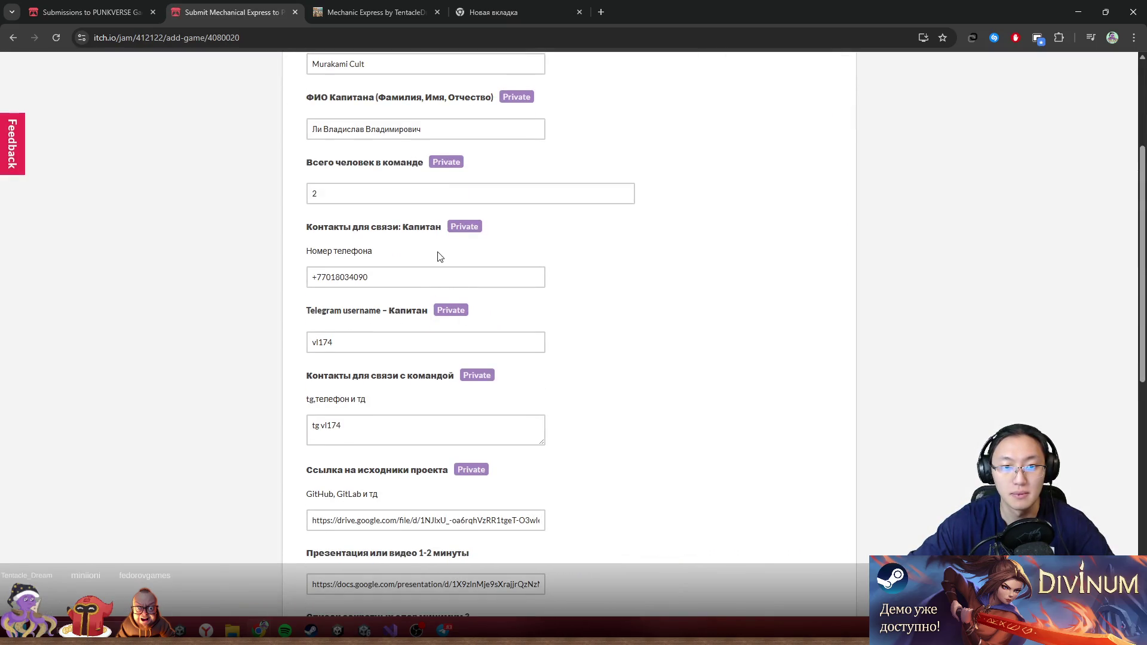
{"action": "scroll", "coordinate": [526, 316], "scroll_direction": "down", "scroll_amount": 2}
{"action": "left_click", "coordinate": [474, 320]}
{"action": "key", "text": "ctrl+a"}
{"action": "left_click", "coordinate": [413, 328]}
{"action": "key", "text": "Return"}
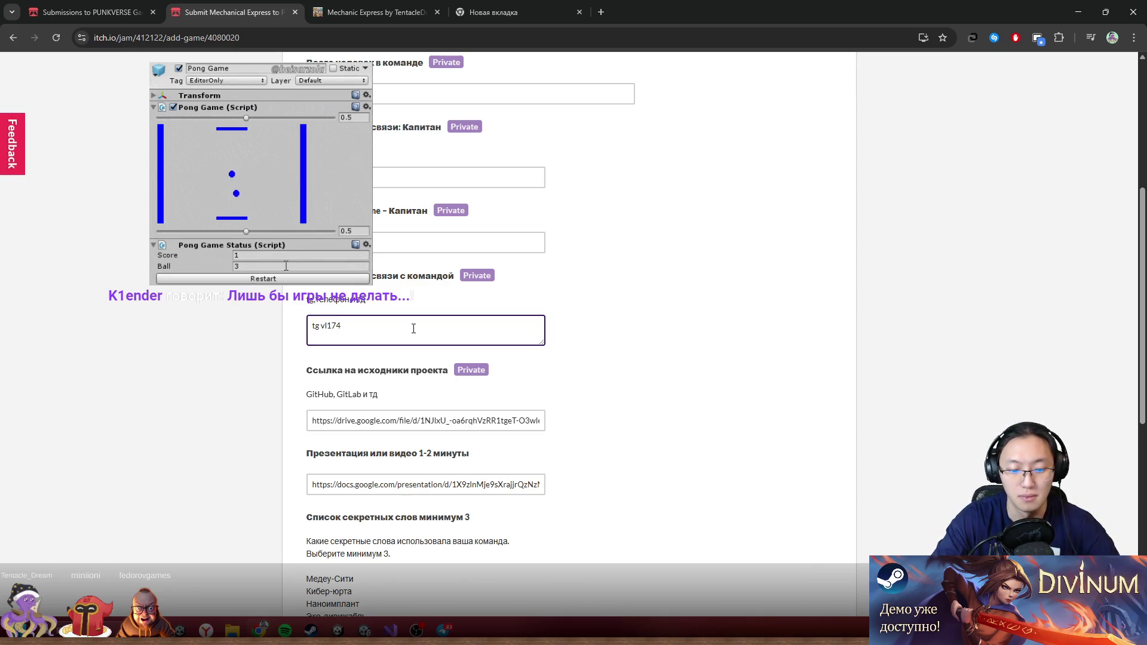
{"action": "type", "text": "Обновлё"}
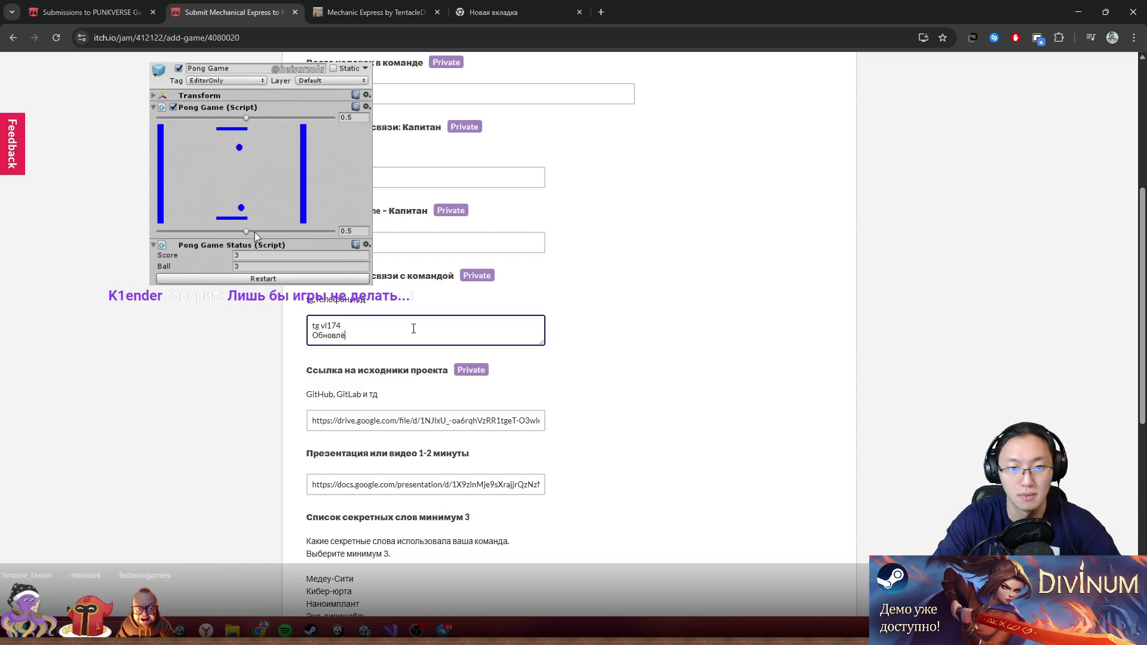
{"action": "type", "text": "нная версия?"}
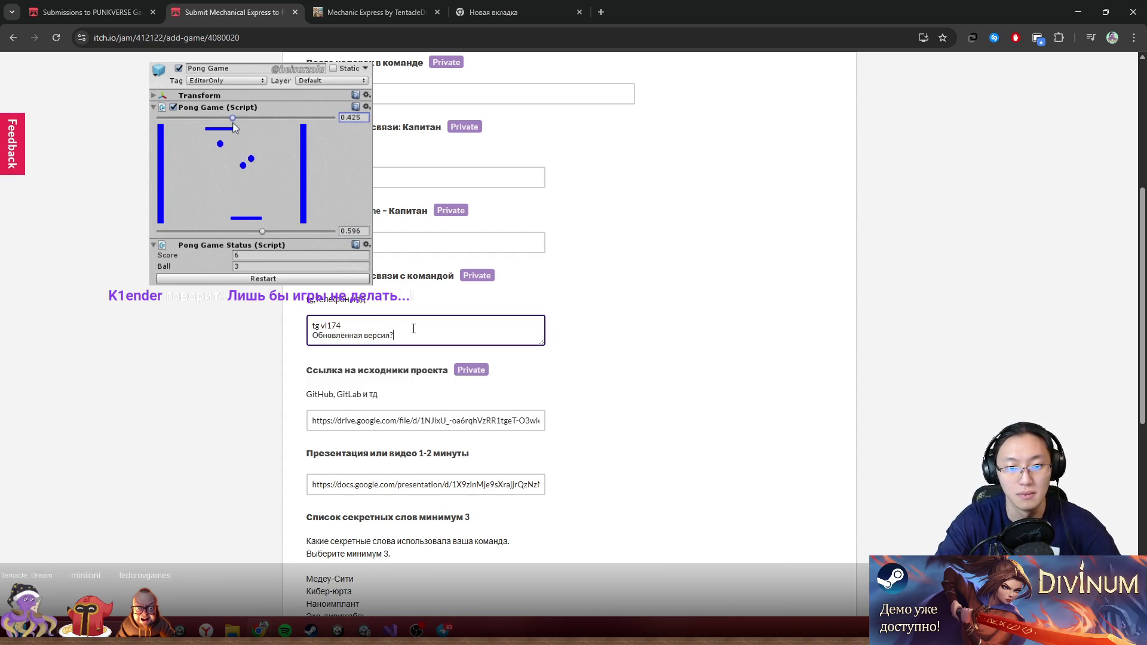
{"action": "key", "text": "BackSpace"}
{"action": "type", "text": ":"}
{"action": "key", "text": "Return"}
{"action": "type", "text": "https://tentacledream.itch.io/mechanic-express"}
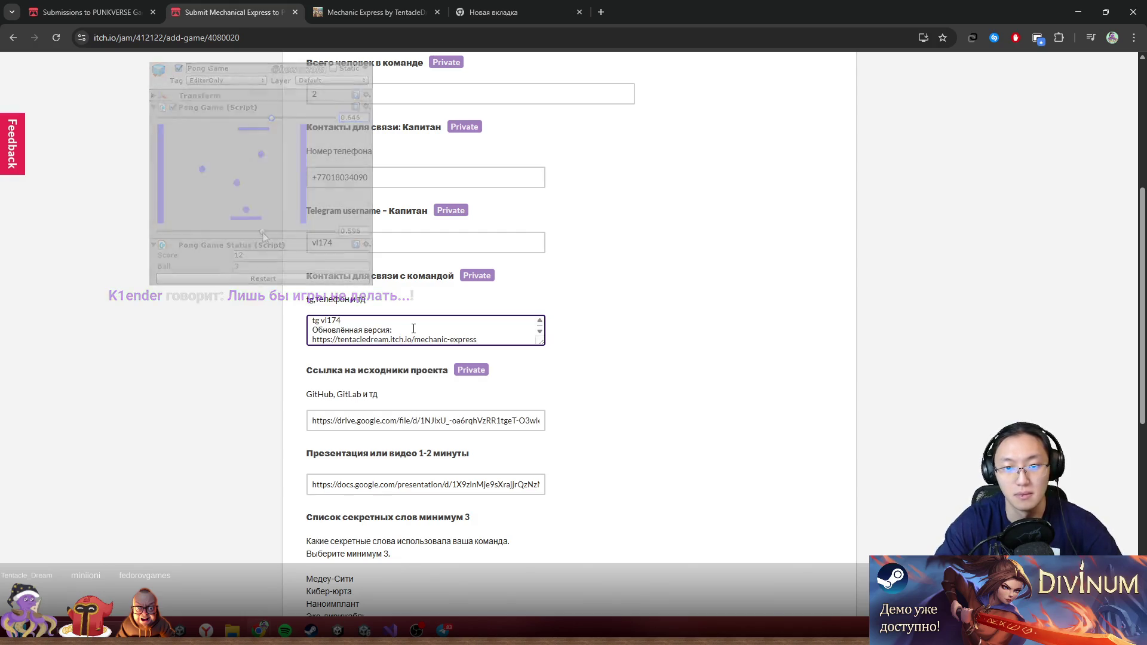
- Delete the added label and link lines, then submit the edited entry form
{"action": "scroll", "coordinate": [588, 375], "scroll_direction": "down", "scroll_amount": 7}
{"action": "scroll", "coordinate": [533, 400], "scroll_direction": "up", "scroll_amount": 7}
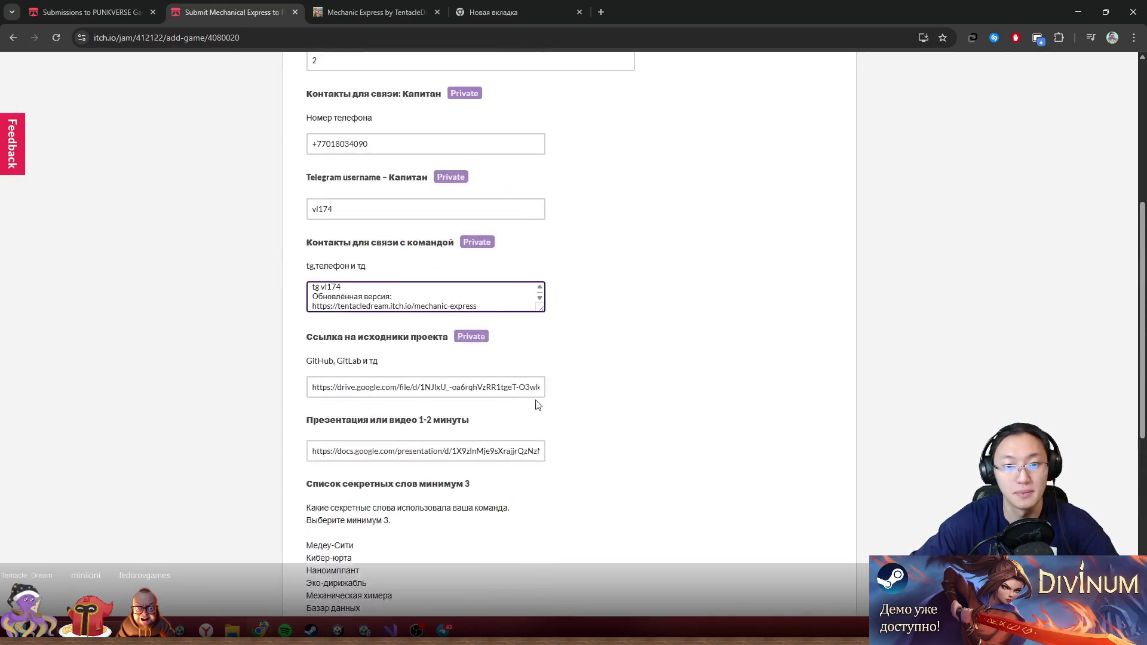
{"action": "left_click_drag", "start_coordinate": [494, 305], "coordinate": [290, 309]}
{"action": "key", "text": "BackSpace"}
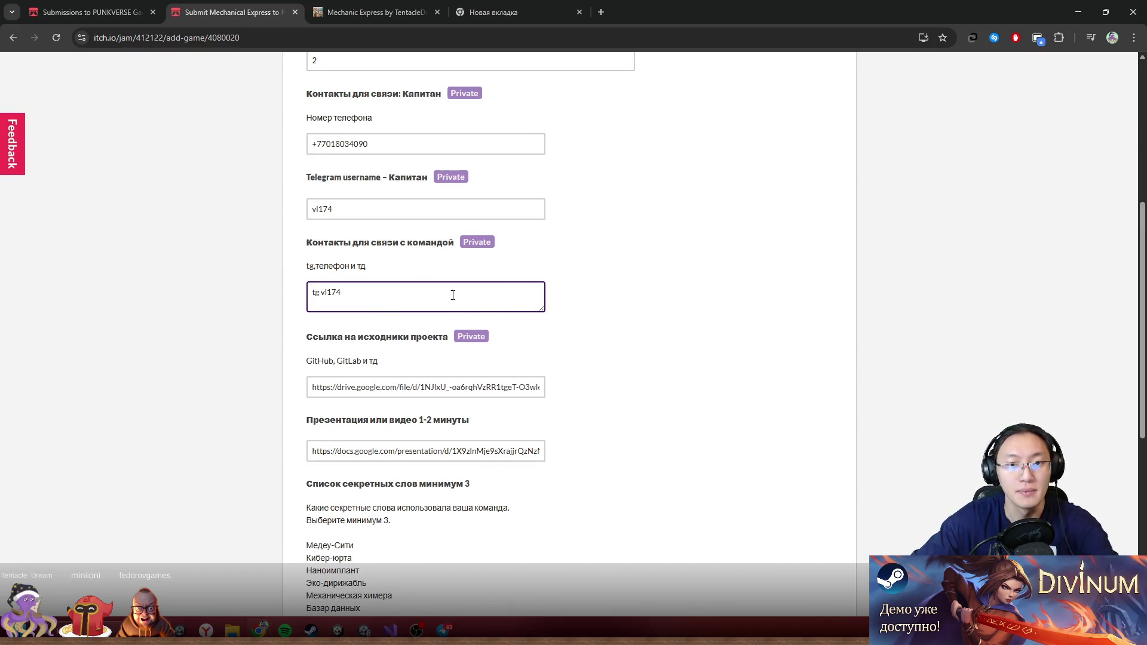
{"action": "scroll", "coordinate": [453, 295], "scroll_direction": "up", "scroll_amount": 6}
{"action": "left_click", "coordinate": [461, 261]}
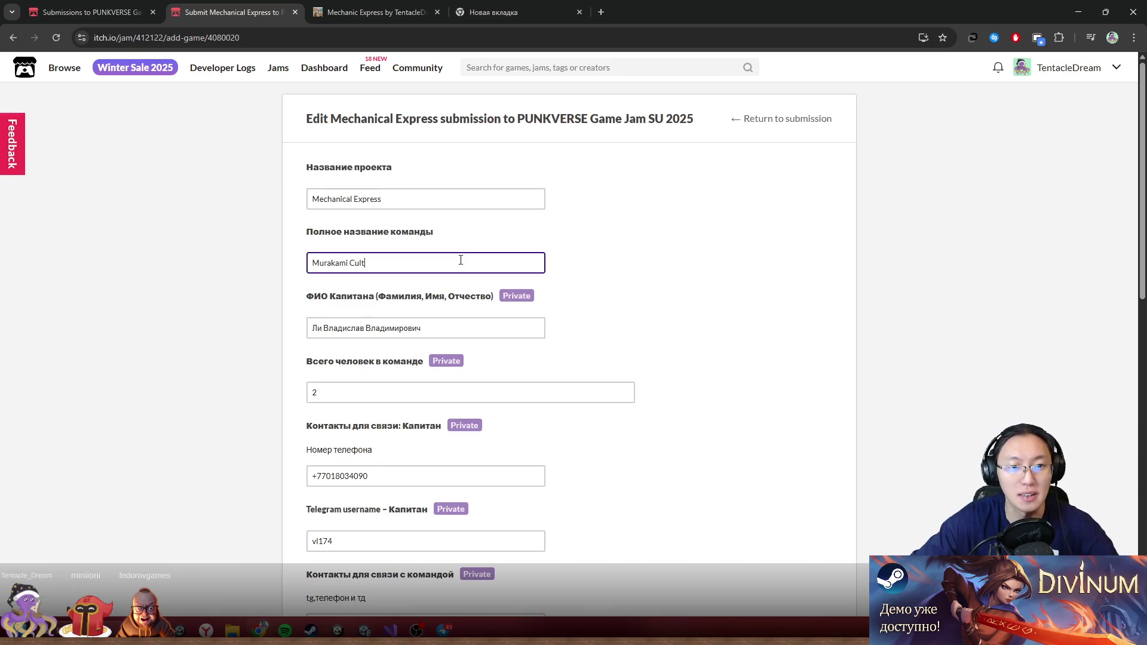
{"action": "left_click", "coordinate": [396, 203]}
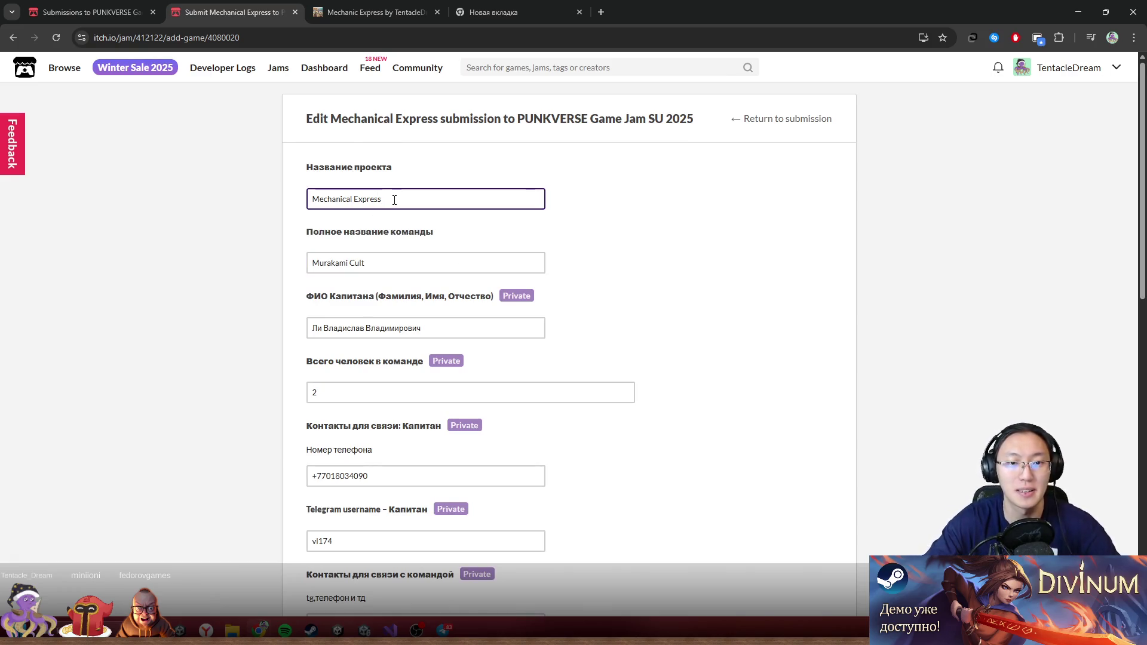
{"action": "key", "text": "shift+Return"}
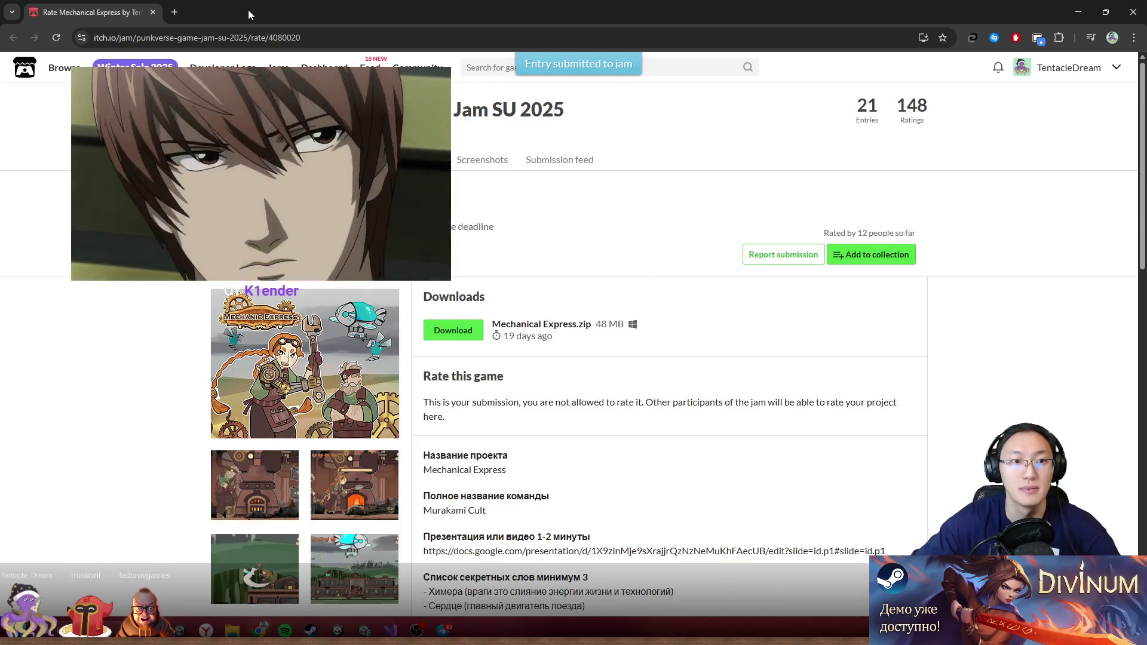
- Close the two extra browser windows and save the submission changes
{"action": "double_click", "coordinate": [249, 9]}
{"action": "left_click", "coordinate": [543, 152]}
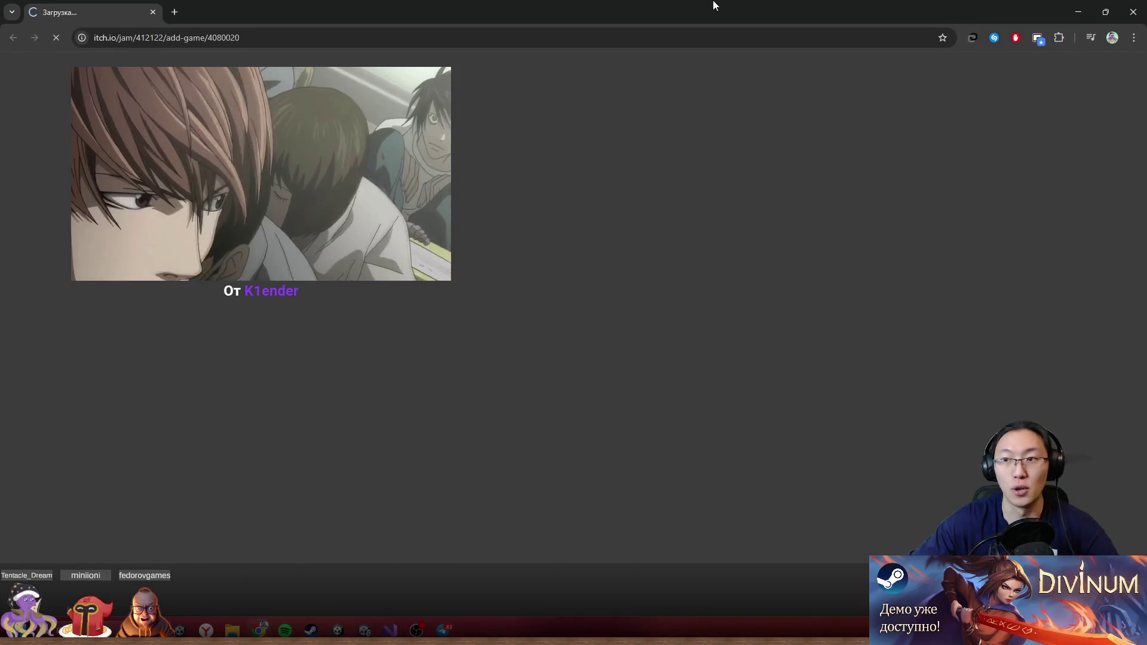
{"action": "double_click", "coordinate": [714, 5]}
{"action": "left_click", "coordinate": [720, 233]}
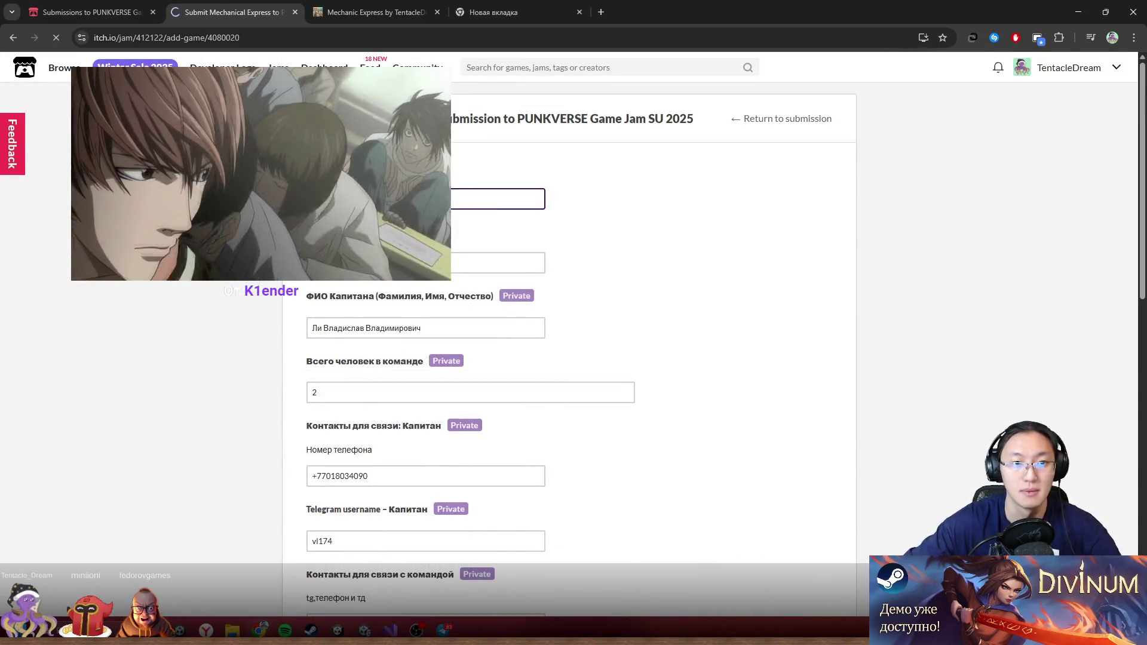
{"action": "key", "text": "Return"}
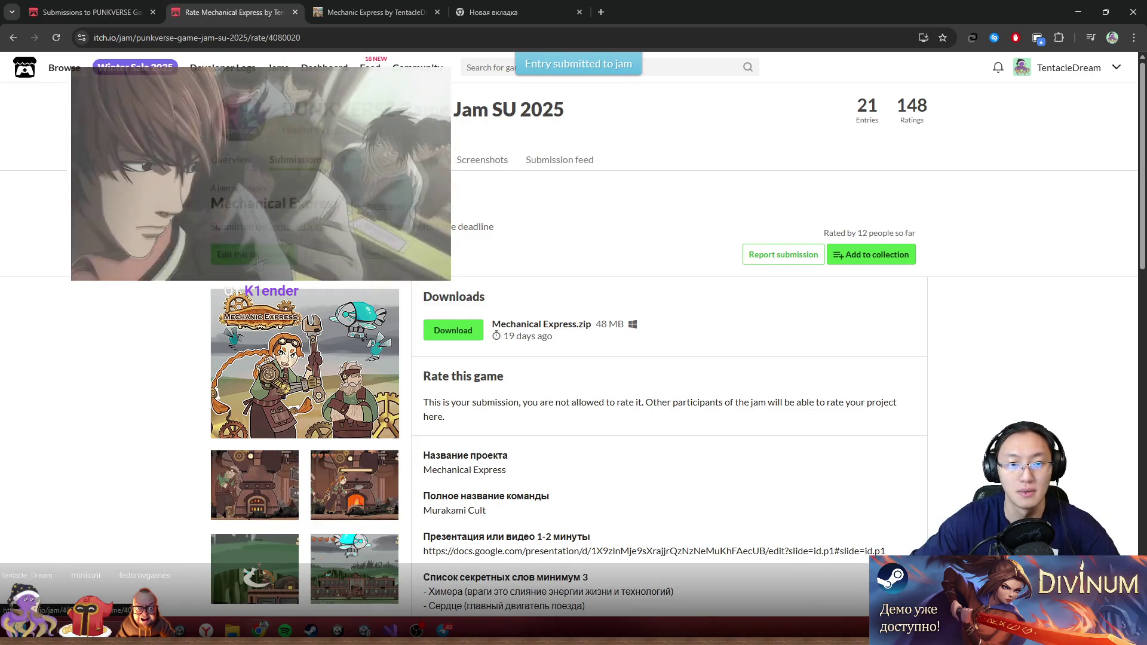
- Reopen the submission edit form and resubmit it from the team name field
{"action": "left_click", "coordinate": [259, 255]}
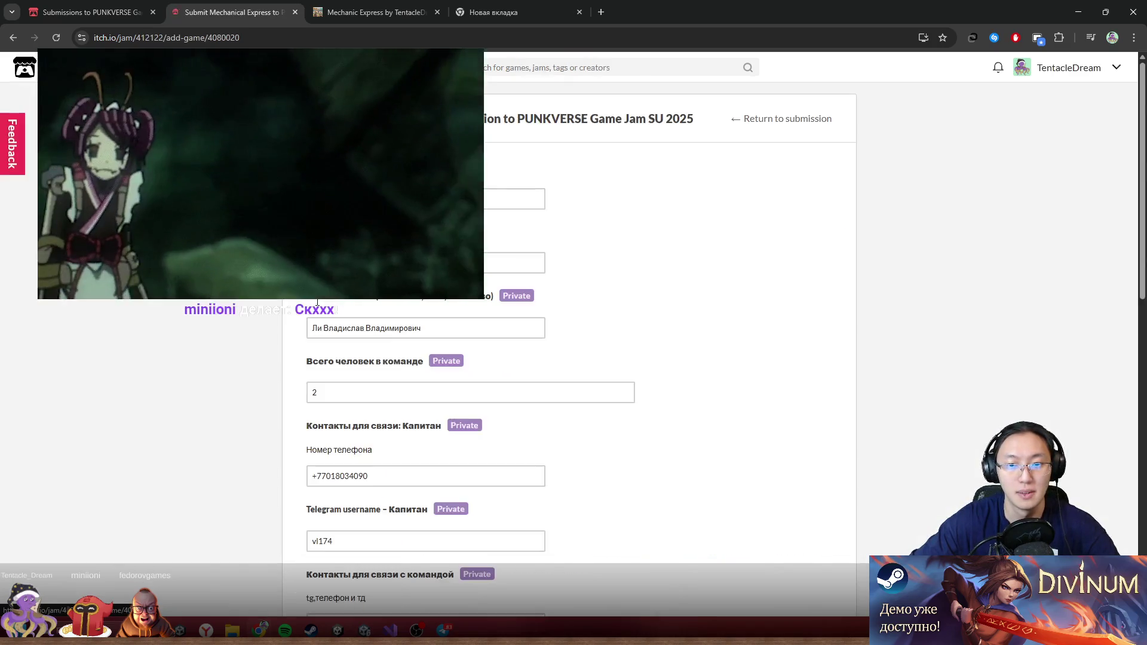
{"action": "scroll", "coordinate": [469, 365], "scroll_direction": "down", "scroll_amount": 10}
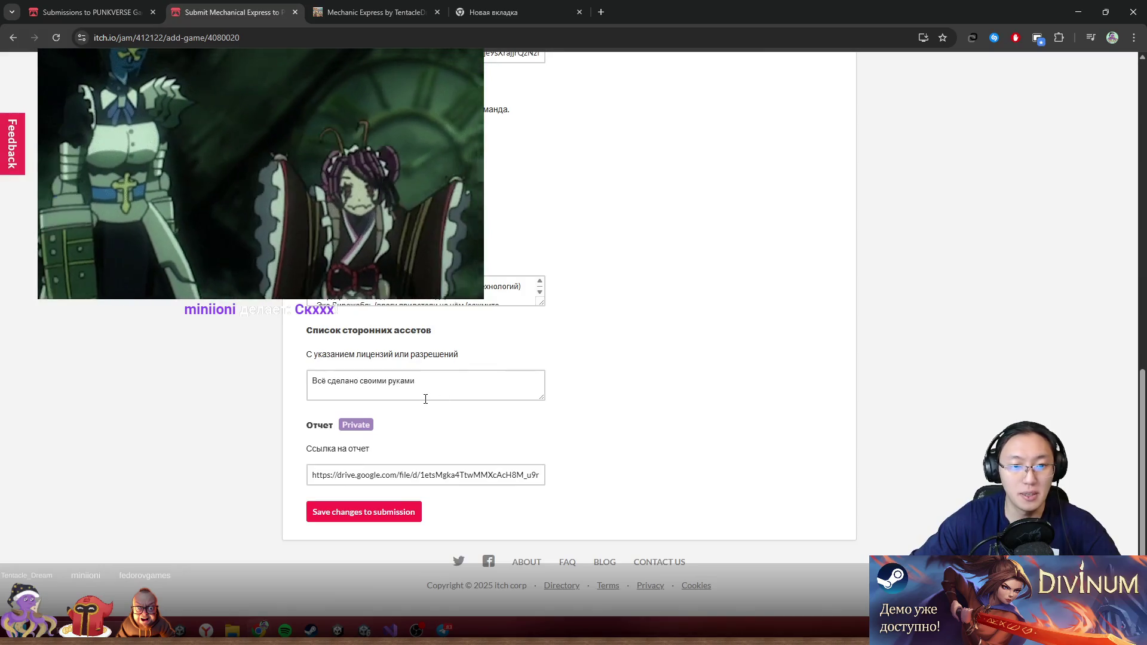
{"action": "left_click", "coordinate": [425, 395]}
{"action": "scroll", "coordinate": [515, 388], "scroll_direction": "up", "scroll_amount": 5}
{"action": "scroll", "coordinate": [515, 388], "scroll_direction": "up", "scroll_amount": 8}
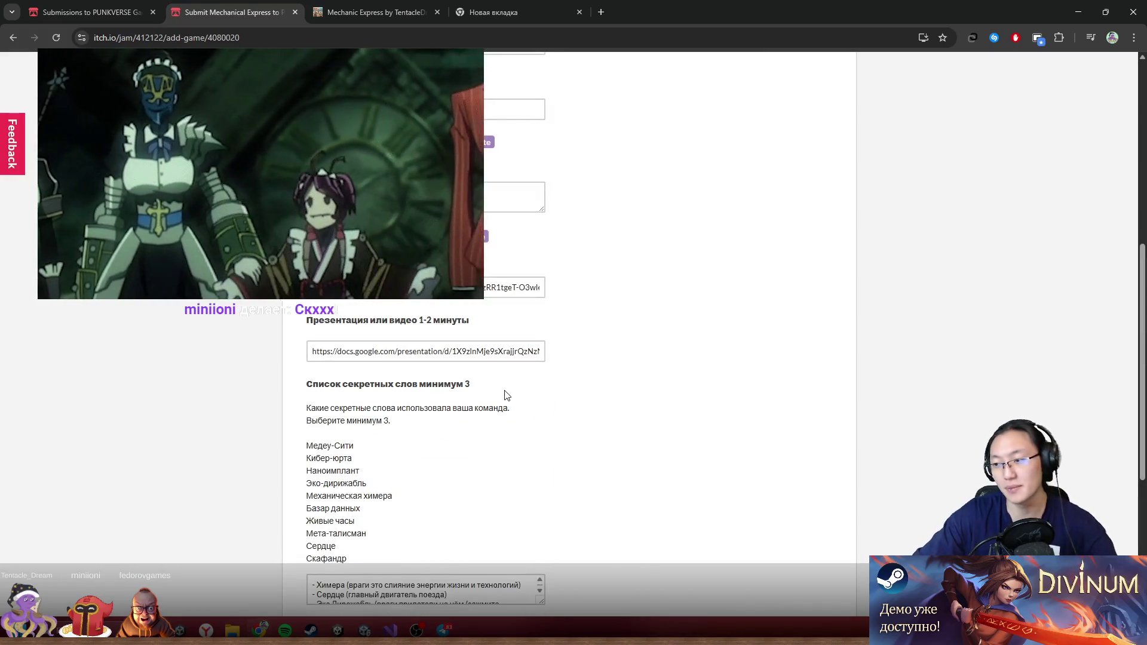
{"action": "scroll", "coordinate": [494, 343], "scroll_direction": "up", "scroll_amount": 1}
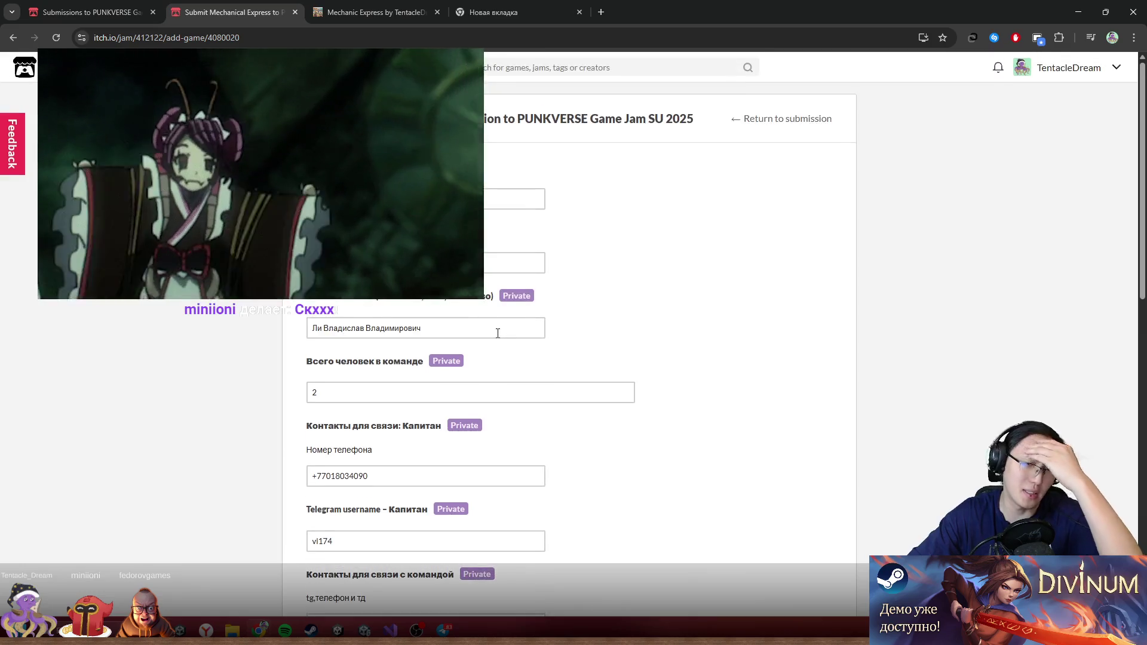
{"action": "left_click", "coordinate": [454, 263]}
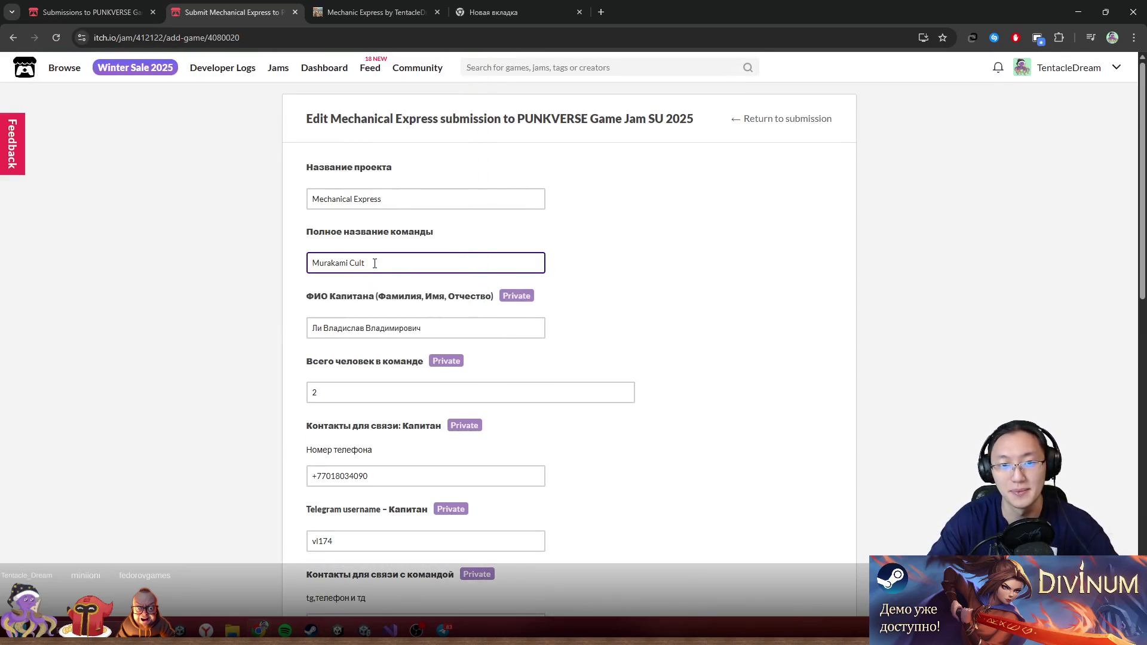
{"action": "key", "text": "Return"}
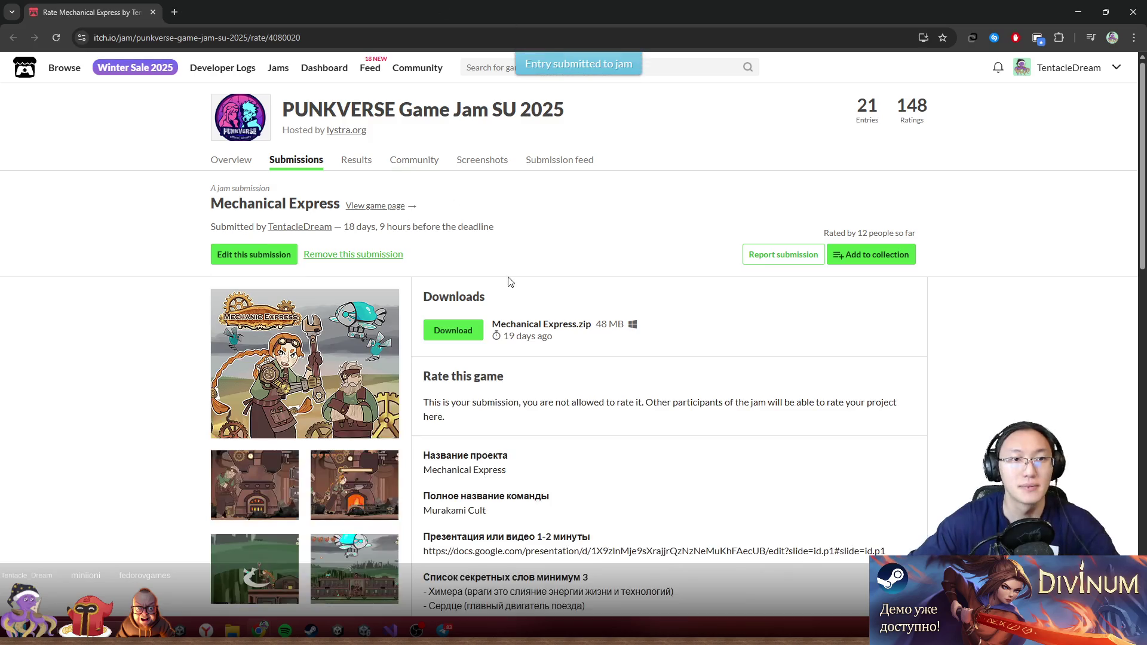
- Close the extra submission-page window that opened after resubmitting
{"action": "left_click", "coordinate": [1106, 12]}
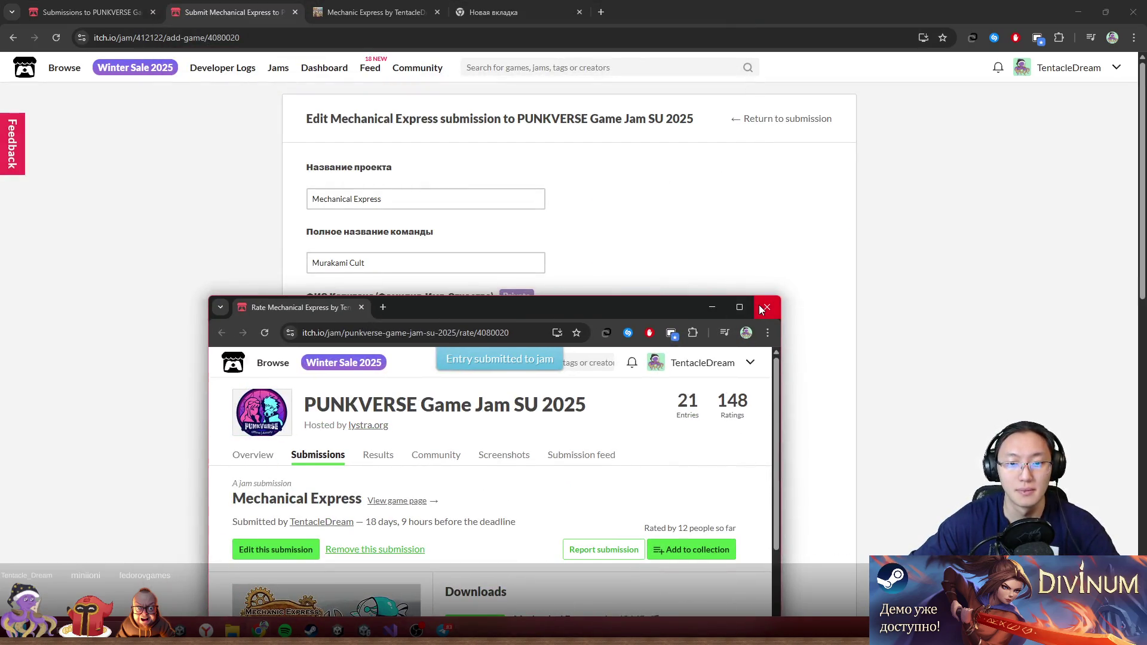
{"action": "left_click", "coordinate": [767, 308]}
{"action": "scroll", "coordinate": [539, 359], "scroll_direction": "down", "scroll_amount": 8}
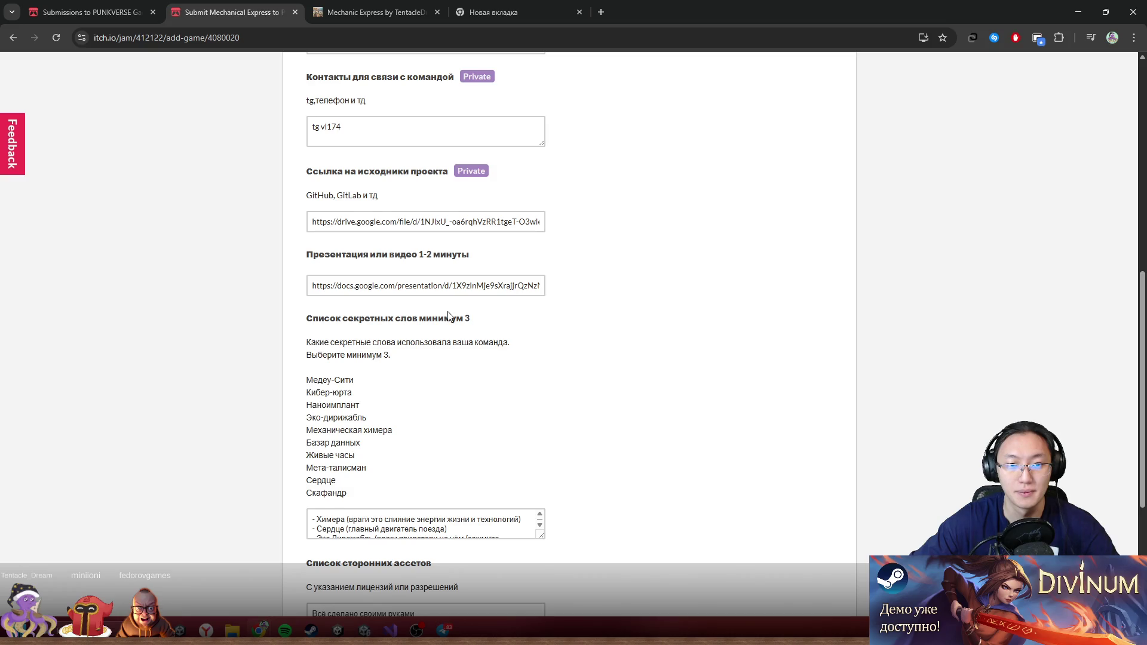
- Close the extra submission-page tabs that reopened, keeping the edit form
{"action": "scroll", "coordinate": [449, 321], "scroll_direction": "down", "scroll_amount": 2}
{"action": "scroll", "coordinate": [419, 331], "scroll_direction": "up", "scroll_amount": 3}
{"action": "left_click", "coordinate": [318, 355]}
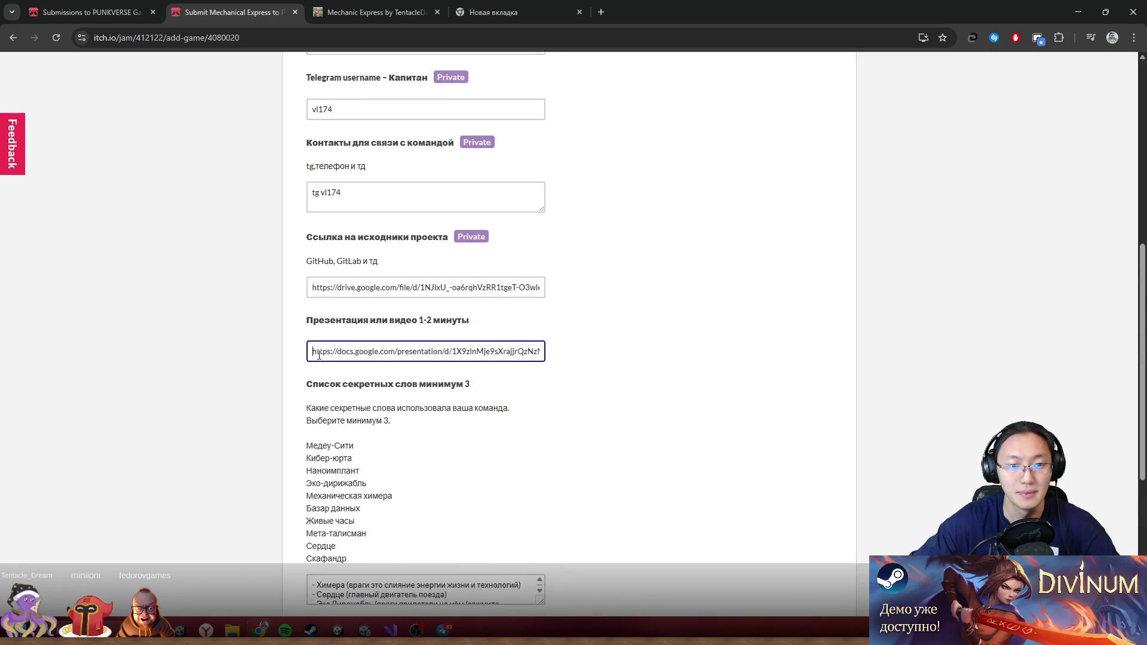
{"action": "key", "text": "ctrl+shift+t"}
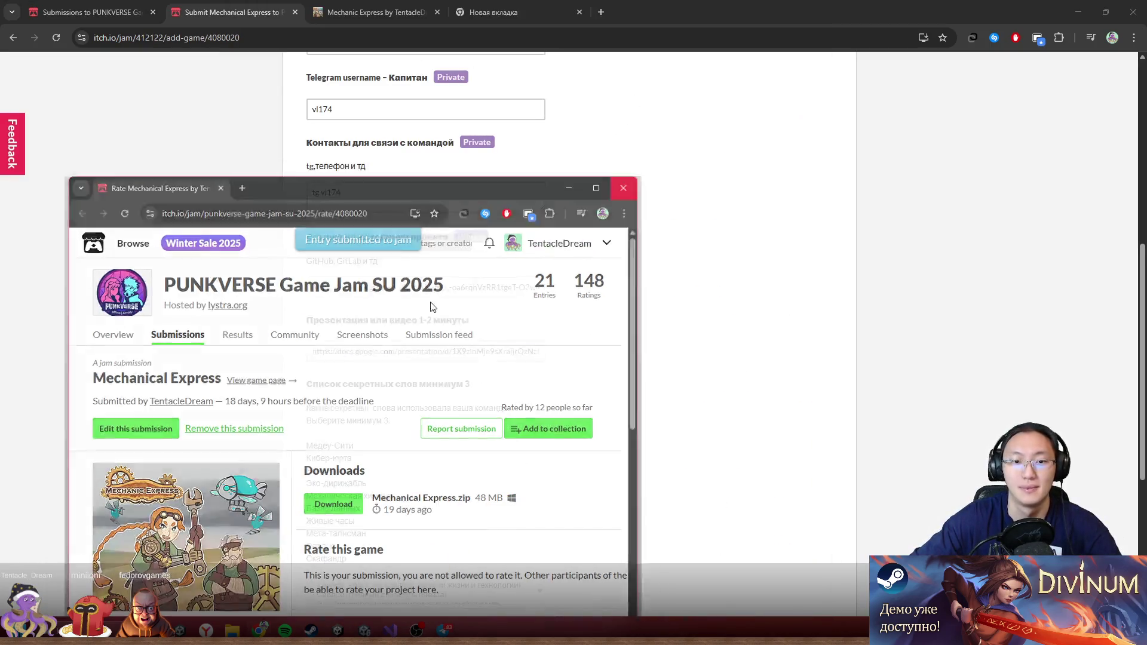
{"action": "key", "text": "ctrl+w"}
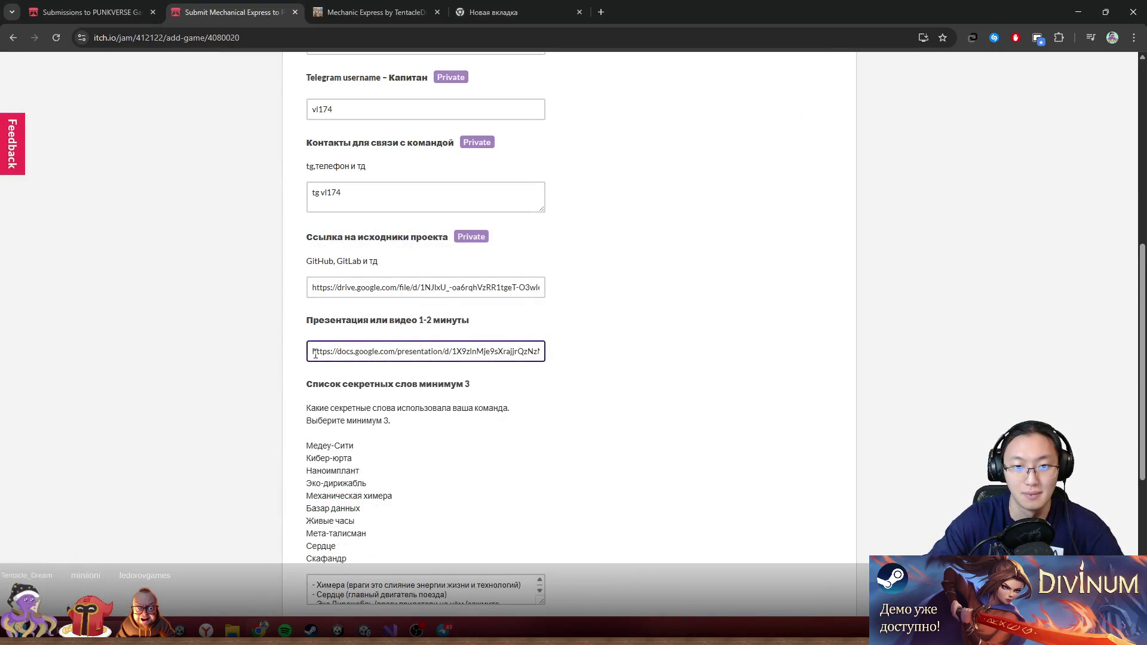
{"action": "key", "text": "ctrl+shift+t"}
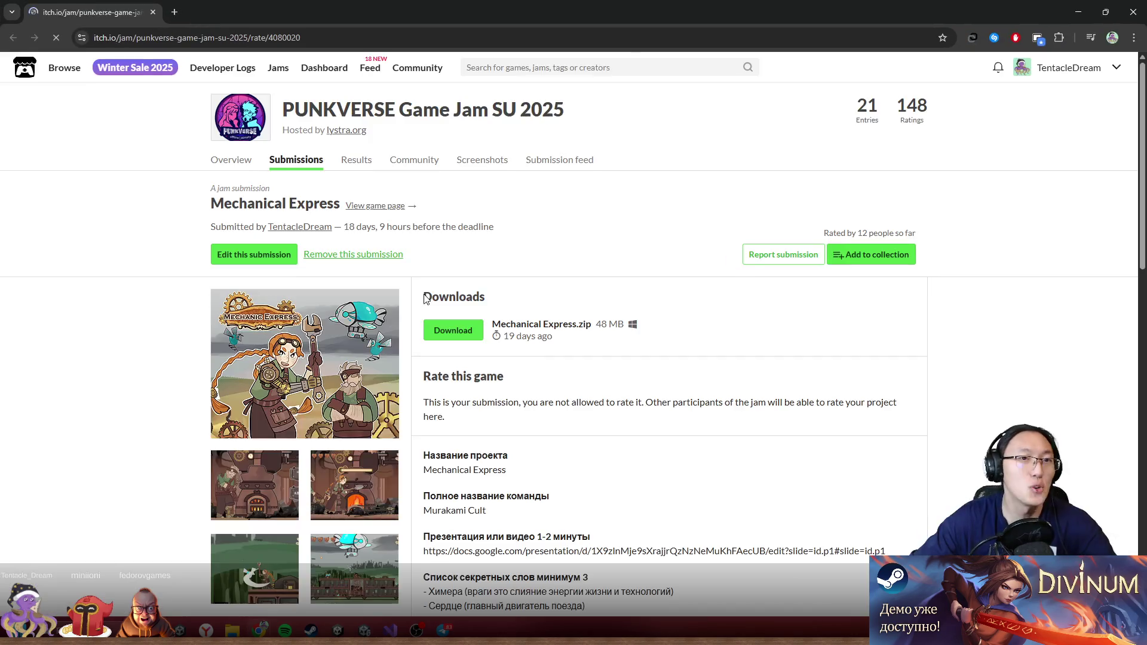
{"action": "key", "text": "ctrl+w"}
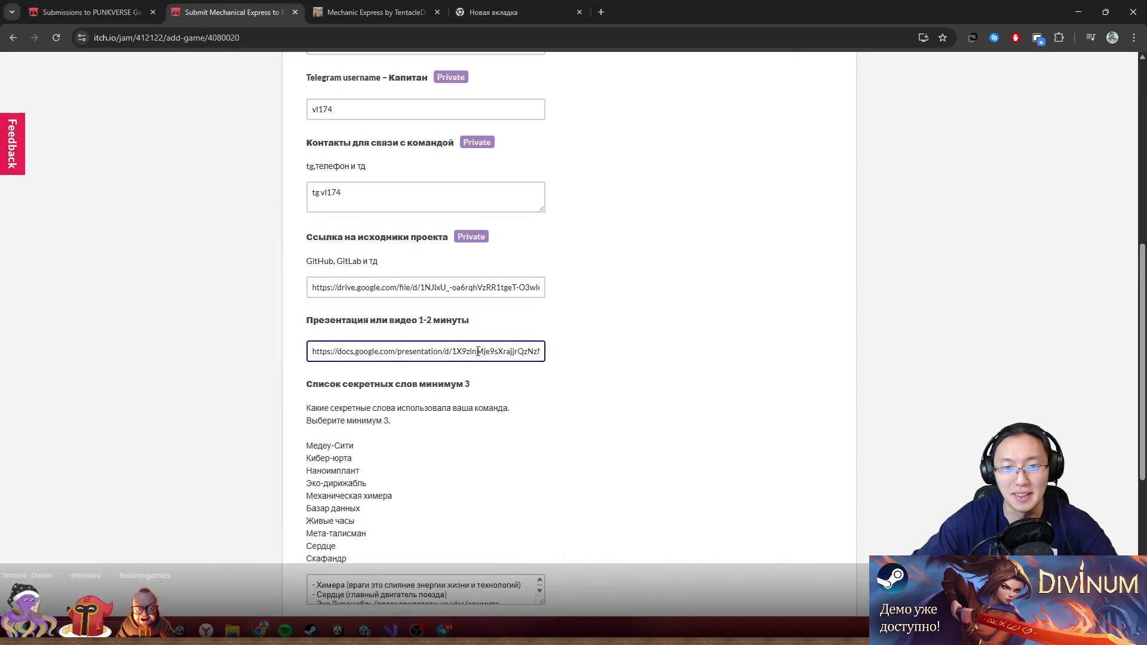
- Enlarge the team contacts and secret words text boxes
{"action": "left_click", "coordinate": [417, 201]}
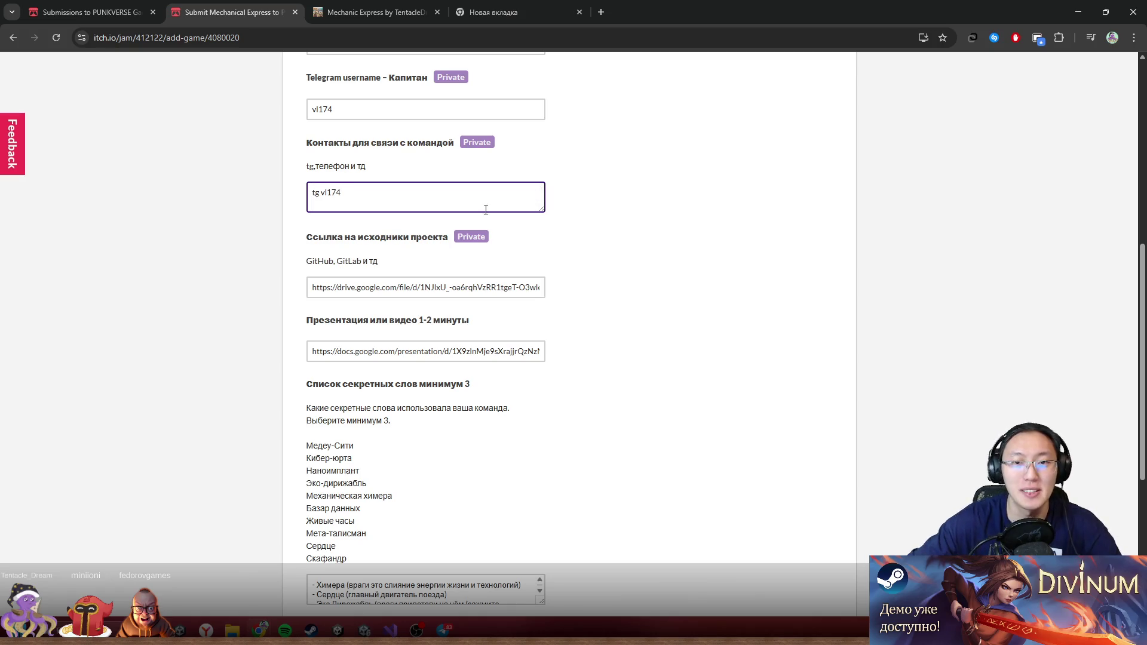
{"action": "mouse_move", "coordinate": [541, 209]}
{"action": "left_mouse_down"}
{"action": "mouse_move", "coordinate": [750, 264]}
{"action": "mouse_move", "coordinate": [586, 225]}
{"action": "left_mouse_up"}
{"action": "left_click", "coordinate": [550, 314]}
{"action": "scroll", "coordinate": [579, 326], "scroll_direction": "down", "scroll_amount": 3}
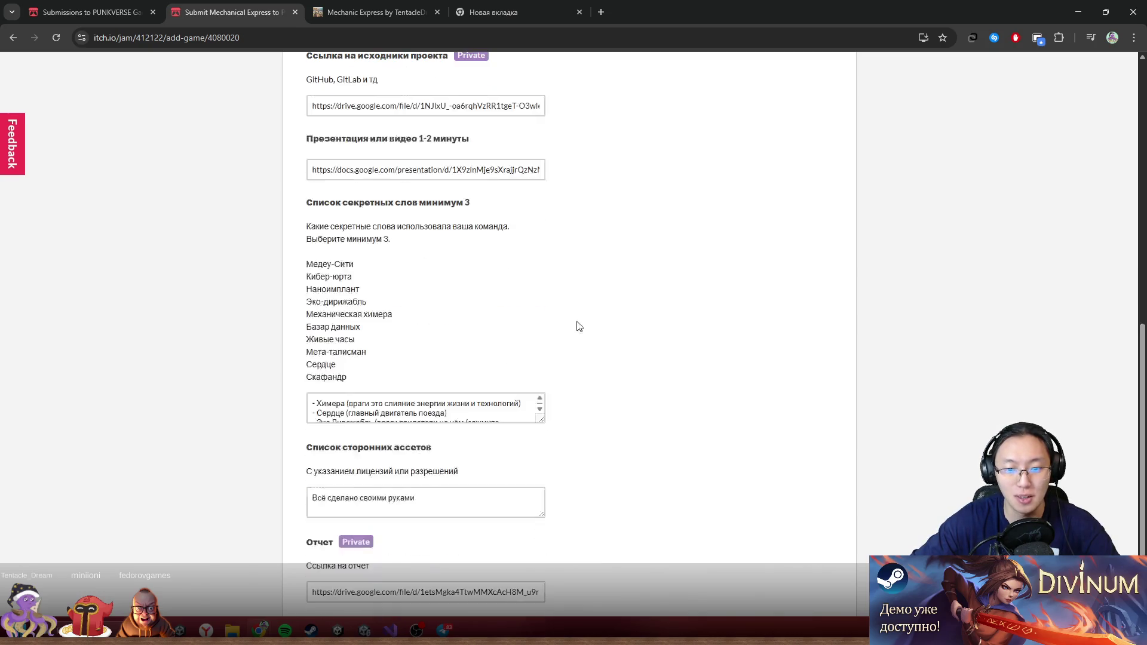
{"action": "mouse_move", "coordinate": [489, 404]}
{"action": "left_mouse_down"}
{"action": "mouse_move", "coordinate": [518, 412]}
{"action": "mouse_move", "coordinate": [591, 498]}
{"action": "left_mouse_up"}
- Paste the 'Обновлённая версия' link line above the secret words and save the submission
{"action": "left_click", "coordinate": [313, 405]}
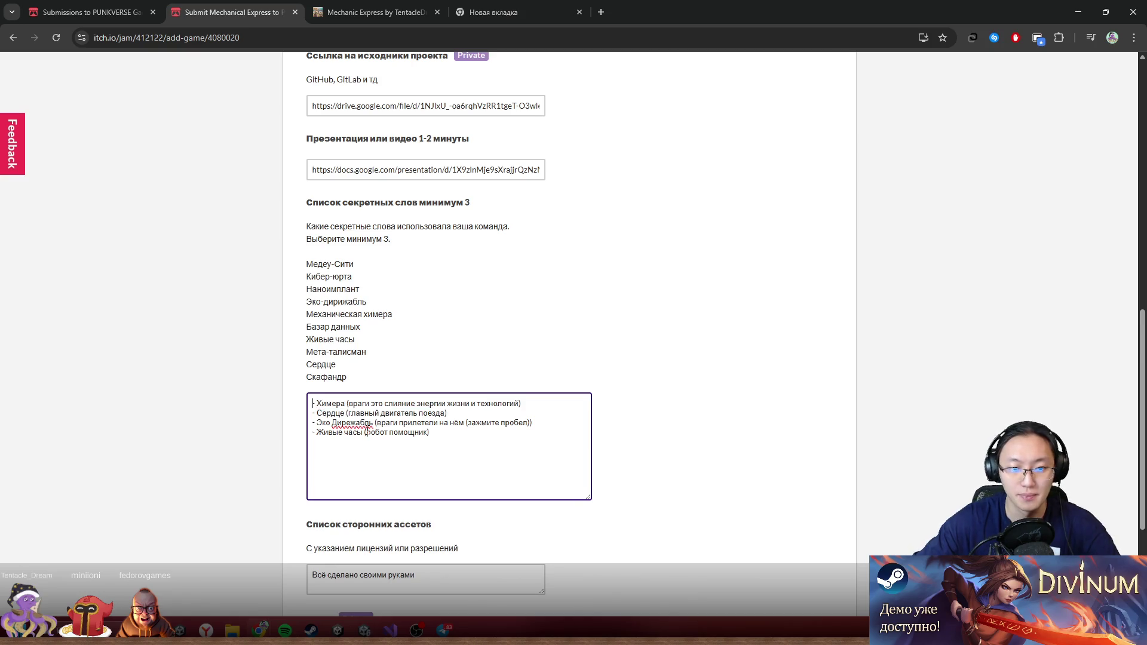
{"action": "key", "text": "Return"}
{"action": "key", "text": "Return"}
{"action": "key", "text": "Up"}
{"action": "key", "text": "Up"}
{"action": "type", "text": "Обновлённая версия: https://tentacledream.itch.io/mechanic-express"}
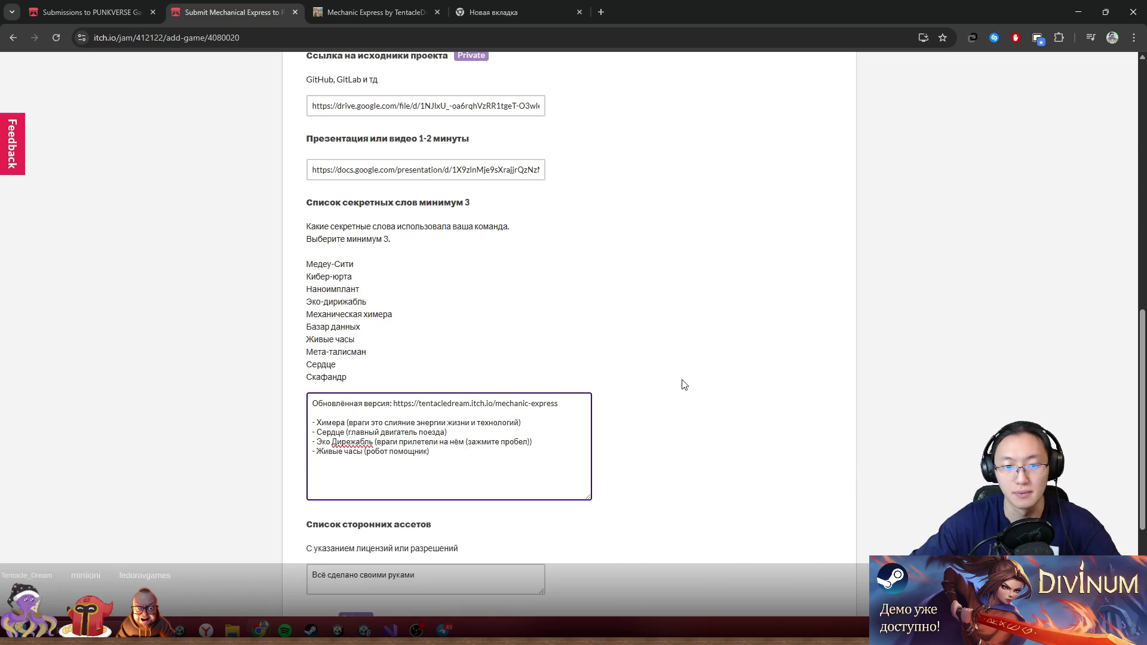
{"action": "scroll", "coordinate": [711, 359], "scroll_direction": "up", "scroll_amount": 1}
{"action": "scroll", "coordinate": [598, 418], "scroll_direction": "down", "scroll_amount": 5}
{"action": "left_click", "coordinate": [392, 514]}
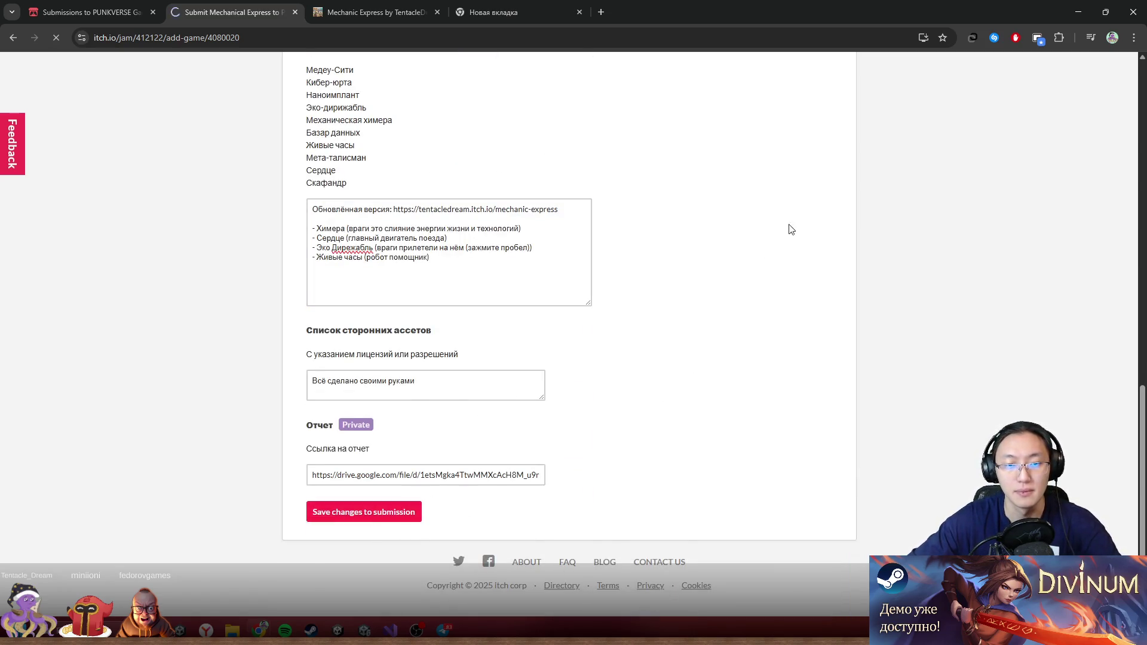
- Open the Mechanical Express game page from the submission and scroll through it
{"action": "scroll", "coordinate": [680, 394], "scroll_direction": "down", "scroll_amount": 7}
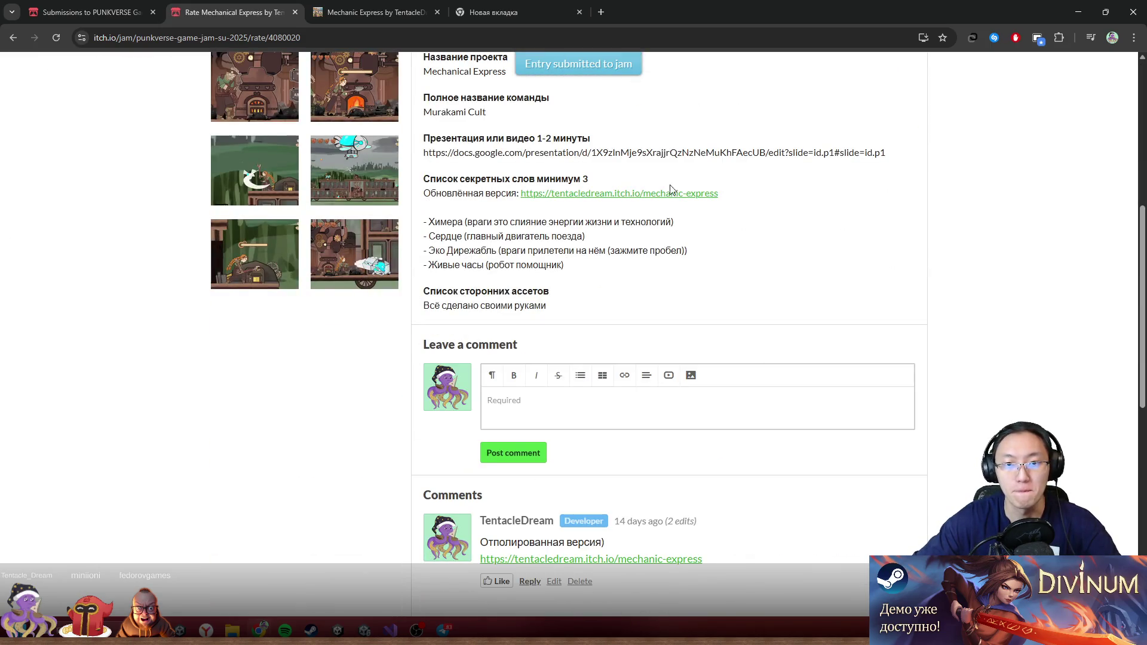
{"action": "scroll", "coordinate": [579, 418], "scroll_direction": "up", "scroll_amount": 3}
{"action": "scroll", "coordinate": [554, 272], "scroll_direction": "up", "scroll_amount": 3}
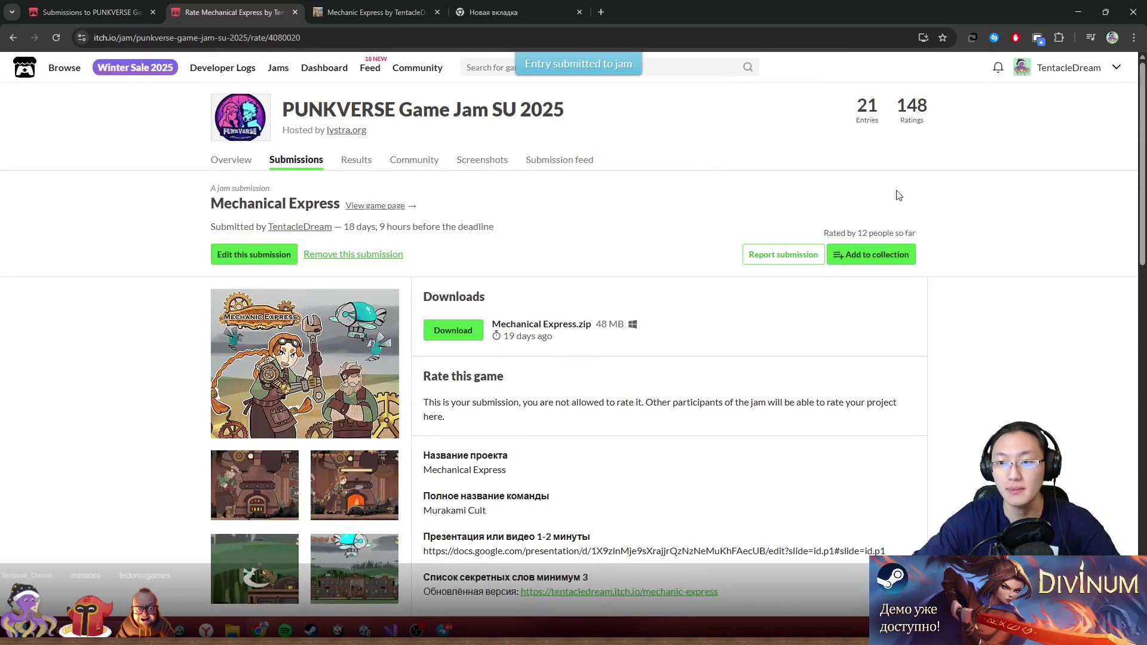
{"action": "scroll", "coordinate": [574, 227], "scroll_direction": "down", "scroll_amount": 6}
{"action": "scroll", "coordinate": [567, 223], "scroll_direction": "up", "scroll_amount": 6}
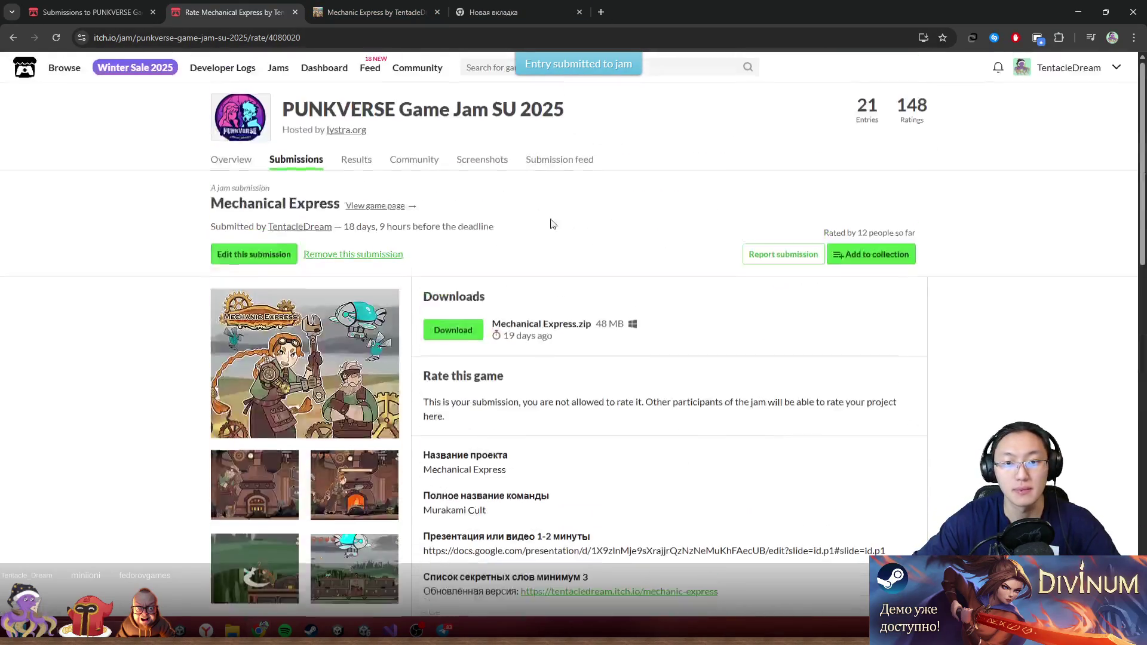
{"action": "left_click", "coordinate": [363, 210]}
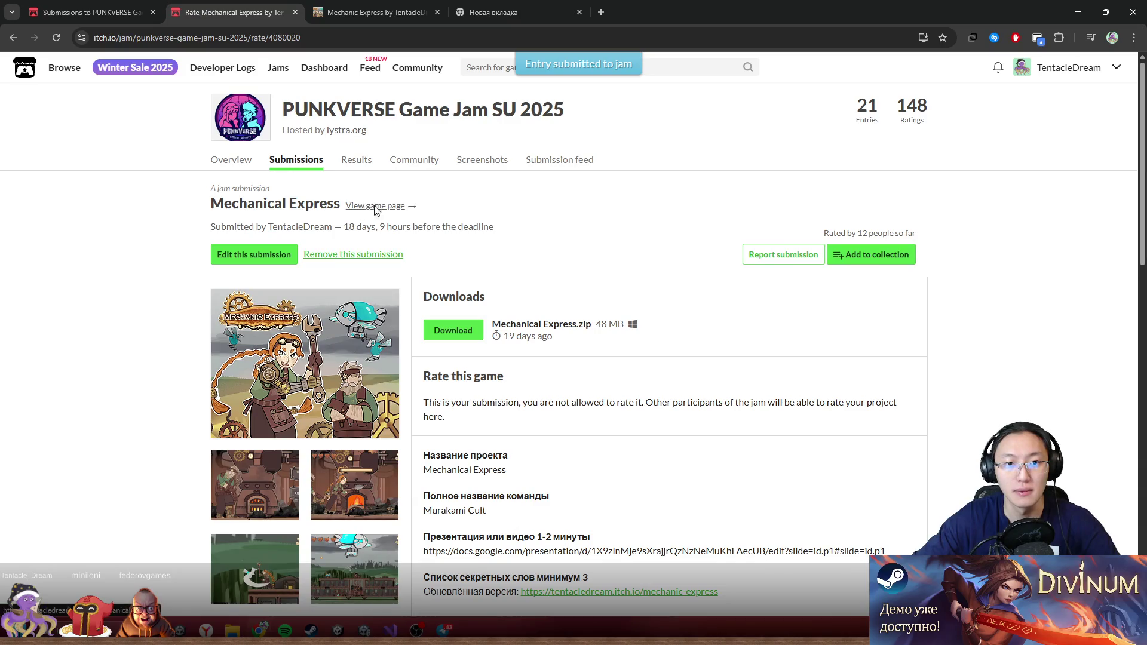
{"action": "scroll", "coordinate": [500, 249], "scroll_direction": "down", "scroll_amount": 4}
{"action": "scroll", "coordinate": [499, 249], "scroll_direction": "down", "scroll_amount": 8}
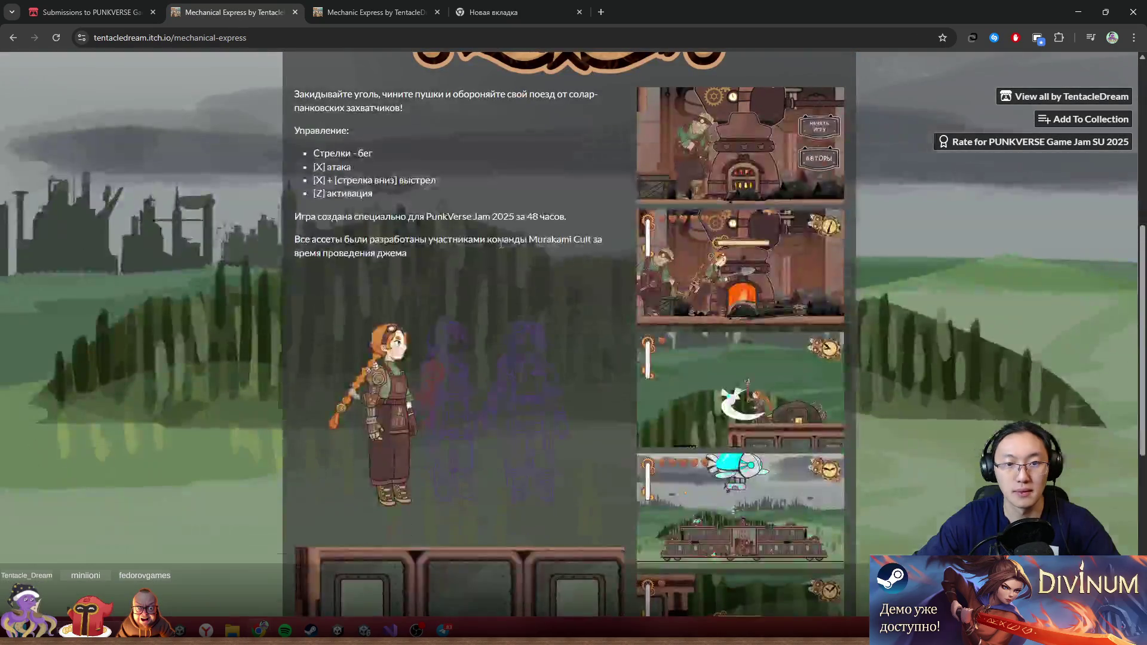
{"action": "scroll", "coordinate": [453, 291], "scroll_direction": "up", "scroll_amount": 15}
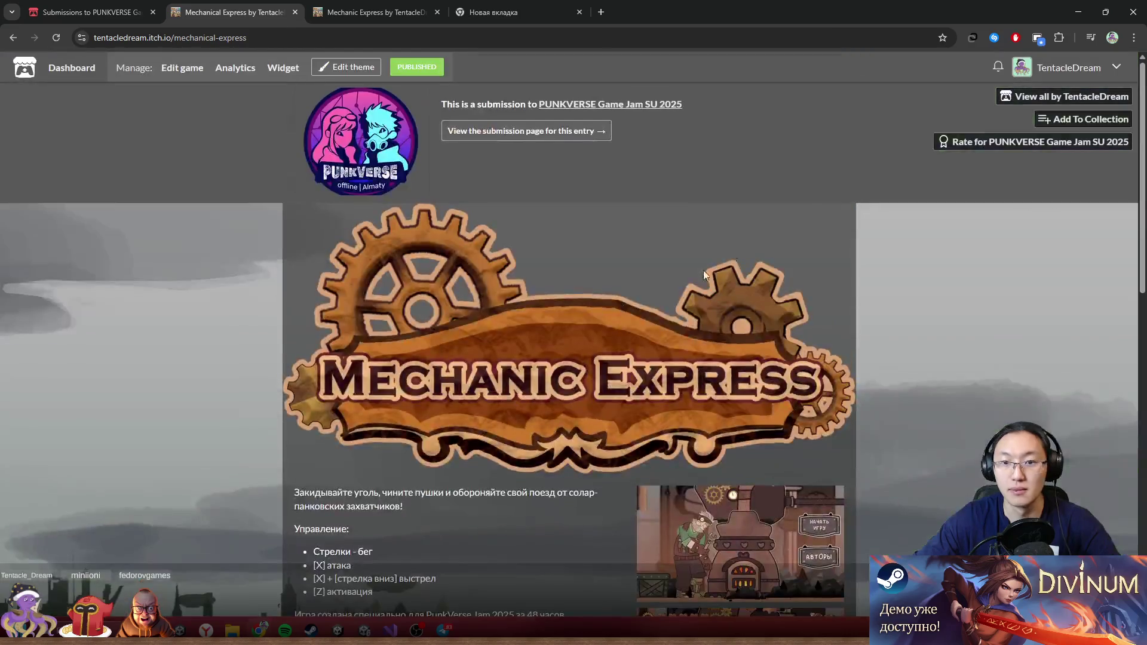
- Open the Mechanical Express project editor through Edit game in the admin bar
{"action": "left_click", "coordinate": [1115, 70]}
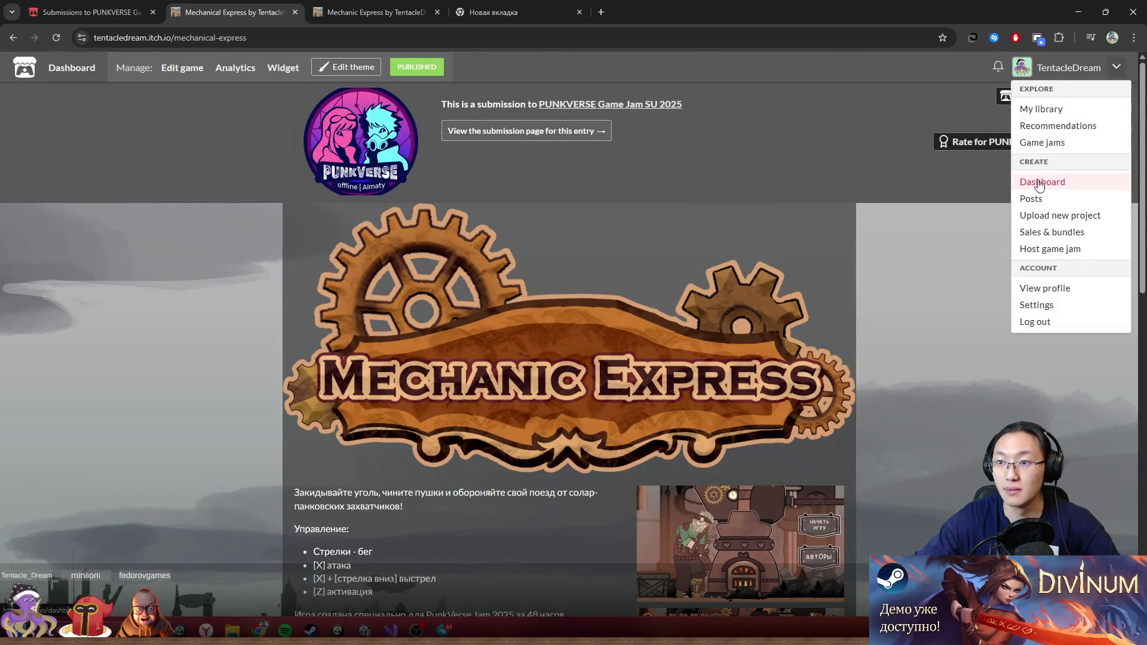
{"action": "left_click", "coordinate": [723, 231]}
{"action": "left_click", "coordinate": [173, 72]}
{"action": "scroll", "coordinate": [468, 287], "scroll_direction": "down", "scroll_amount": 8}
{"action": "scroll", "coordinate": [493, 271], "scroll_direction": "down", "scroll_amount": 2}
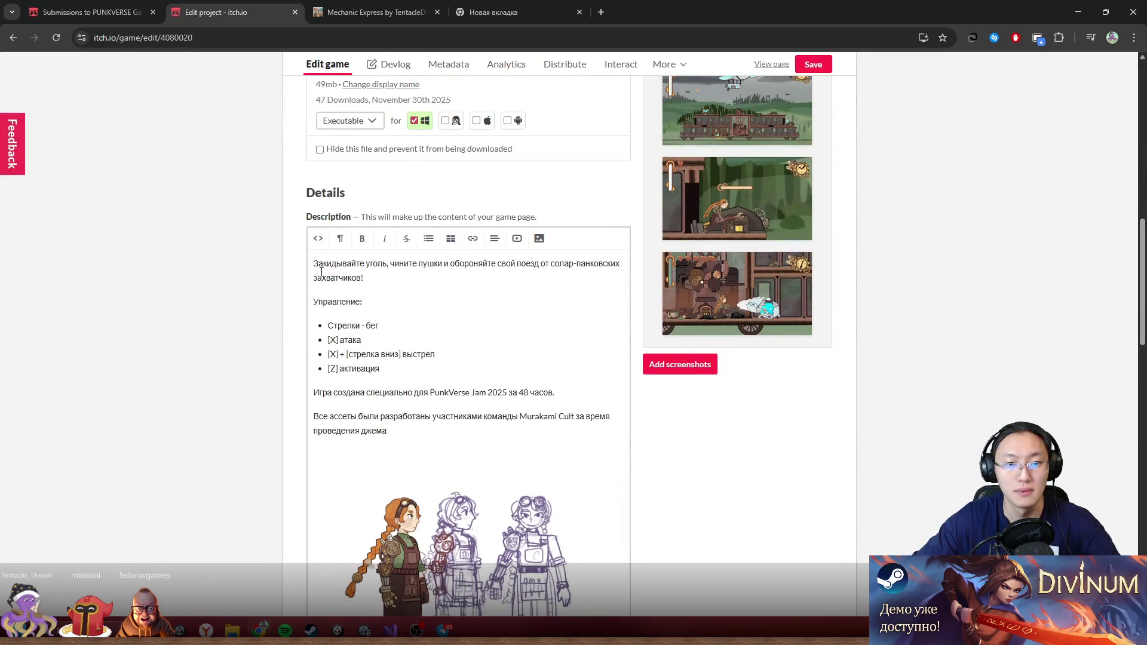
- Put the jam-version note and Mechanic Express link atop the description, then save and view the page
{"action": "scroll", "coordinate": [315, 269], "scroll_direction": "down", "scroll_amount": 1}
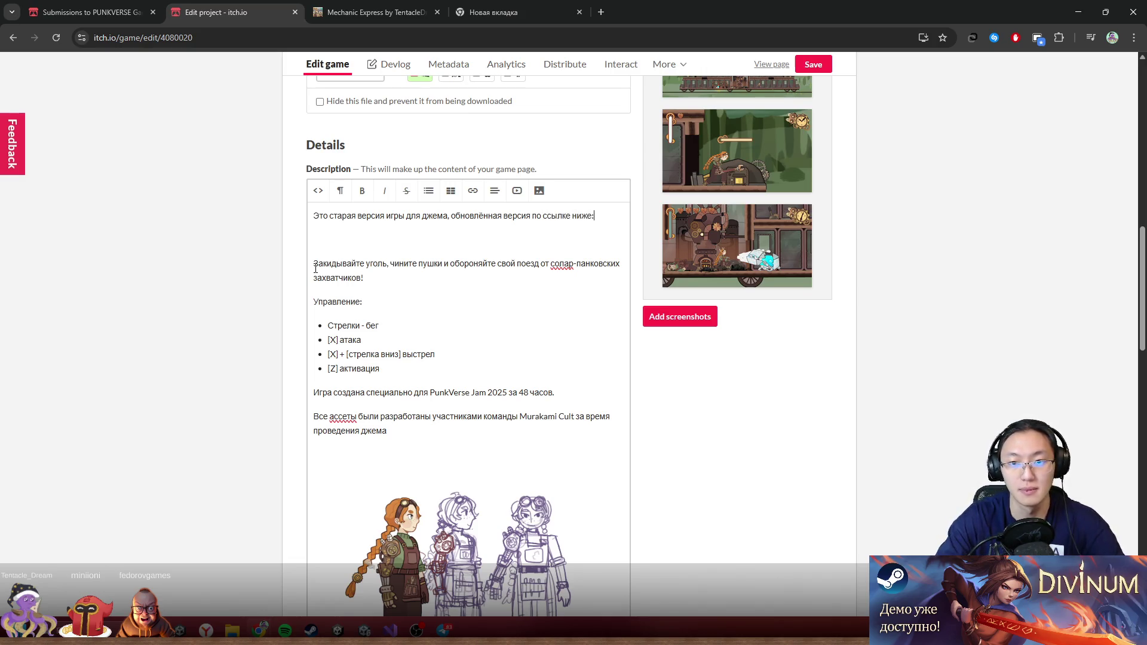
{"action": "key", "text": "Return"}
{"action": "type", "text": "Обновлённая версия: https://tentacledream.itch.io/mechanic-express"}
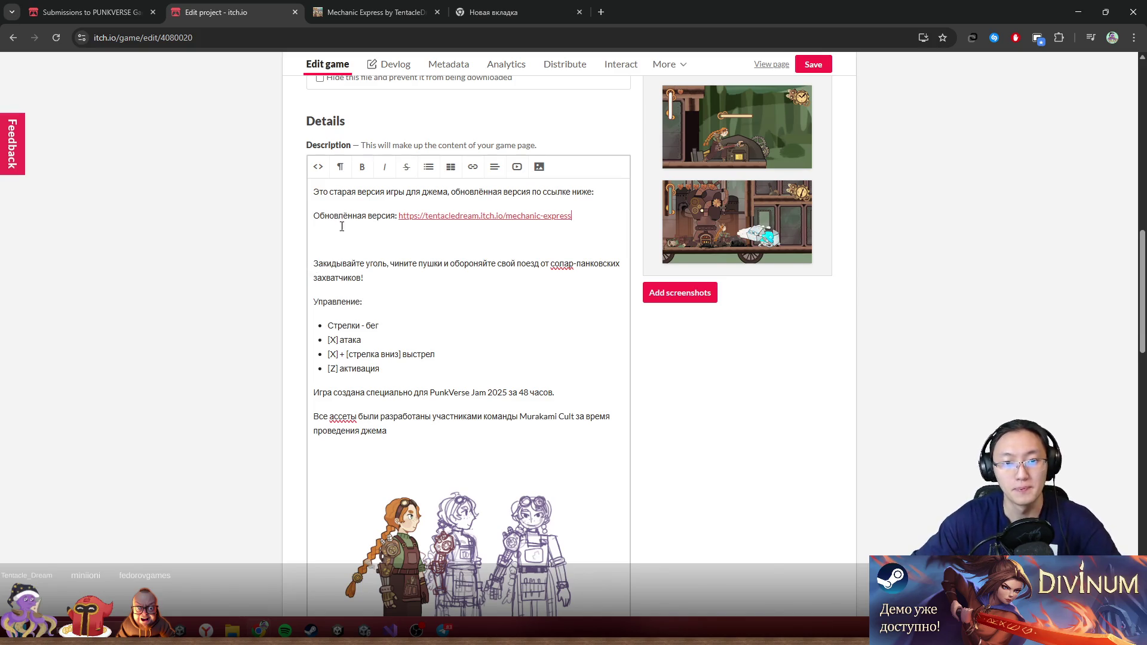
{"action": "left_click_drag", "start_coordinate": [383, 217], "coordinate": [301, 213]}
{"action": "key", "text": "Delete"}
{"action": "key", "text": "Delete"}
{"action": "key", "text": "Delete"}
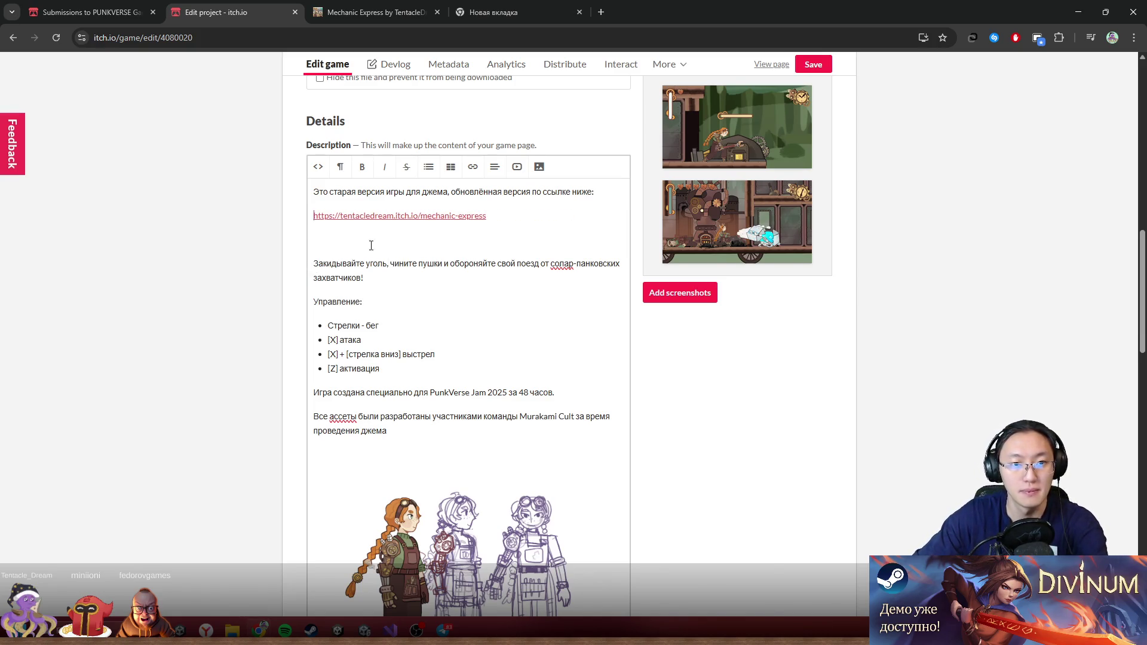
{"action": "left_click", "coordinate": [819, 67]}
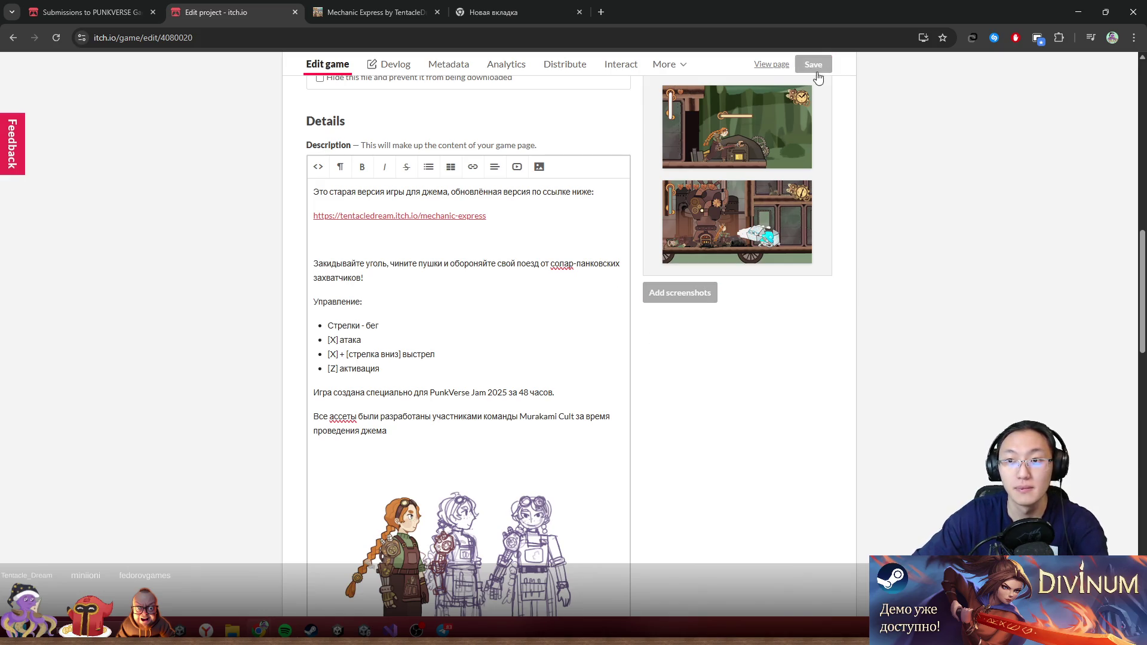
{"action": "left_click", "coordinate": [772, 65]}
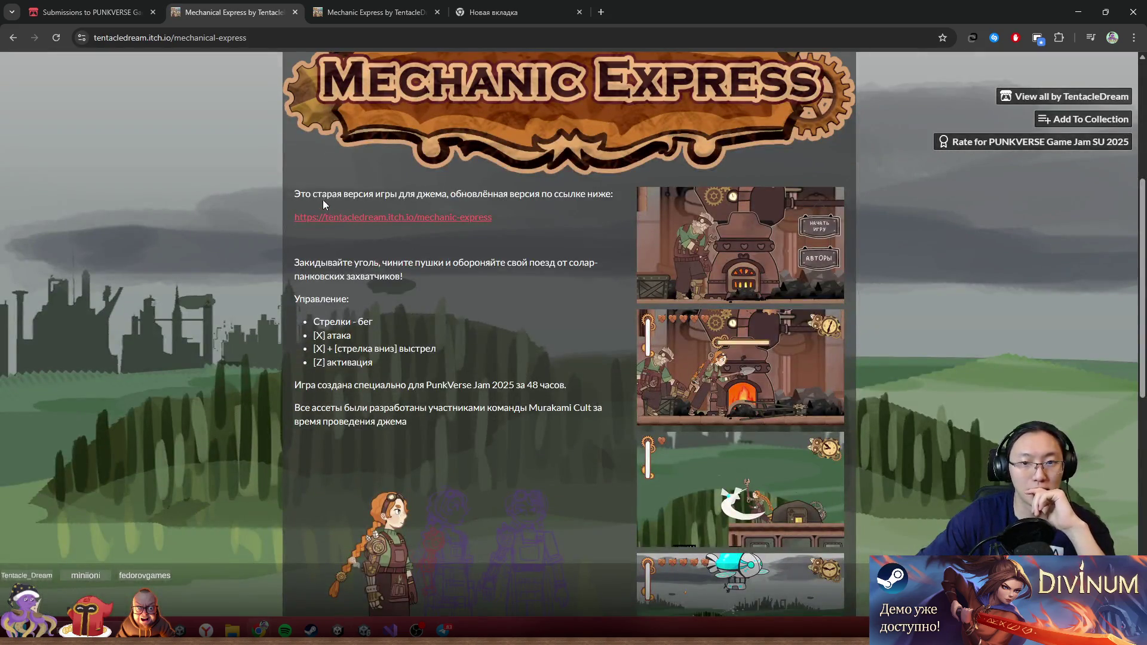
{"action": "left_click_drag", "start_coordinate": [323, 203], "coordinate": [496, 218]}
{"action": "left_click", "coordinate": [454, 236]}
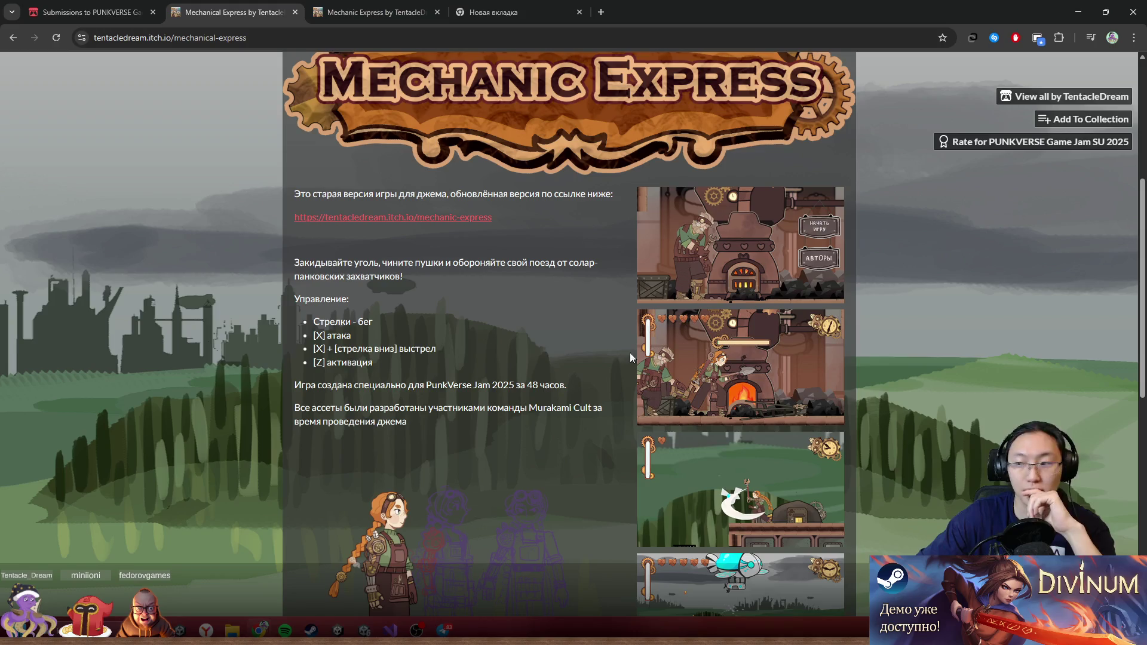
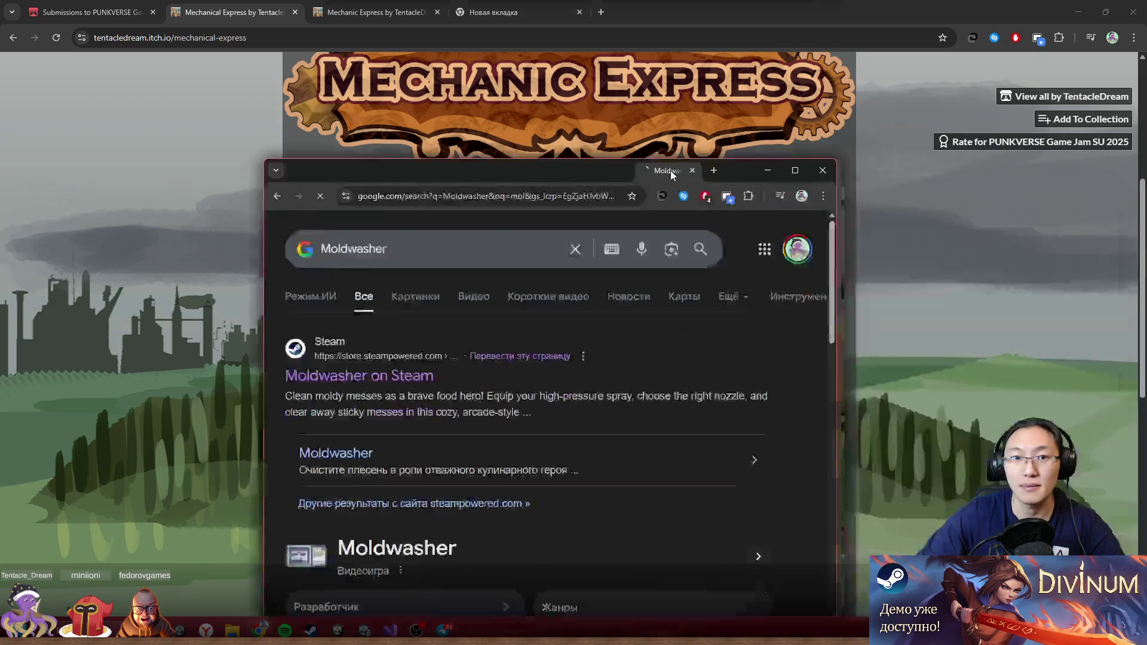
- Open the Moldwasher Steam store page and mute its trailer
{"action": "left_click", "coordinate": [388, 374]}
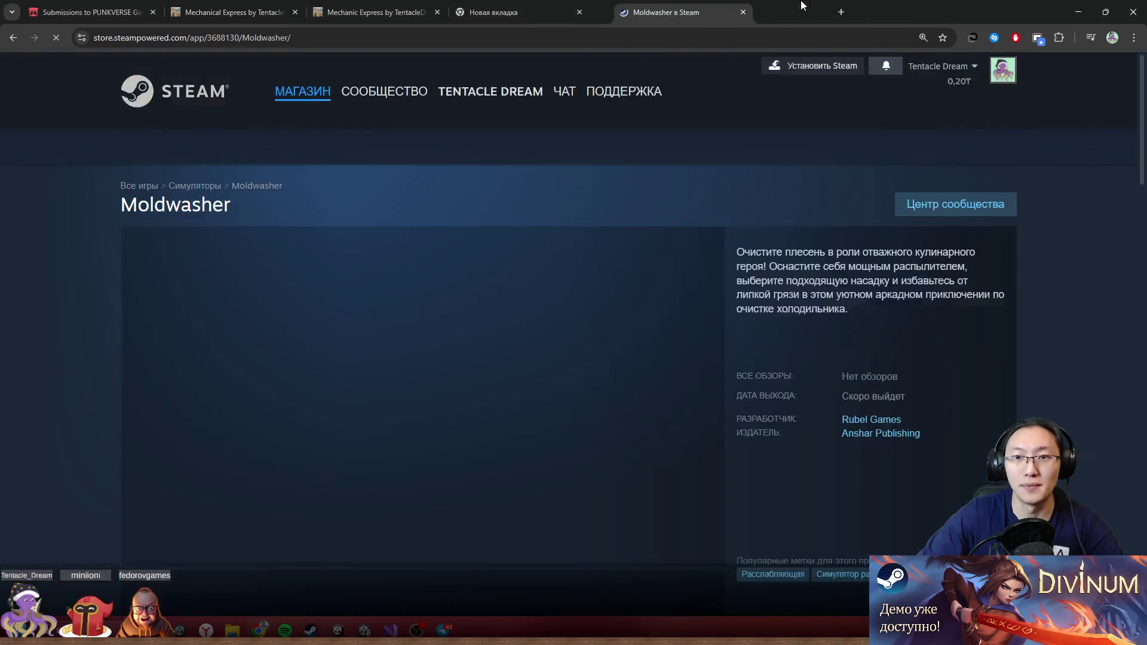
{"action": "scroll", "coordinate": [625, 283], "scroll_direction": "down", "scroll_amount": 2}
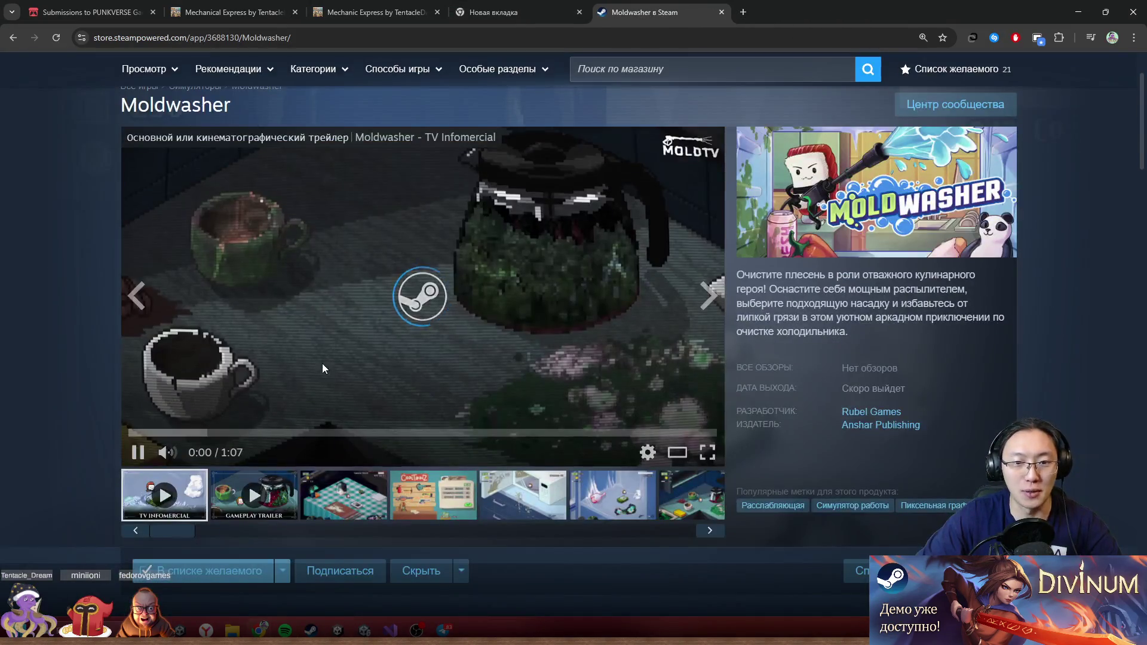
{"action": "left_click", "coordinate": [178, 456]}
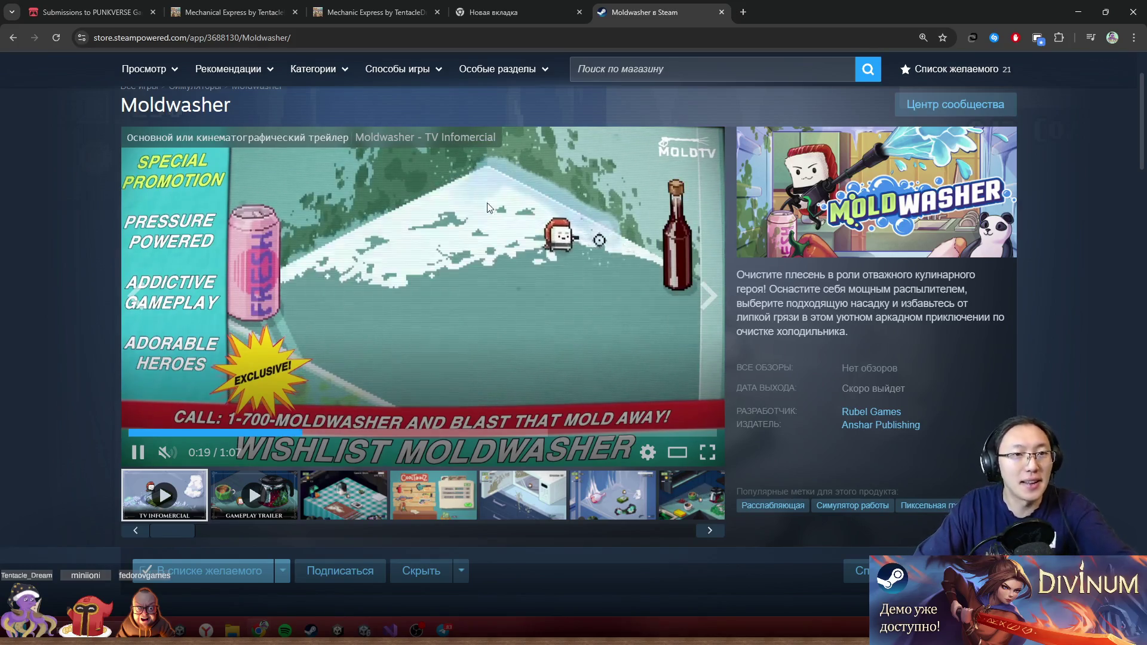
- Close the Moldwasher, empty new-page and both Mechanic Express tabs
{"action": "left_click", "coordinate": [721, 13]}
{"action": "left_click", "coordinate": [580, 12]}
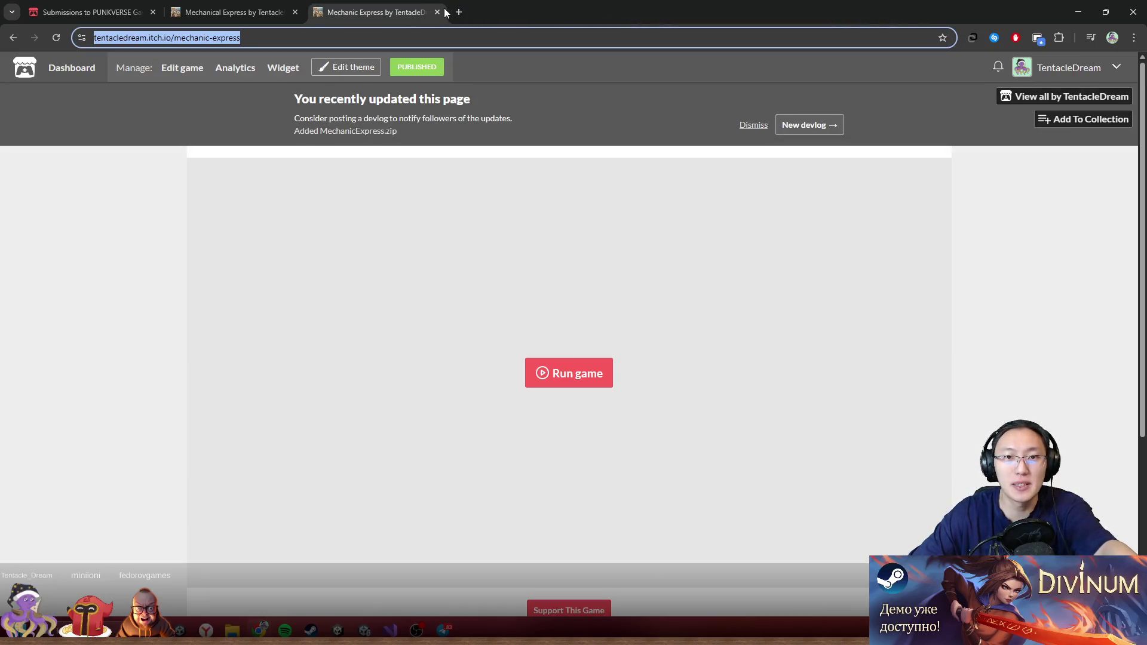
{"action": "left_click", "coordinate": [437, 12]}
{"action": "left_click", "coordinate": [295, 12]}
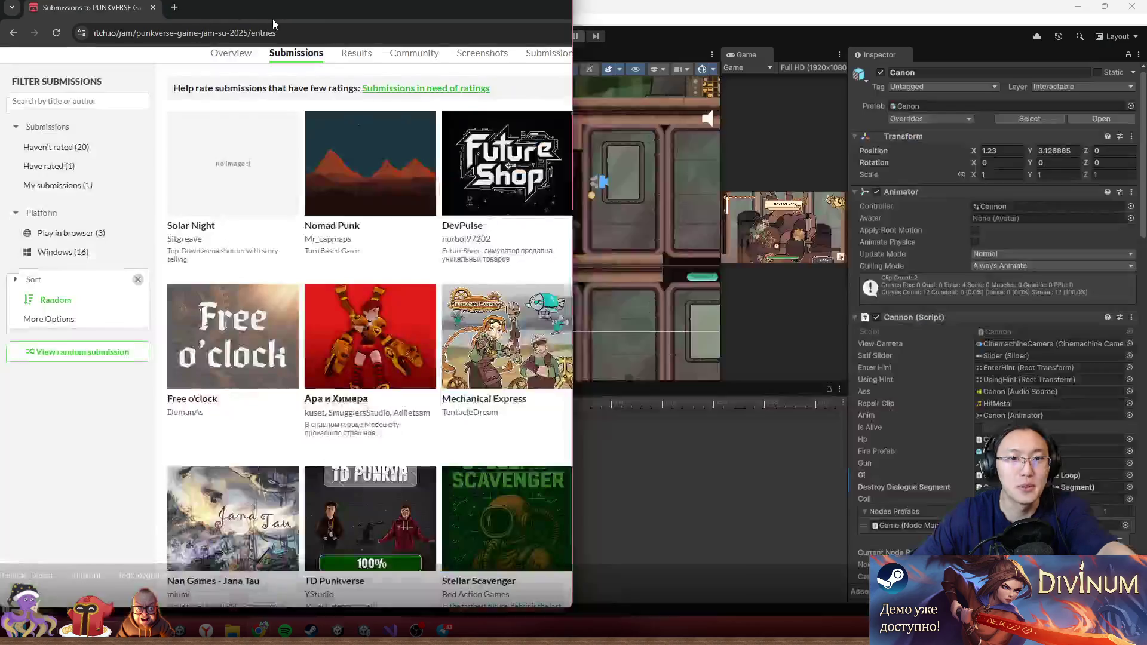
- Close the browser and scroll the Inspector to the Canon's Cannon (Script) settings
{"action": "double_click", "coordinate": [345, 12]}
{"action": "left_click", "coordinate": [724, 152]}
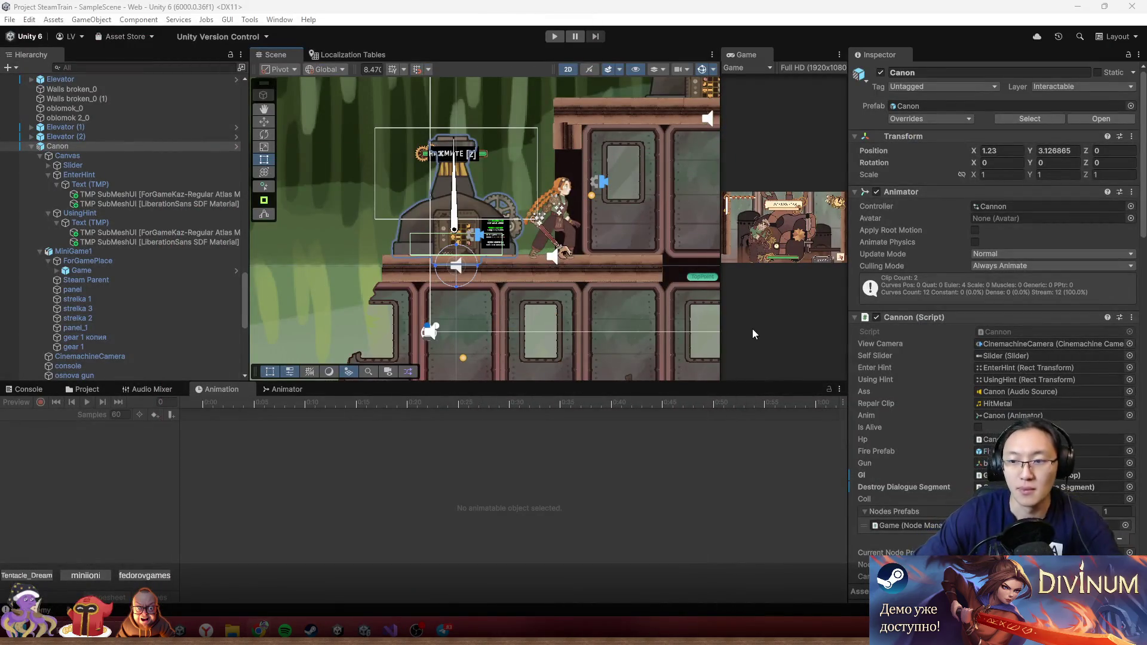
{"action": "scroll", "coordinate": [1056, 415], "scroll_direction": "down", "scroll_amount": 2}
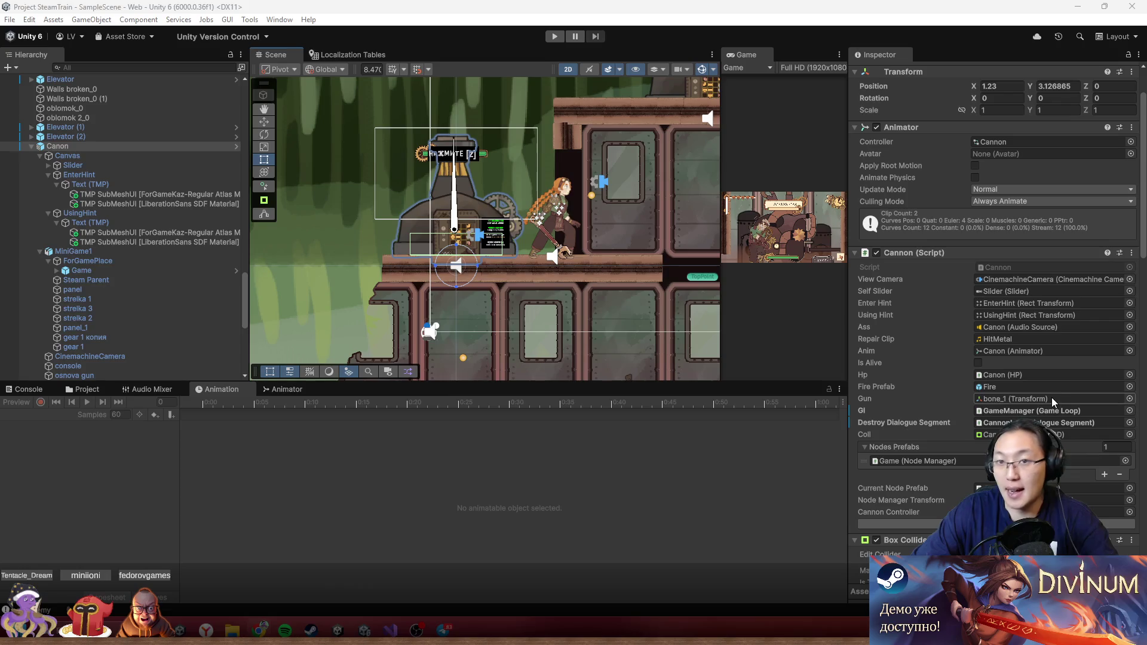
{"action": "scroll", "coordinate": [1049, 394], "scroll_direction": "down", "scroll_amount": 3}
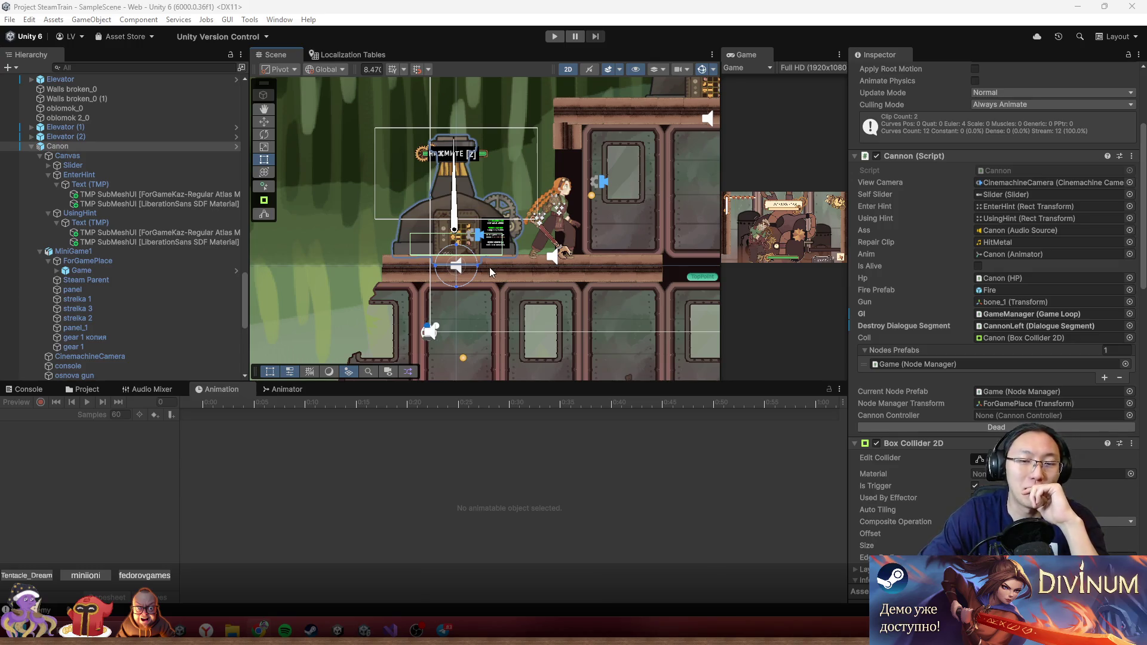
{"action": "scroll", "coordinate": [437, 210], "scroll_direction": "up", "scroll_amount": 3}
{"action": "scroll", "coordinate": [437, 211], "scroll_direction": "up", "scroll_amount": 3}
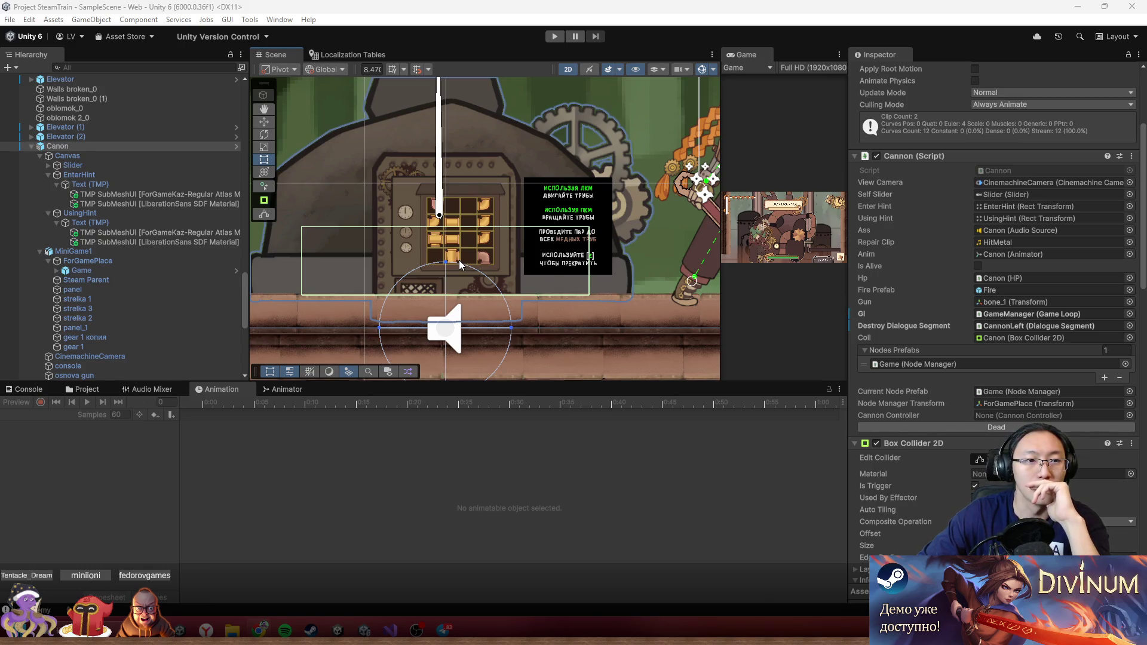
{"action": "scroll", "coordinate": [547, 271], "scroll_direction": "down", "scroll_amount": 3}
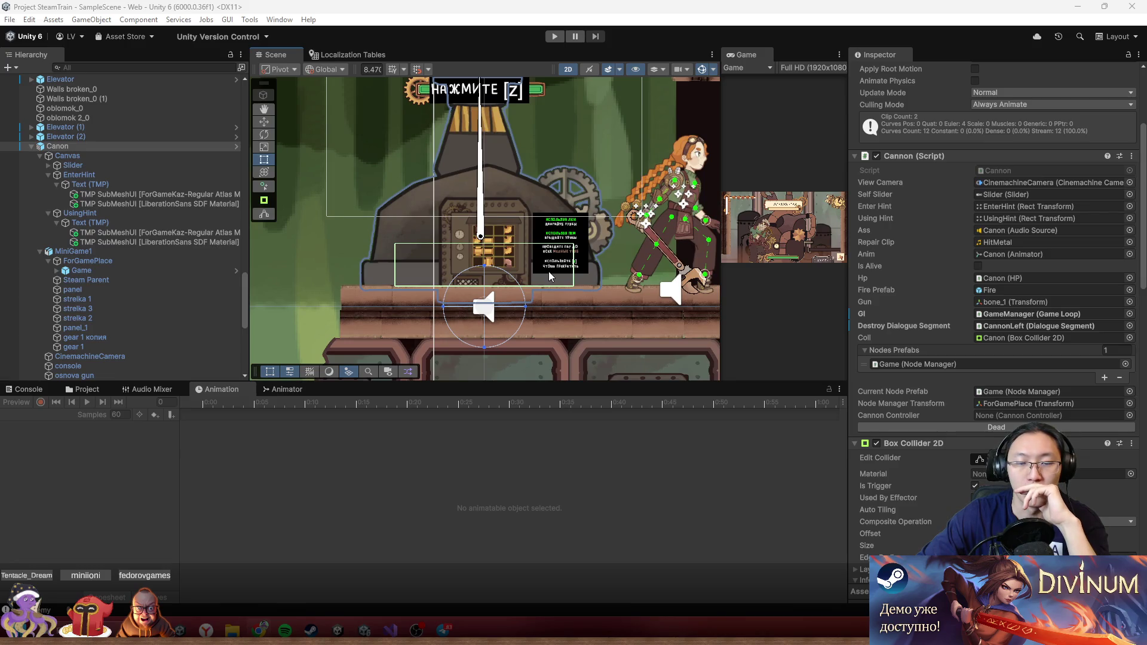
{"action": "scroll", "coordinate": [572, 275], "scroll_direction": "up", "scroll_amount": 1}
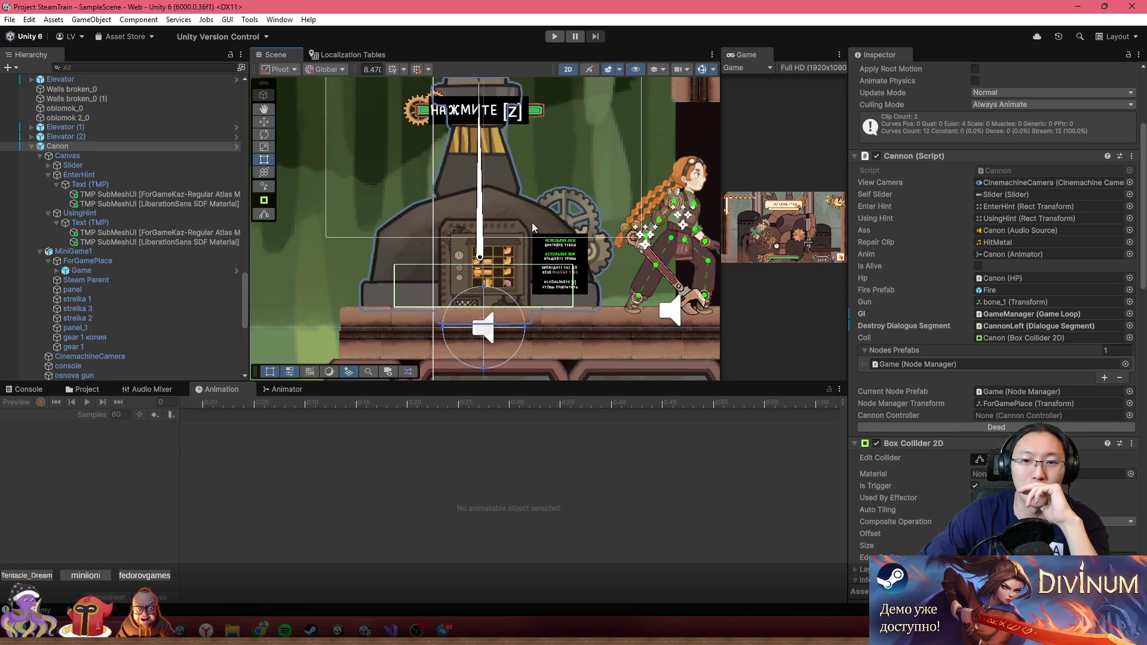
{"action": "scroll", "coordinate": [528, 293], "scroll_direction": "up", "scroll_amount": 1}
{"action": "scroll", "coordinate": [528, 288], "scroll_direction": "up", "scroll_amount": 2}
{"action": "scroll", "coordinate": [550, 272], "scroll_direction": "down", "scroll_amount": 5}
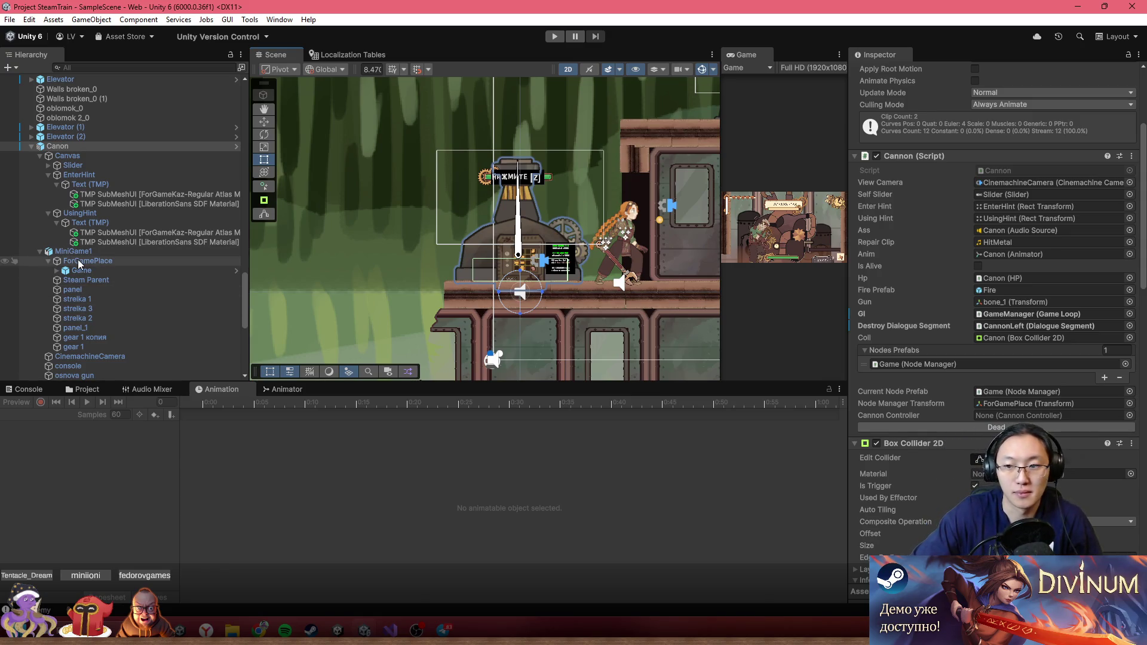
{"action": "scroll", "coordinate": [78, 263], "scroll_direction": "down", "scroll_amount": 3}
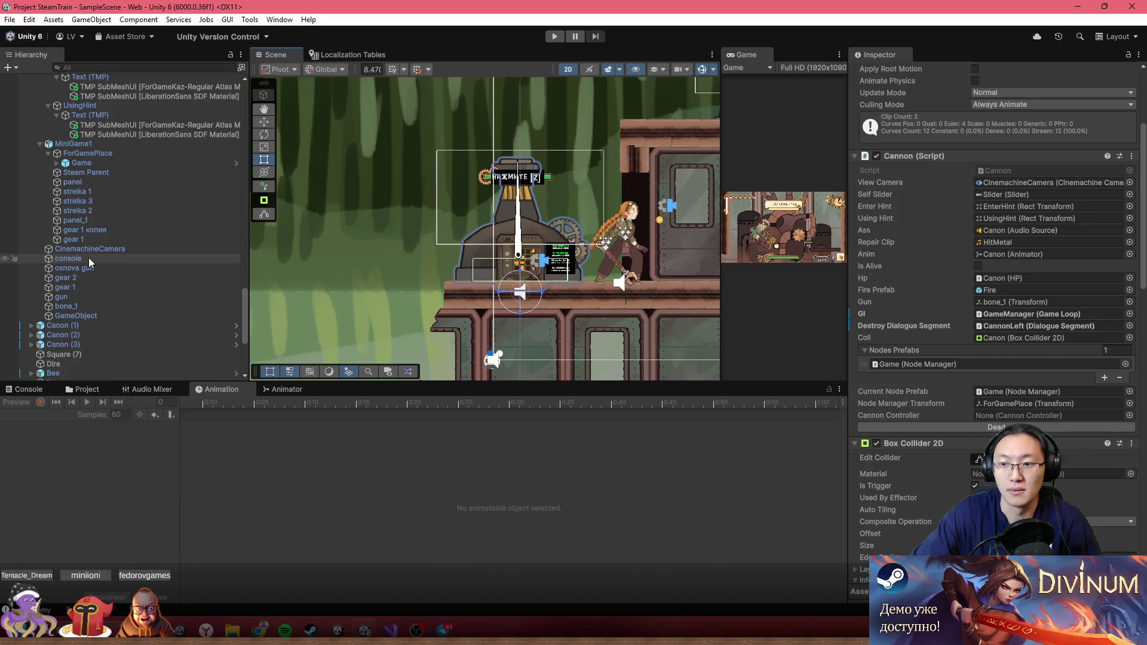
- Test the cannon in play mode, inspect Game under ForGamePlace, then stop and switch to Cannon.cs
{"action": "left_click", "coordinate": [553, 37]}
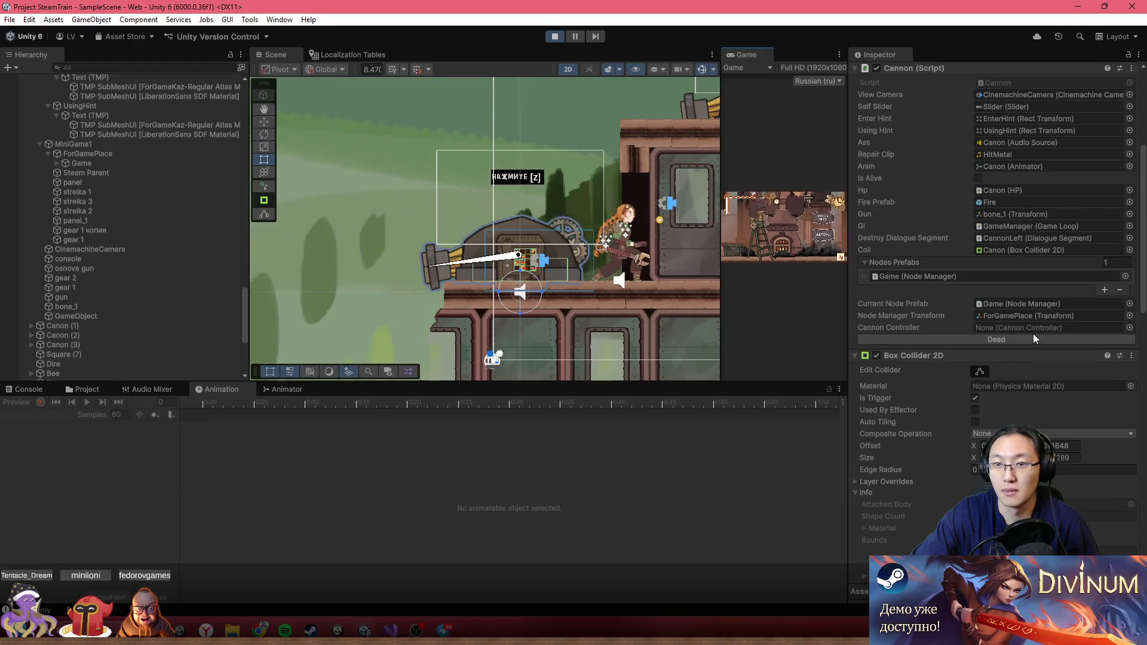
{"action": "scroll", "coordinate": [94, 175], "scroll_direction": "up", "scroll_amount": 7}
{"action": "scroll", "coordinate": [163, 253], "scroll_direction": "up", "scroll_amount": 5}
{"action": "scroll", "coordinate": [119, 269], "scroll_direction": "down", "scroll_amount": 15}
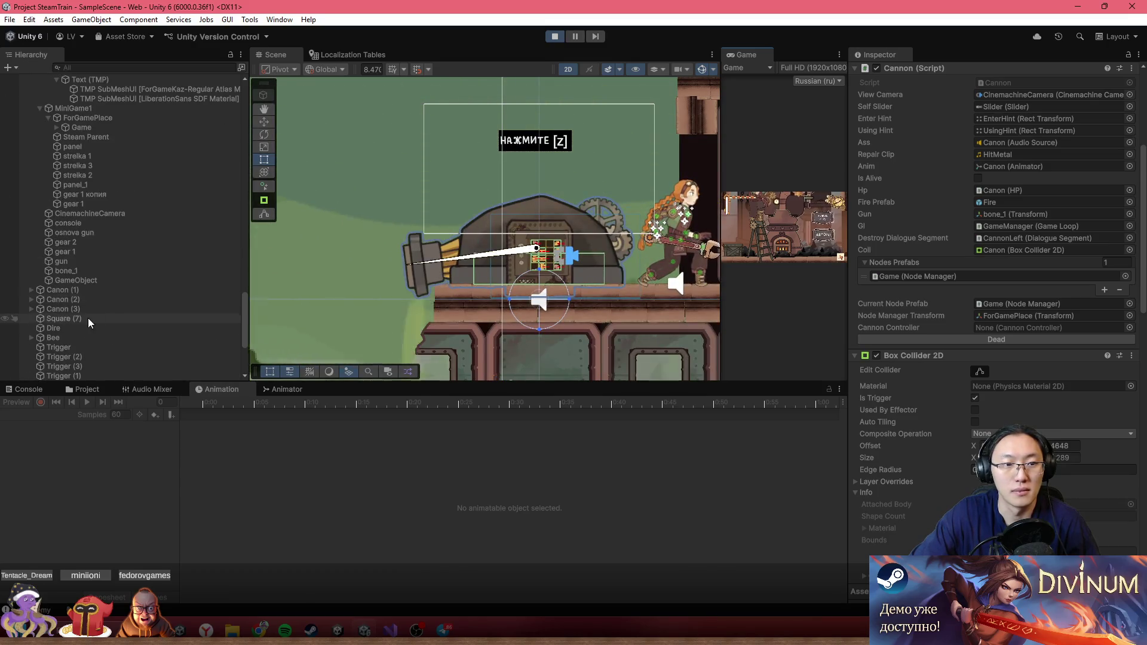
{"action": "scroll", "coordinate": [93, 323], "scroll_direction": "down", "scroll_amount": 6}
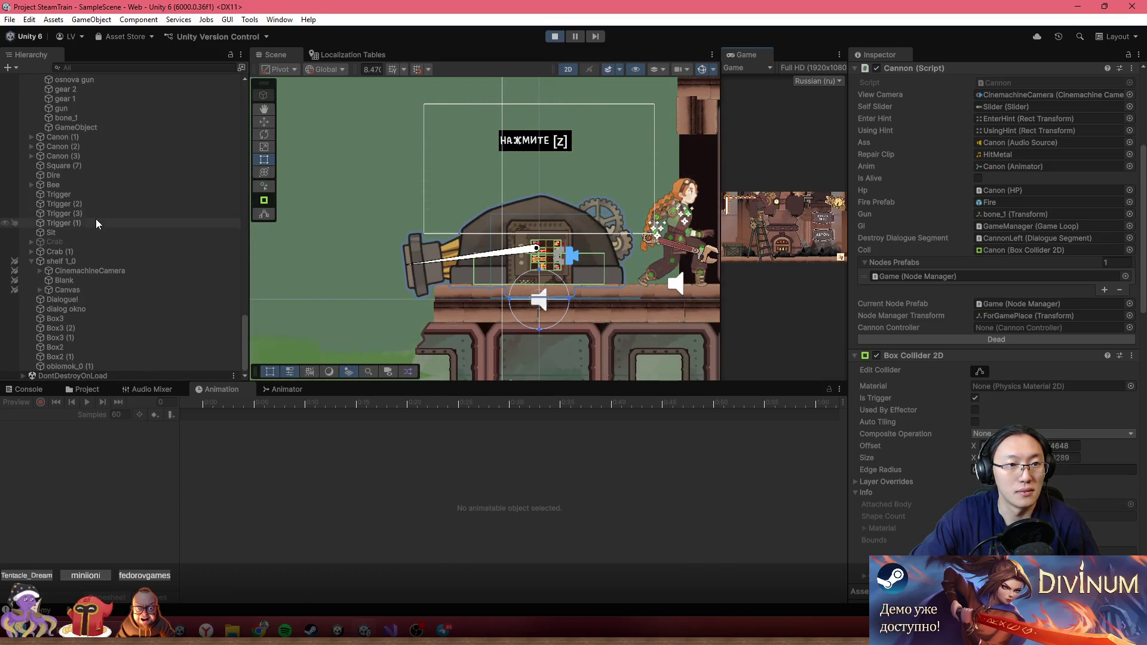
{"action": "scroll", "coordinate": [93, 197], "scroll_direction": "up", "scroll_amount": 10}
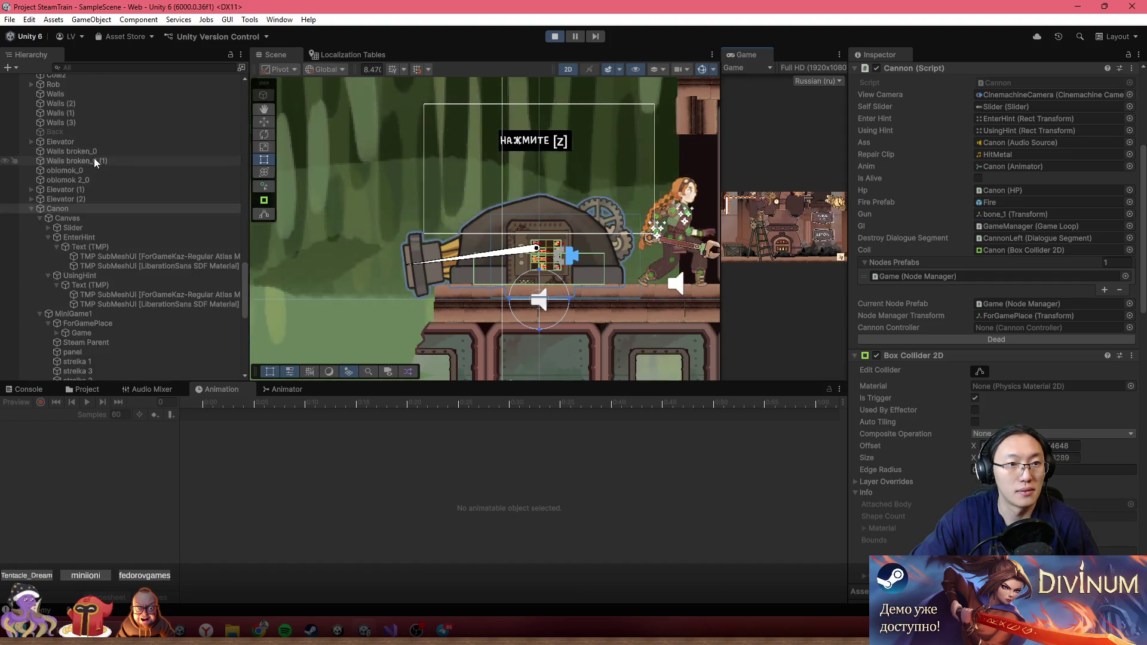
{"action": "left_click", "coordinate": [93, 335]}
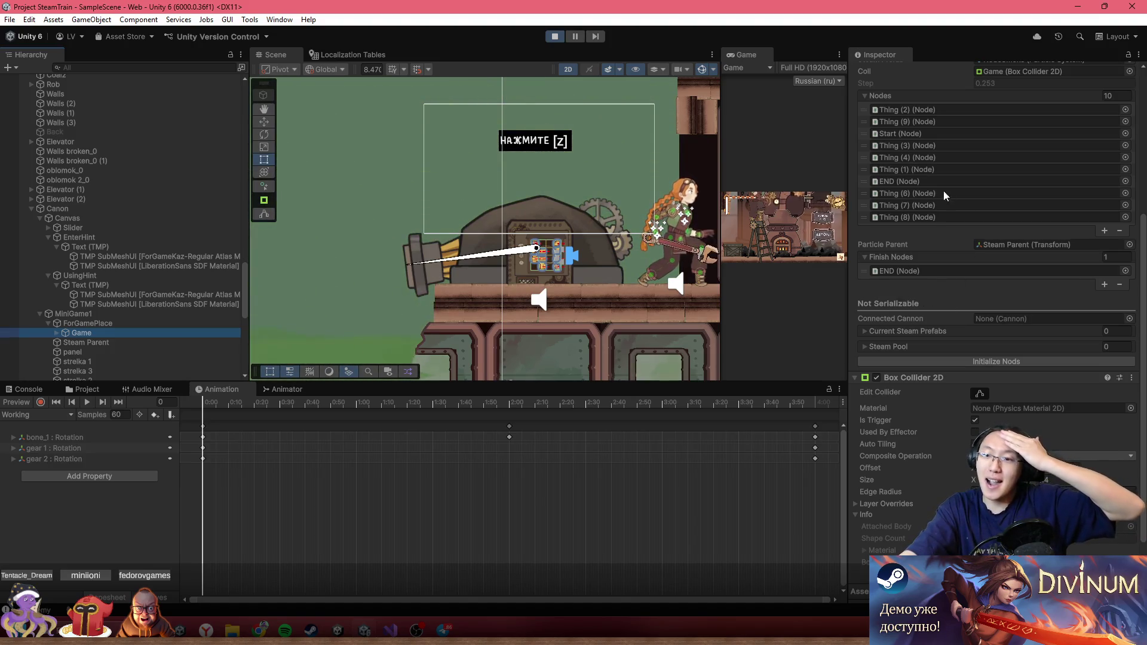
{"action": "left_click", "coordinate": [554, 37]}
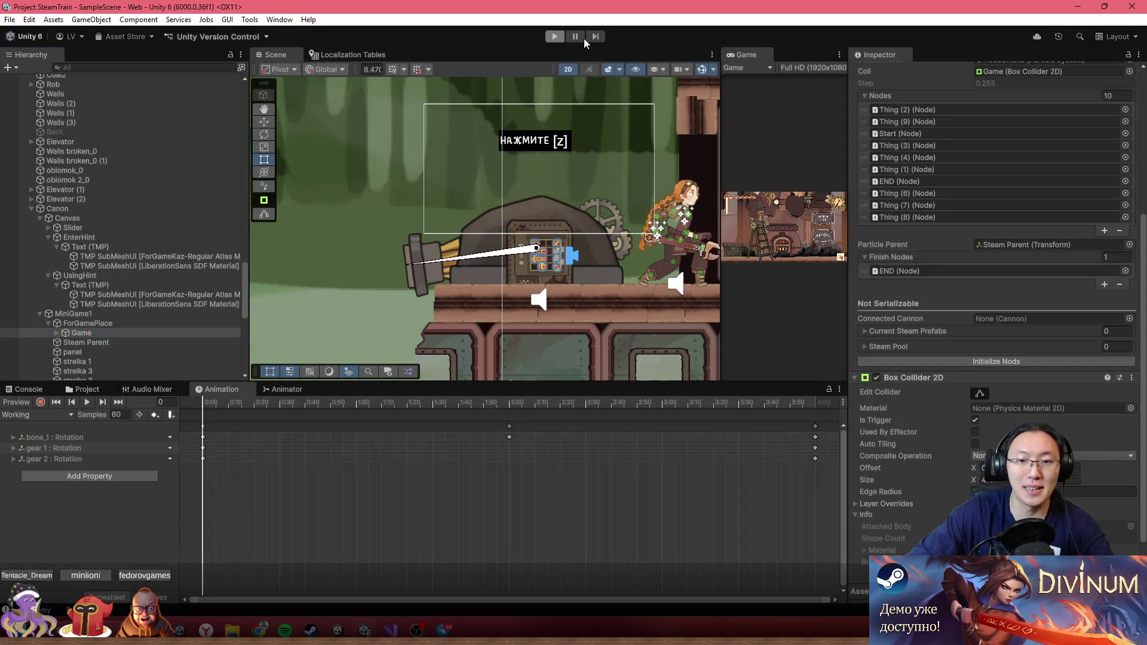
{"action": "left_click", "coordinate": [391, 630]}
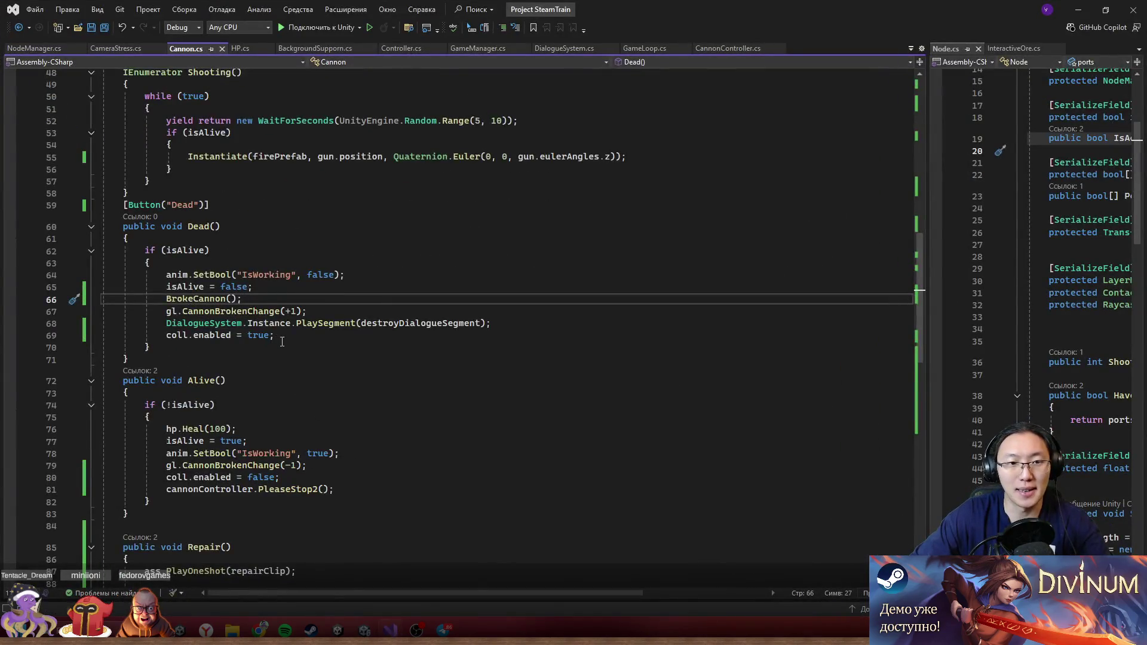
- Look through Cannon.cs and peek at the BaseInteractive base class definition
{"action": "scroll", "coordinate": [279, 341], "scroll_direction": "up", "scroll_amount": 6}
{"action": "scroll", "coordinate": [285, 316], "scroll_direction": "down", "scroll_amount": 3}
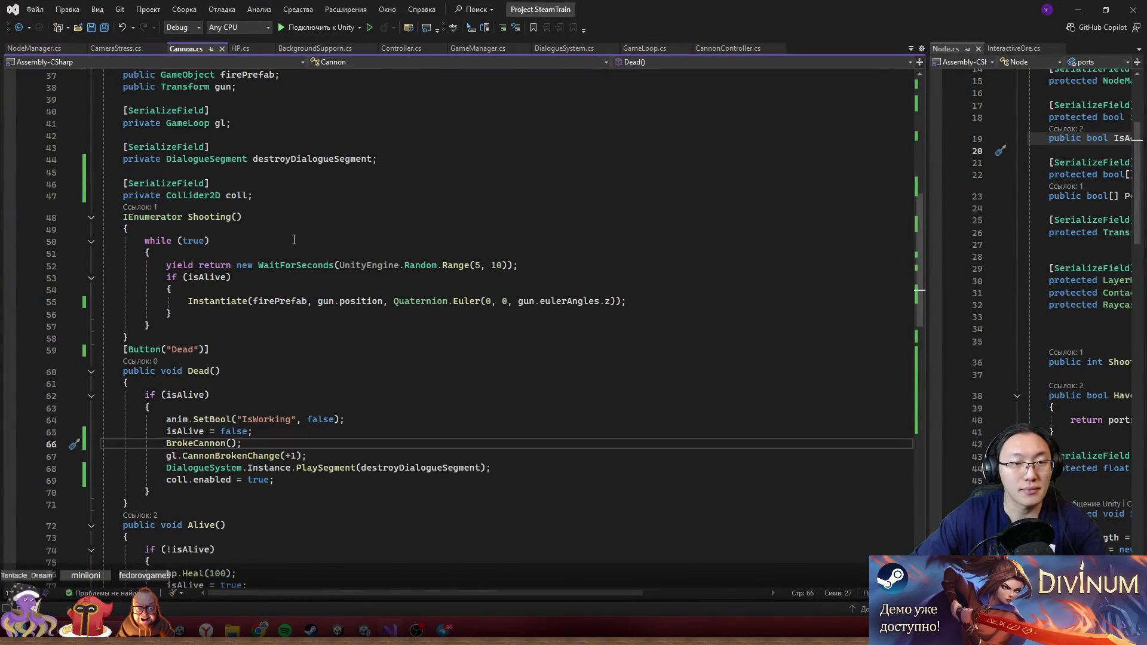
{"action": "scroll", "coordinate": [243, 258], "scroll_direction": "down", "scroll_amount": 7}
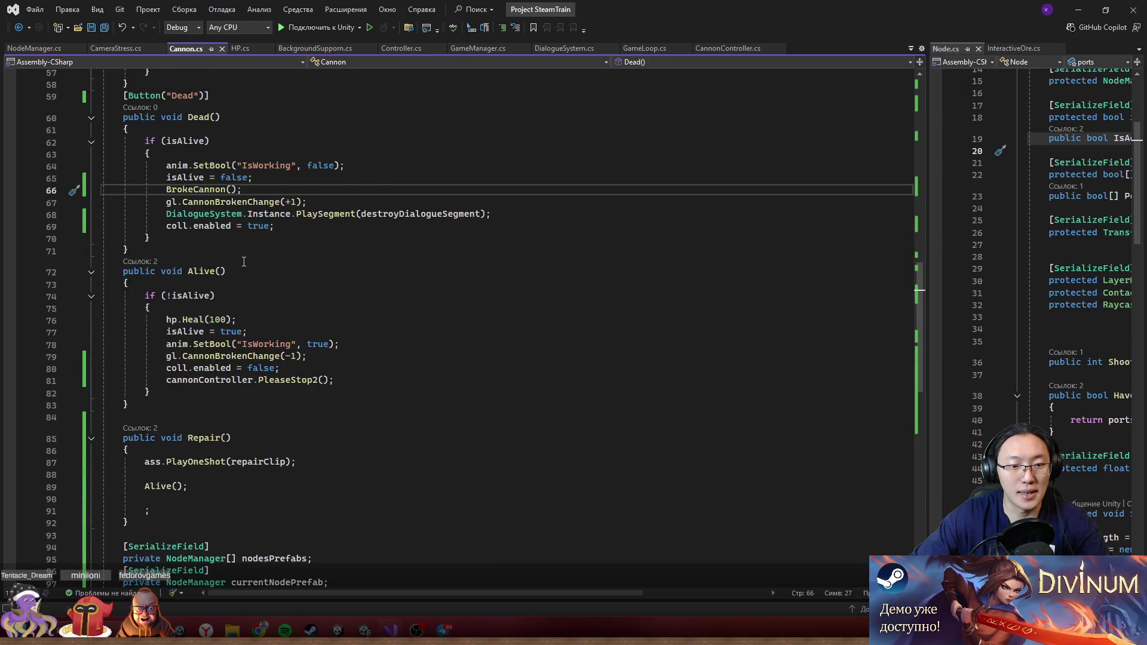
{"action": "scroll", "coordinate": [244, 261], "scroll_direction": "down", "scroll_amount": 6}
{"action": "scroll", "coordinate": [279, 232], "scroll_direction": "up", "scroll_amount": 20}
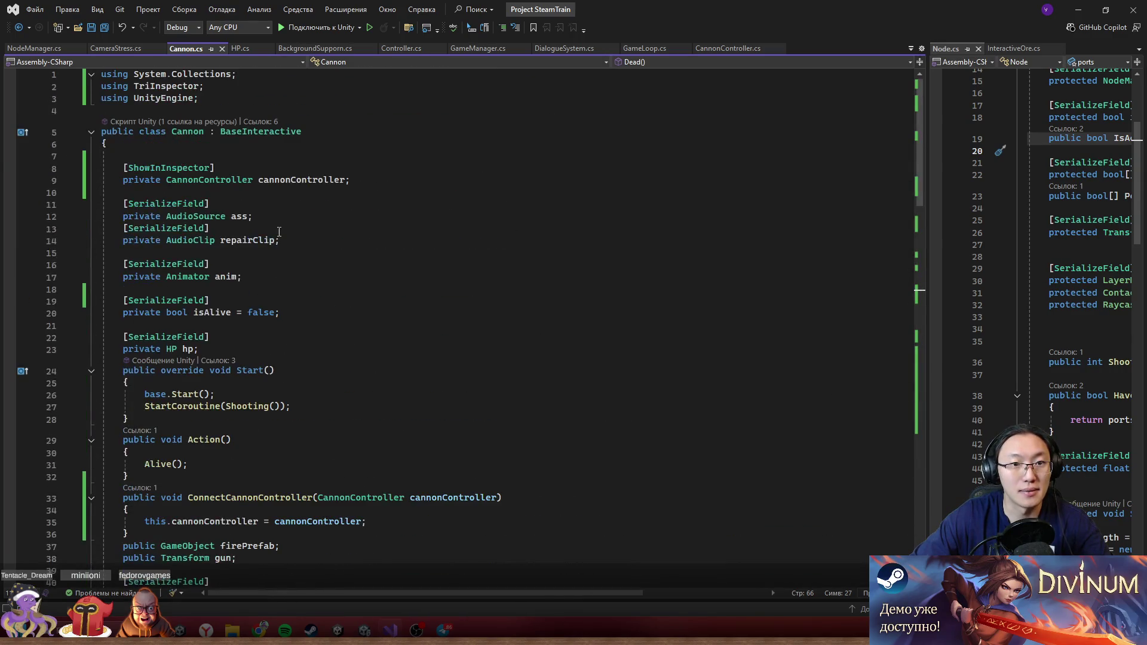
{"action": "left_click", "coordinate": [271, 131], "text": "ctrl"}
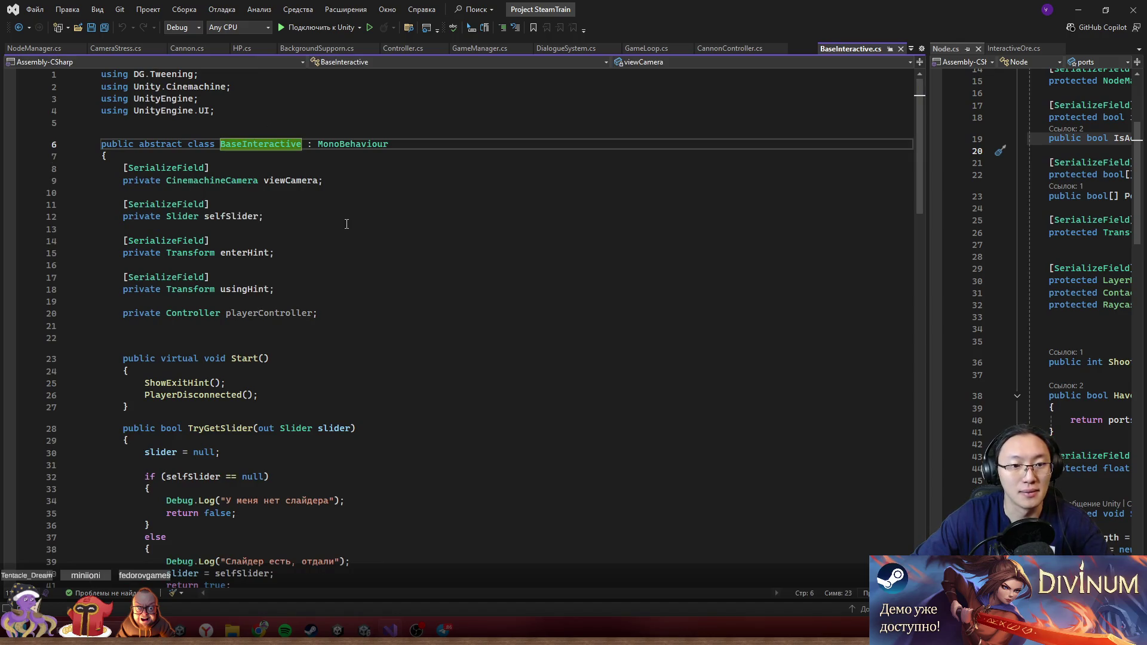
{"action": "left_click", "coordinate": [901, 47]}
{"action": "scroll", "coordinate": [331, 196], "scroll_direction": "down", "scroll_amount": 6}
- Add a new line in Start() after StartCoroutine(Shooting())
{"action": "left_click", "coordinate": [358, 190]}
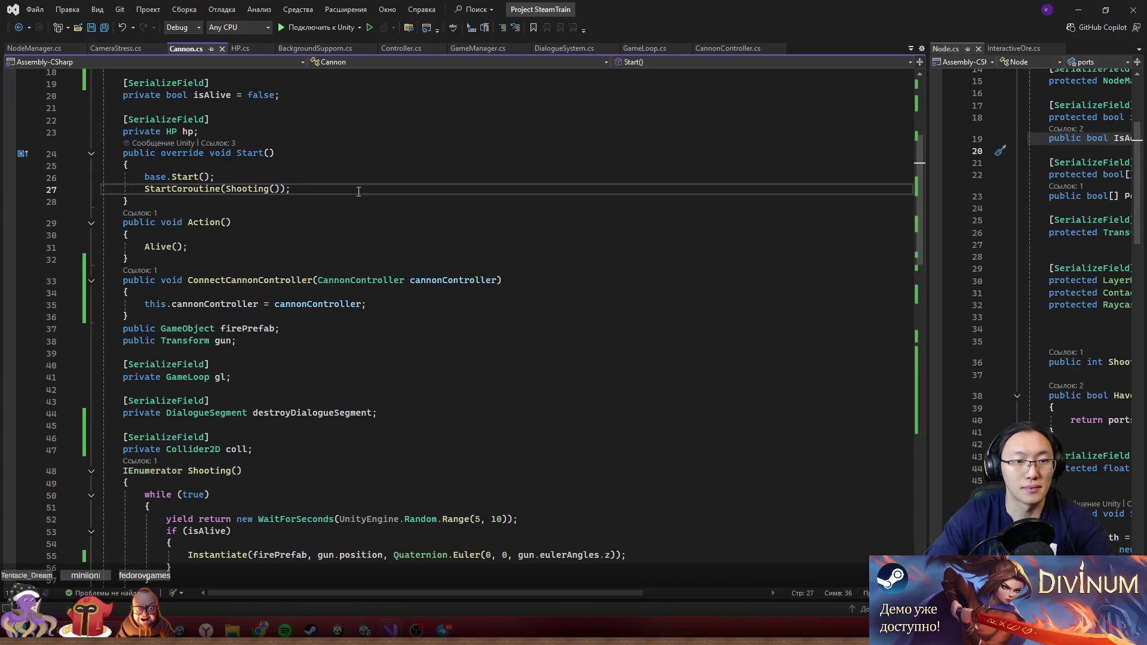
{"action": "key", "text": "Return"}
{"action": "type", "text": "s"}
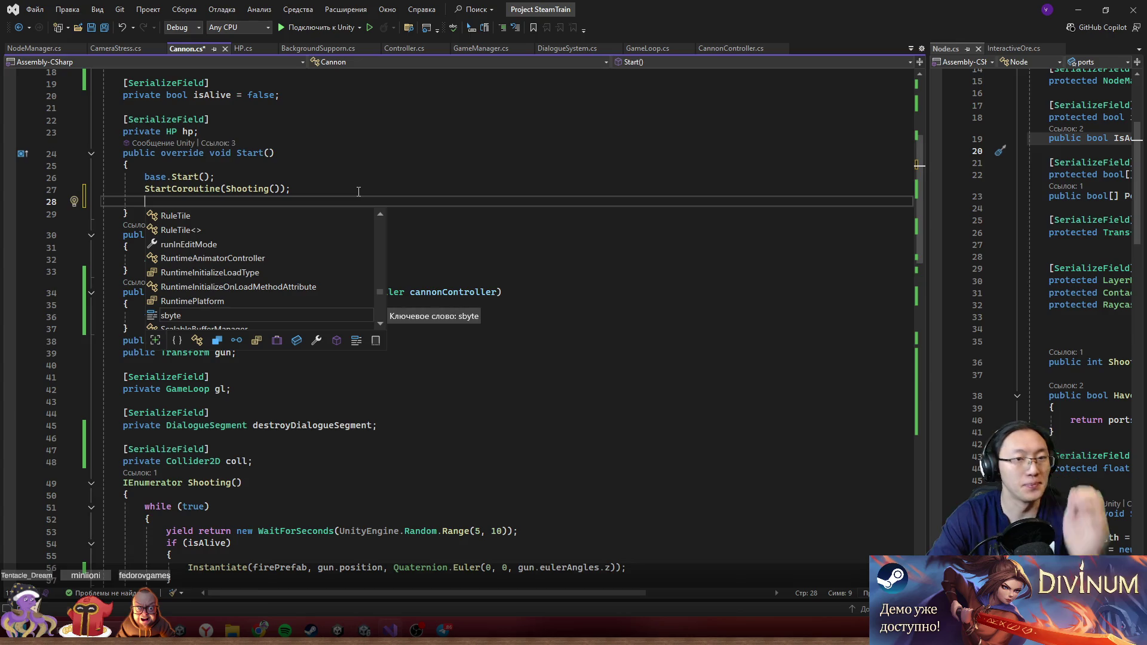
- Enter currentNodePrefab on line 28 of Start(), then delete it and scroll down to Repair()
{"action": "key", "text": "Escape"}
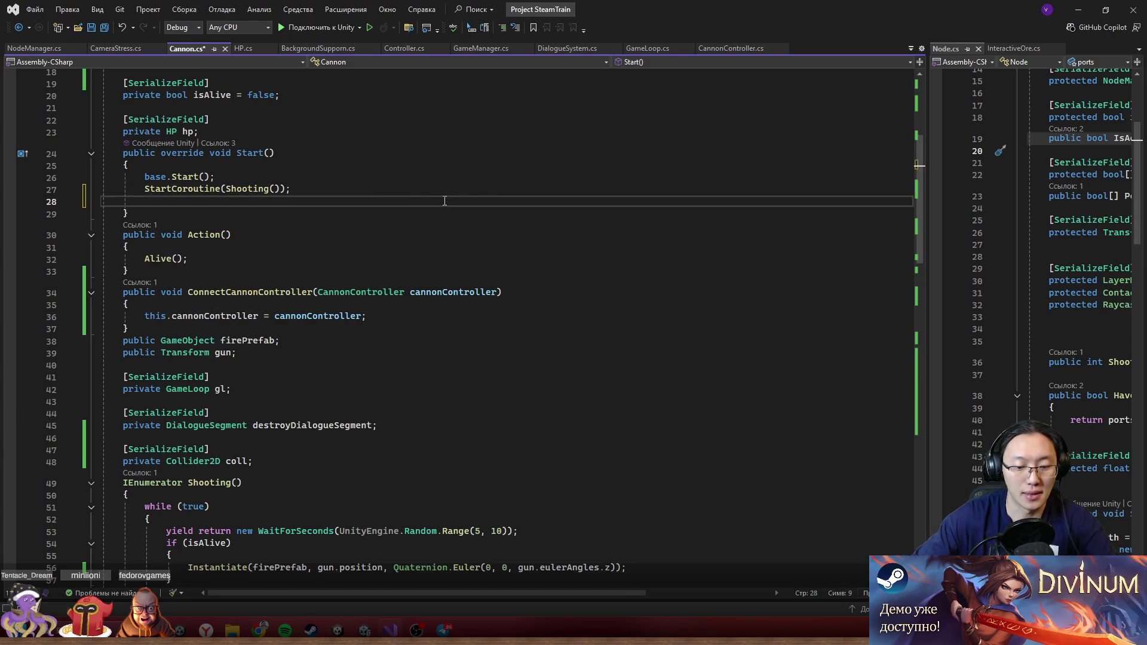
{"action": "type", "text": "cu"}
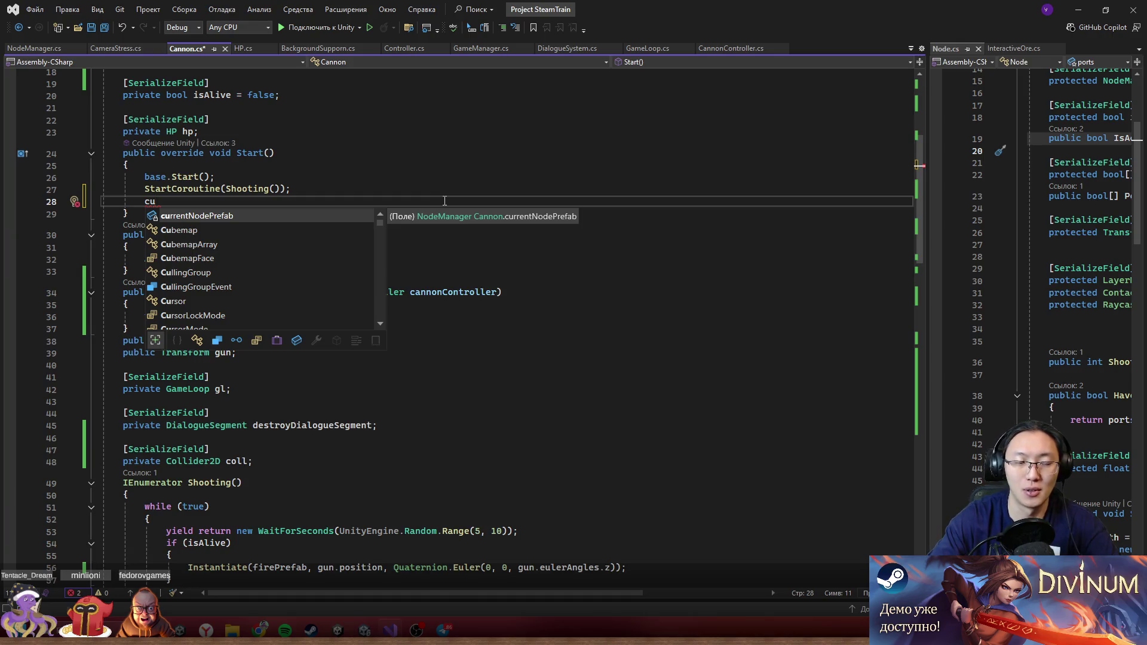
{"action": "key", "text": "Tab"}
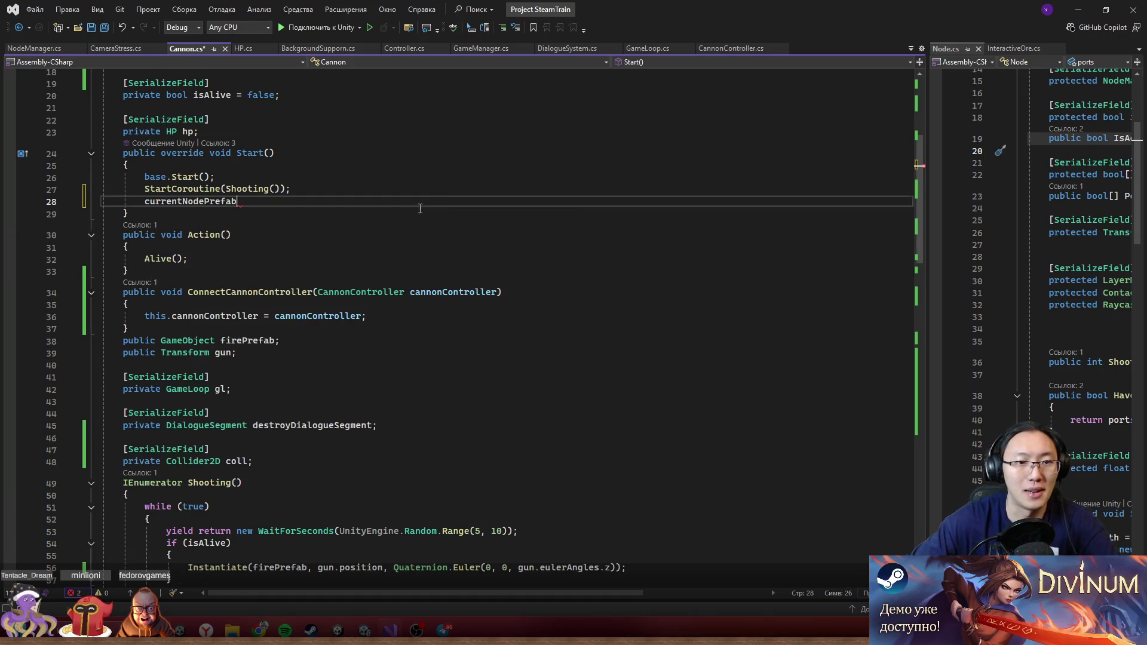
{"action": "scroll", "coordinate": [239, 341], "scroll_direction": "up", "scroll_amount": 6}
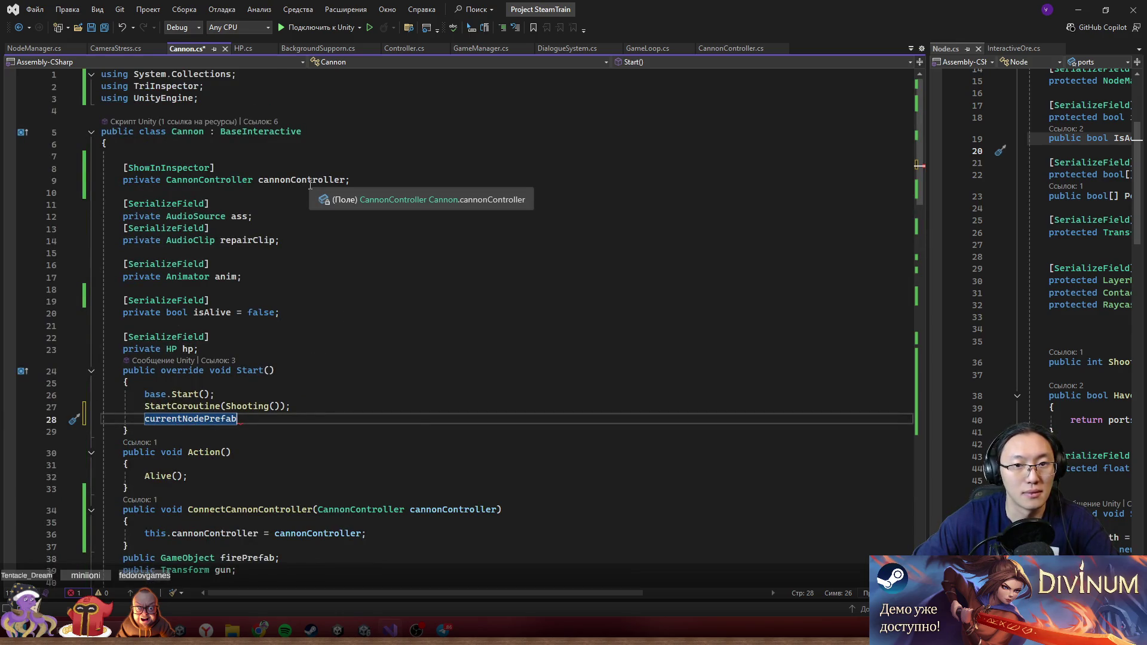
{"action": "double_click", "coordinate": [192, 420]}
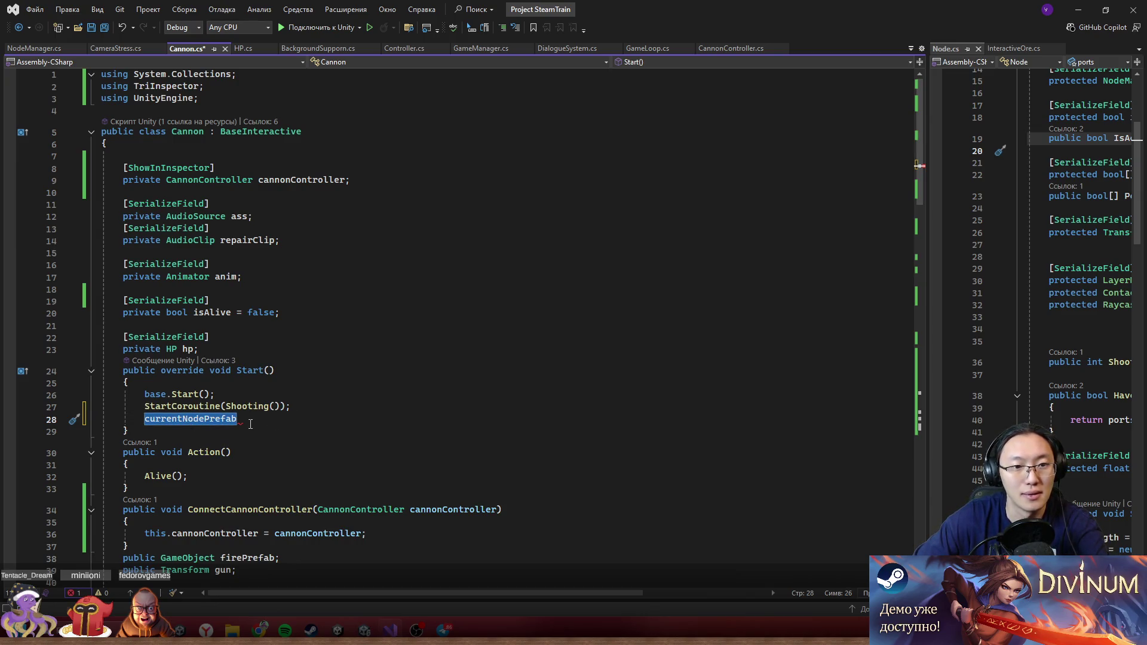
{"action": "scroll", "coordinate": [250, 424], "scroll_direction": "down", "scroll_amount": 6}
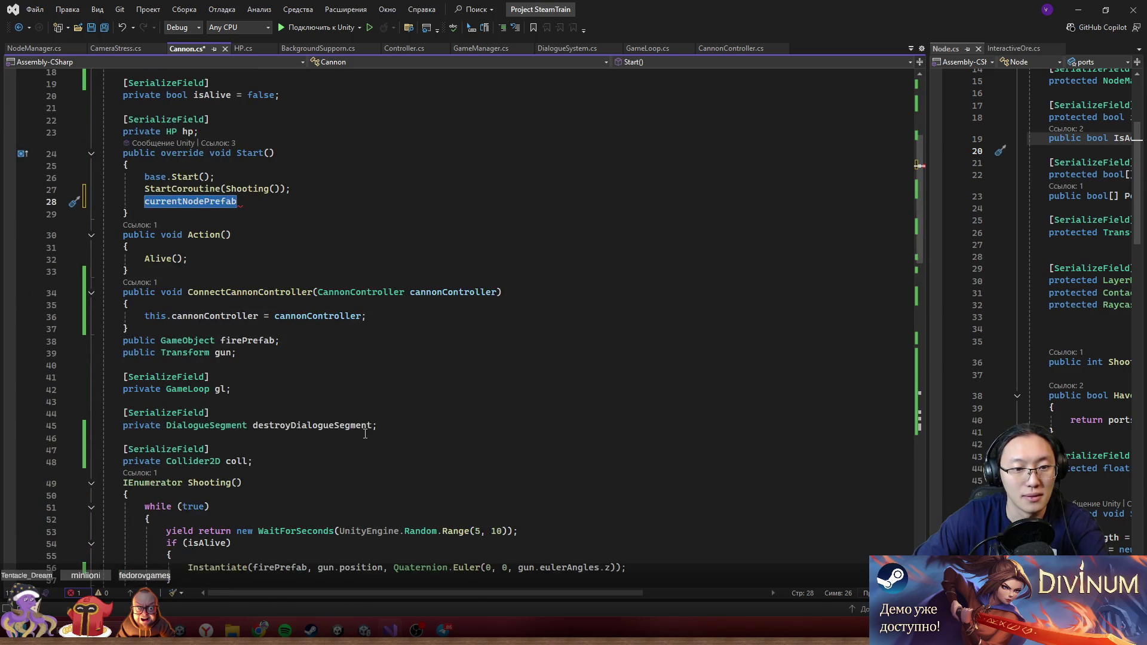
{"action": "key", "text": "BackSpace"}
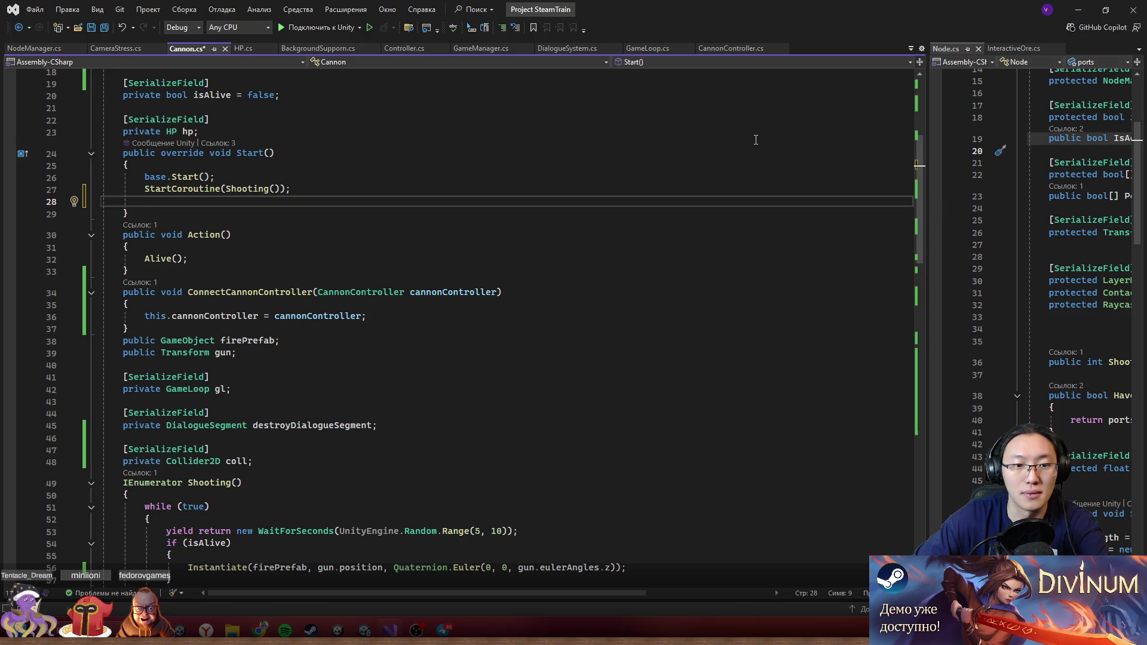
{"action": "scroll", "coordinate": [580, 244], "scroll_direction": "down", "scroll_amount": 2}
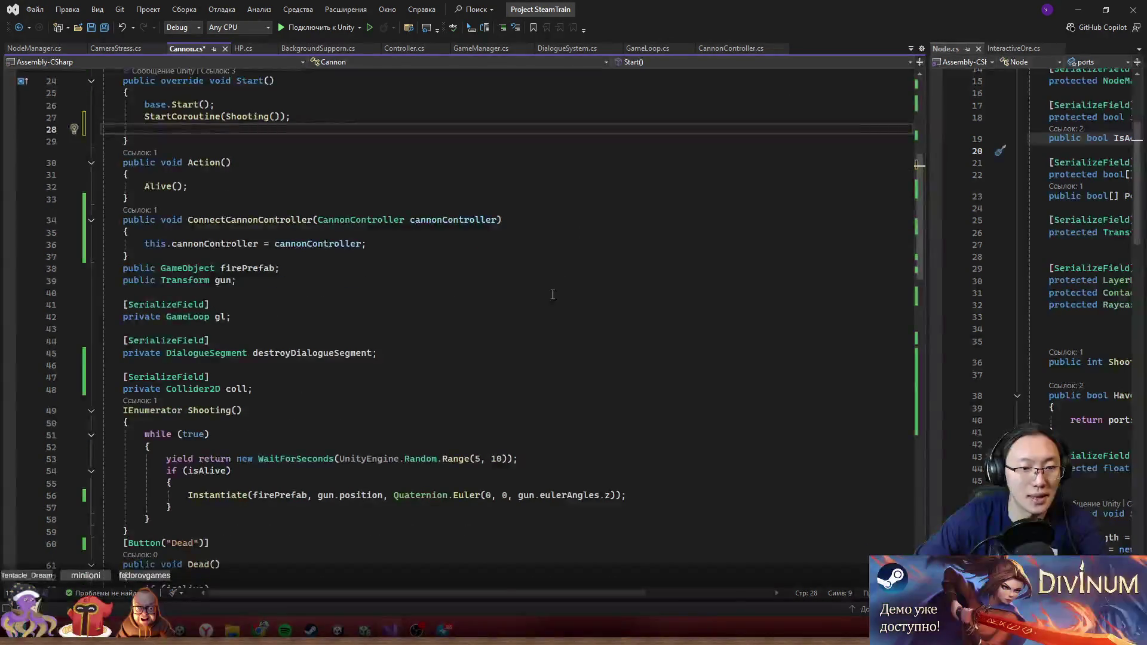
{"action": "scroll", "coordinate": [552, 294], "scroll_direction": "down", "scroll_amount": 15}
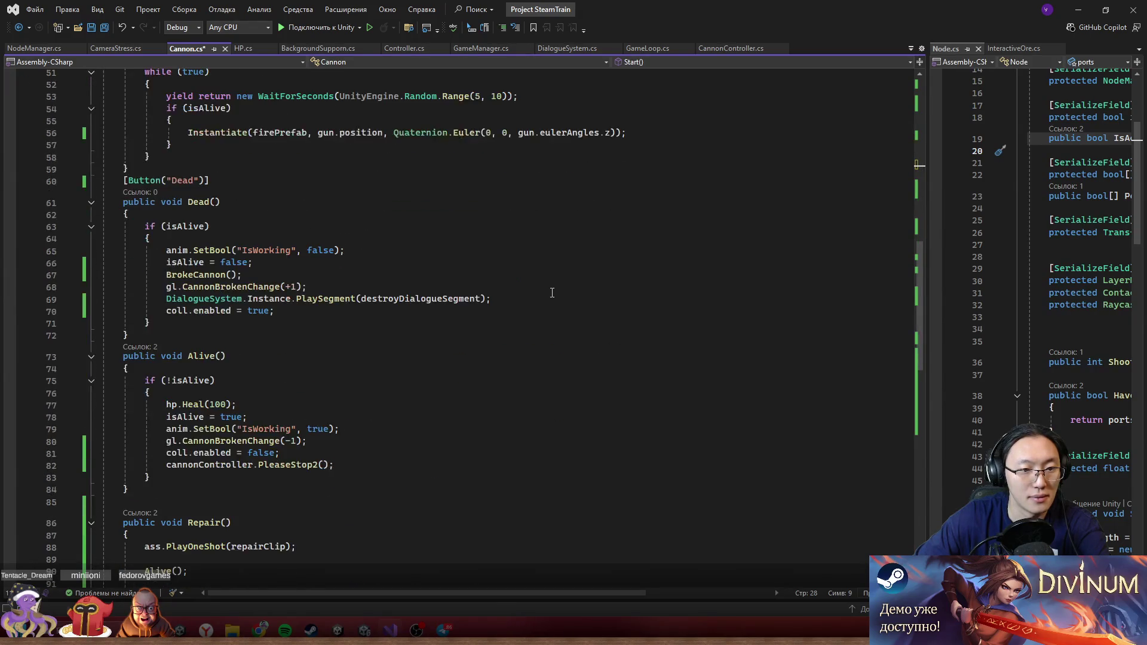
{"action": "scroll", "coordinate": [553, 293], "scroll_direction": "down", "scroll_amount": 1}
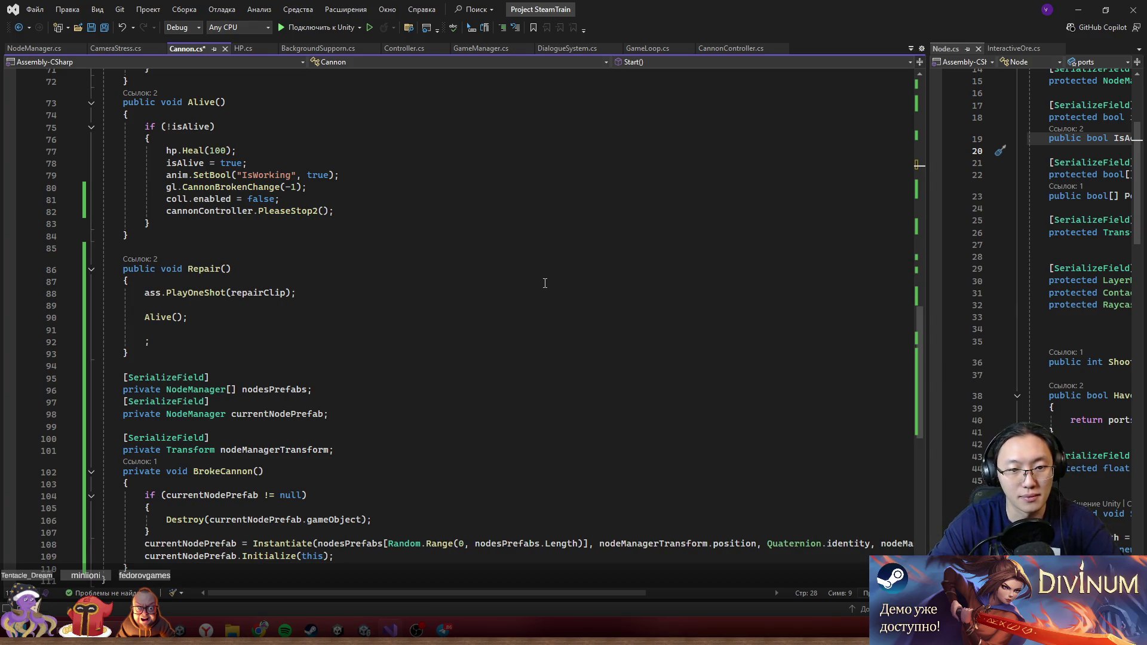
- Rename the currentNodePrefab field to currentNodeManager across the file
{"action": "left_click", "coordinate": [301, 415]}
{"action": "key", "text": "ctrl+r"}
{"action": "key", "text": "ctrl+r"}
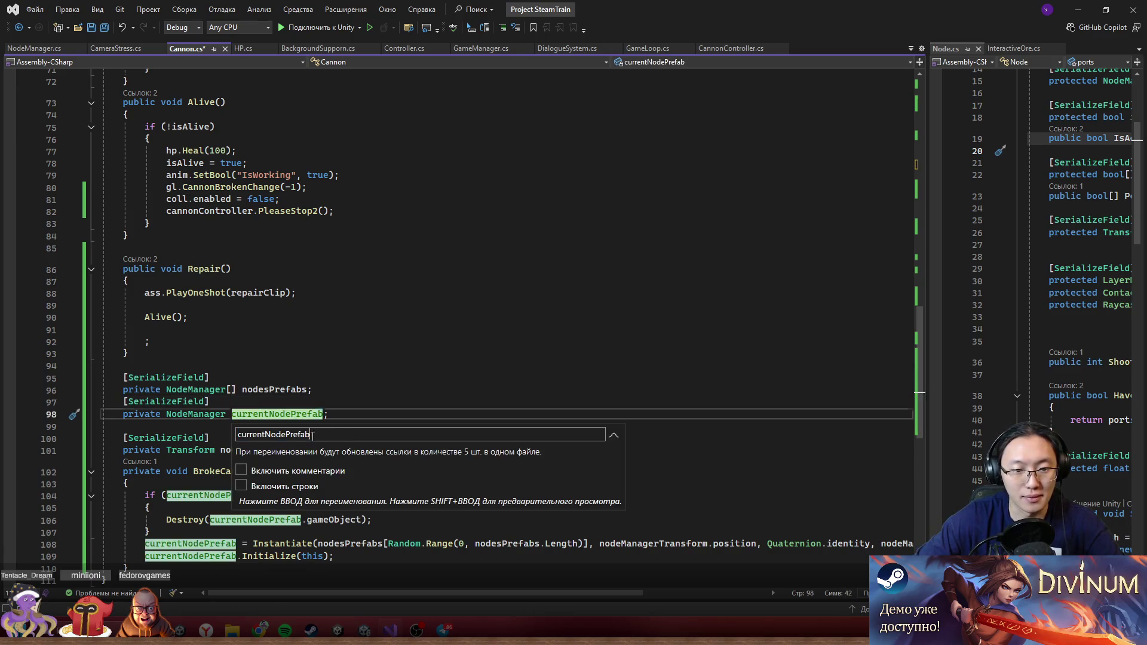
{"action": "left_click_drag", "start_coordinate": [310, 434], "coordinate": [287, 435]}
{"action": "type", "text": "M"}
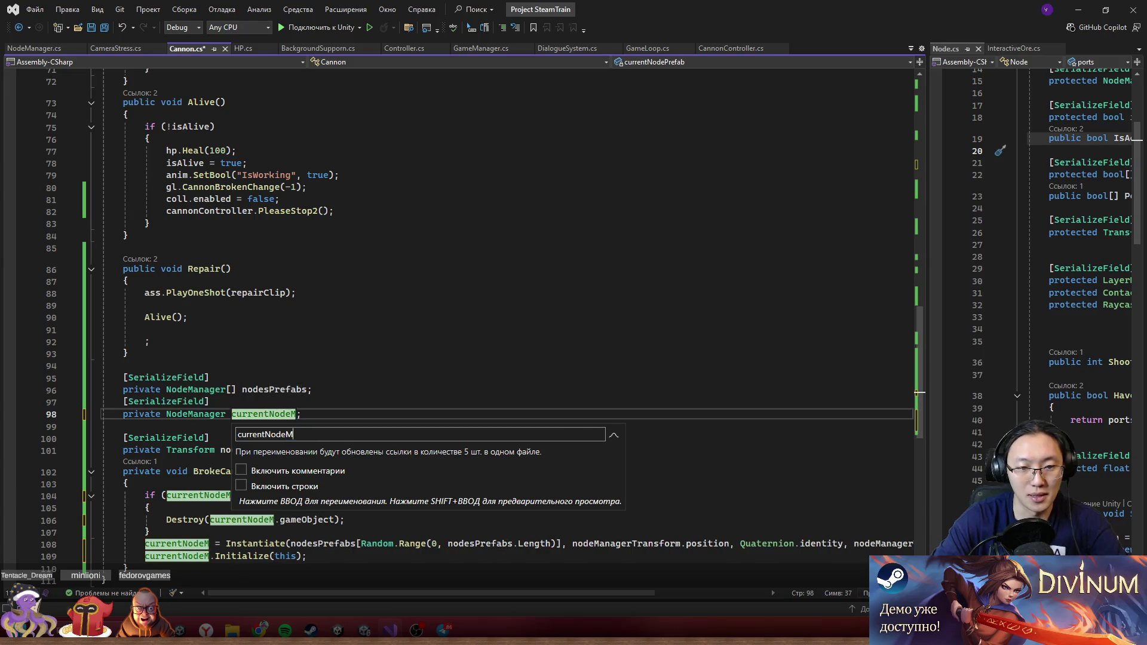
{"action": "type", "text": "anager"}
{"action": "key", "text": "Return"}
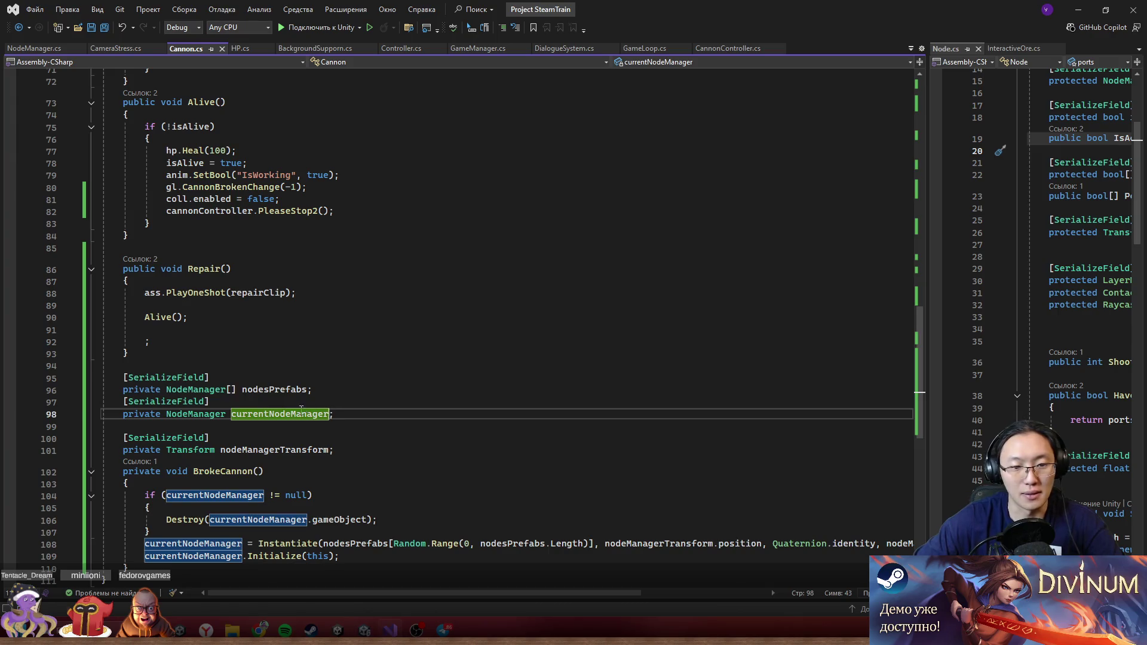
- Add currentNodeManager.Initialize(this); to Start() and save Cannon.cs
{"action": "scroll", "coordinate": [208, 316], "scroll_direction": "up", "scroll_amount": 20}
{"action": "left_click", "coordinate": [178, 367]}
{"action": "left_click", "coordinate": [328, 310]}
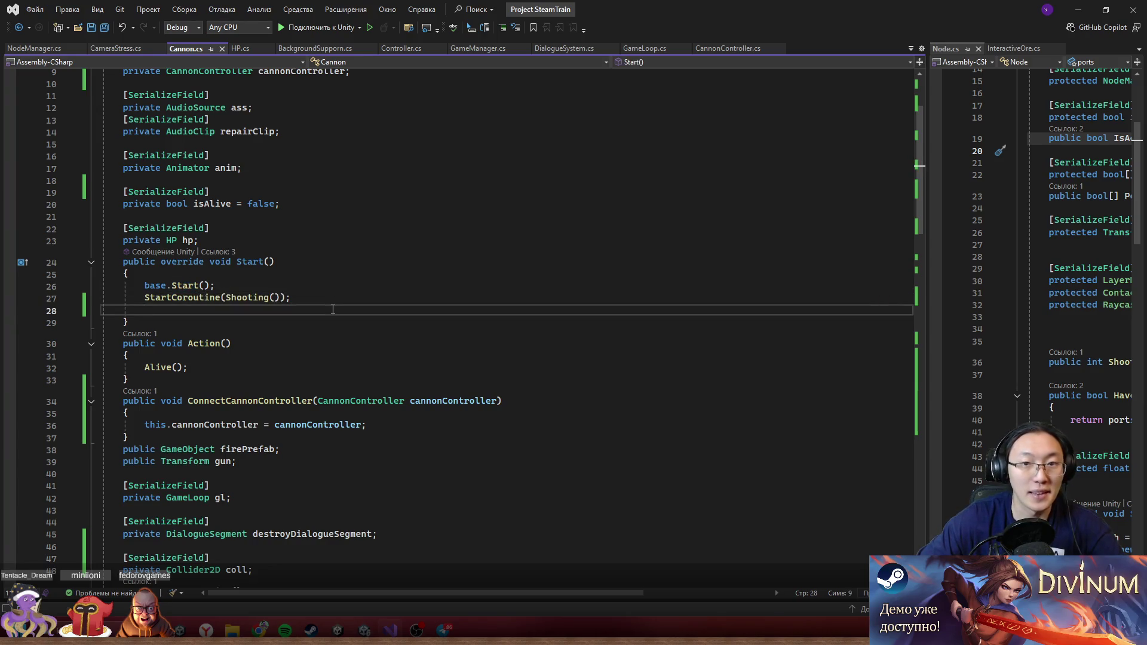
{"action": "type", "text": "currentNodeManager."}
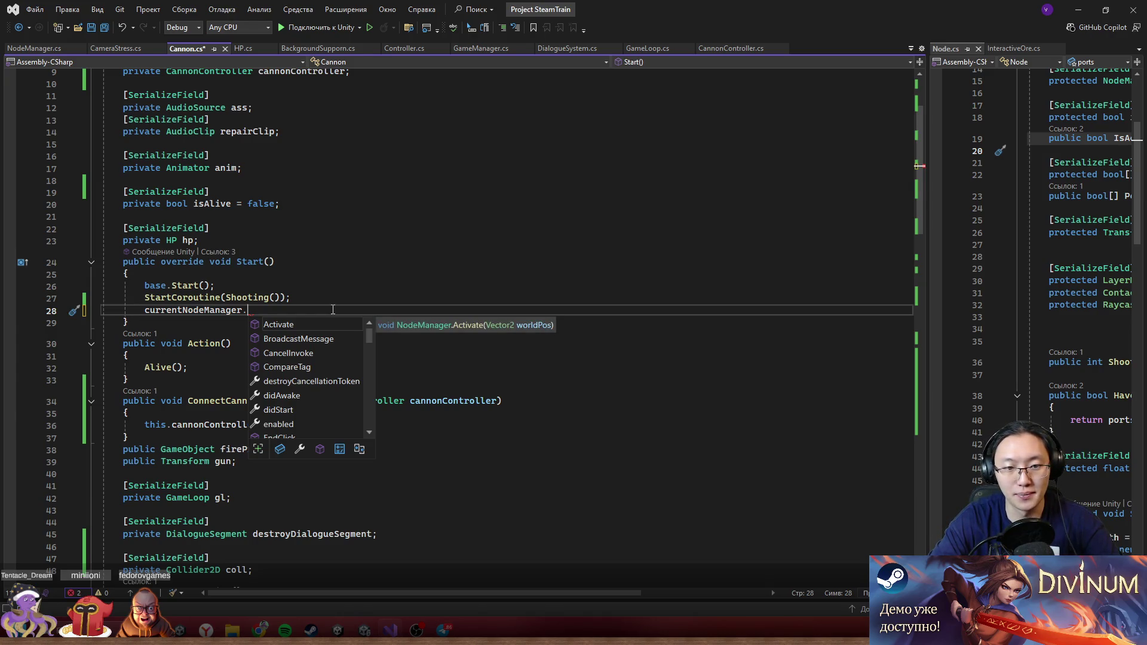
{"action": "type", "text": "I"}
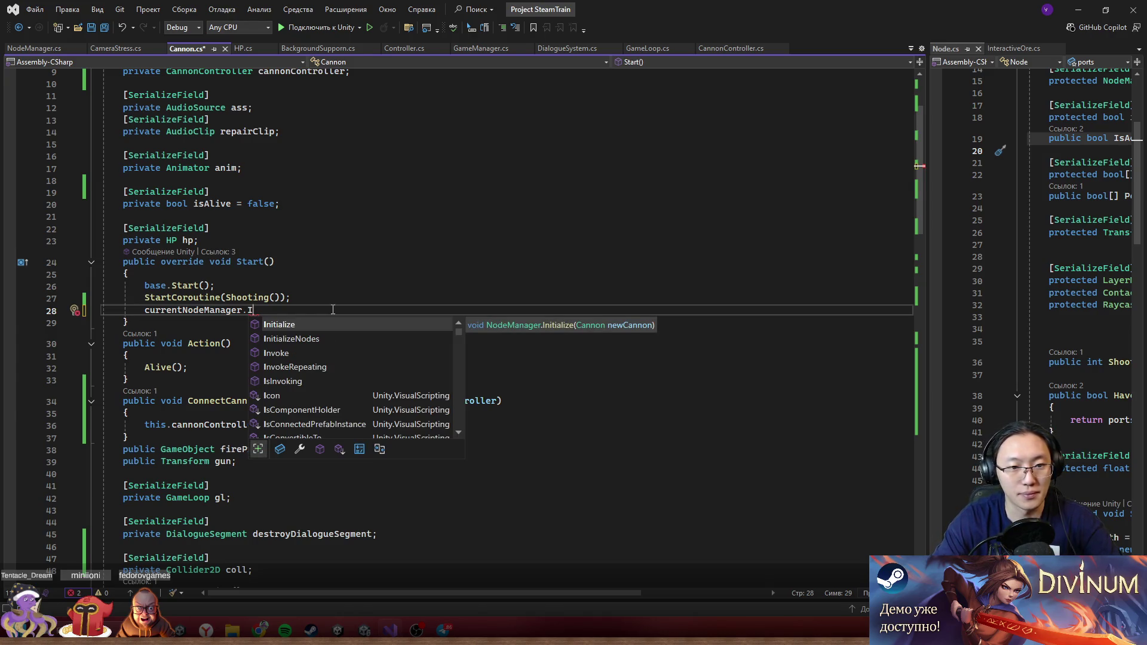
{"action": "key", "text": "Tab"}
{"action": "type", "text": "("}
{"action": "scroll", "coordinate": [345, 392], "scroll_direction": "down", "scroll_amount": 20}
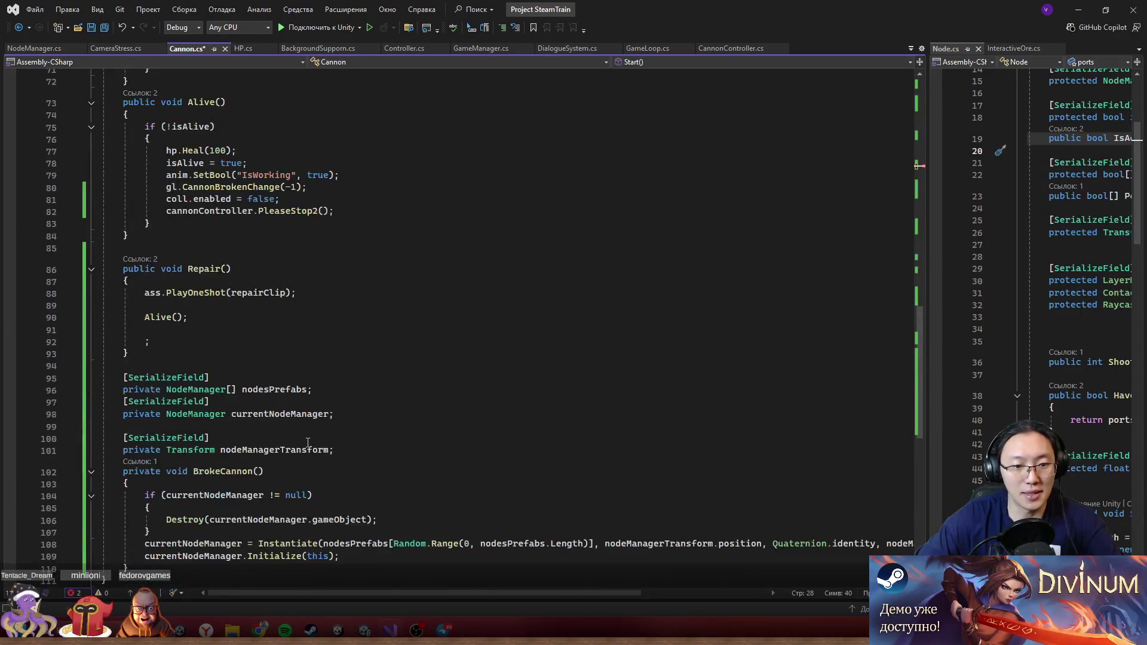
{"action": "scroll", "coordinate": [392, 370], "scroll_direction": "up", "scroll_amount": 20}
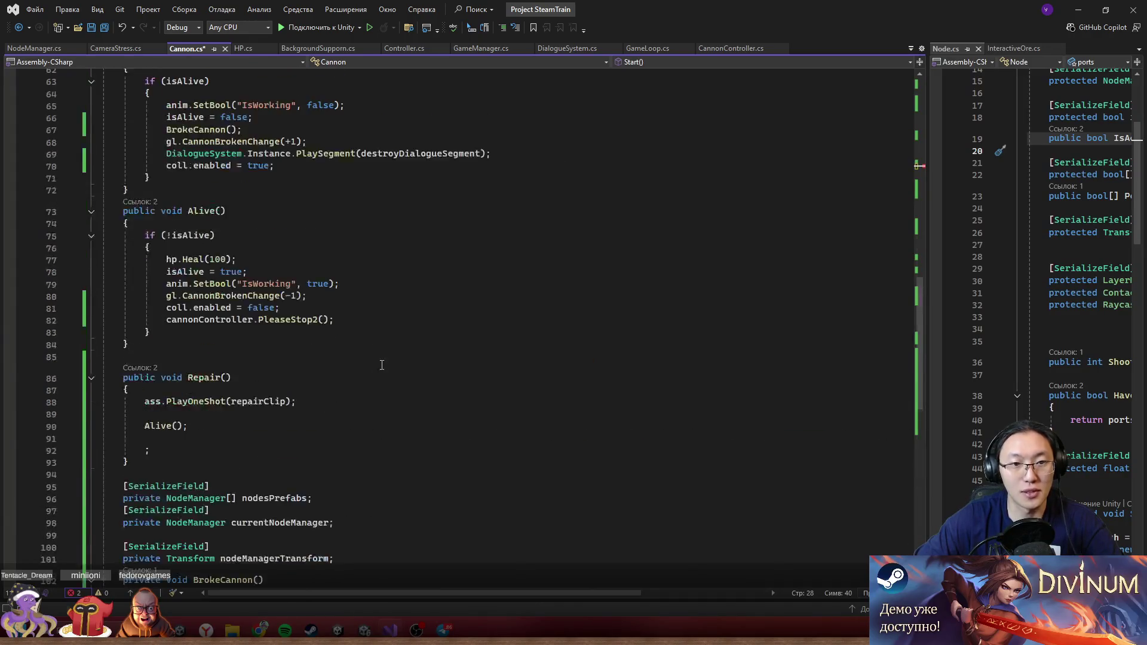
{"action": "type", "text": "this);"}
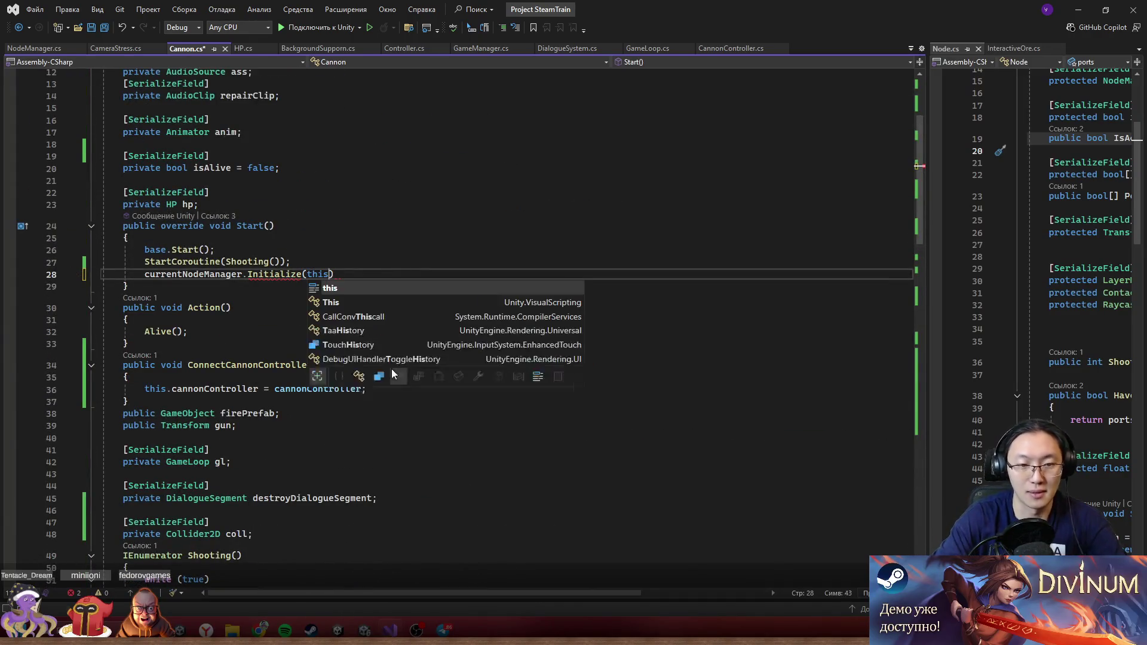
{"action": "key", "text": "ctrl+s"}
- Return to Unity and start play mode to test the cannon
{"action": "left_click", "coordinate": [687, 207]}
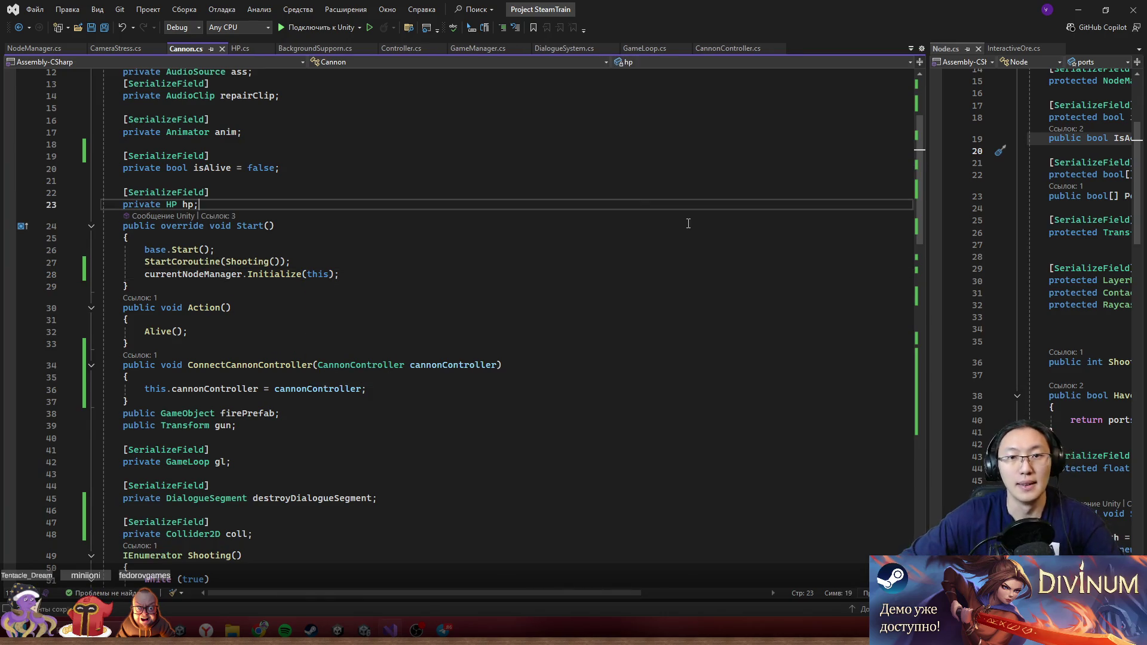
{"action": "left_click", "coordinate": [1078, 10]}
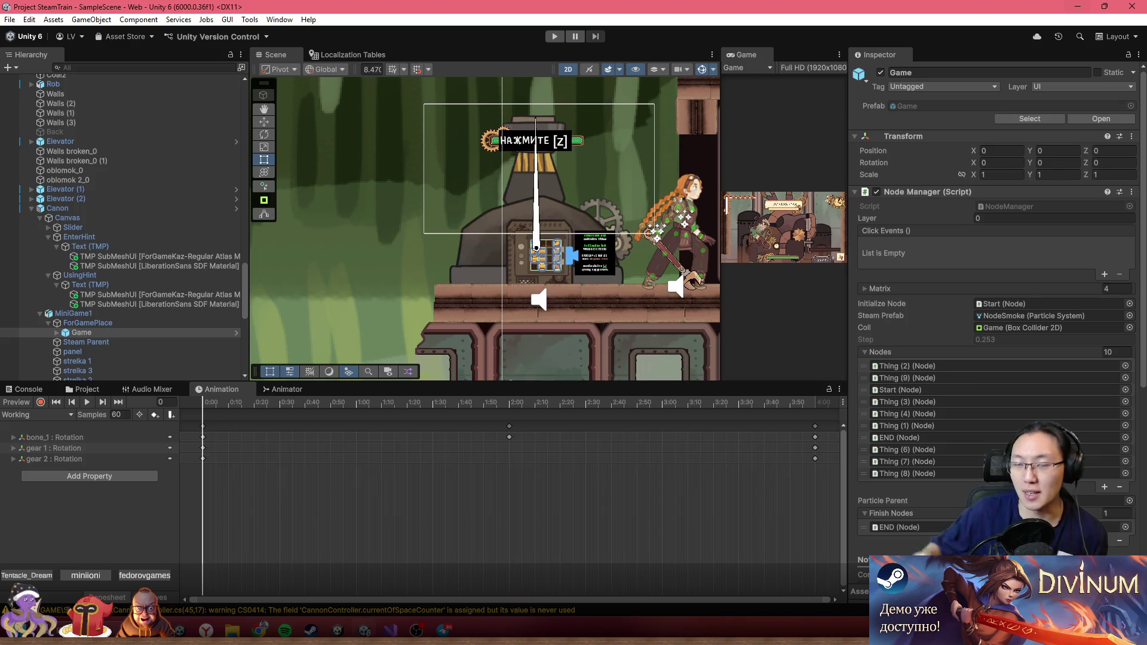
{"action": "left_click", "coordinate": [551, 35]}
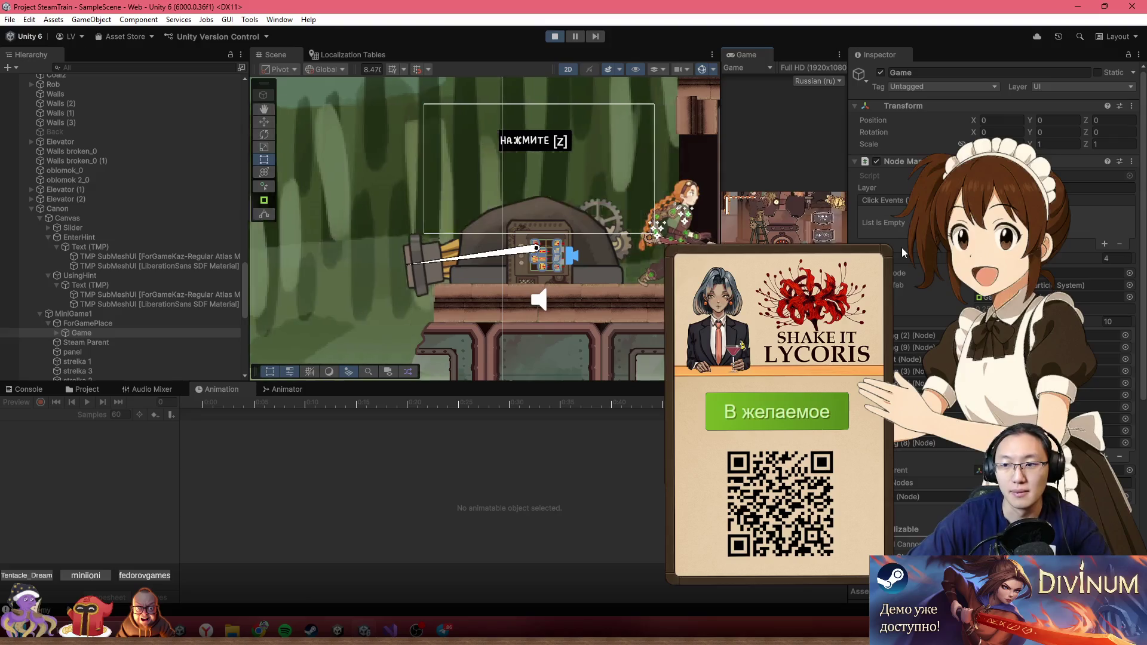
- Stop play mode and assign Game as the Canon's Current Node Manager
{"action": "scroll", "coordinate": [905, 242], "scroll_direction": "down", "scroll_amount": 5}
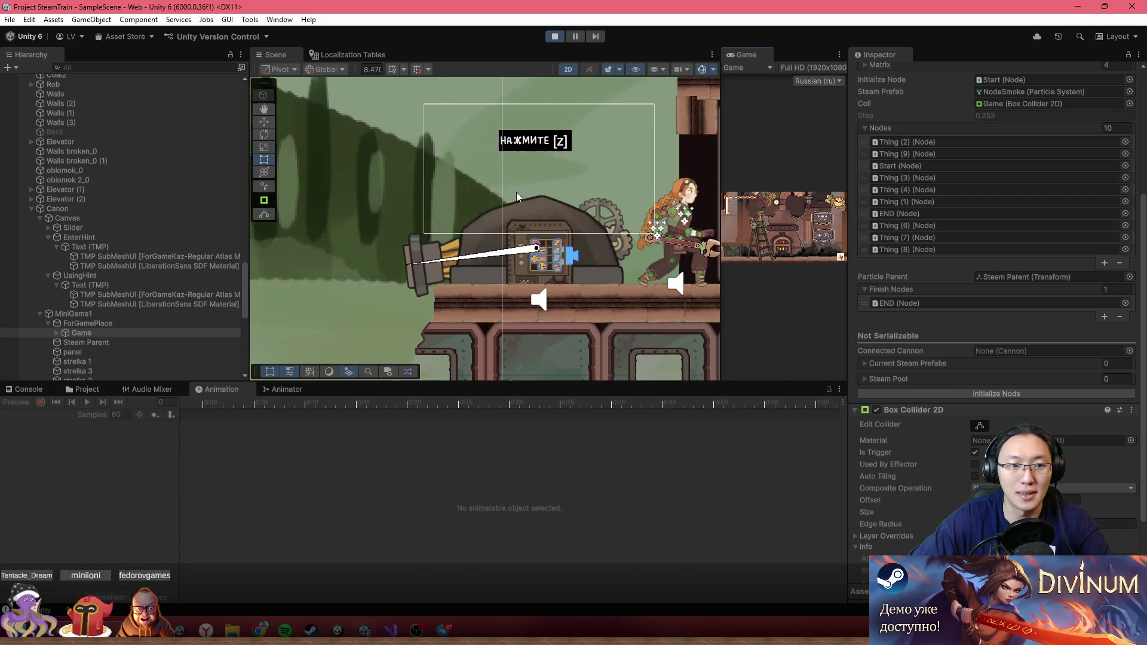
{"action": "left_click", "coordinate": [555, 37]}
{"action": "left_click", "coordinate": [110, 215]}
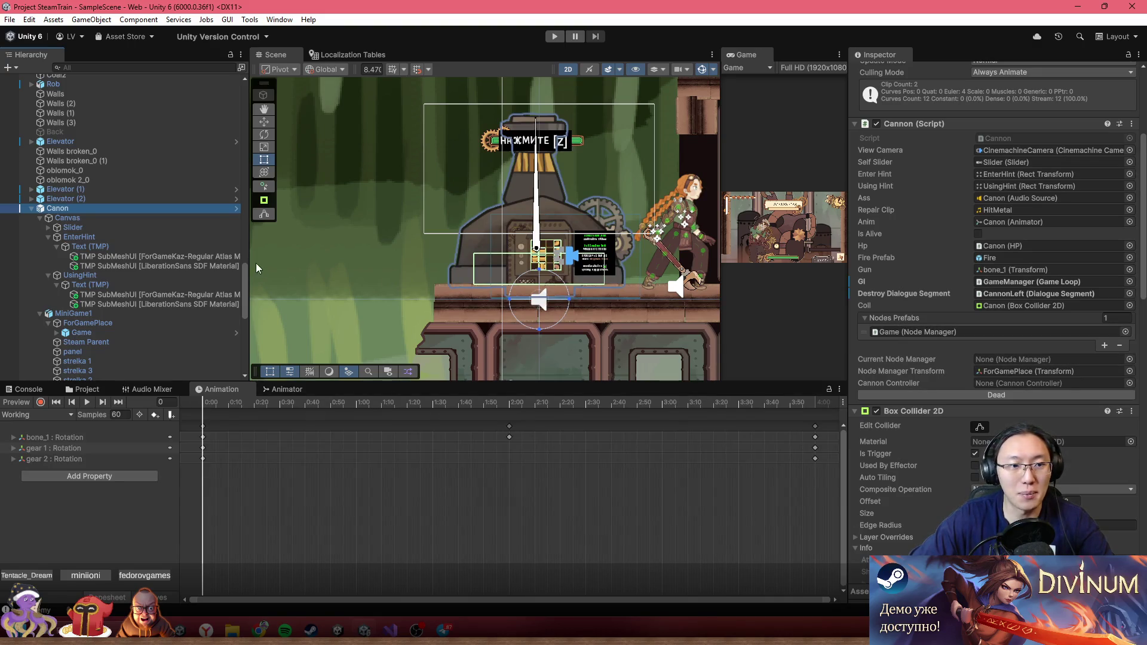
{"action": "left_click_drag", "start_coordinate": [93, 338], "coordinate": [1026, 349]}
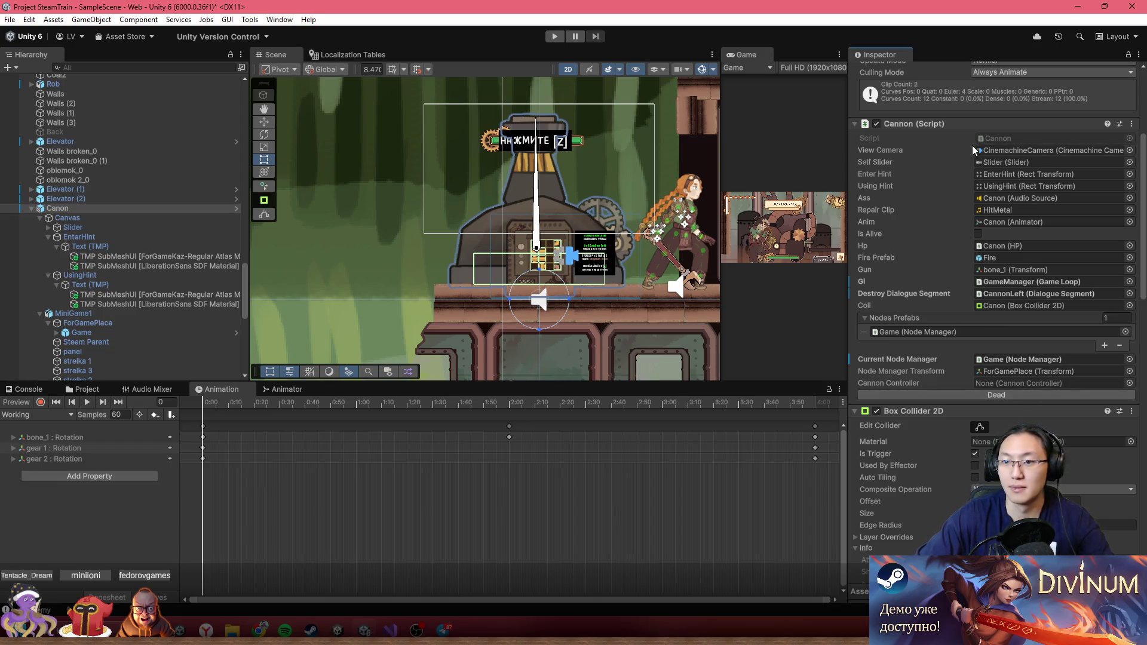
- Open the Cannon script from the Canon's Inspector
{"action": "scroll", "coordinate": [955, 235], "scroll_direction": "up", "scroll_amount": 5}
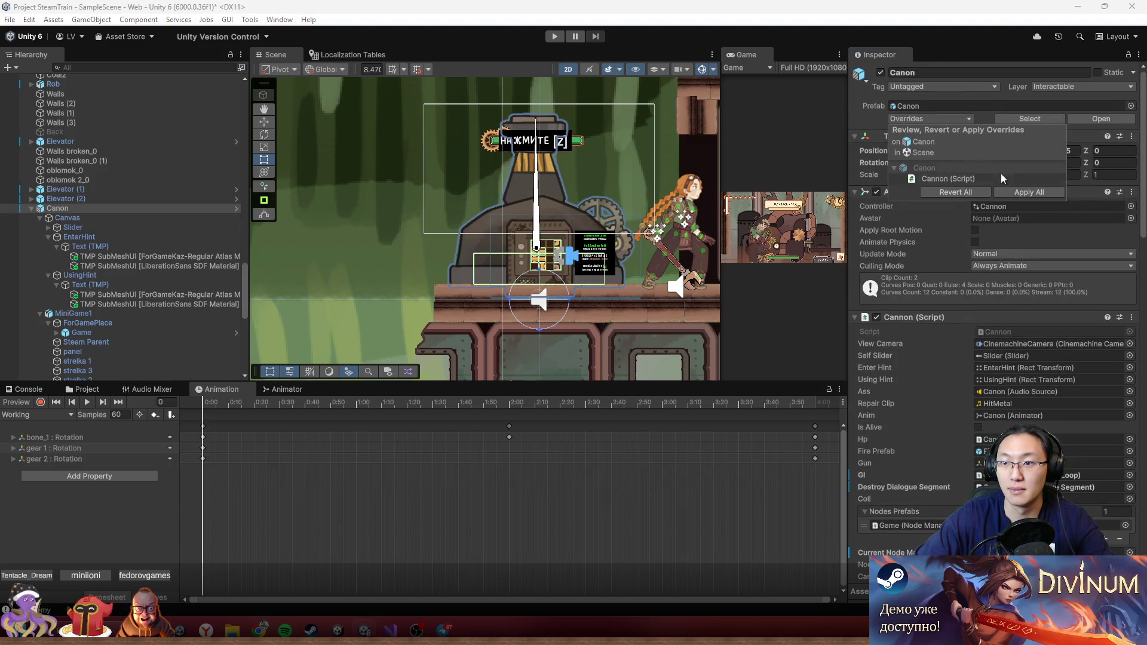
{"action": "scroll", "coordinate": [1004, 269], "scroll_direction": "down", "scroll_amount": 5}
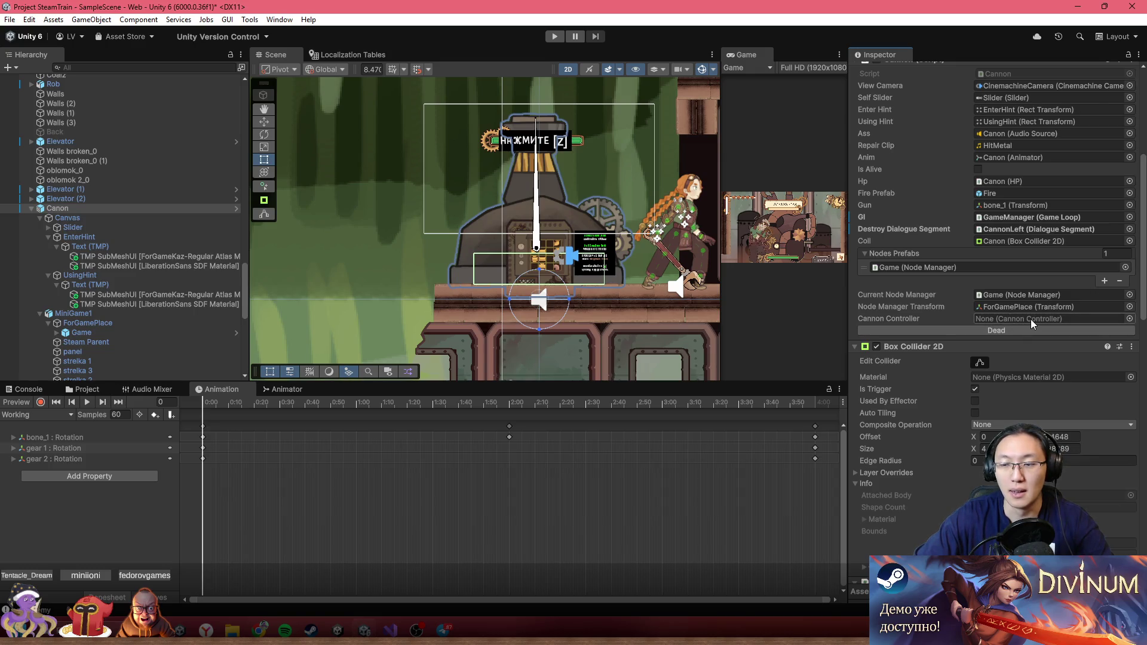
{"action": "scroll", "coordinate": [947, 311], "scroll_direction": "up", "scroll_amount": 6}
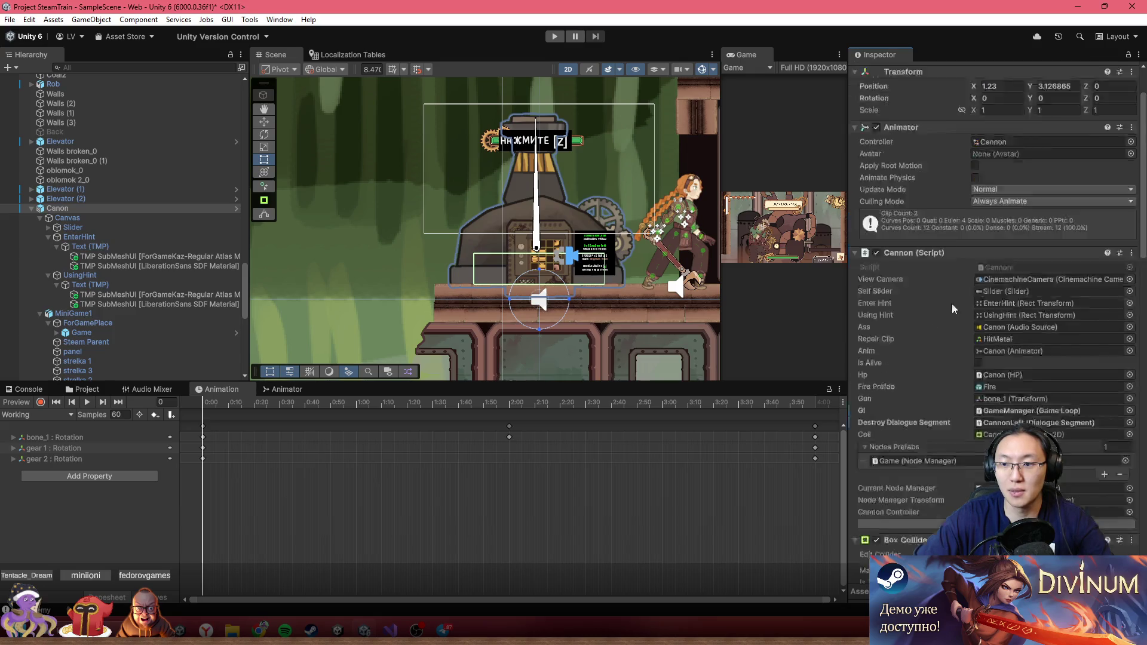
{"action": "double_click", "coordinate": [1019, 299]}
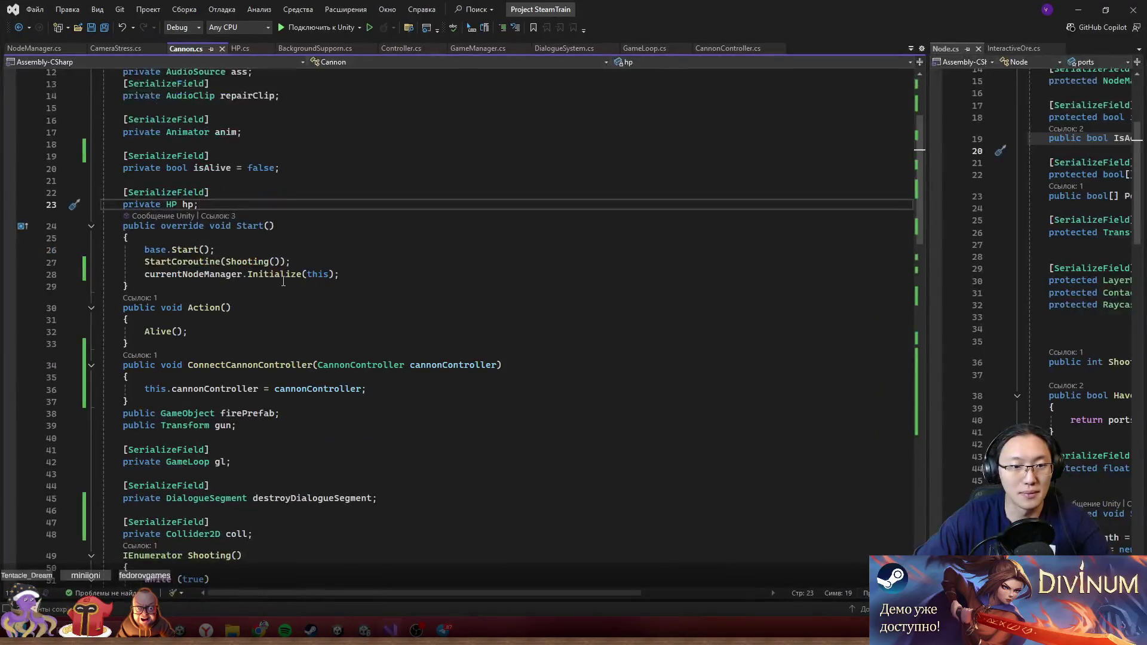
- Make cannonController [ShowInInspector, ReadOnly] in Cannon.cs, then return to Unity
{"action": "scroll", "coordinate": [306, 270], "scroll_direction": "down", "scroll_amount": 7}
{"action": "scroll", "coordinate": [306, 270], "scroll_direction": "down", "scroll_amount": 1}
{"action": "scroll", "coordinate": [306, 269], "scroll_direction": "up", "scroll_amount": 1}
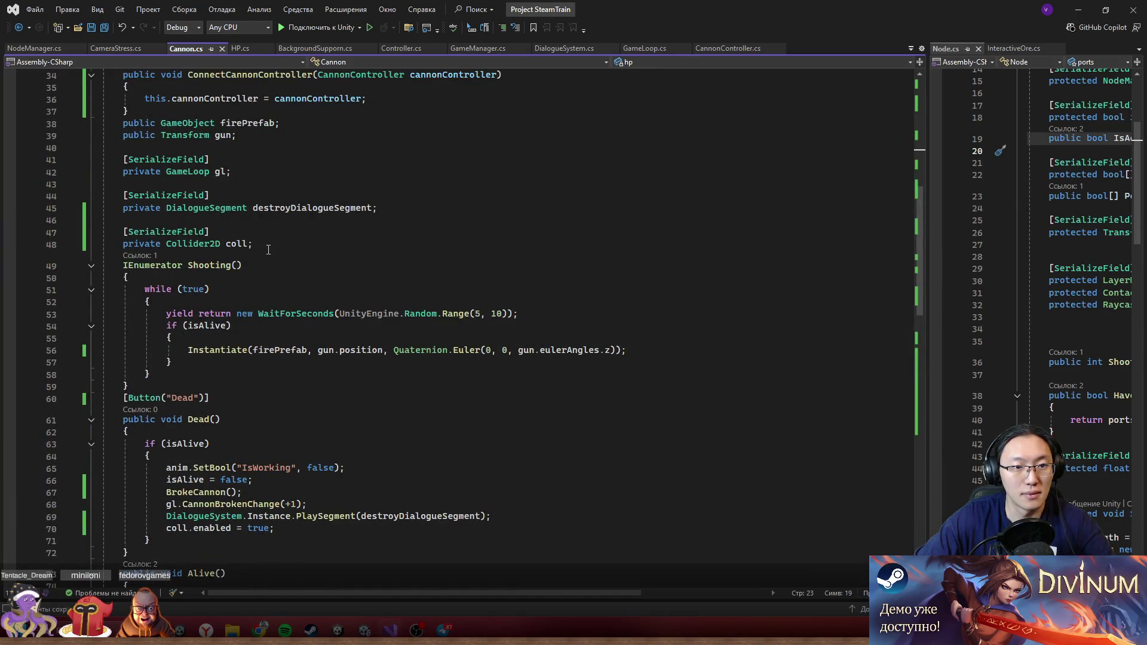
{"action": "scroll", "coordinate": [269, 250], "scroll_direction": "up", "scroll_amount": 3}
{"action": "scroll", "coordinate": [343, 309], "scroll_direction": "up", "scroll_amount": 8}
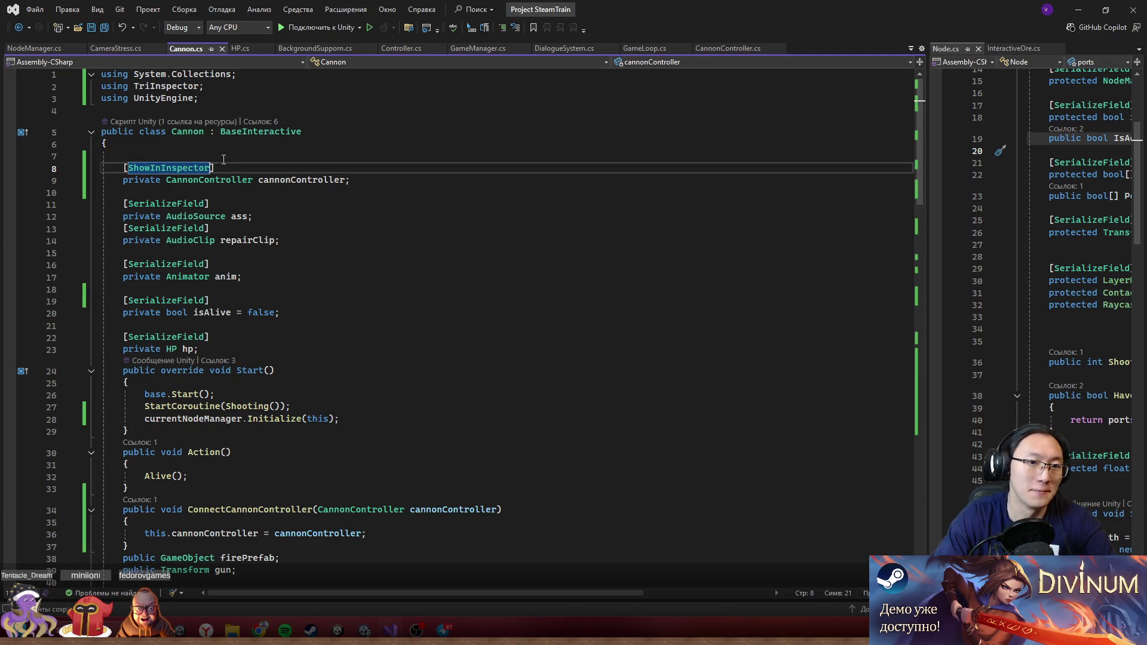
{"action": "type", "text": ",re"}
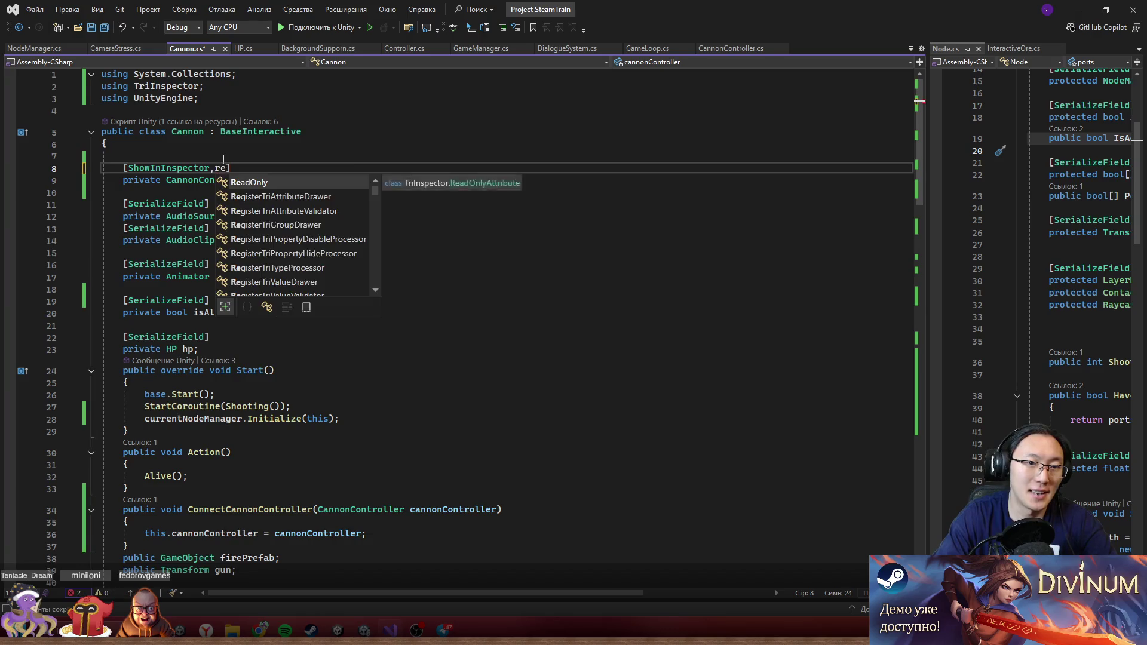
{"action": "key", "text": "Tab"}
{"action": "left_click", "coordinate": [534, 234]}
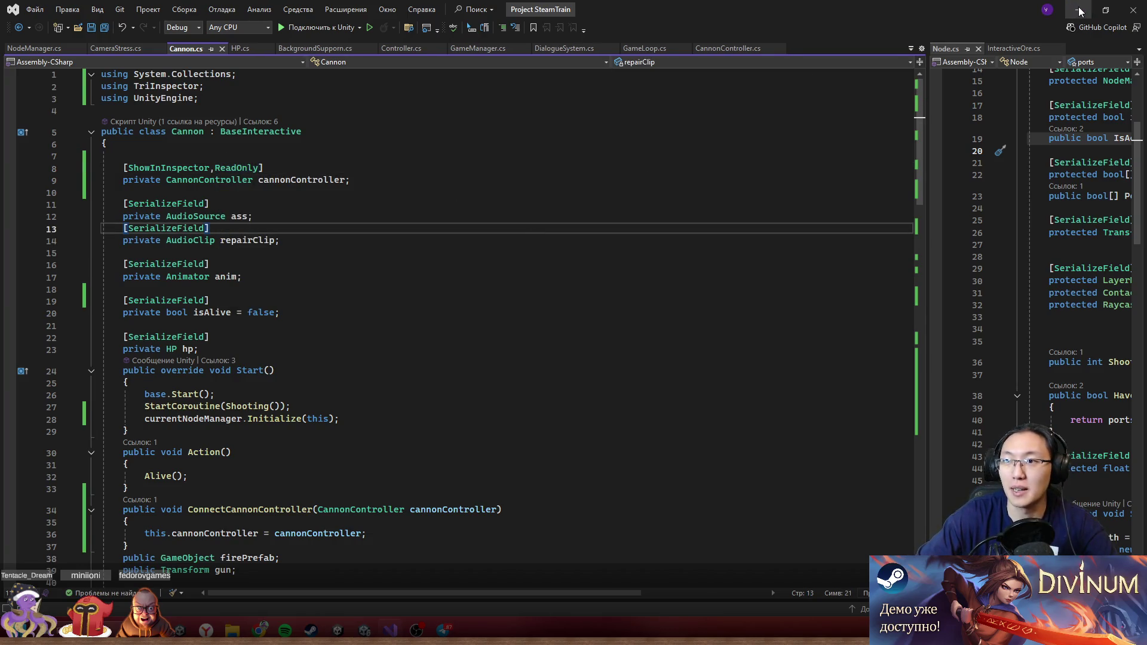
{"action": "left_click", "coordinate": [1079, 10]}
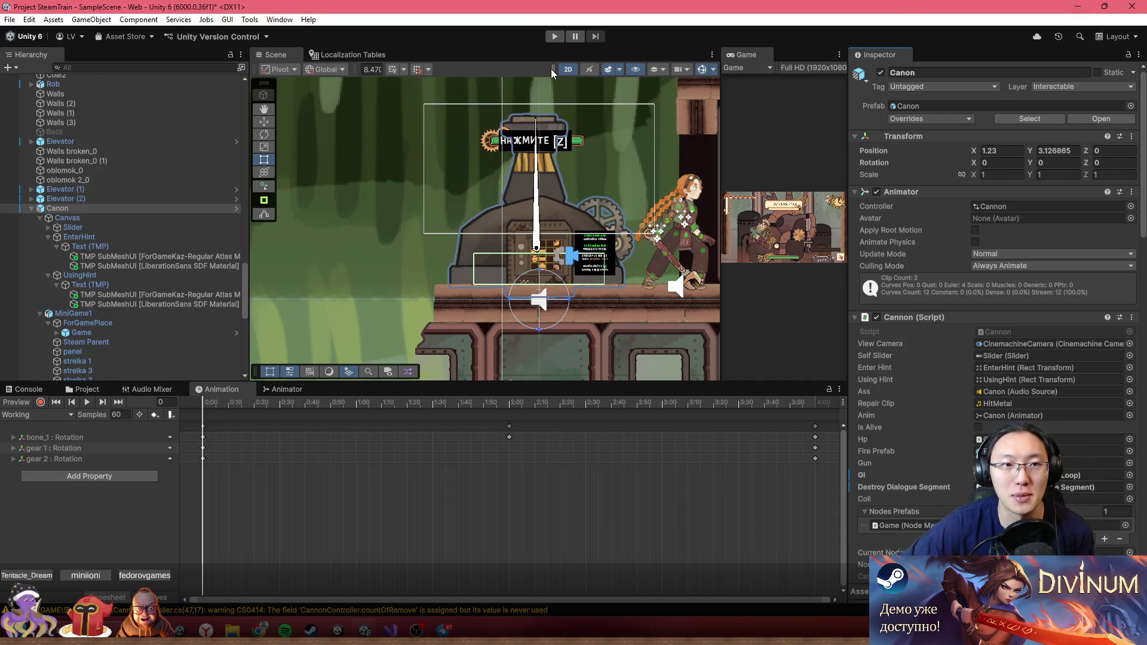
- Enter play mode, select MiniGame1 > ForGamePlace > Game, and open its NodeManager script
{"action": "left_click", "coordinate": [554, 37]}
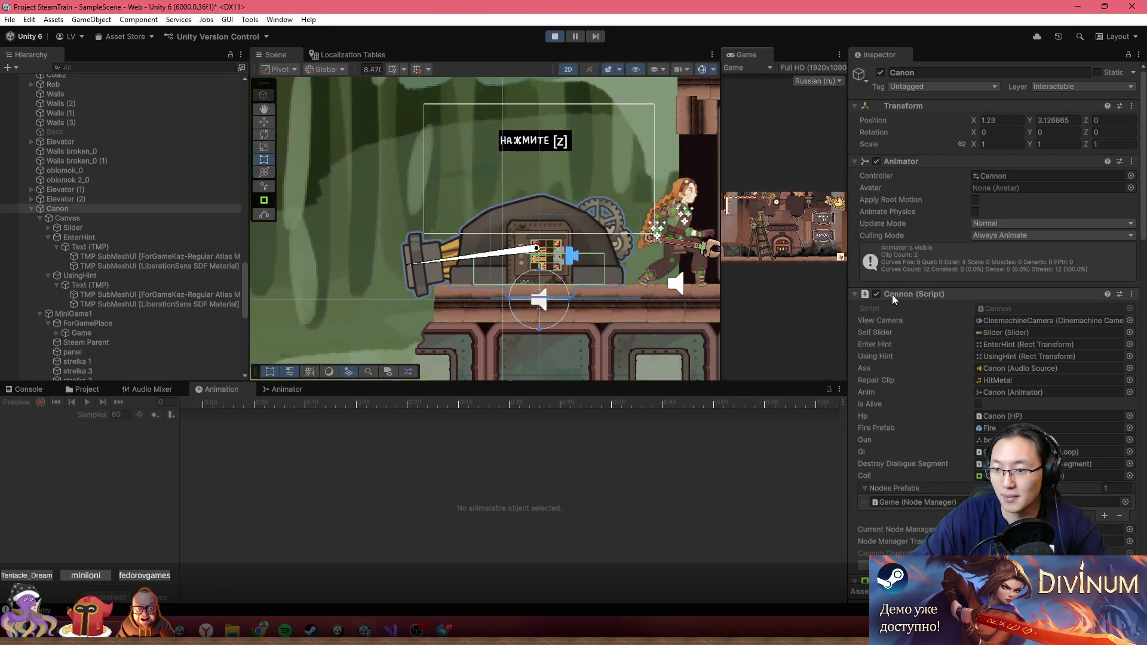
{"action": "scroll", "coordinate": [949, 359], "scroll_direction": "down", "scroll_amount": 3}
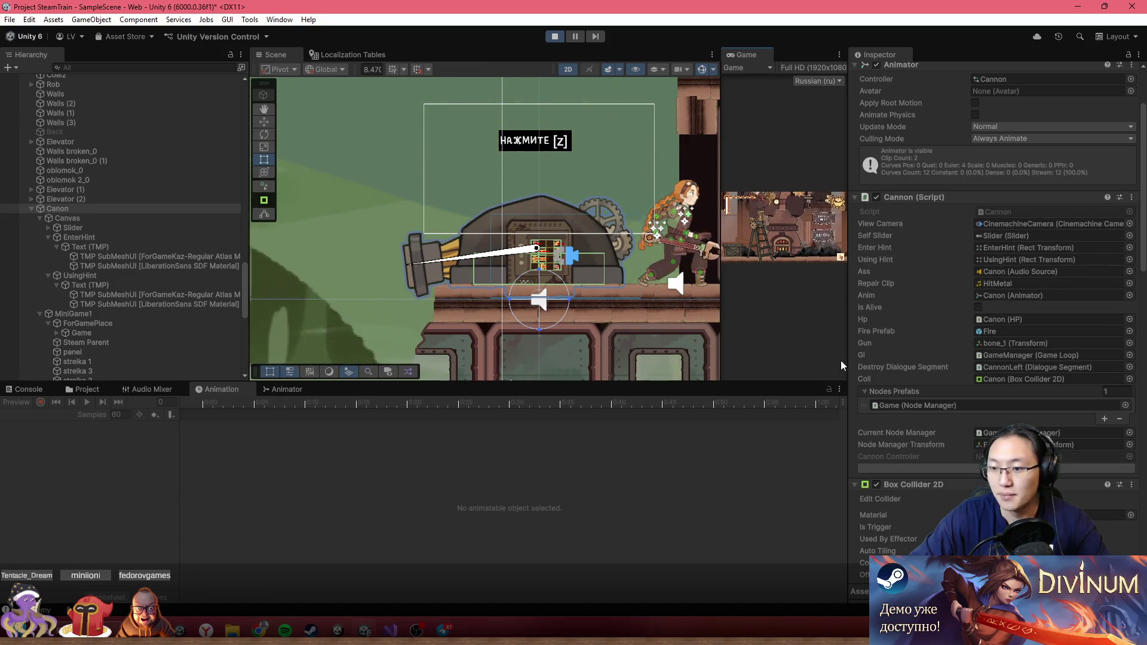
{"action": "left_click", "coordinate": [102, 310]}
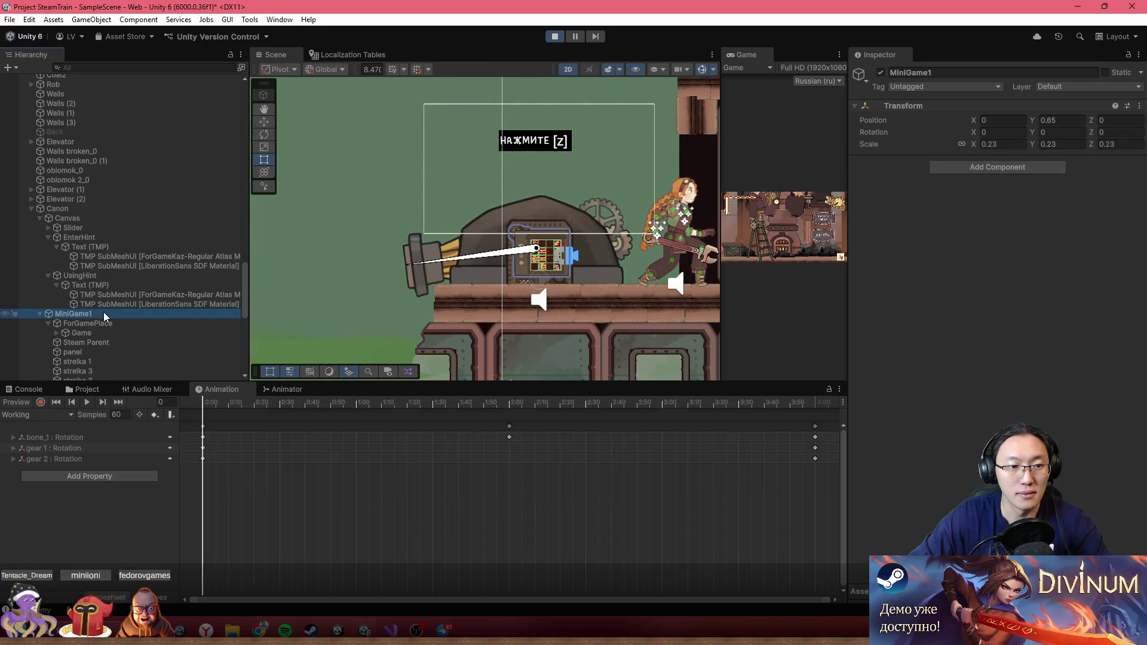
{"action": "left_click", "coordinate": [105, 324]}
{"action": "left_click", "coordinate": [110, 332]}
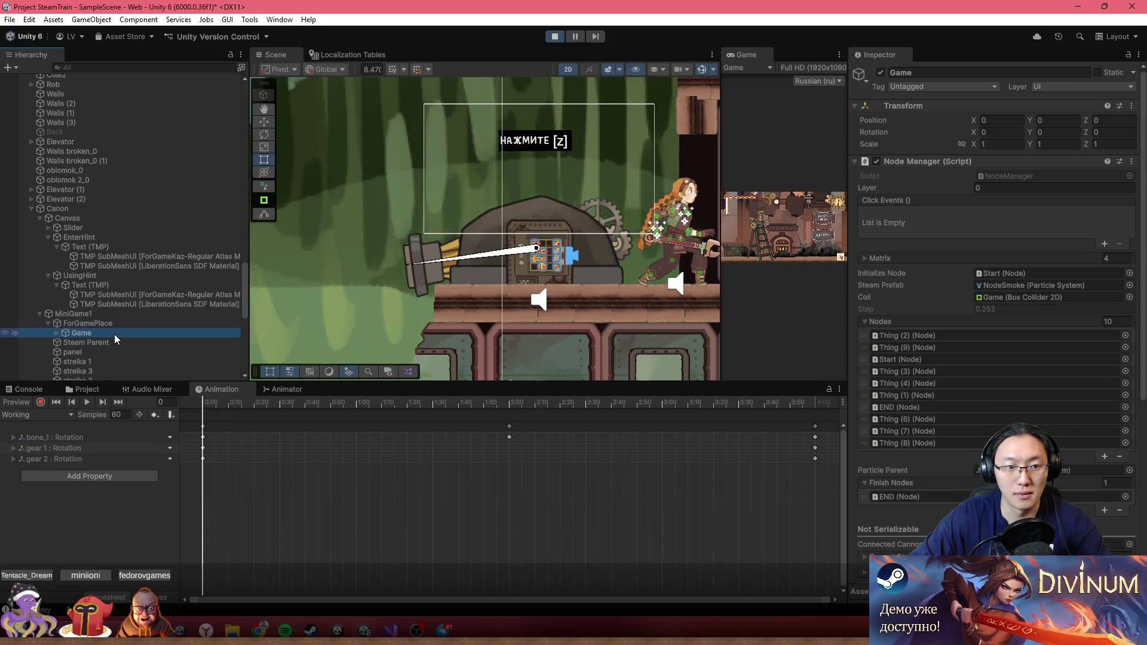
{"action": "scroll", "coordinate": [963, 325], "scroll_direction": "down", "scroll_amount": 3}
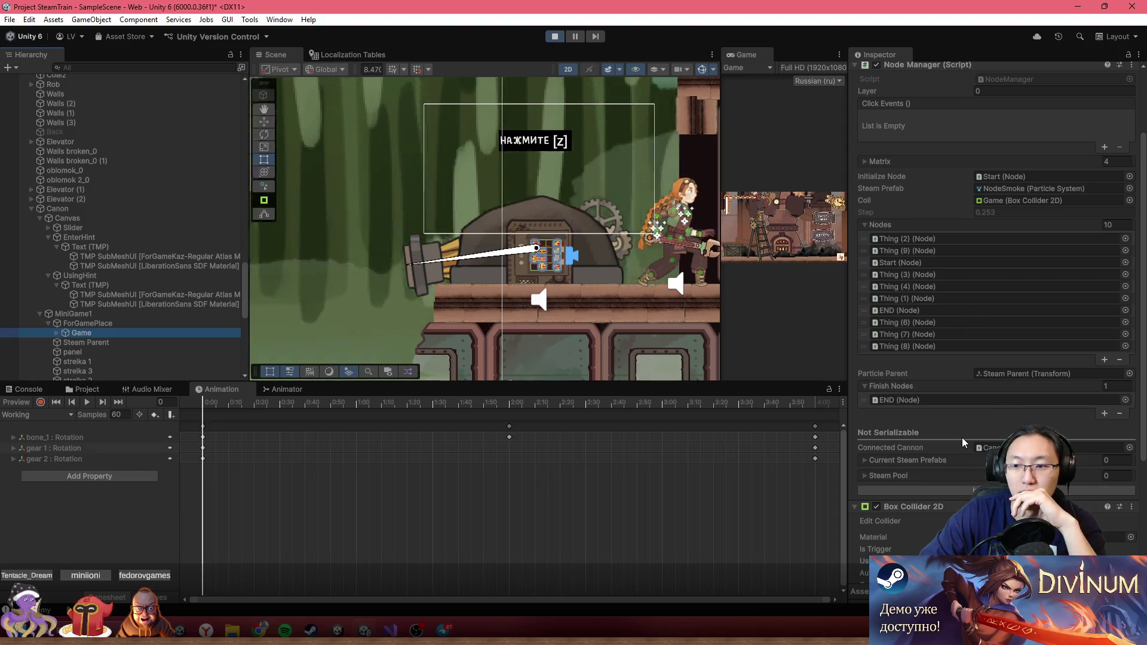
{"action": "scroll", "coordinate": [962, 437], "scroll_direction": "up", "scroll_amount": 3}
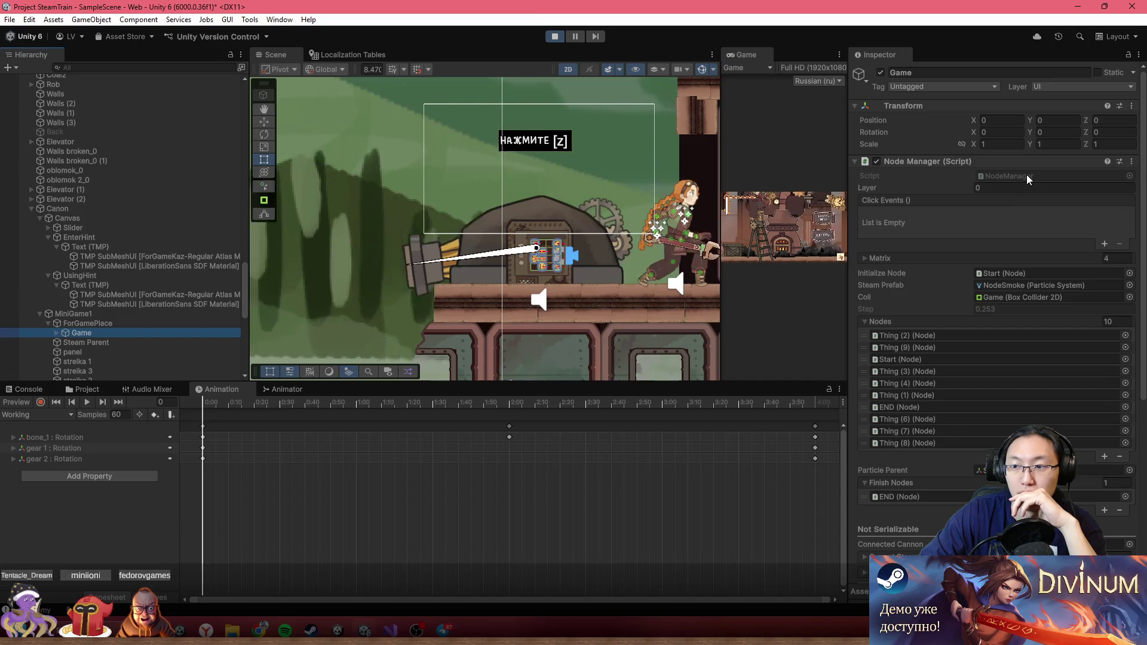
{"action": "double_click", "coordinate": [1026, 174]}
{"action": "scroll", "coordinate": [294, 273], "scroll_direction": "up", "scroll_amount": 20}
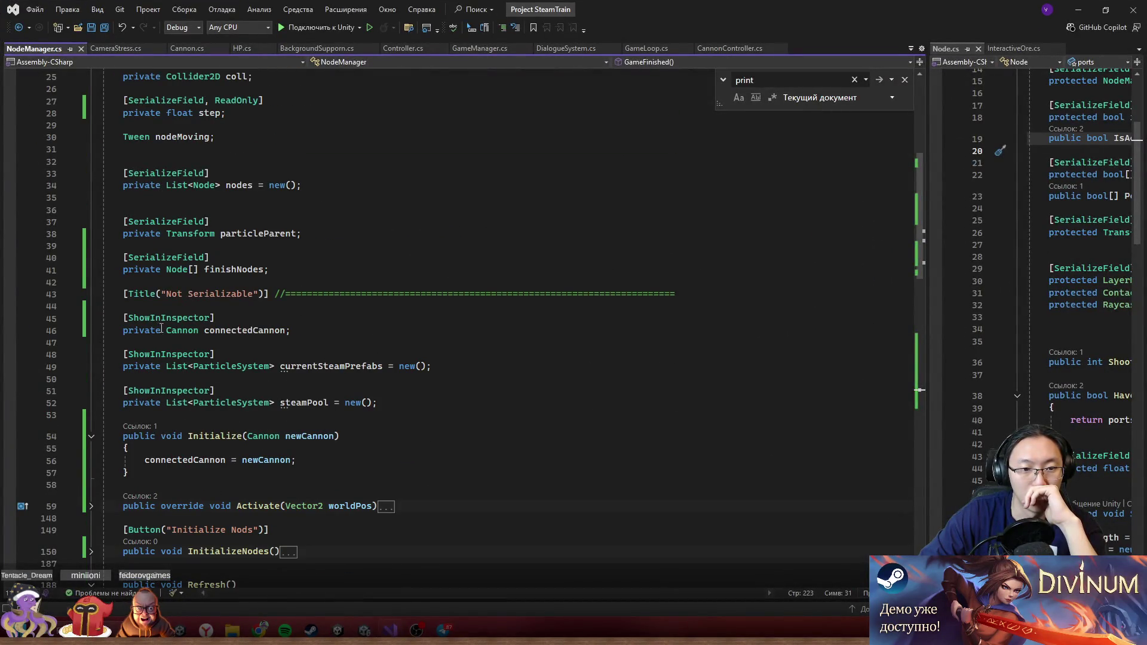
- Mark connectedCannon [ShowInInspector, ReadOnly] on line 45, save NodeManager.cs, and return to Unity
{"action": "key", "text": "ctrl+v"}
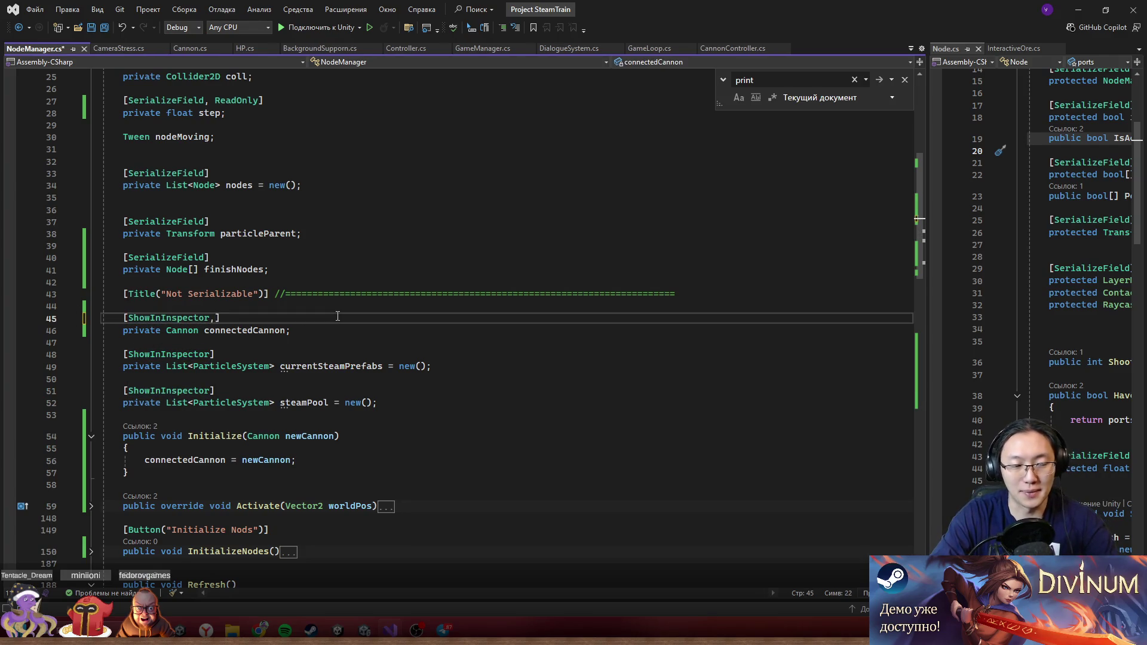
{"action": "type", "text": "I"}
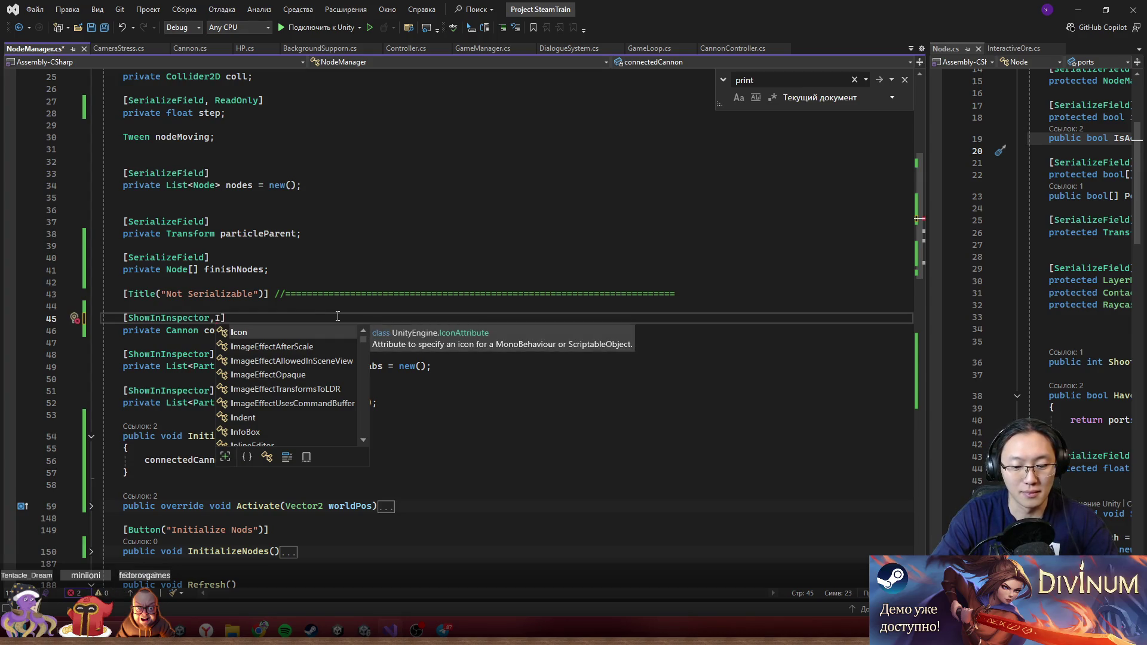
{"action": "key", "text": "BackSpace"}
{"action": "type", "text": "R"}
{"action": "key", "text": "Tab"}
{"action": "key", "text": "ctrl+s"}
{"action": "key", "text": "Up"}
{"action": "key", "text": "Up"}
{"action": "key", "text": "Up"}
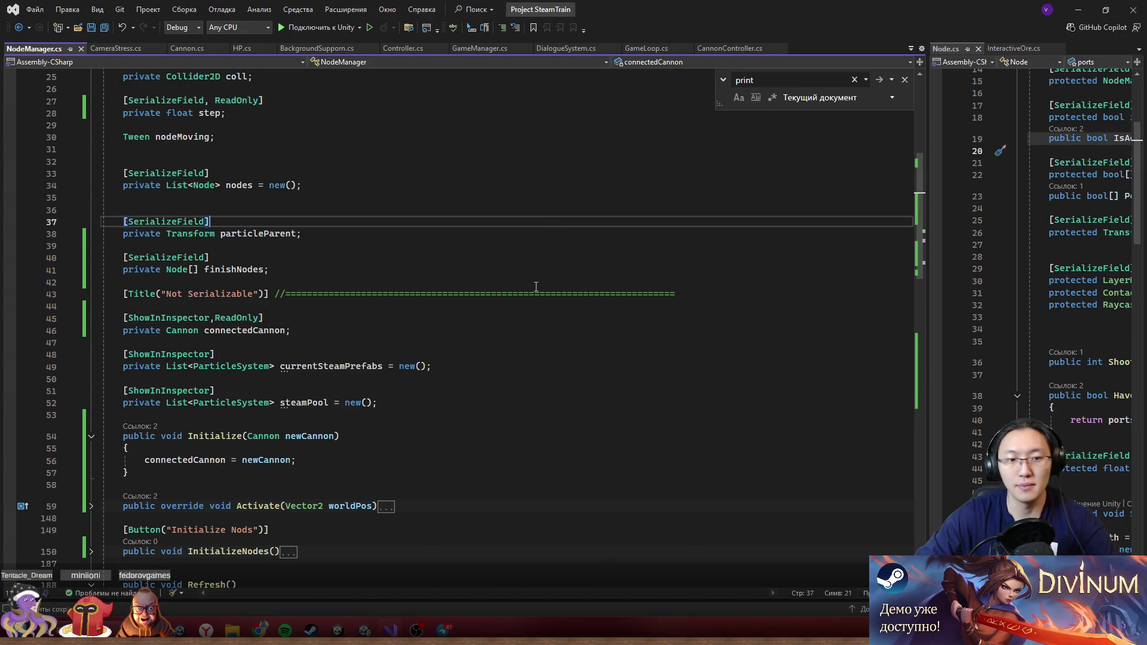
{"action": "left_click", "coordinate": [1075, 9]}
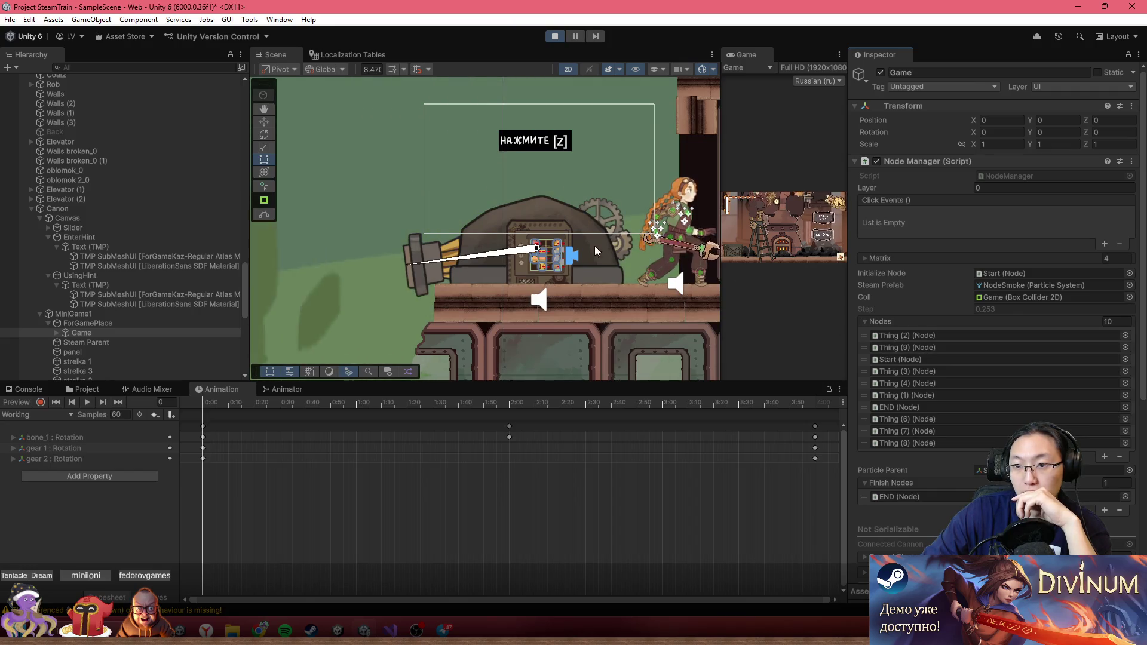
- Pan and zoom the Scene to check the train car and cannon, then maximize the Game view
{"action": "left_click_drag", "start_coordinate": [570, 246], "coordinate": [449, 244]}
{"action": "scroll", "coordinate": [894, 249], "scroll_direction": "down", "scroll_amount": 5}
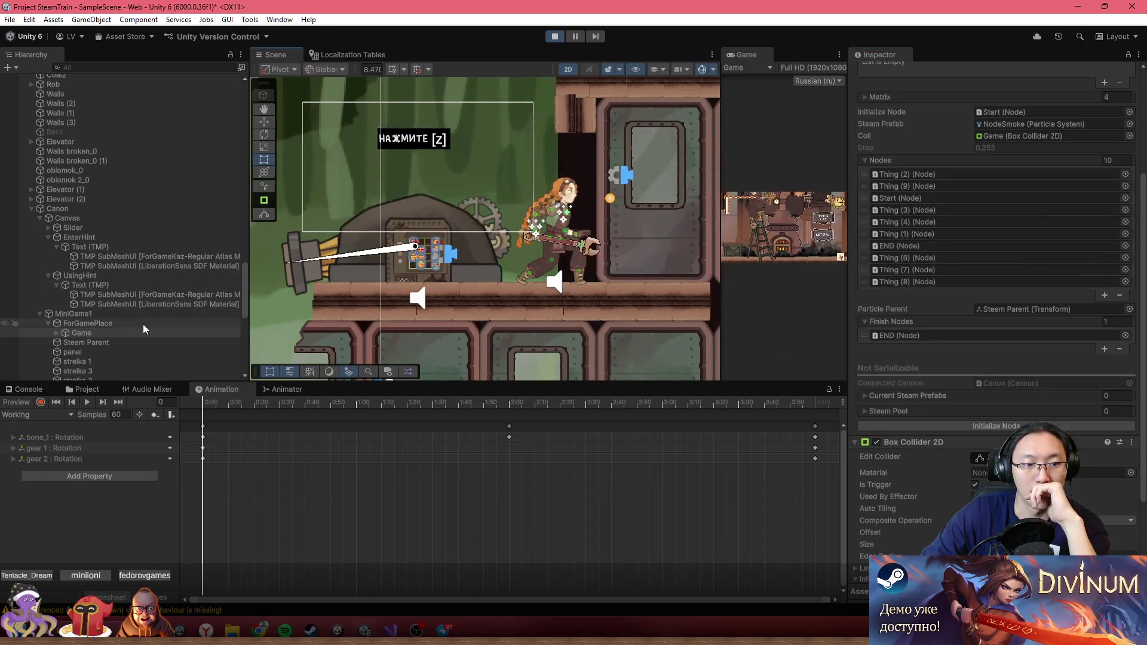
{"action": "scroll", "coordinate": [895, 250], "scroll_direction": "down", "scroll_amount": 4}
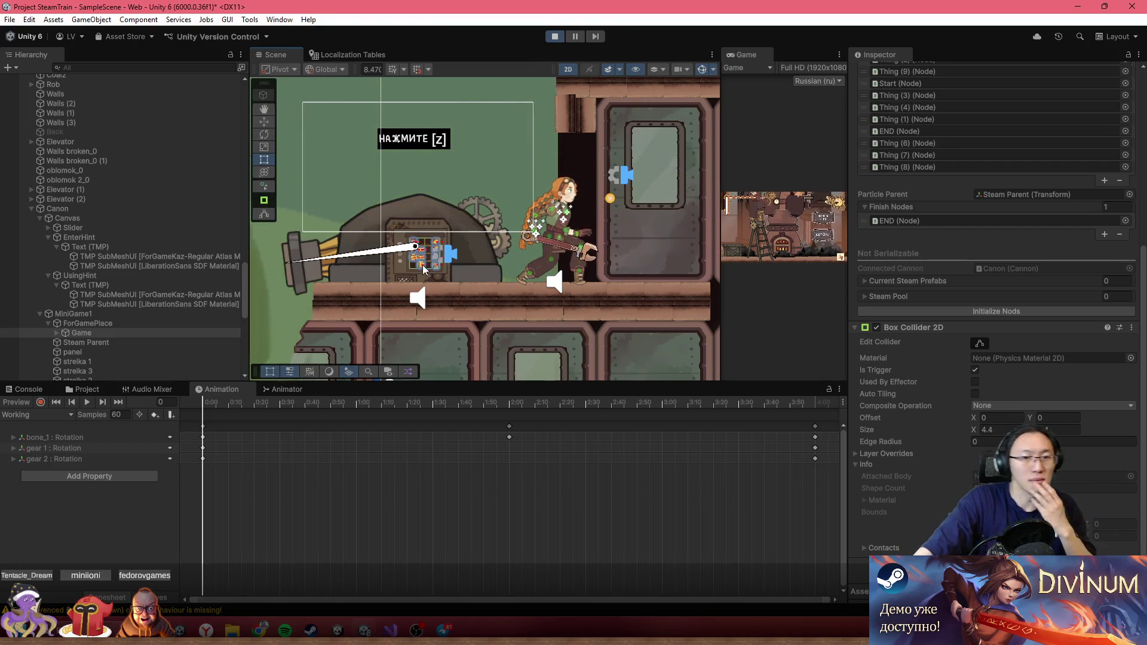
{"action": "scroll", "coordinate": [465, 304], "scroll_direction": "up", "scroll_amount": 3}
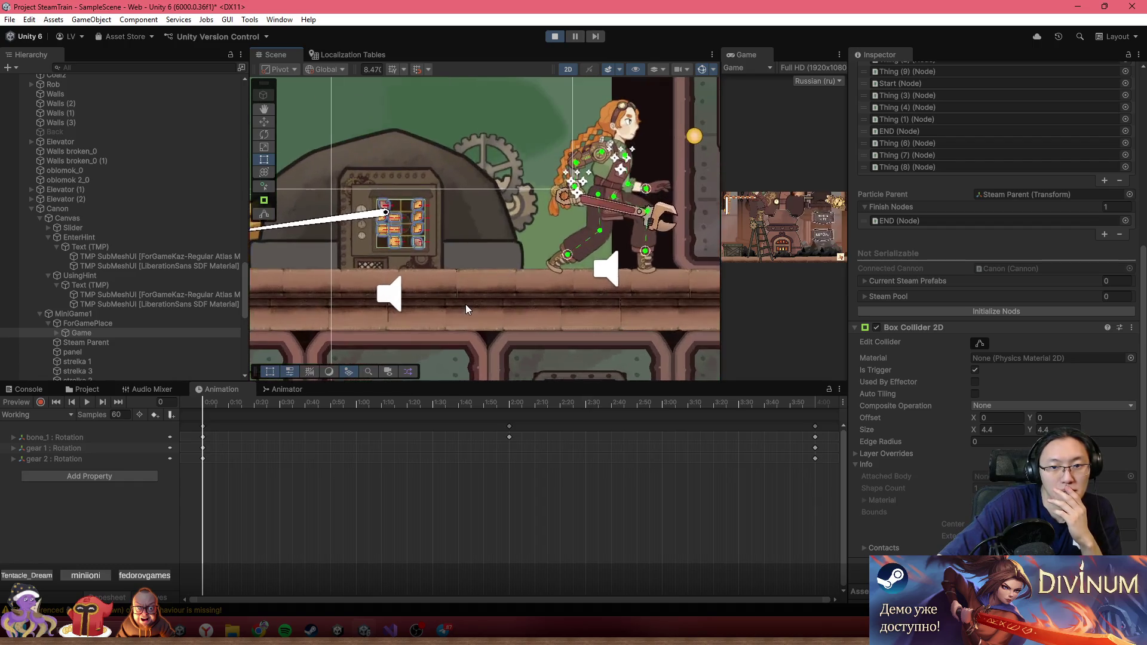
{"action": "left_click_drag", "start_coordinate": [465, 303], "coordinate": [562, 312]}
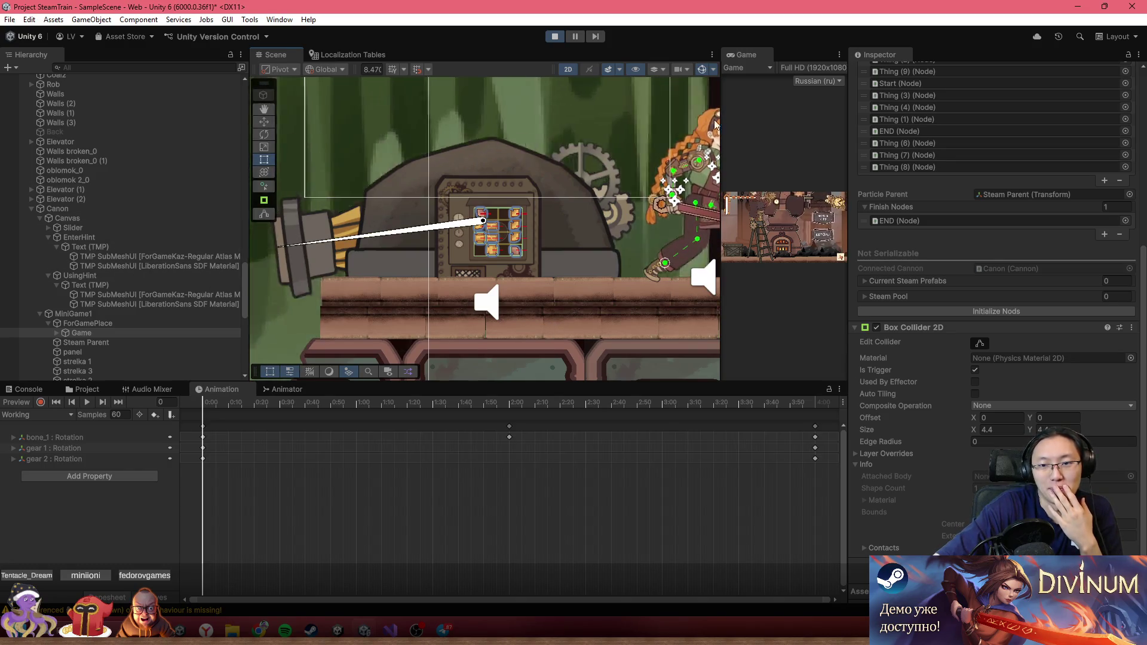
{"action": "double_click", "coordinate": [759, 59]}
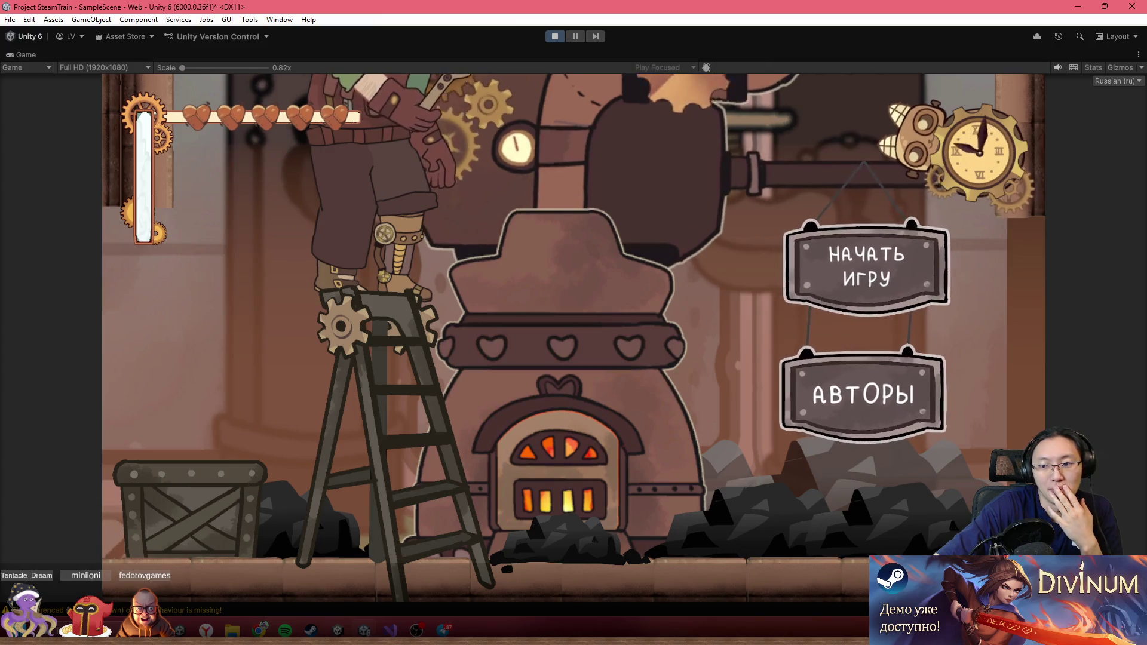
- Lower the game volume, do a brief start-and-stop test run, and dismiss the console window
{"action": "left_click_drag", "start_coordinate": [968, 553], "coordinate": [846, 553]}
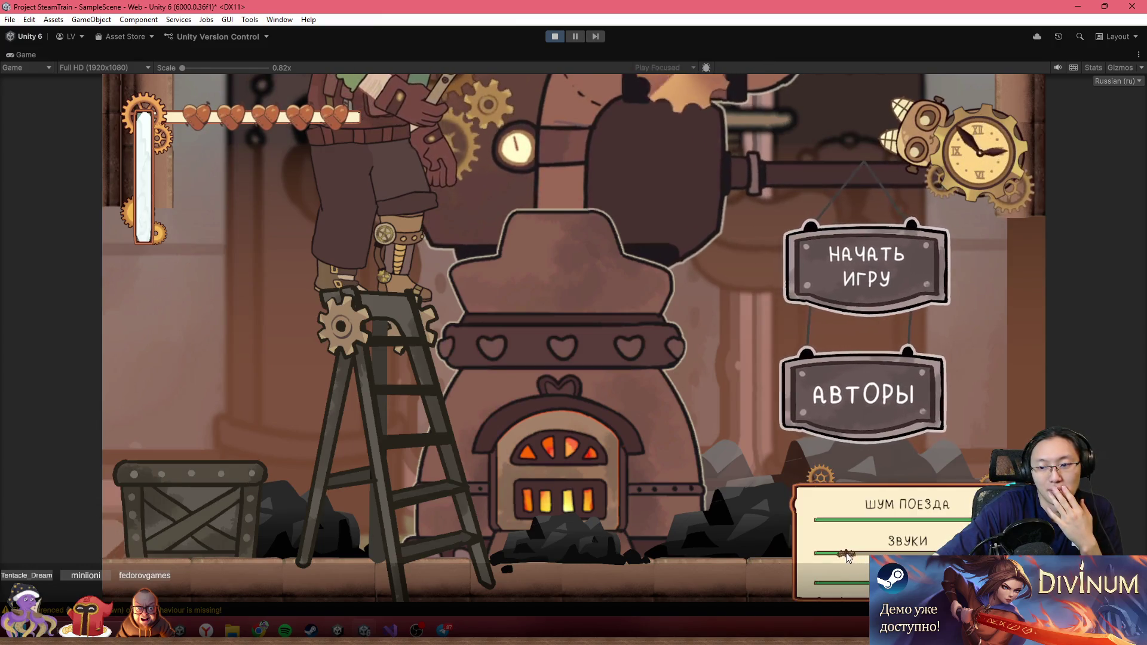
{"action": "left_click", "coordinate": [852, 315]}
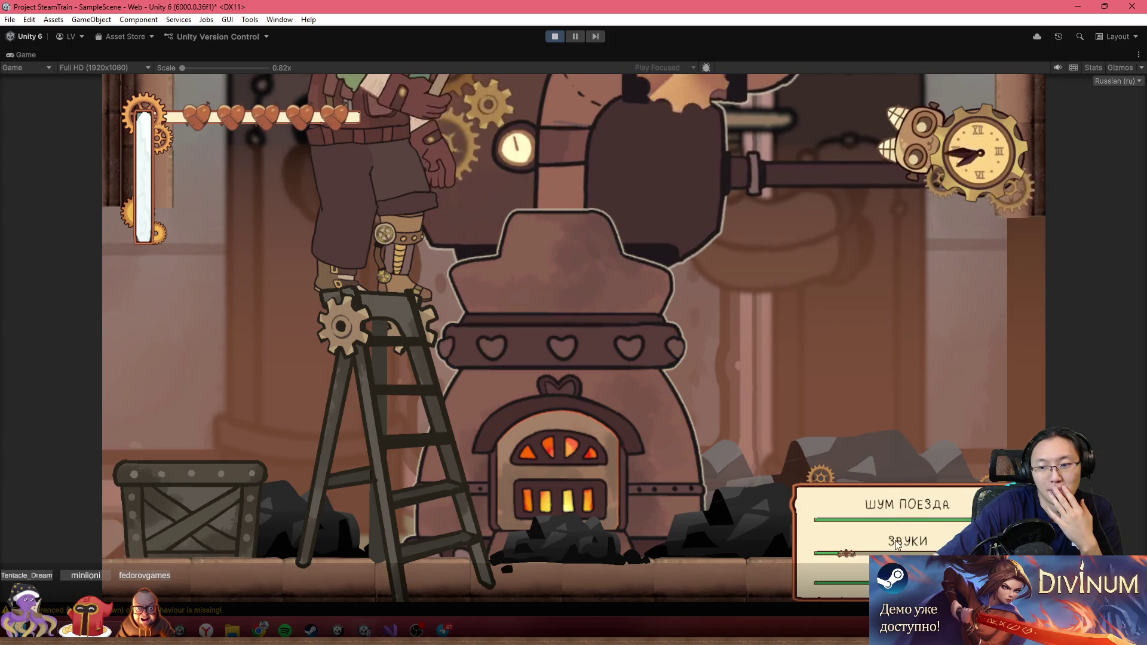
{"action": "left_click", "coordinate": [555, 37]}
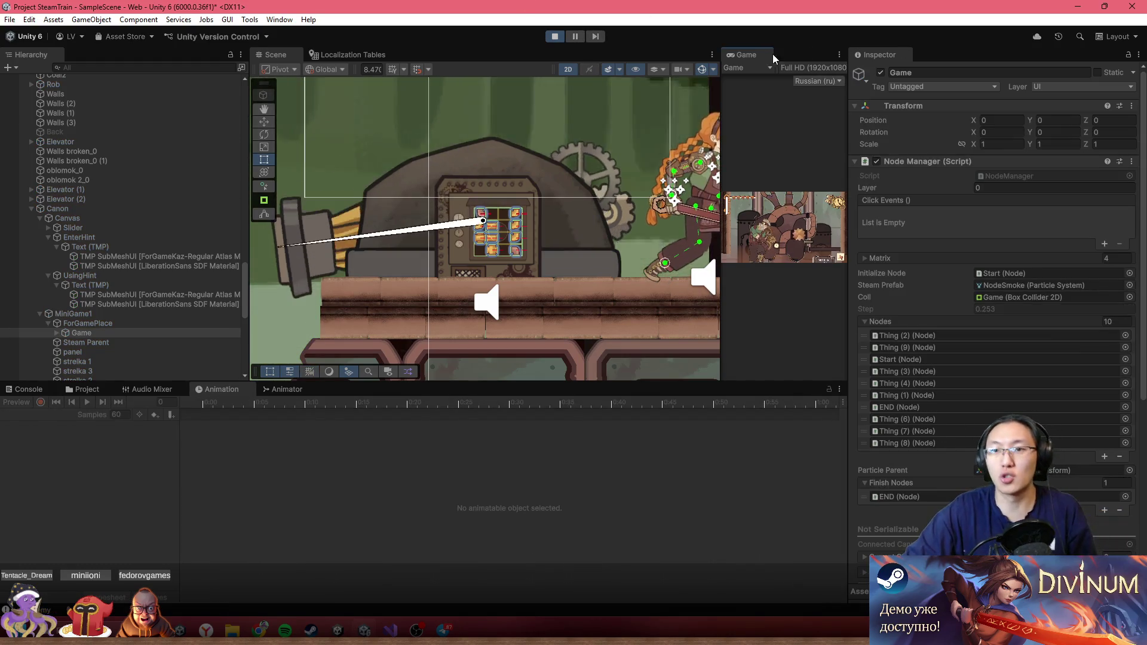
{"action": "double_click", "coordinate": [754, 58]}
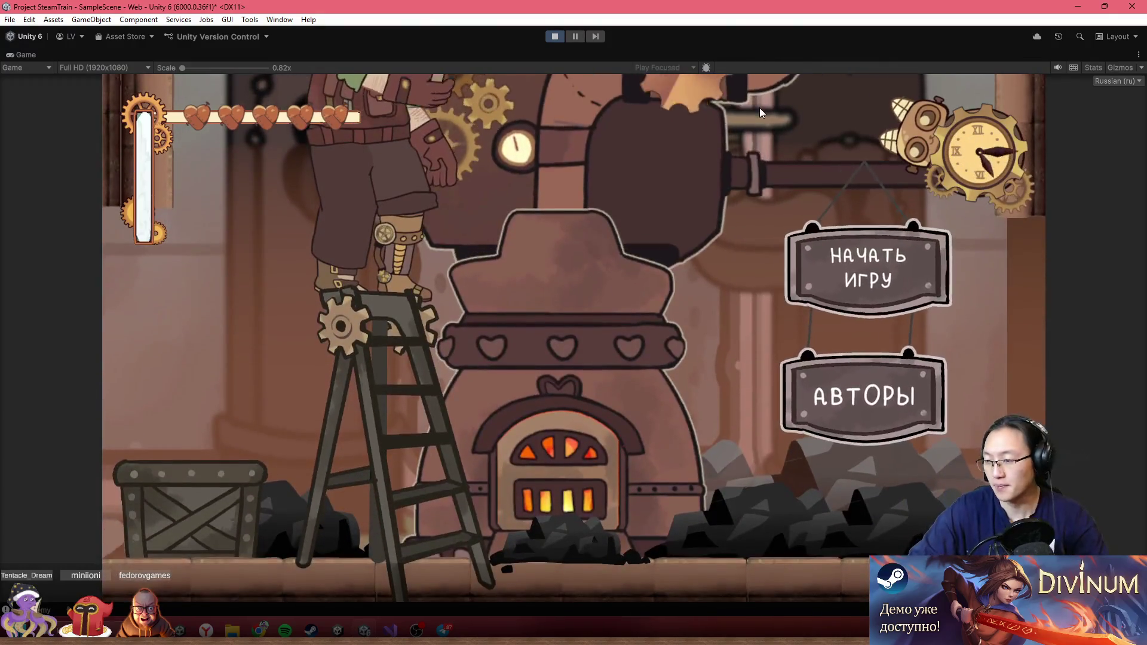
{"action": "key", "text": "ctrl+shift+c"}
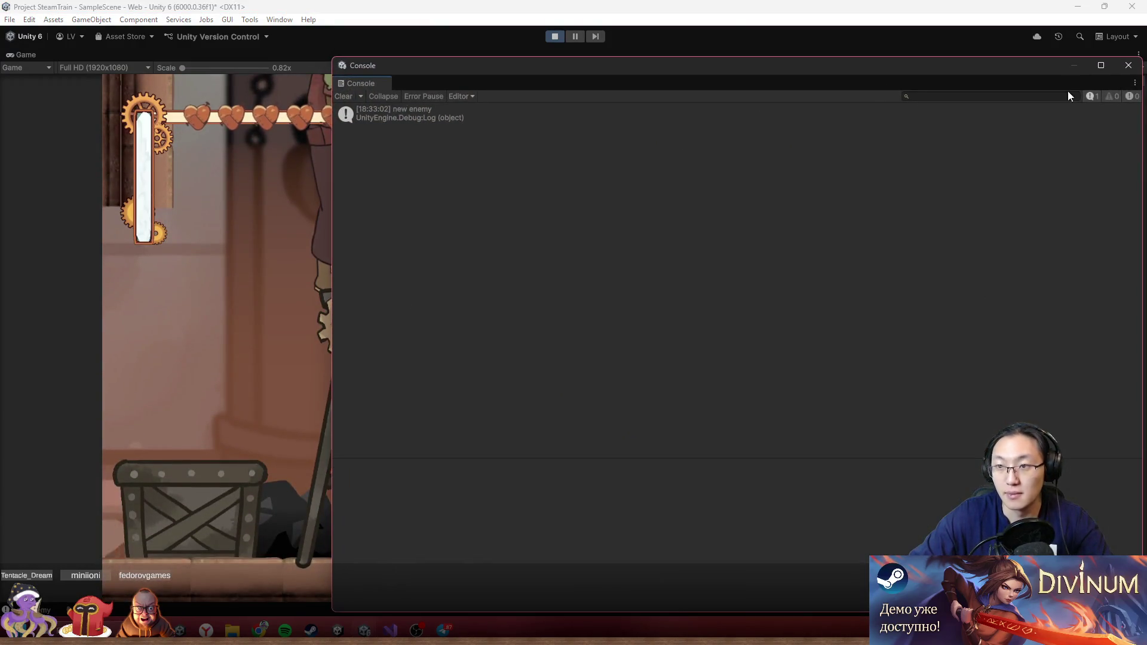
{"action": "left_click", "coordinate": [1125, 68]}
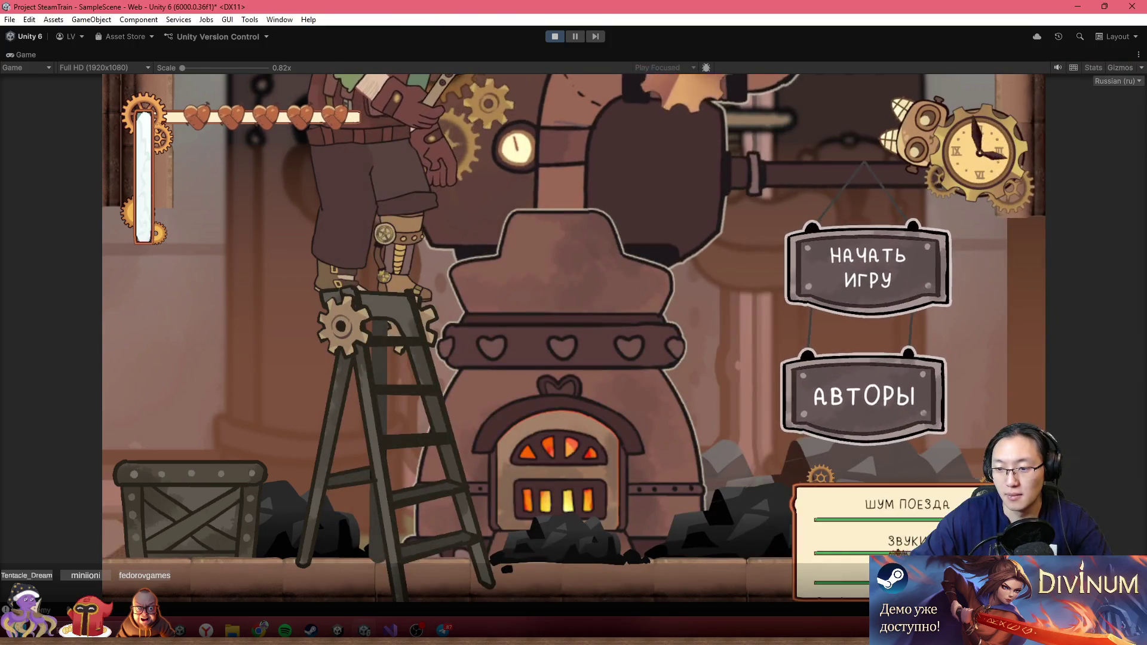
- Start a new game, interact with the cannon machine with Z, and rearrange its pipe puzzle
{"action": "left_click", "coordinate": [876, 298]}
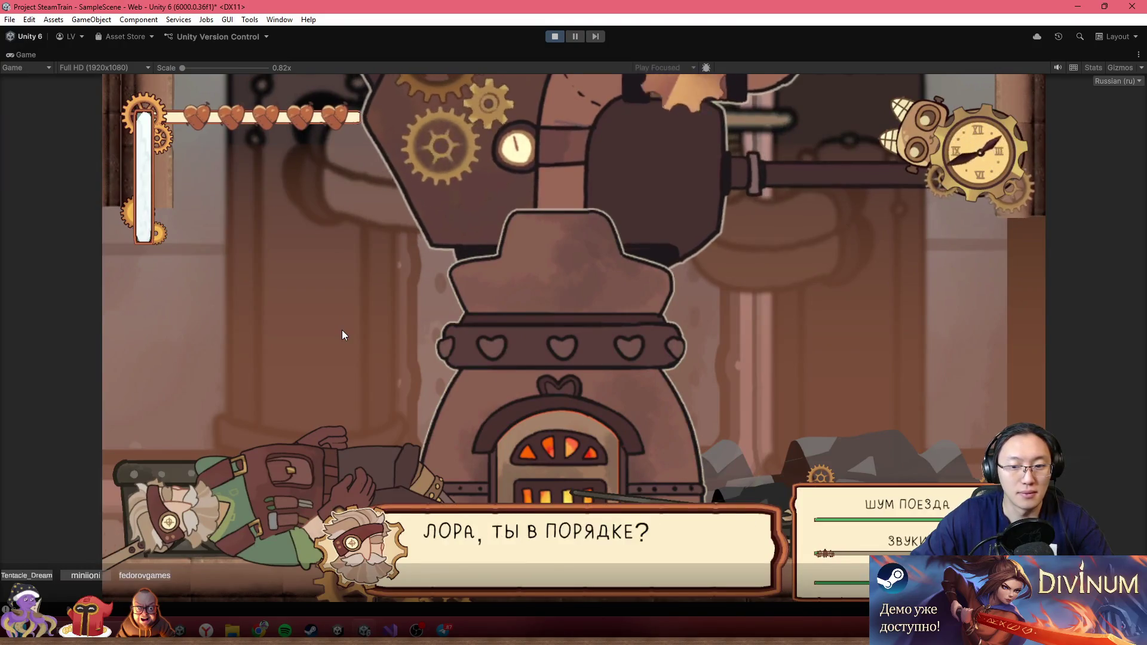
{"action": "key", "text": "Left"}
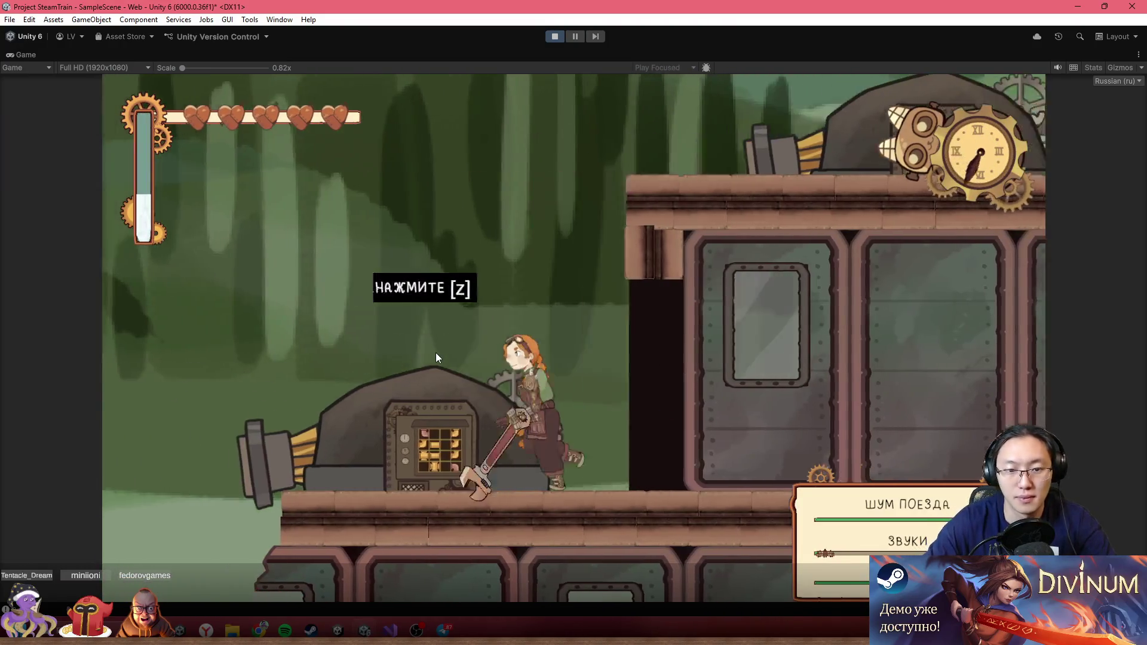
{"action": "key", "text": "z"}
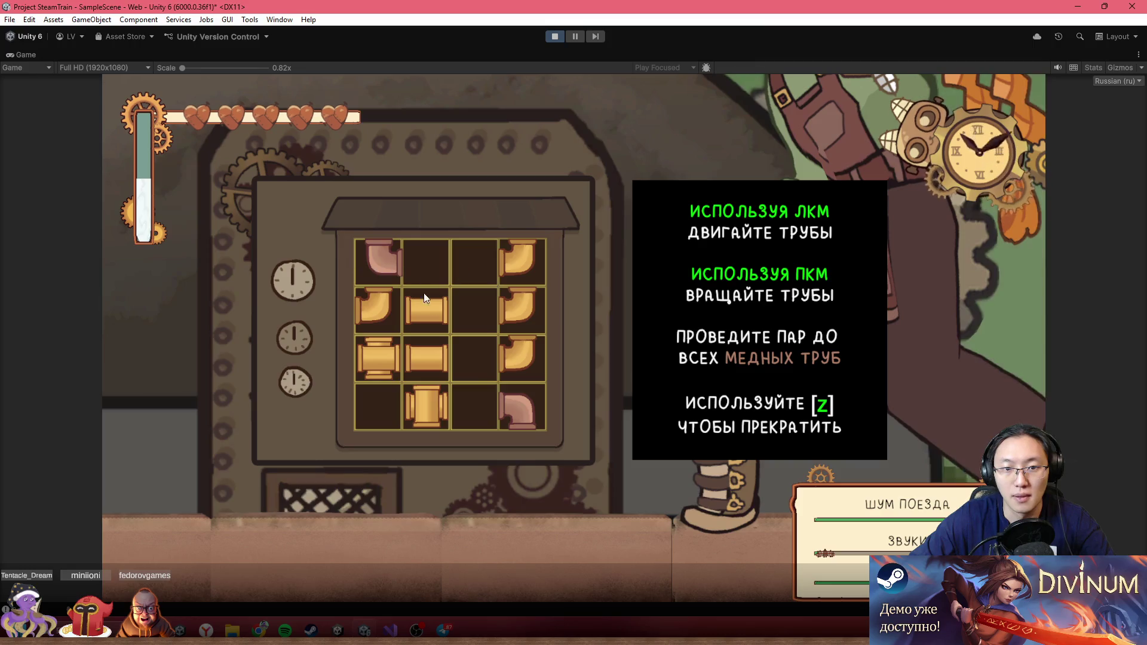
{"action": "mouse_move", "coordinate": [508, 273]}
{"action": "left_mouse_down"}
{"action": "mouse_move", "coordinate": [515, 265]}
{"action": "mouse_move", "coordinate": [472, 264]}
{"action": "left_mouse_up"}
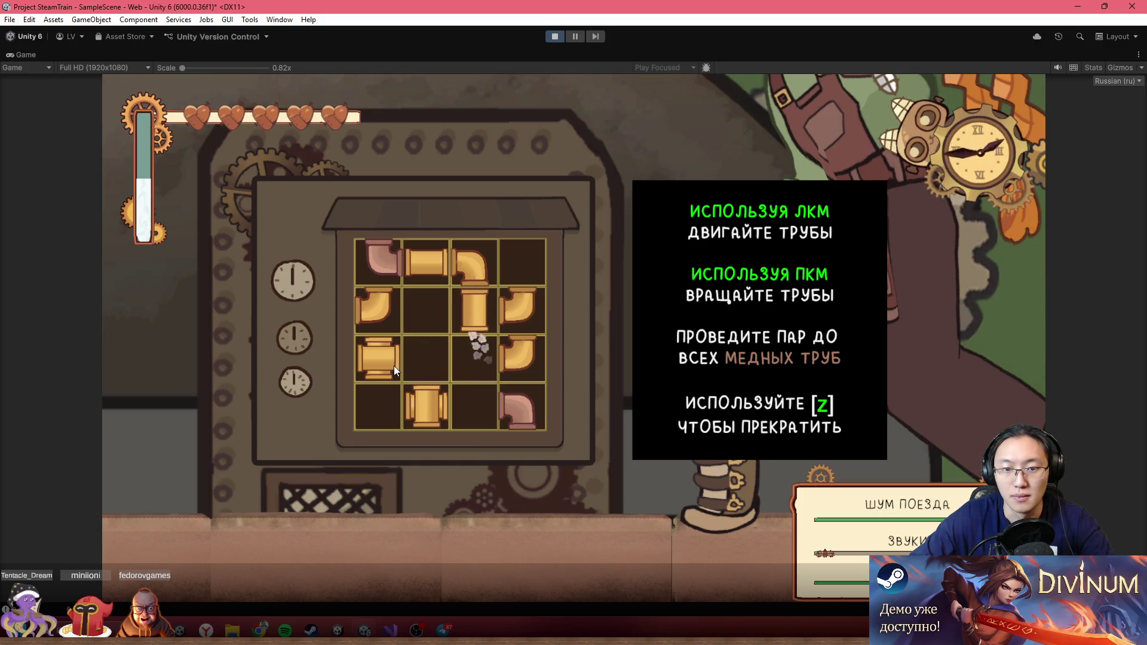
{"action": "left_click_drag", "start_coordinate": [378, 337], "coordinate": [475, 358]}
{"action": "right_click", "coordinate": [514, 308]}
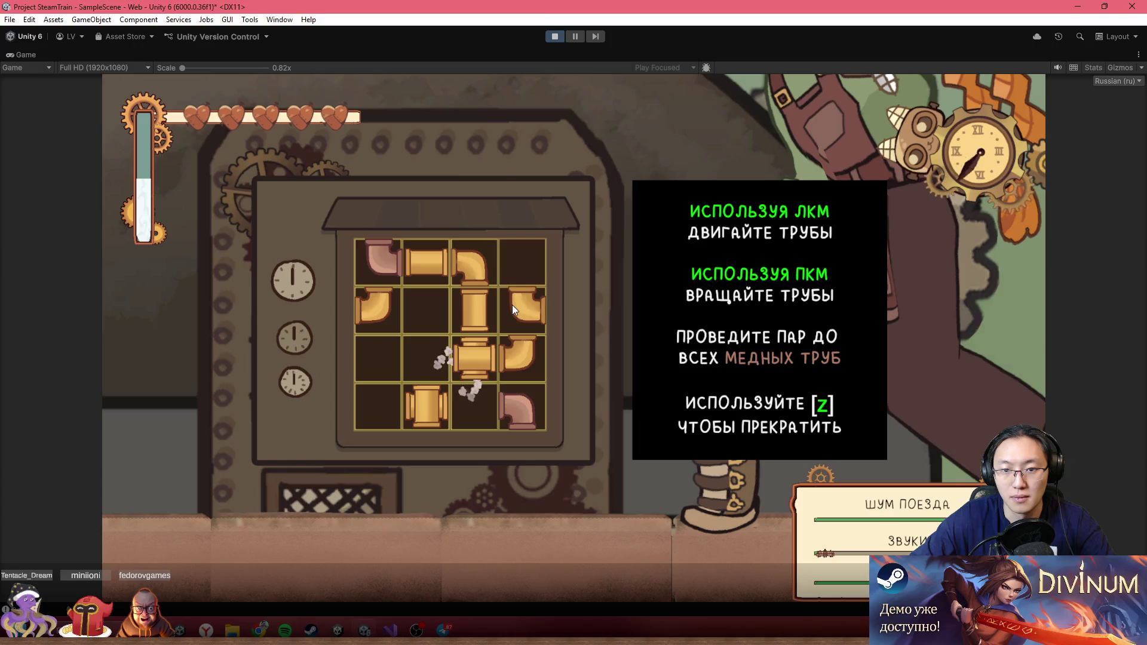
{"action": "left_click_drag", "start_coordinate": [511, 305], "coordinate": [479, 421]}
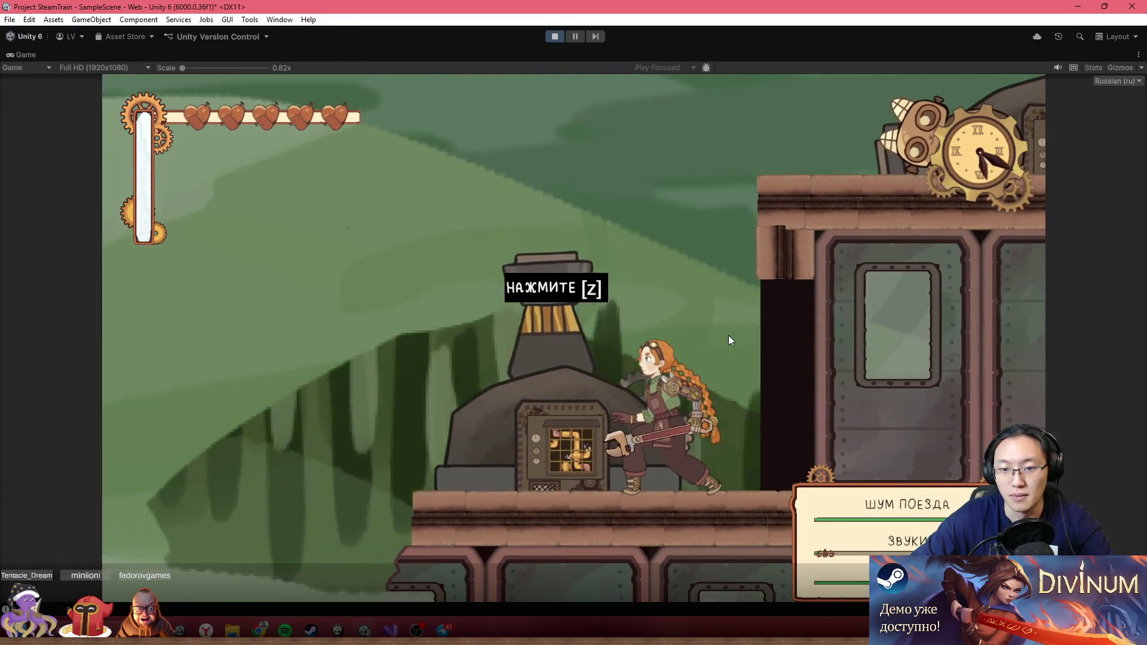
- Walk between the train car, furnace and cannon checking prompts, then stop play mode
{"action": "key", "text": "Right"}
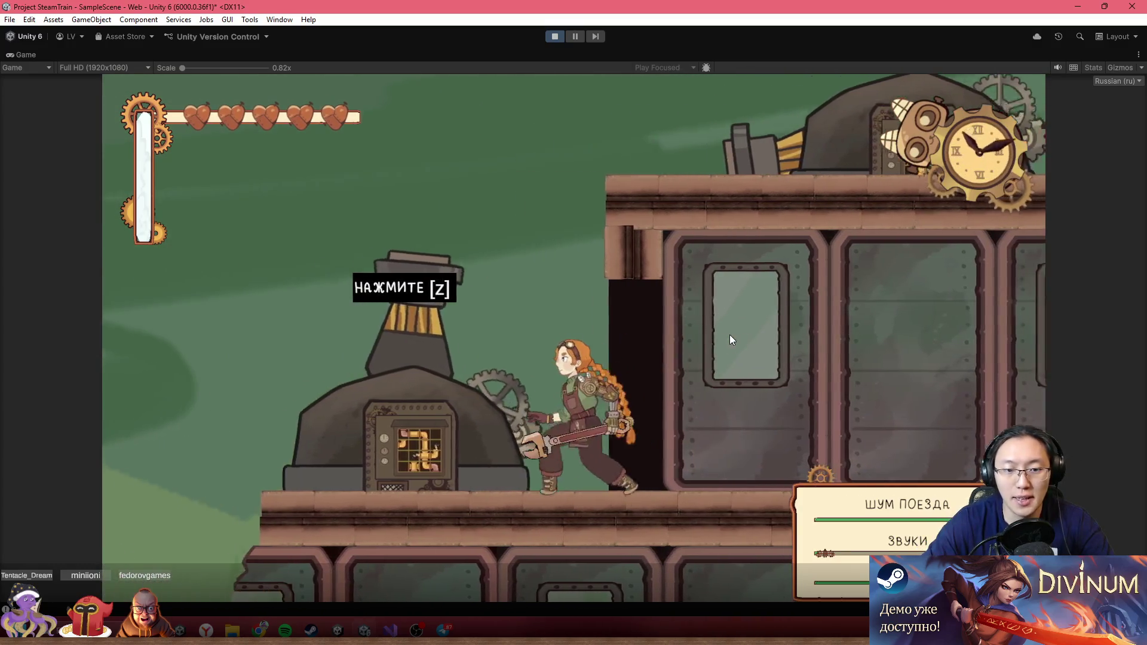
{"action": "key", "text": "Right"}
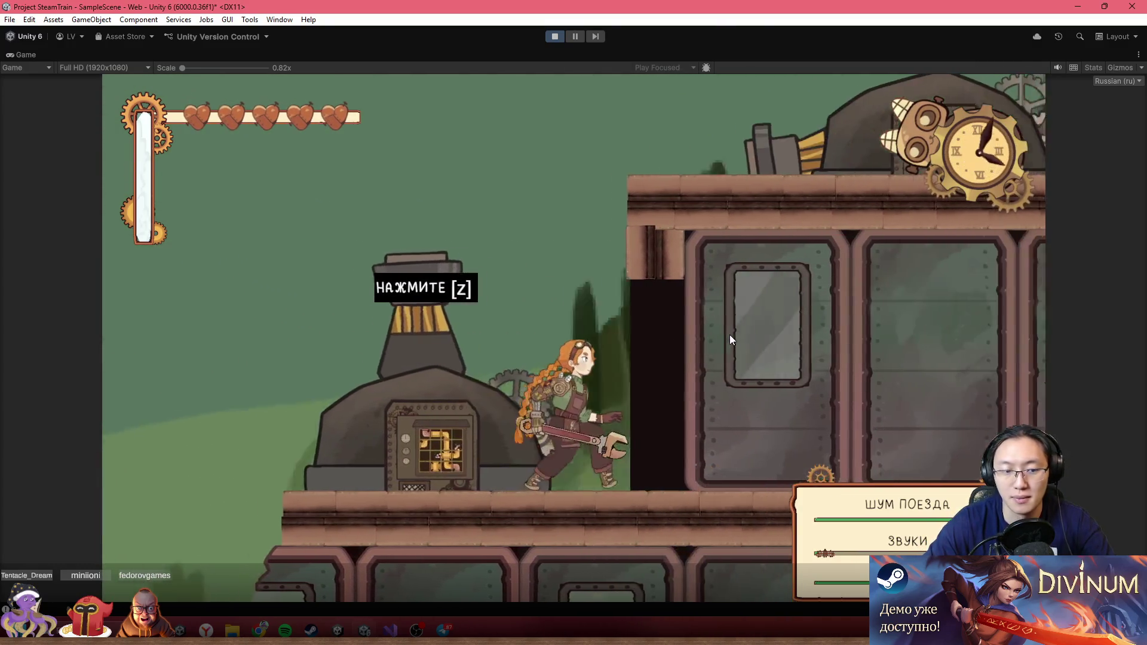
{"action": "key", "text": "Right"}
{"action": "key", "text": "Left"}
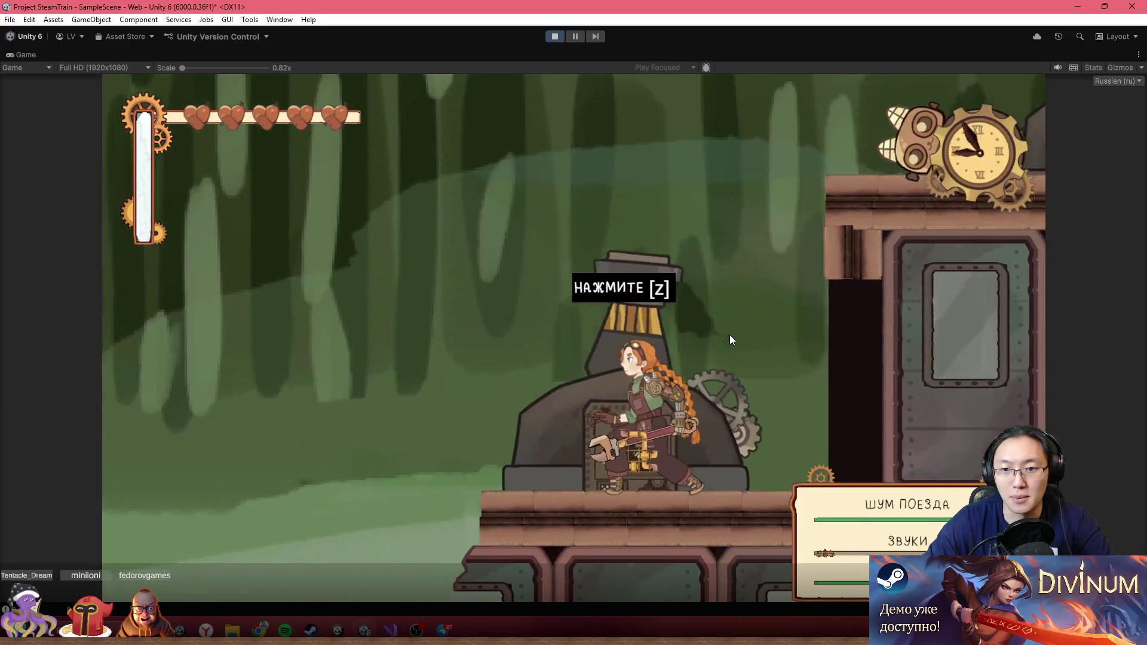
{"action": "key", "text": "Right"}
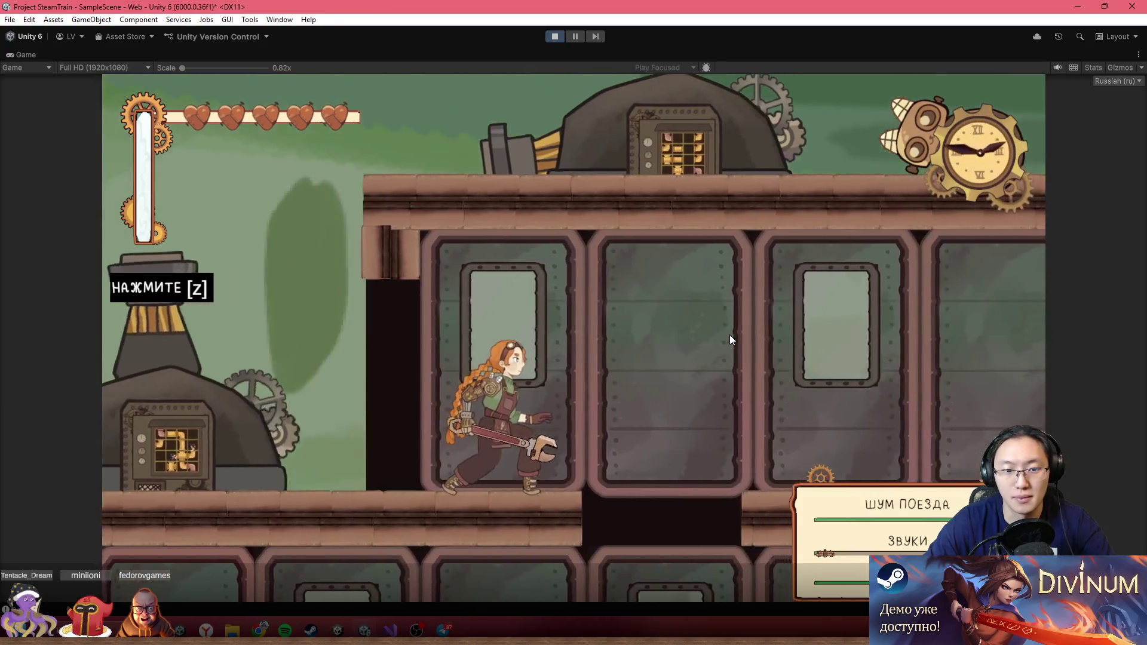
{"action": "key", "text": "Left"}
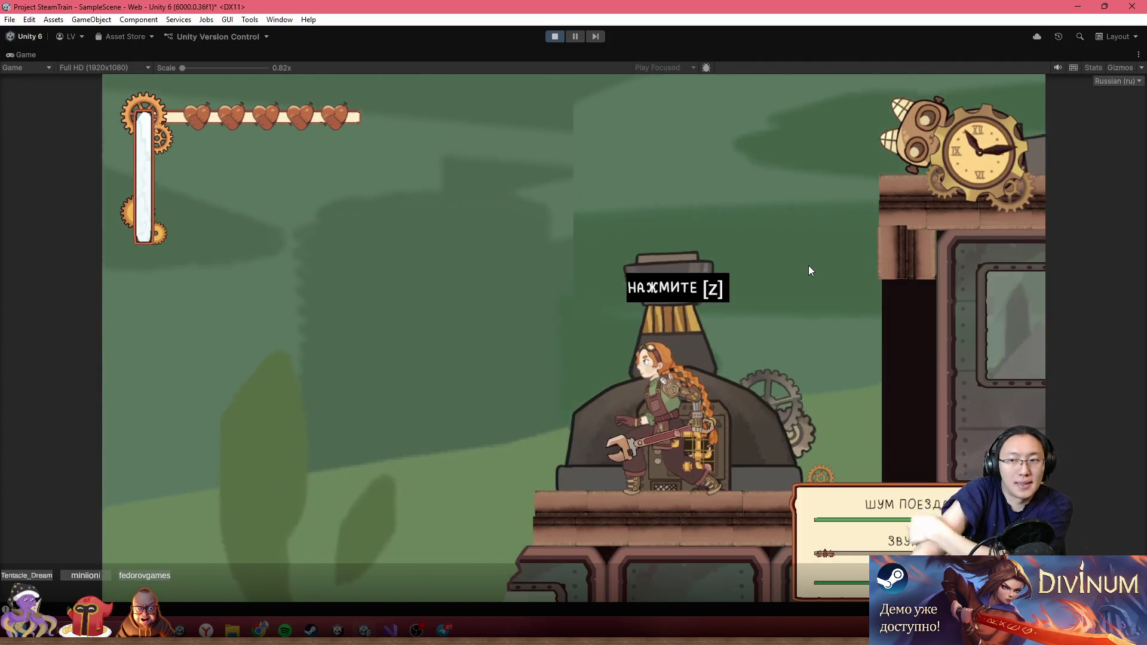
{"action": "key", "text": "Right"}
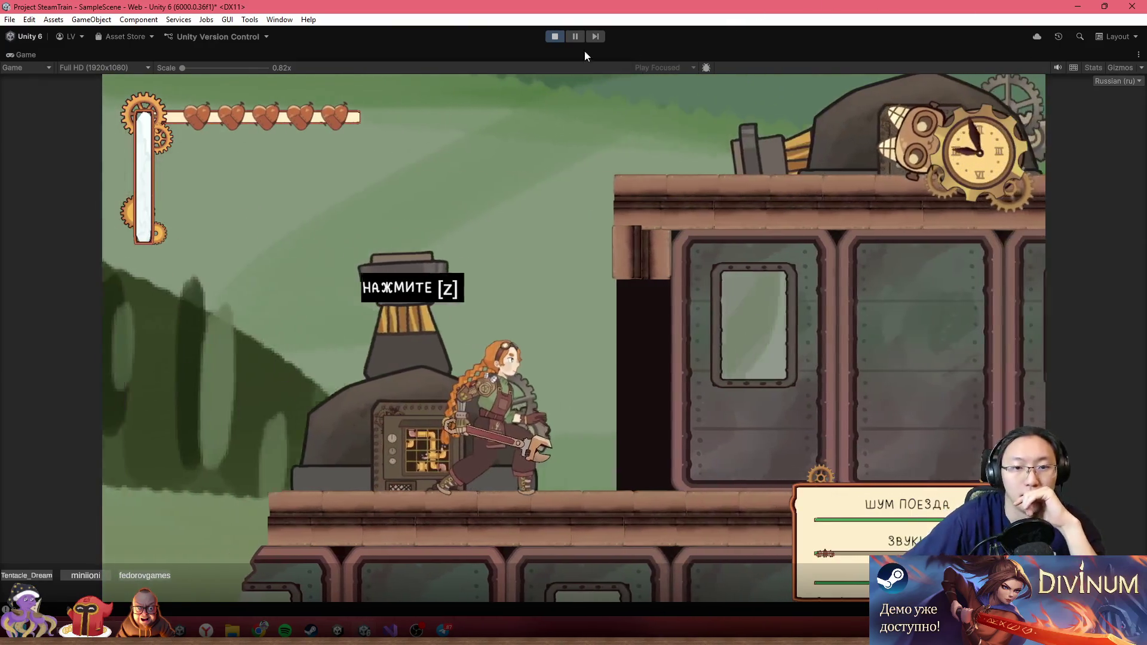
{"action": "left_click", "coordinate": [554, 37]}
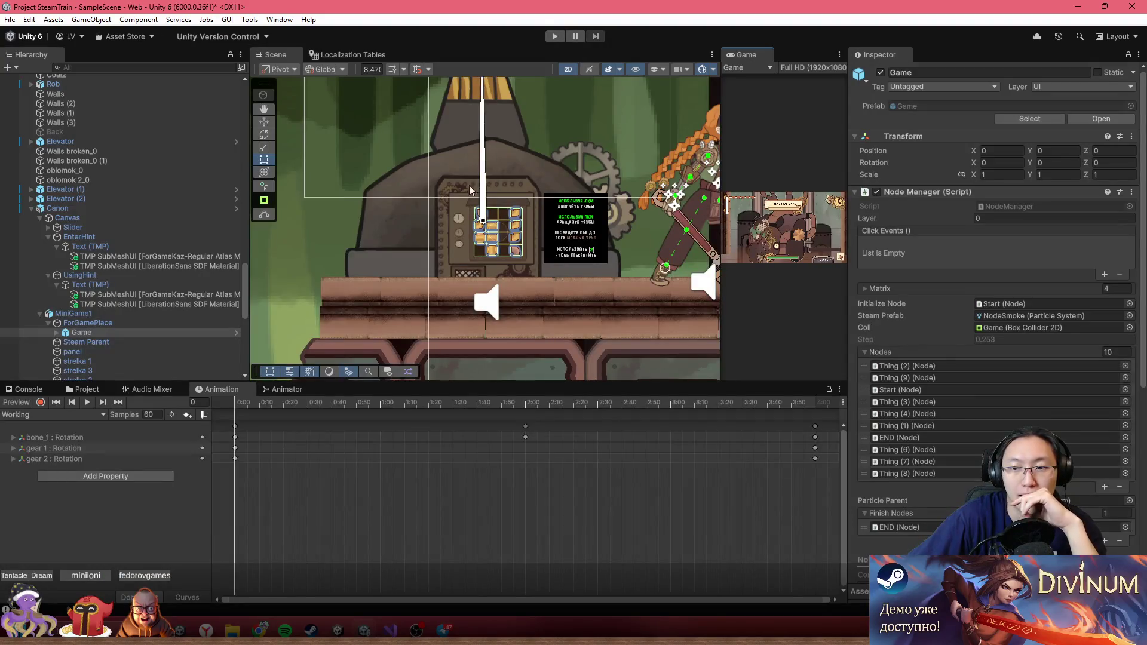
- Select Canon in the Hierarchy and scroll through its Cannon script and Box Collider 2D settings
{"action": "left_click", "coordinate": [150, 208]}
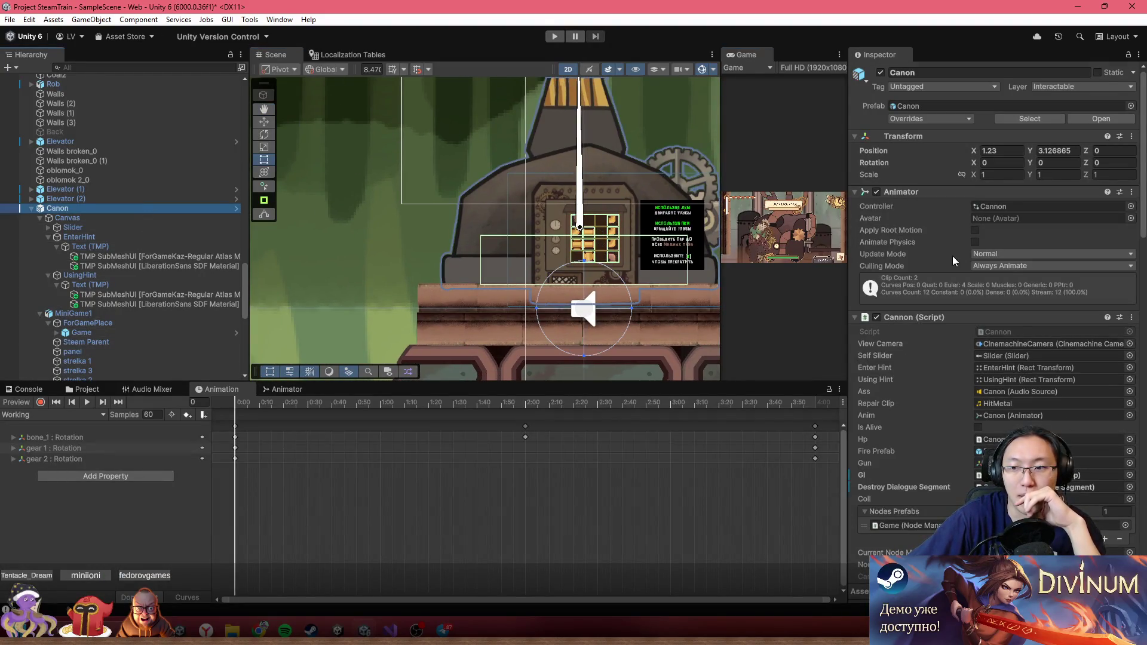
{"action": "scroll", "coordinate": [952, 255], "scroll_direction": "down", "scroll_amount": 10}
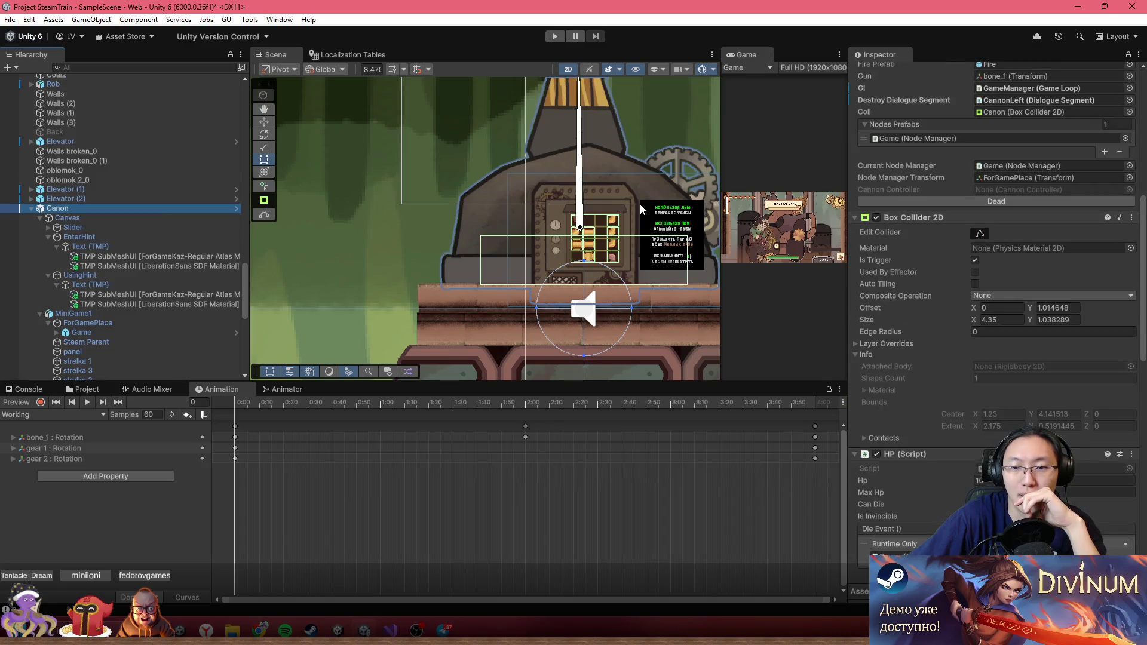
{"action": "scroll", "coordinate": [574, 239], "scroll_direction": "up", "scroll_amount": 5}
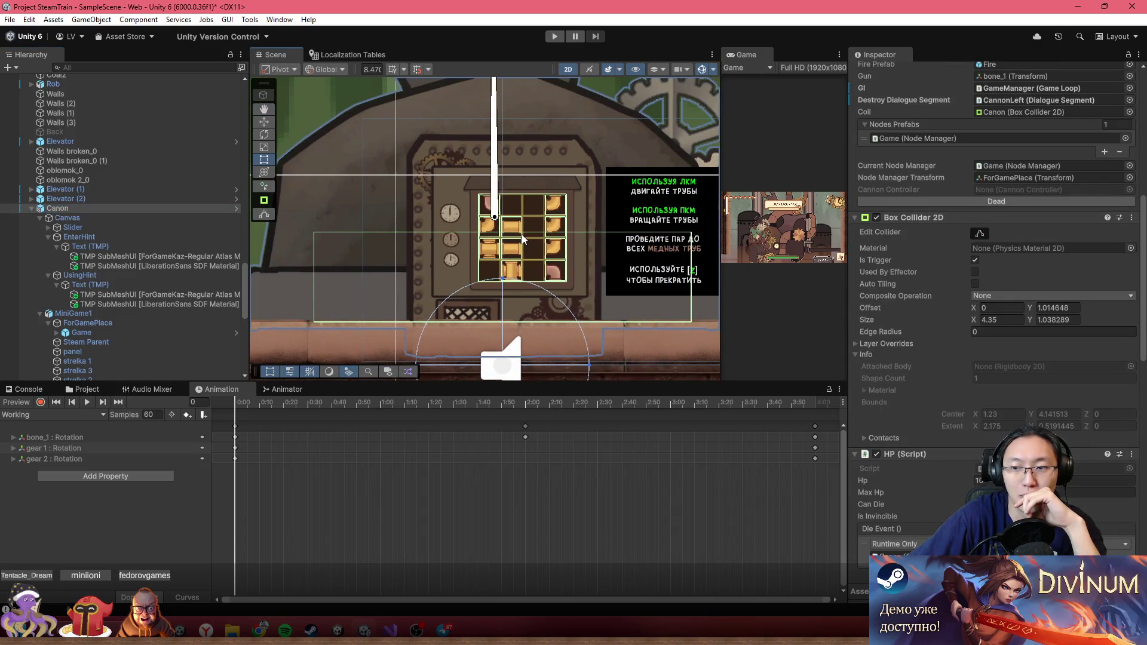
{"action": "scroll", "coordinate": [902, 274], "scroll_direction": "up", "scroll_amount": 10}
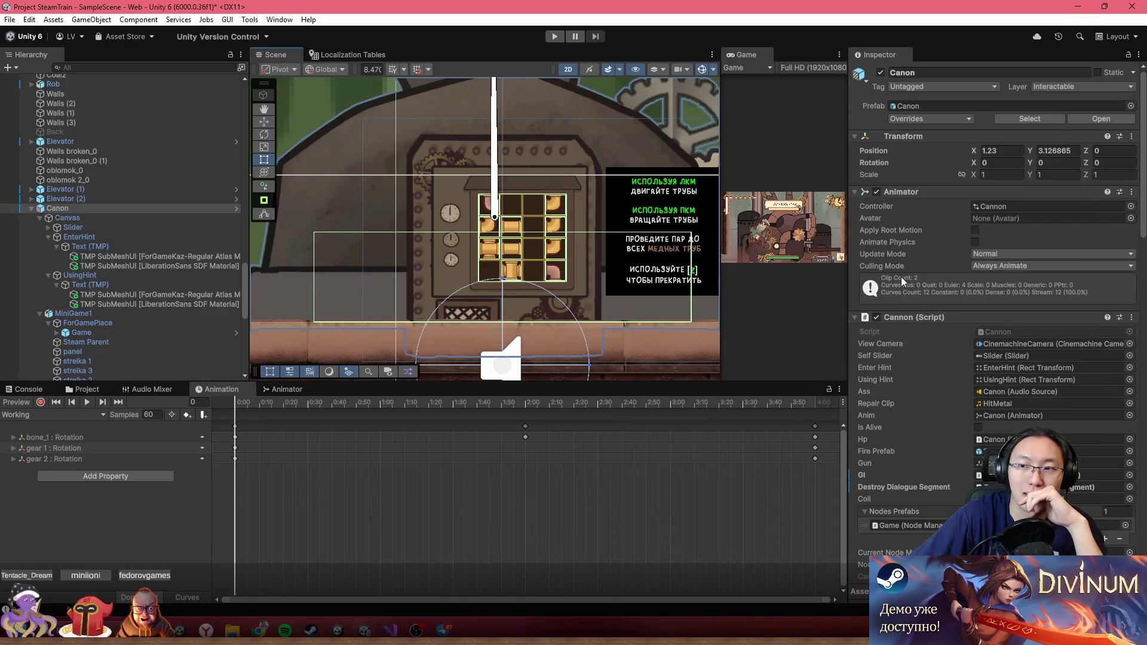
{"action": "scroll", "coordinate": [438, 299], "scroll_direction": "down", "scroll_amount": 3}
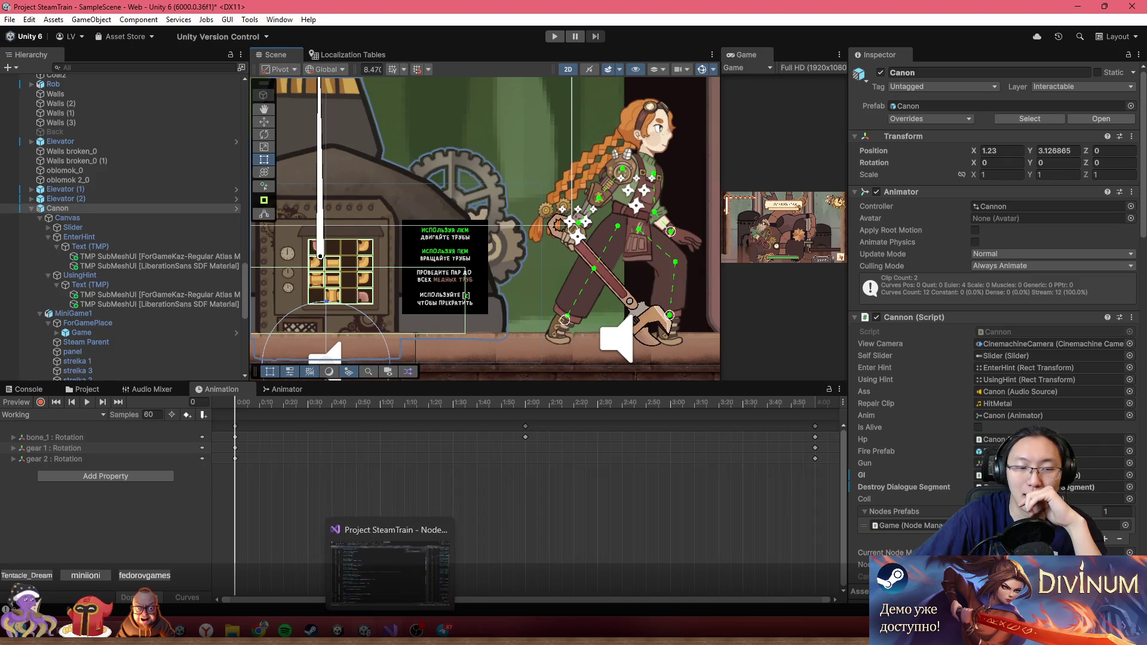
- Open Cannon.cs, add 'public bool IsAlive => isAlive;' below the isAlive field, and save
{"action": "double_click", "coordinate": [1023, 328]}
{"action": "scroll", "coordinate": [390, 277], "scroll_direction": "down", "scroll_amount": 6}
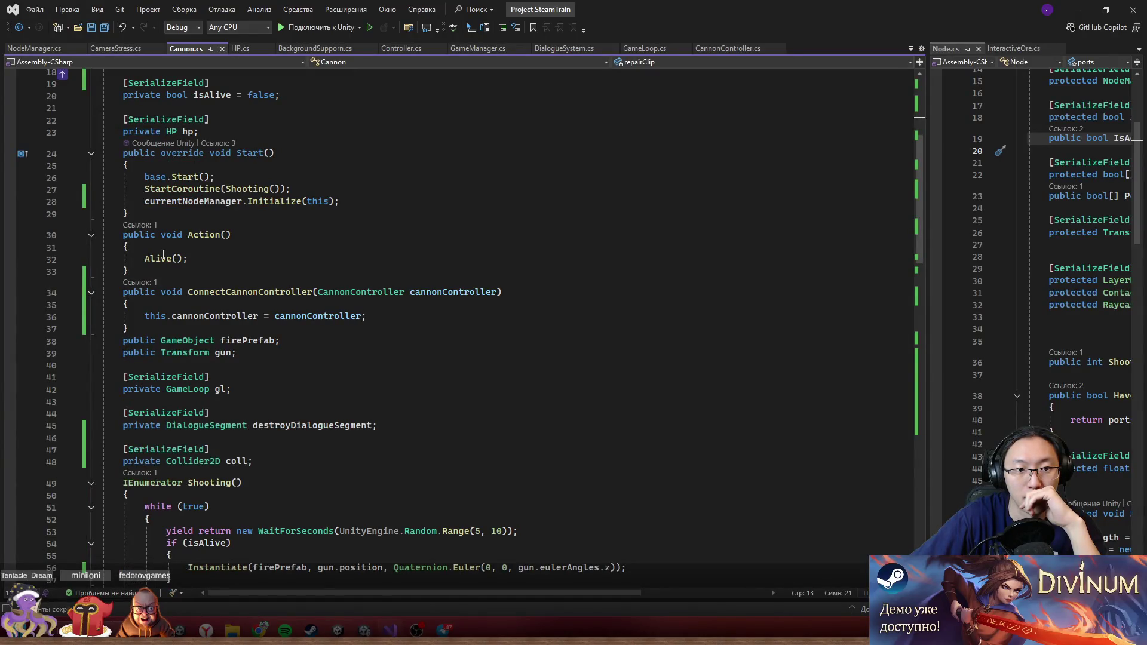
{"action": "mouse_move", "coordinate": [436, 292]}
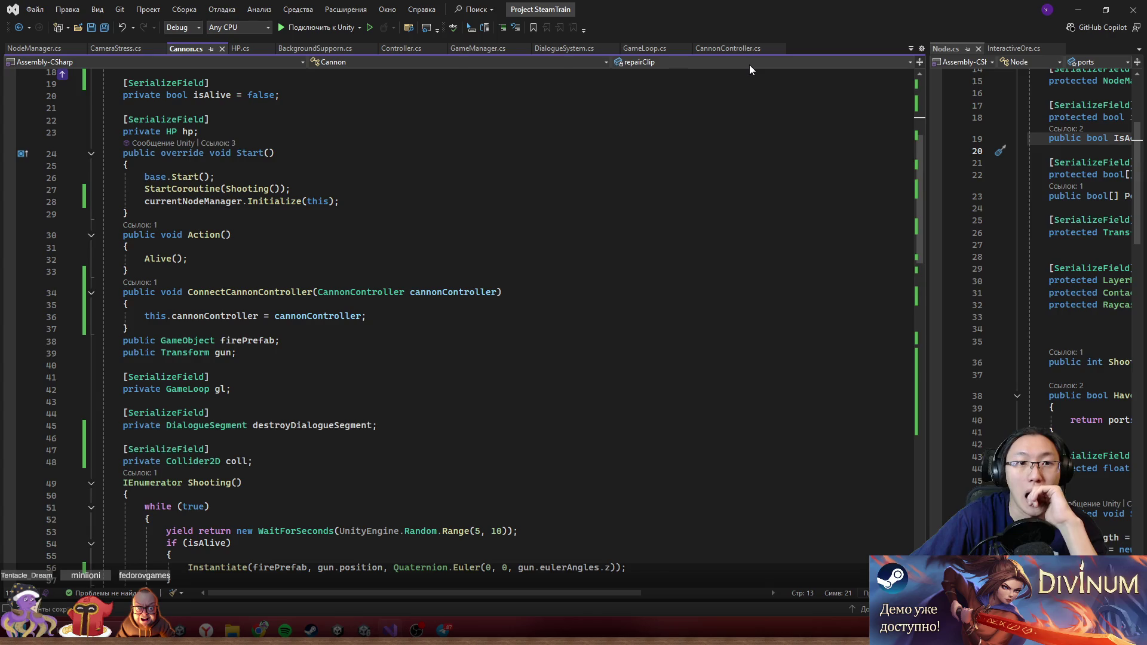
{"action": "scroll", "coordinate": [273, 196], "scroll_direction": "up", "scroll_amount": 2}
{"action": "left_click", "coordinate": [300, 166]}
{"action": "key", "text": "Return"}
{"action": "type", "text": "public bool IsAlive => isAlive;"}
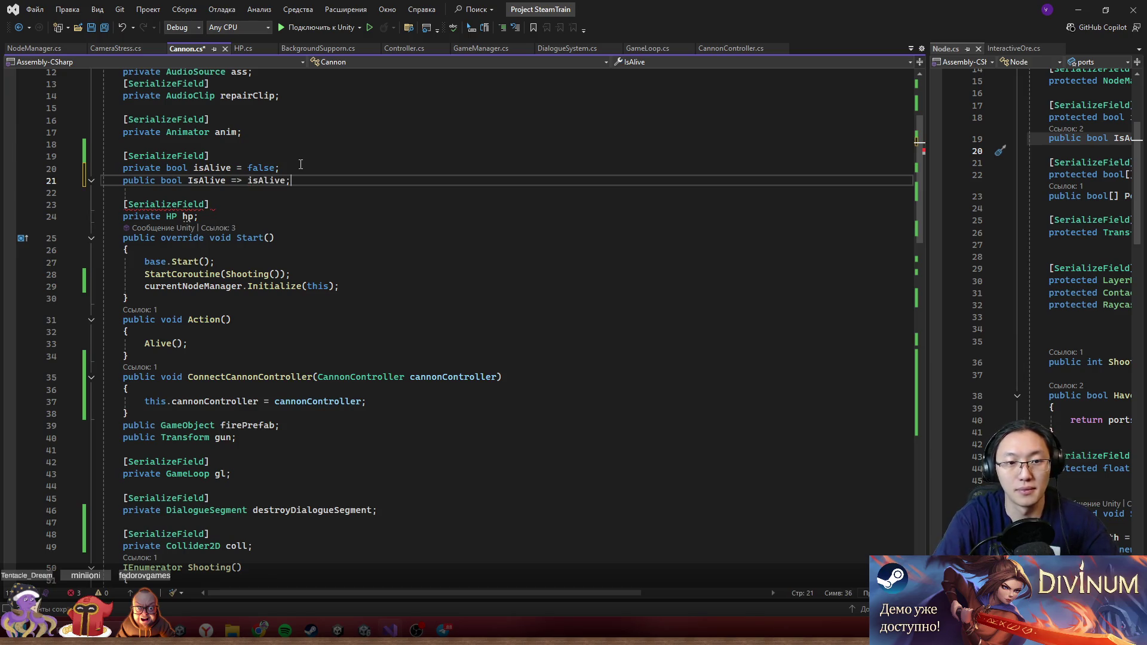
{"action": "key", "text": "ctrl+s"}
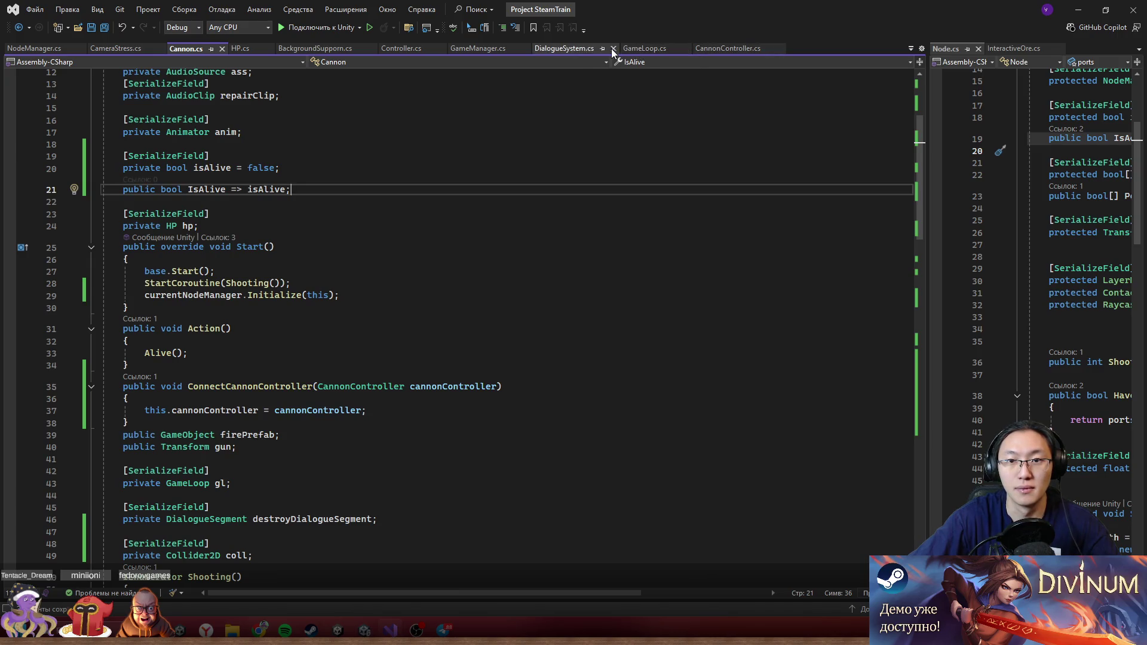
- Look through CannonController.cs, GameLoop.cs, DialogueSystem.cs and NodeManager.cs, ending on Controller.cs
{"action": "left_click", "coordinate": [702, 46]}
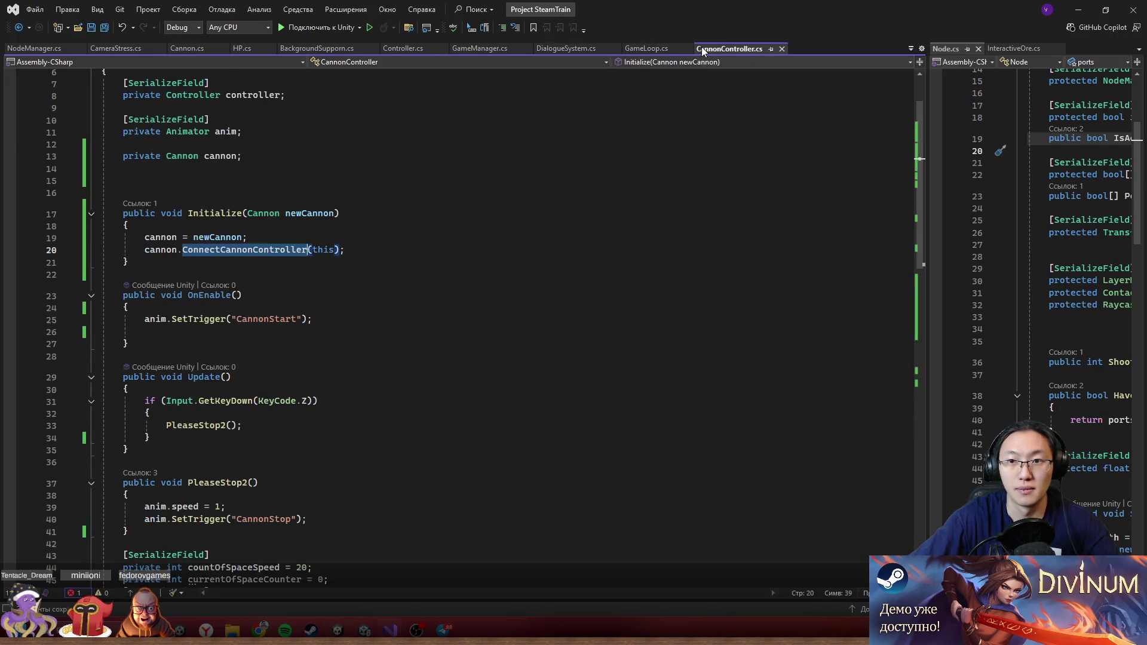
{"action": "left_click", "coordinate": [636, 49]}
{"action": "left_click", "coordinate": [580, 49]}
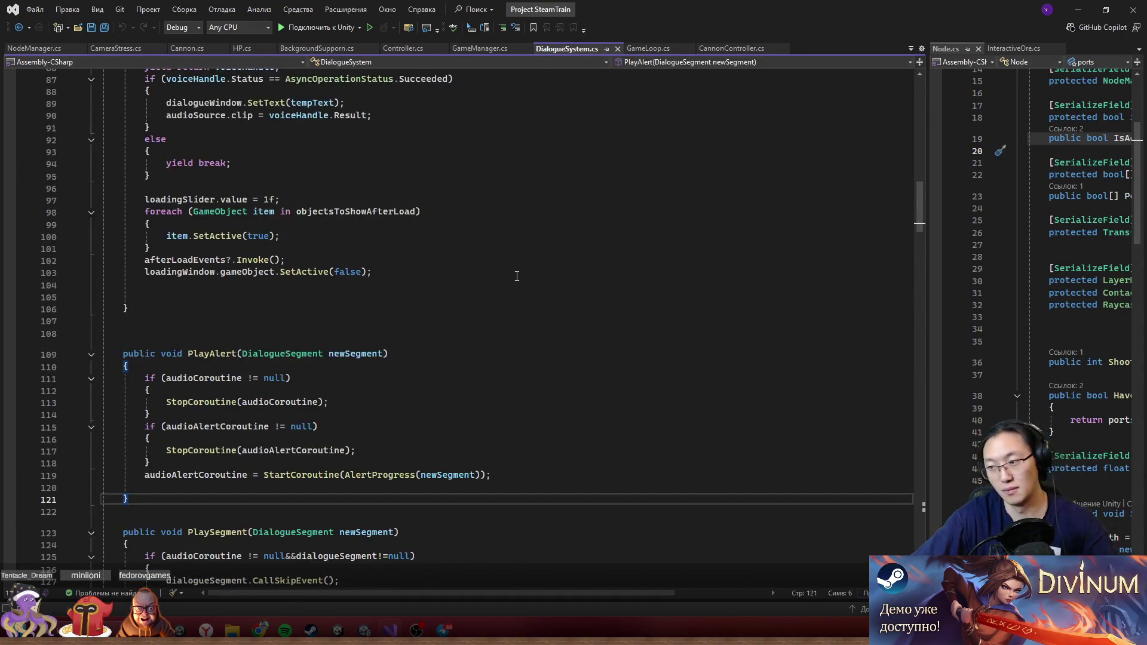
{"action": "scroll", "coordinate": [517, 276], "scroll_direction": "up", "scroll_amount": 15}
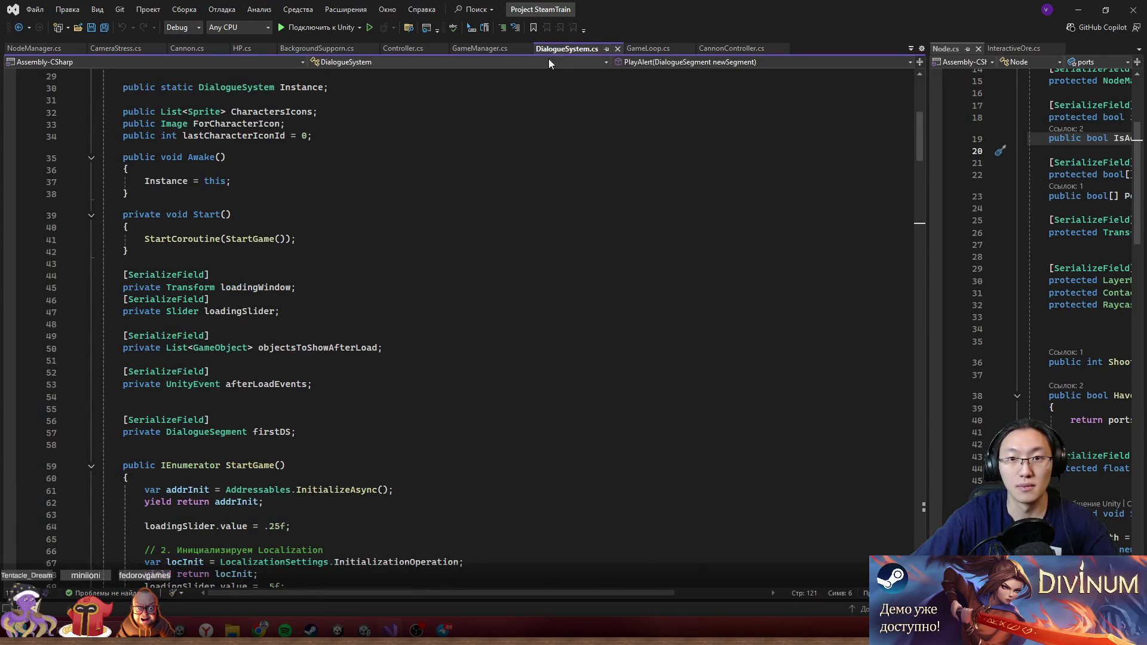
{"action": "left_click", "coordinate": [45, 48]}
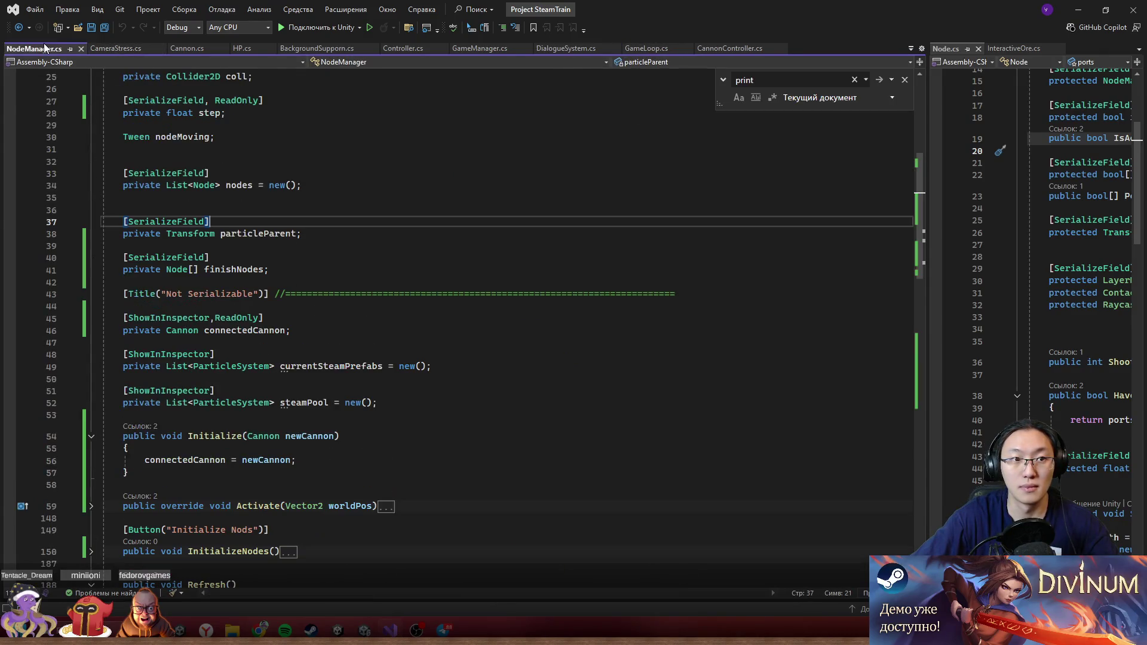
{"action": "left_click", "coordinate": [717, 47]}
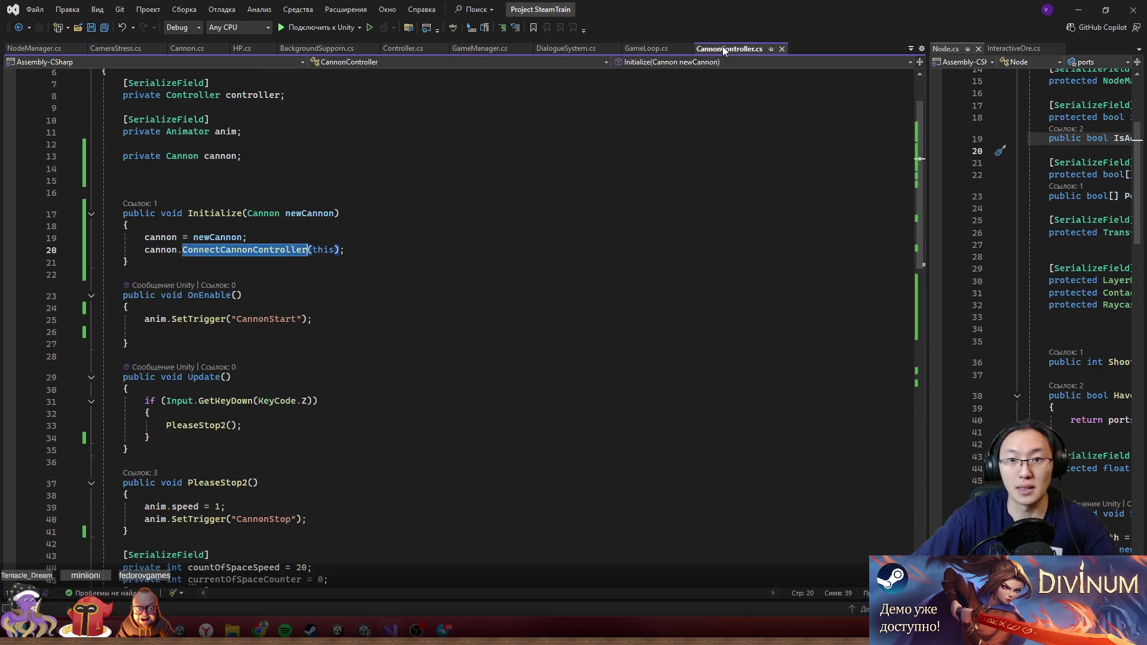
{"action": "left_click", "coordinate": [404, 51]}
- Search Controller.cs case-sensitively for the KeyCode.Z interaction check
{"action": "scroll", "coordinate": [419, 361], "scroll_direction": "down", "scroll_amount": 5}
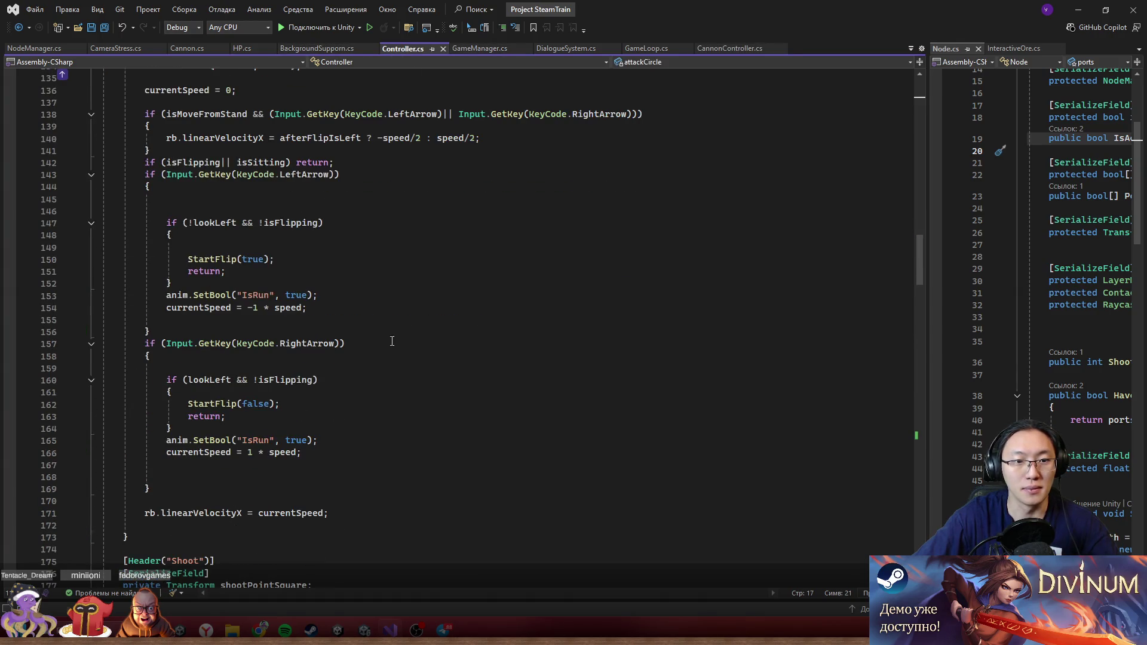
{"action": "scroll", "coordinate": [401, 293], "scroll_direction": "down", "scroll_amount": 8}
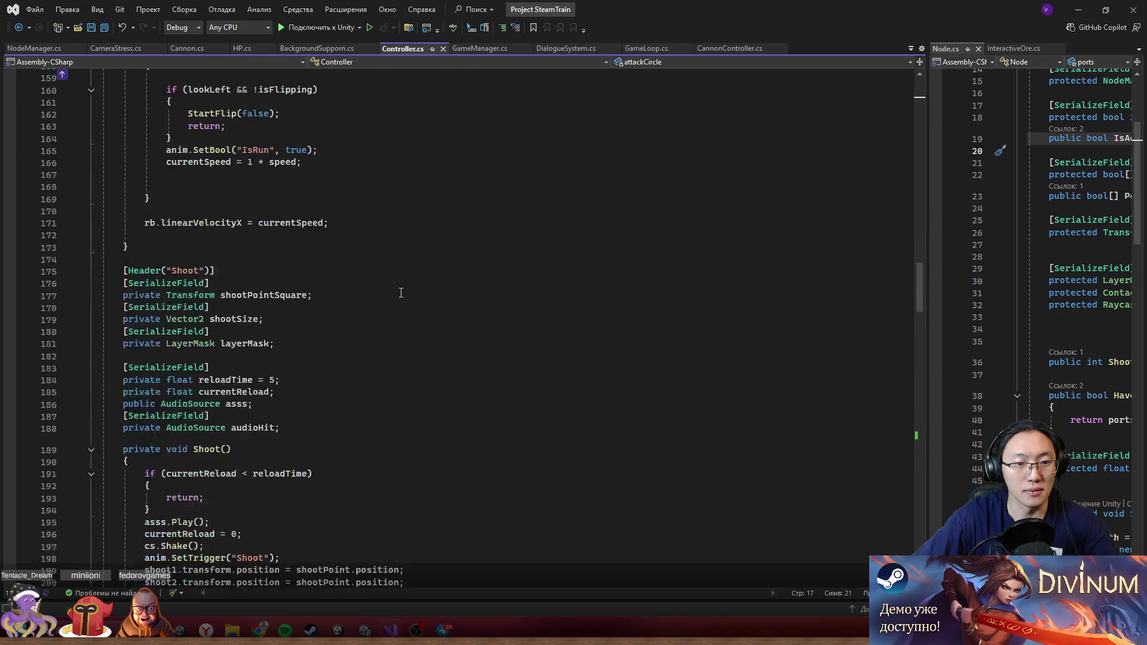
{"action": "scroll", "coordinate": [401, 293], "scroll_direction": "down", "scroll_amount": 9}
{"action": "scroll", "coordinate": [401, 293], "scroll_direction": "down", "scroll_amount": 4}
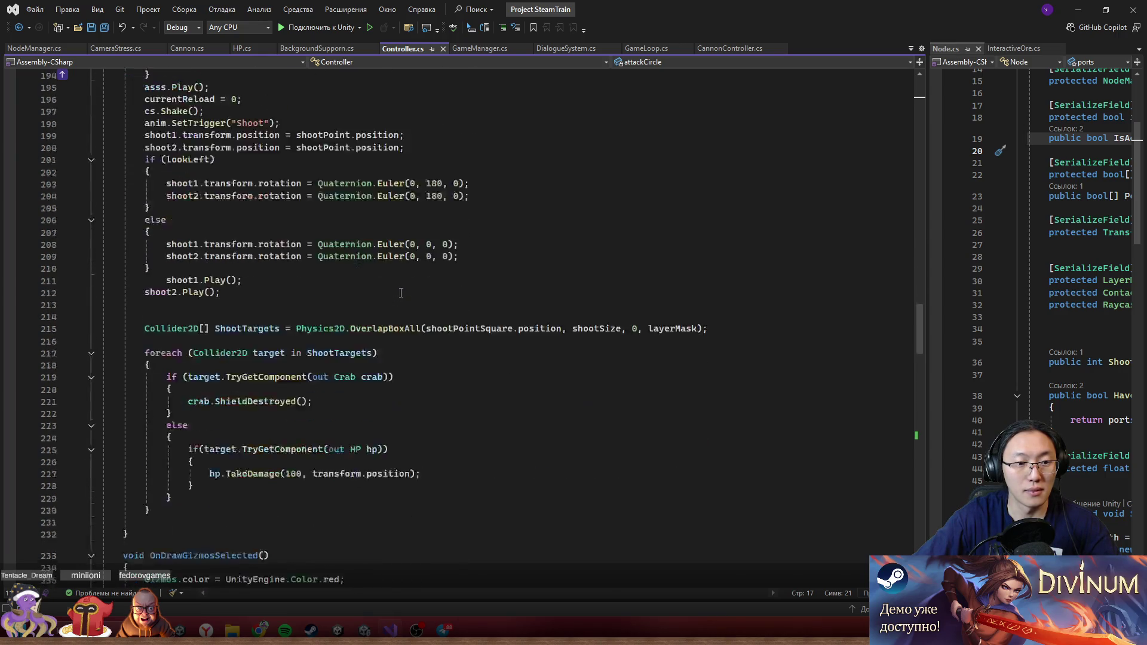
{"action": "scroll", "coordinate": [401, 293], "scroll_direction": "down", "scroll_amount": 14}
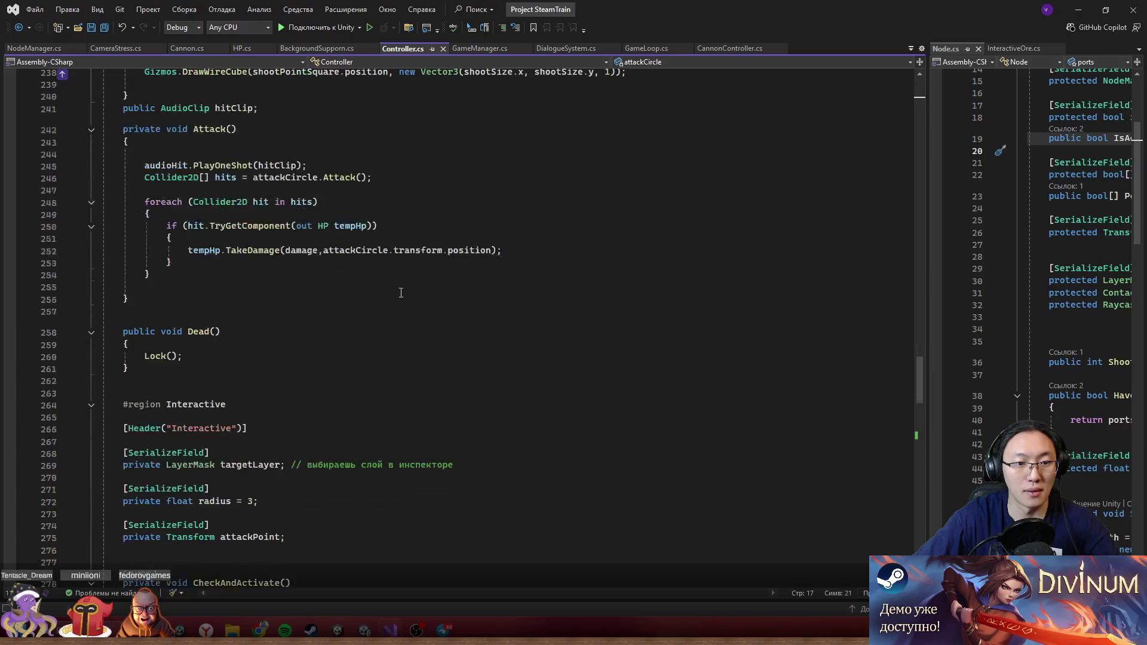
{"action": "scroll", "coordinate": [401, 289], "scroll_direction": "down", "scroll_amount": 16}
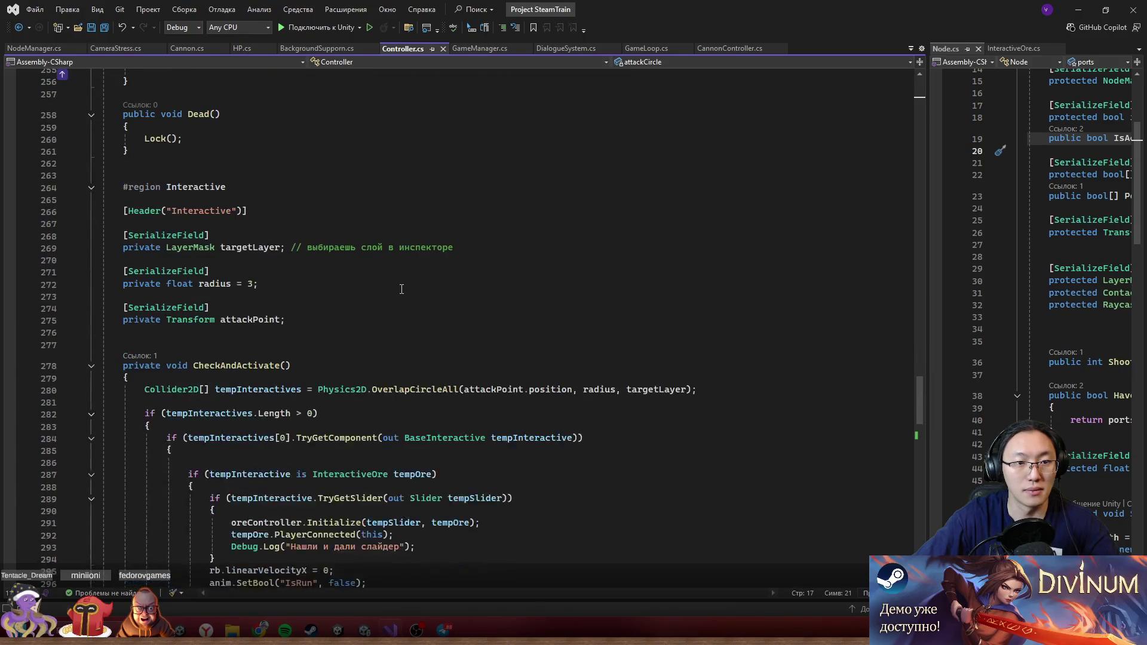
{"action": "key", "text": "ctrl+f"}
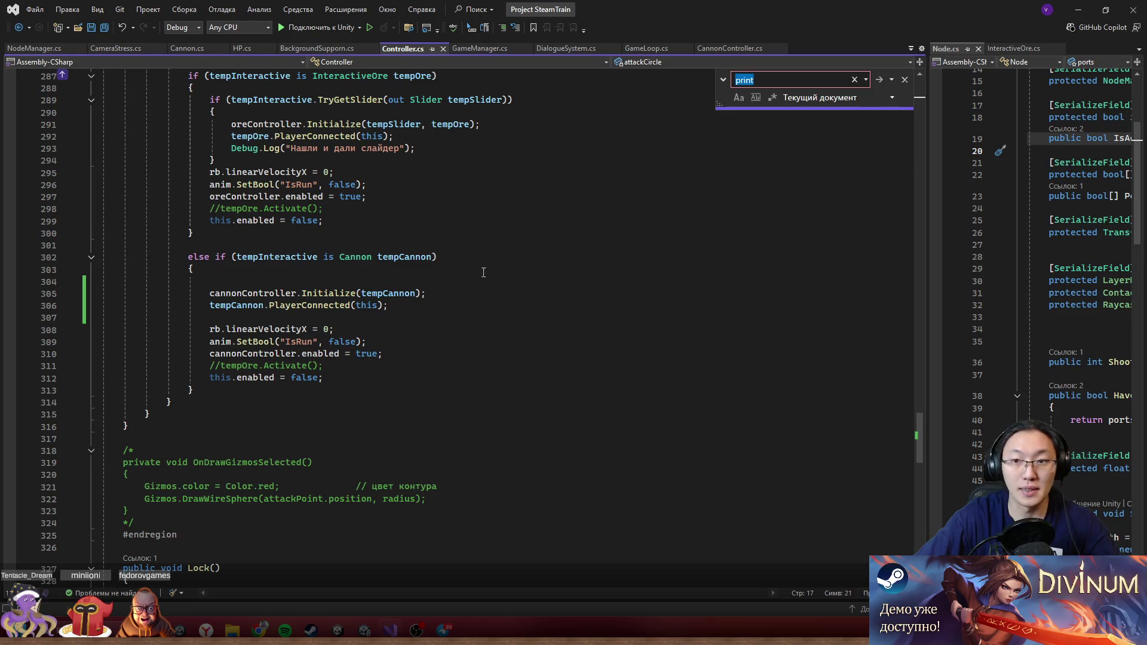
{"action": "type", "text": "z"}
{"action": "left_click", "coordinate": [881, 81]}
{"action": "left_click", "coordinate": [881, 81]}
{"action": "left_click", "coordinate": [739, 98]}
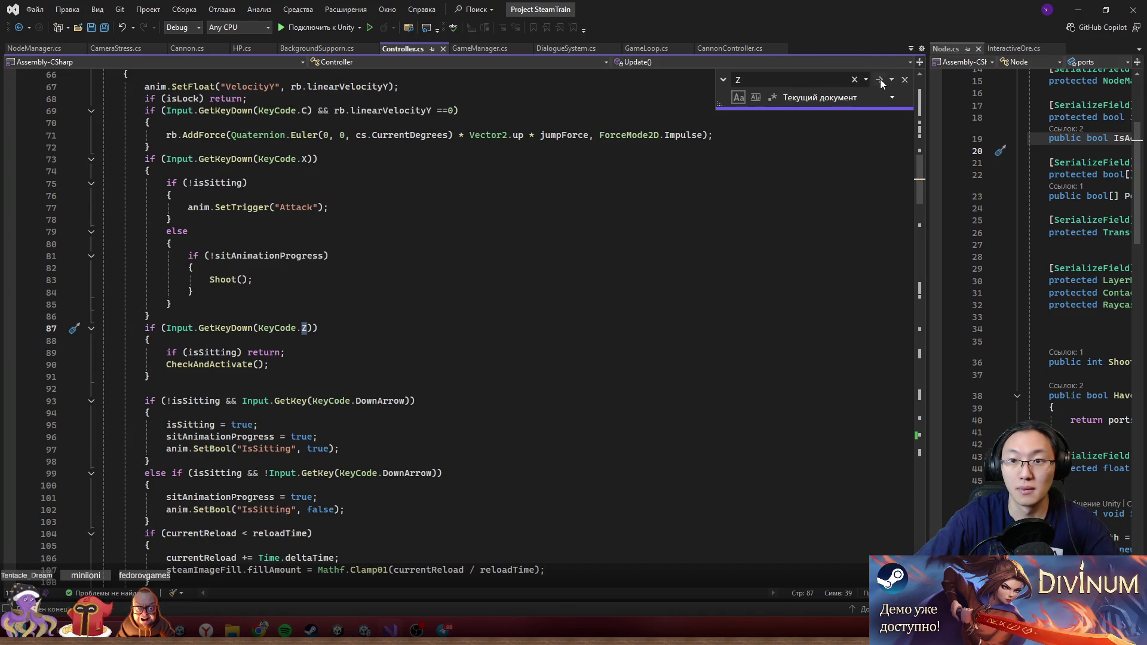
{"action": "left_click", "coordinate": [905, 79]}
- Jump to the CheckAndActivate method definition from its call on line 90
{"action": "scroll", "coordinate": [556, 291], "scroll_direction": "up", "scroll_amount": 9}
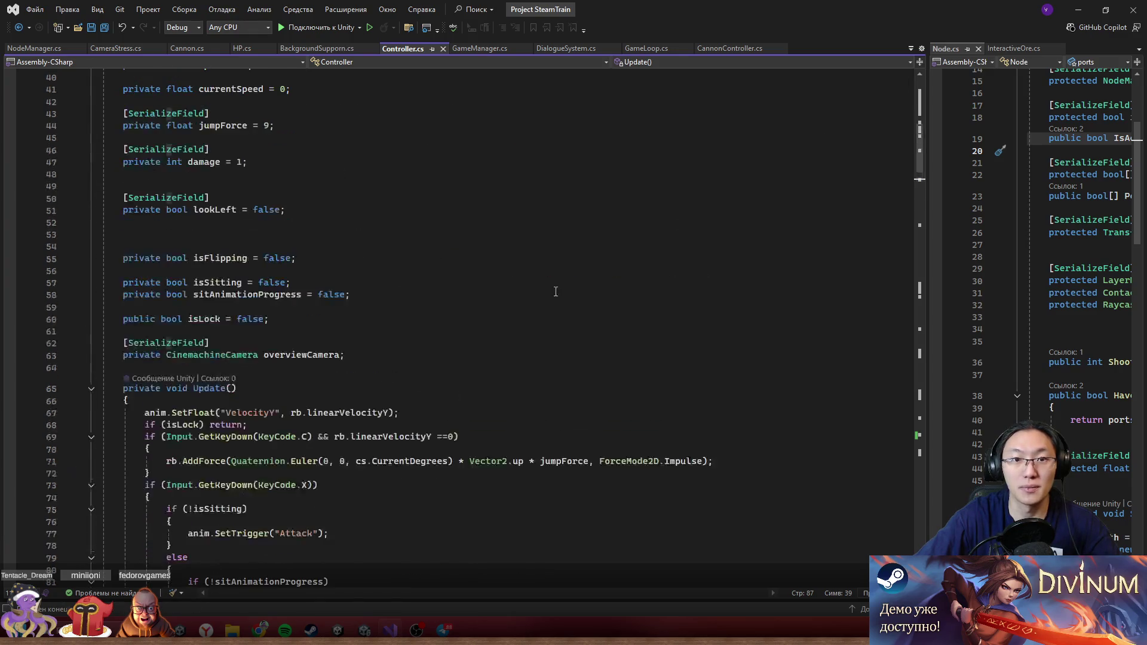
{"action": "scroll", "coordinate": [556, 291], "scroll_direction": "down", "scroll_amount": 6}
{"action": "left_click_drag", "start_coordinate": [146, 207], "coordinate": [269, 268]}
{"action": "left_click", "coordinate": [339, 279]}
{"action": "scroll", "coordinate": [338, 281], "scroll_direction": "down", "scroll_amount": 1}
{"action": "scroll", "coordinate": [321, 270], "scroll_direction": "down", "scroll_amount": 3}
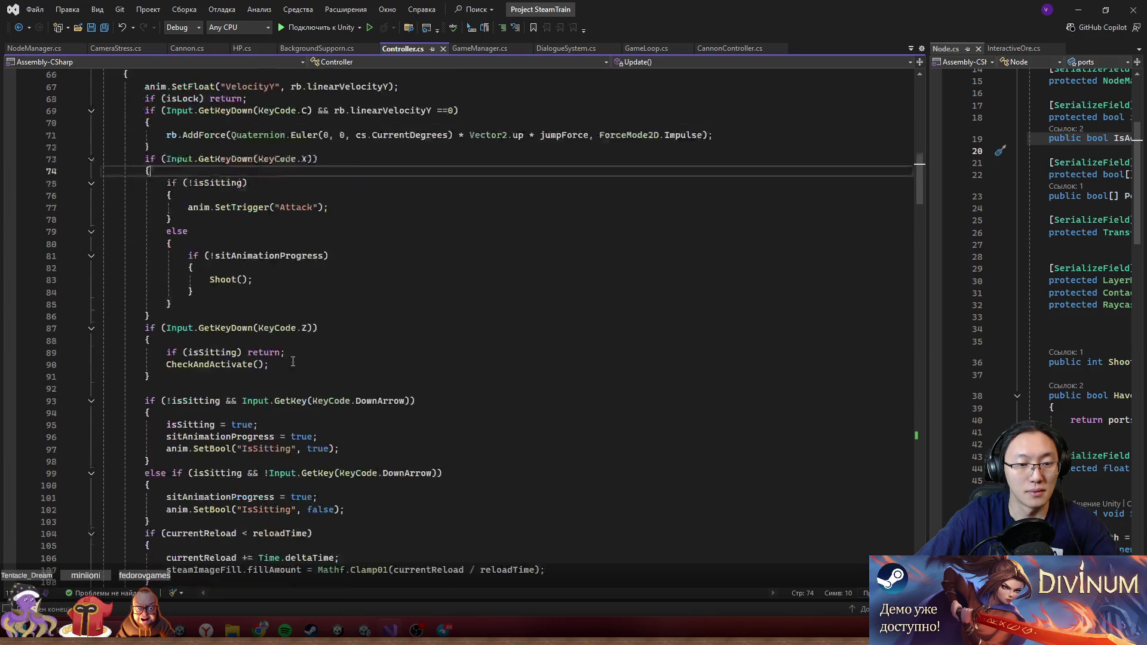
{"action": "left_click_drag", "start_coordinate": [102, 304], "coordinate": [290, 317]}
{"action": "left_click", "coordinate": [282, 317]}
{"action": "double_click", "coordinate": [231, 328]}
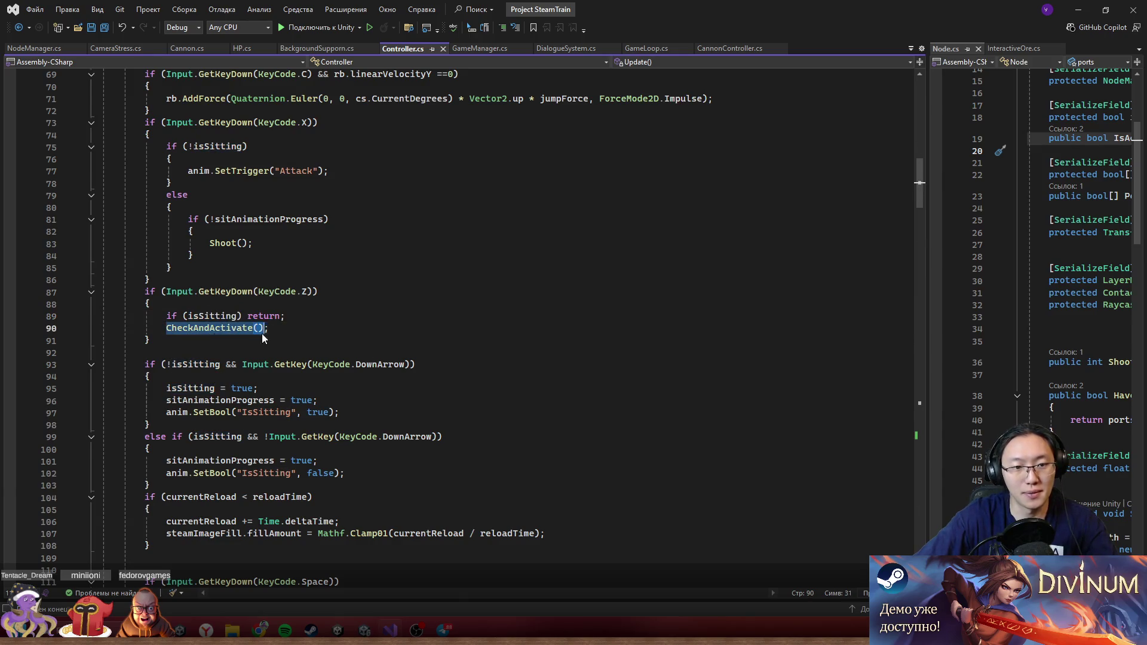
{"action": "key", "text": "F12"}
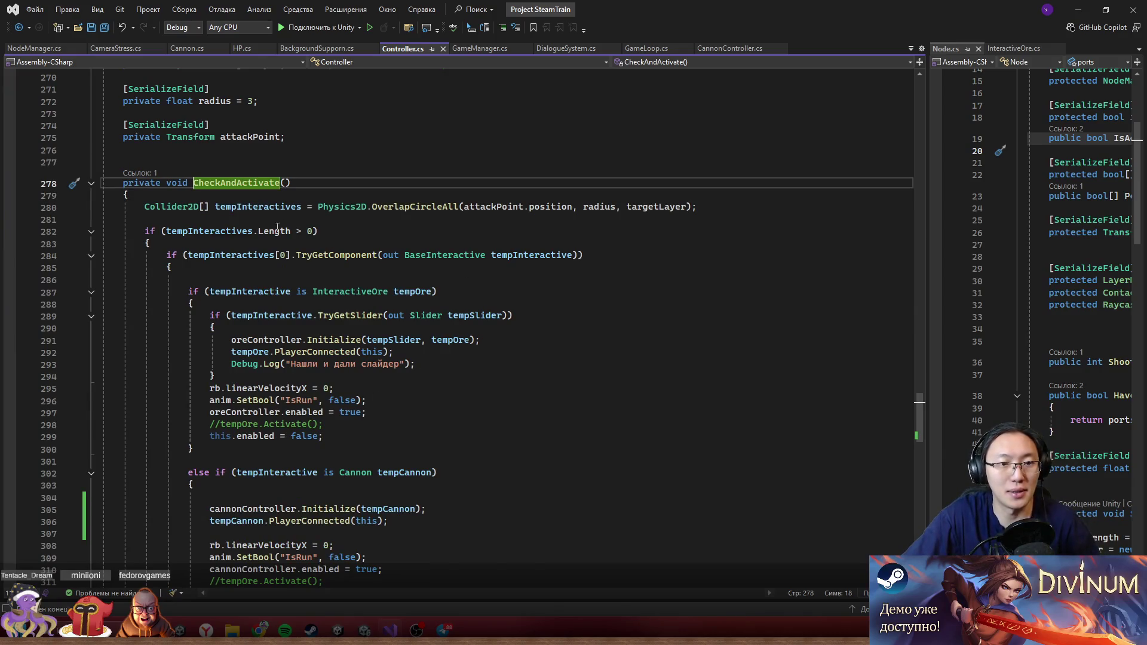
- Add 'if (tempCannon.IsAlive) return;' in the cannon branch and save Controller.cs
{"action": "scroll", "coordinate": [409, 221], "scroll_direction": "down", "scroll_amount": 2}
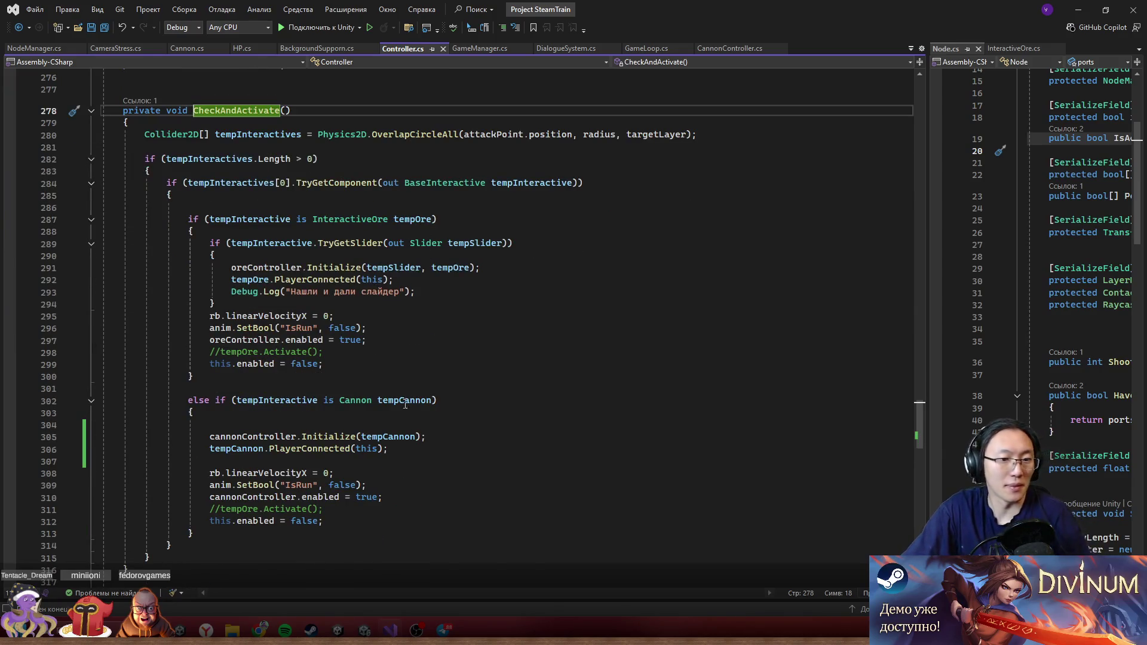
{"action": "left_click", "coordinate": [330, 416]}
{"action": "left_click", "coordinate": [343, 422]}
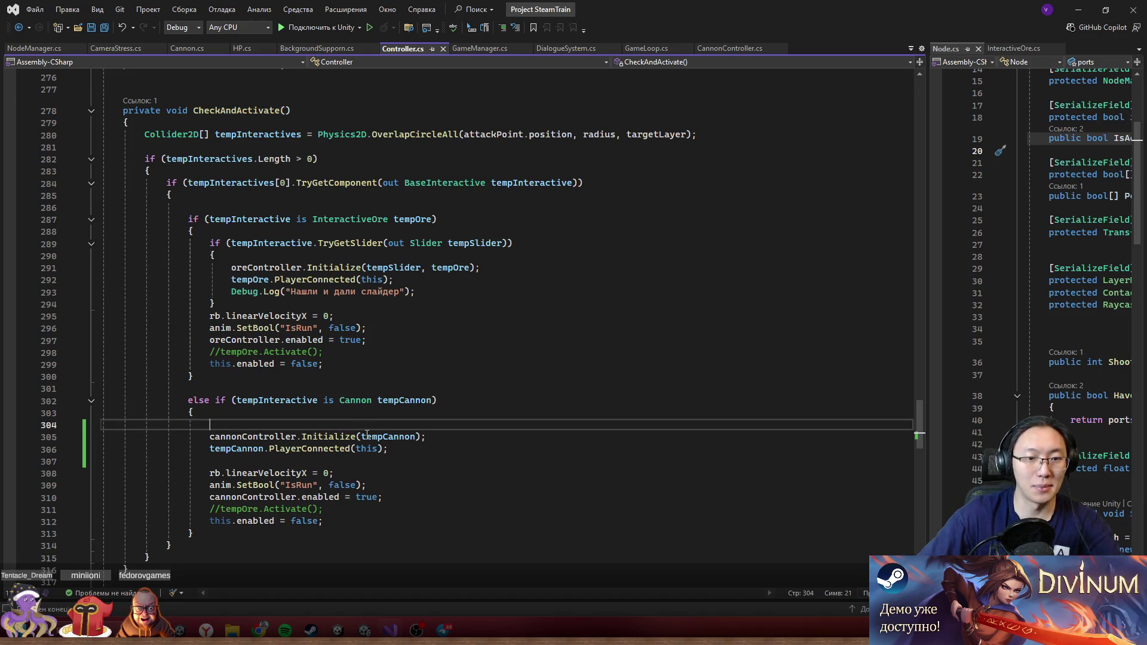
{"action": "type", "text": "i"}
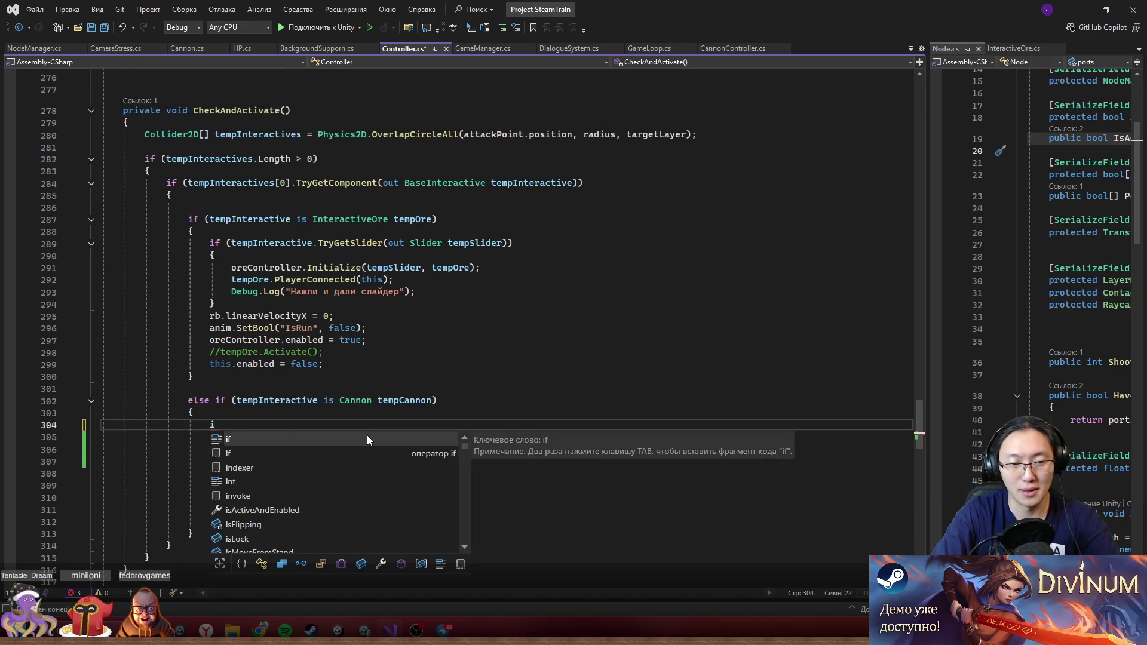
{"action": "type", "text": "f (tempCannon."}
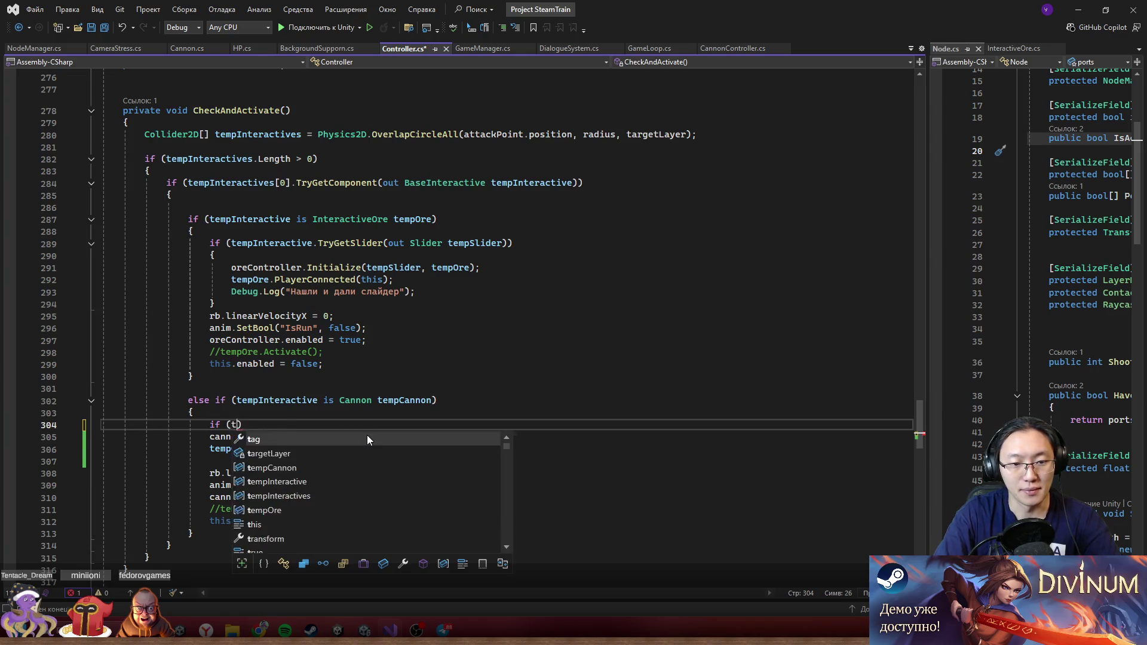
{"action": "type", "text": "Is"}
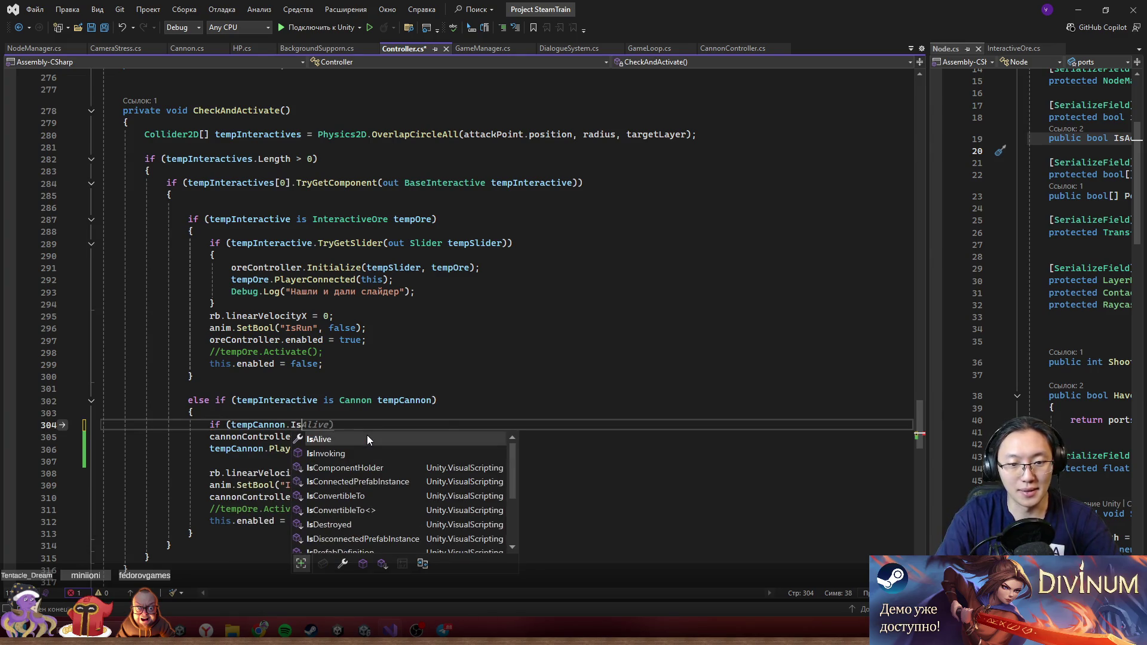
{"action": "type", "text": "Alive) return;"}
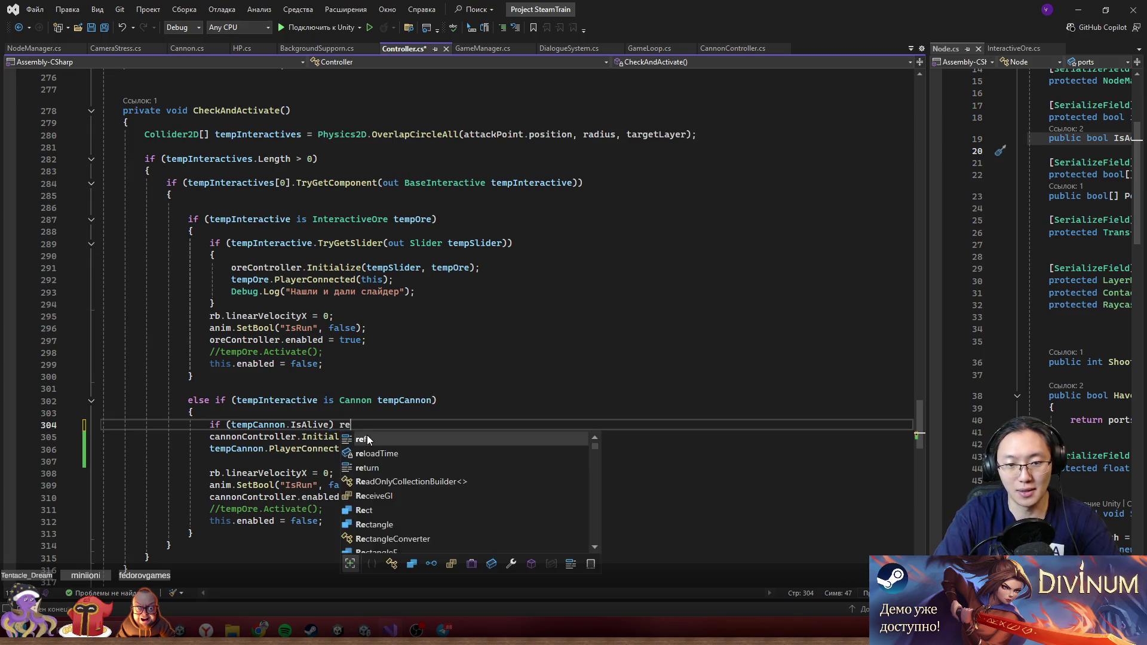
{"action": "key", "text": "ctrl+s"}
{"action": "key", "text": "ctrl+minus"}
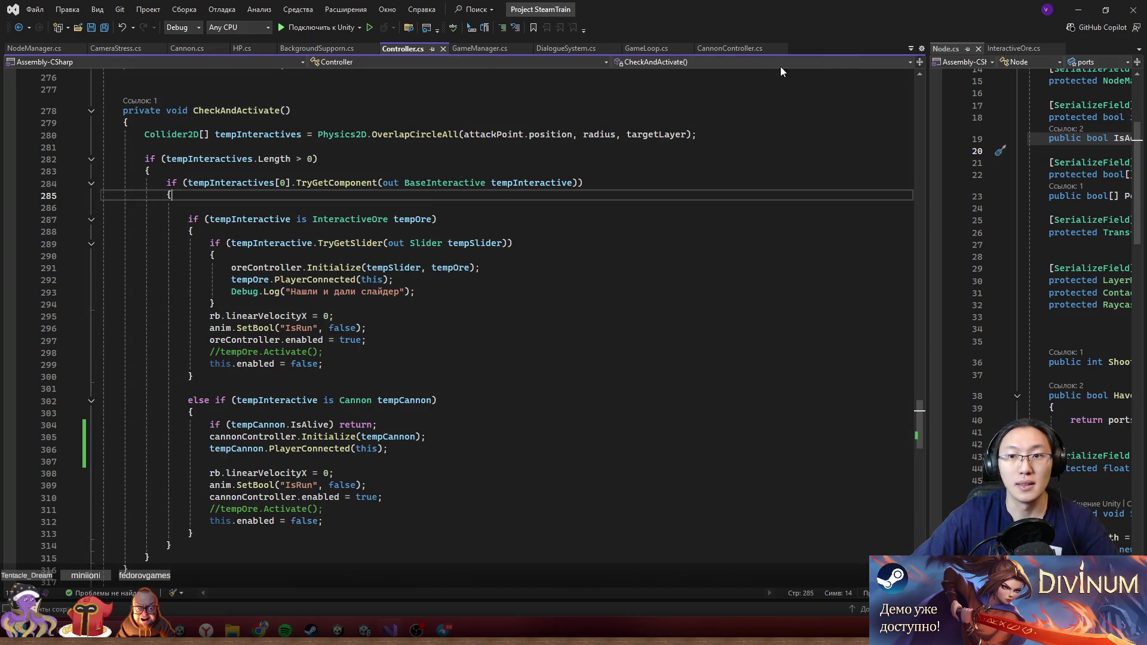
{"action": "left_click", "coordinate": [187, 49]}
- Delete the two coll collider field lines from Cannon.cs
{"action": "scroll", "coordinate": [385, 282], "scroll_direction": "down", "scroll_amount": 10}
{"action": "scroll", "coordinate": [386, 282], "scroll_direction": "up", "scroll_amount": 4}
{"action": "left_click_drag", "start_coordinate": [122, 129], "coordinate": [253, 154]}
{"action": "key", "text": "Delete"}
- Remove the coll.enabled lines from Dead() and Alive(), save, and return to Unity
{"action": "scroll", "coordinate": [467, 346], "scroll_direction": "down", "scroll_amount": 10}
{"action": "scroll", "coordinate": [467, 345], "scroll_direction": "up", "scroll_amount": 4}
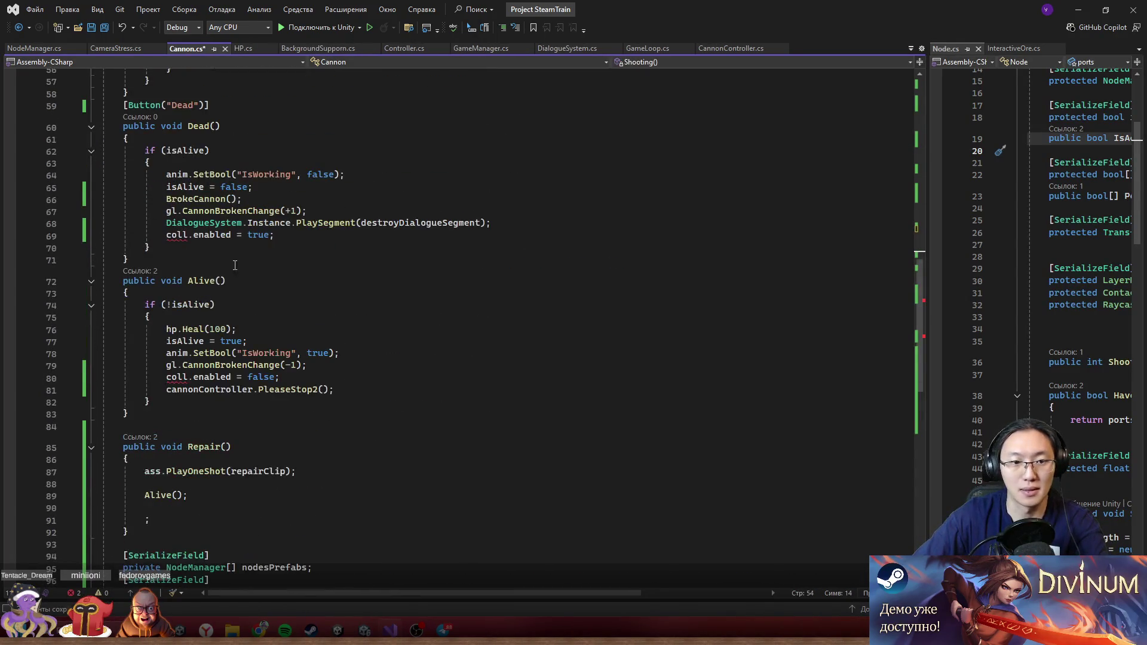
{"action": "left_click_drag", "start_coordinate": [280, 235], "coordinate": [497, 223]}
{"action": "key", "text": "Delete"}
{"action": "left_click_drag", "start_coordinate": [102, 366], "coordinate": [101, 378]}
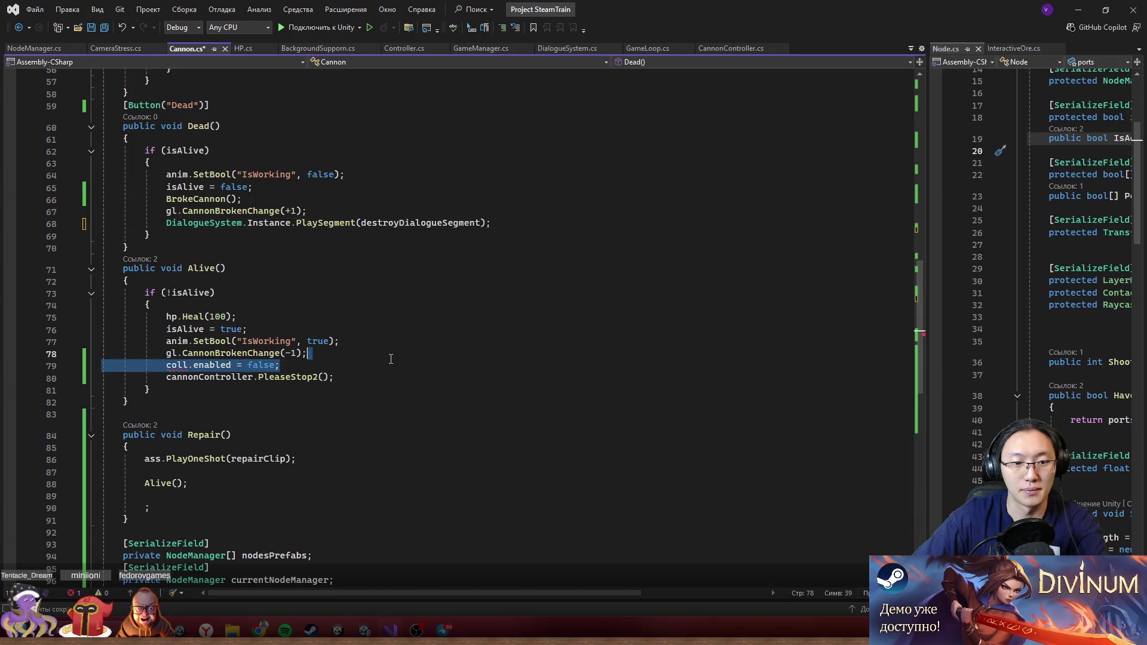
{"action": "key", "text": "Delete"}
{"action": "left_click", "coordinate": [428, 376]}
{"action": "key", "text": "ctrl+s"}
{"action": "key", "text": "alt+Tab"}
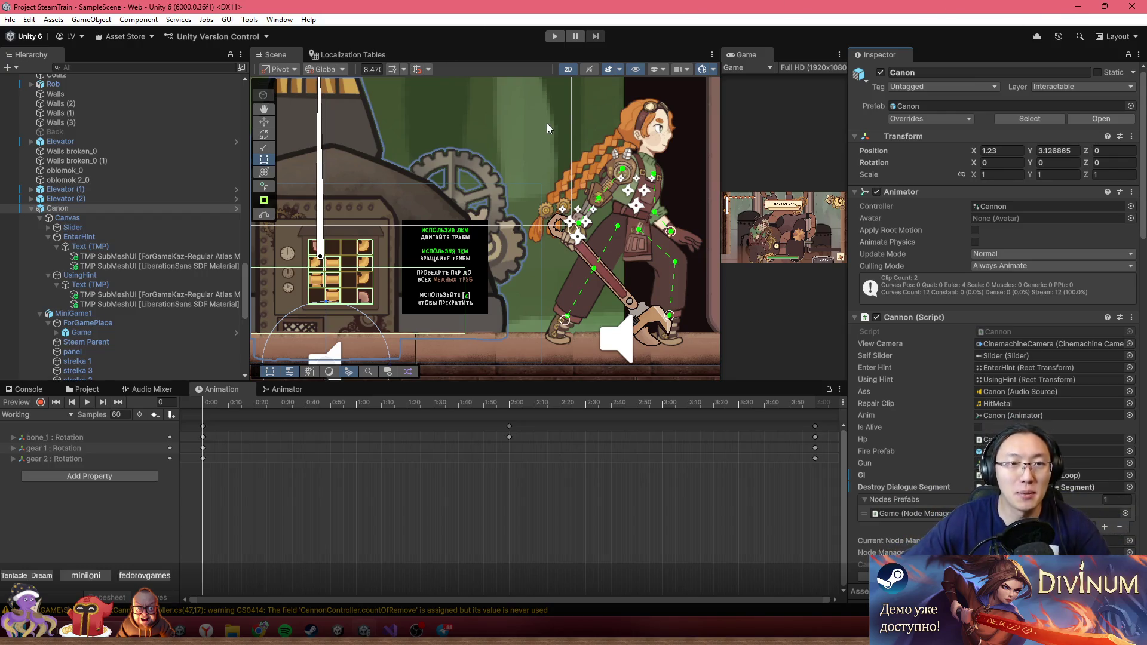
- Maximize the Game view, enter play mode, and open the in-game sound settings
{"action": "double_click", "coordinate": [747, 54]}
{"action": "left_click", "coordinate": [554, 37]}
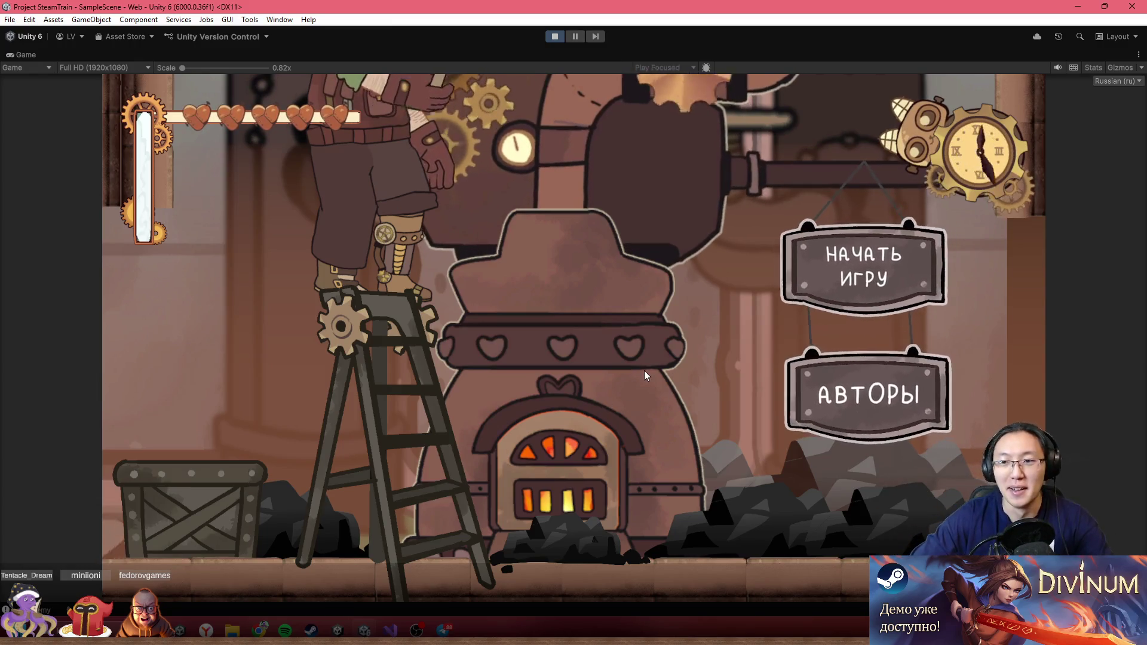
{"action": "left_click", "coordinate": [981, 574]}
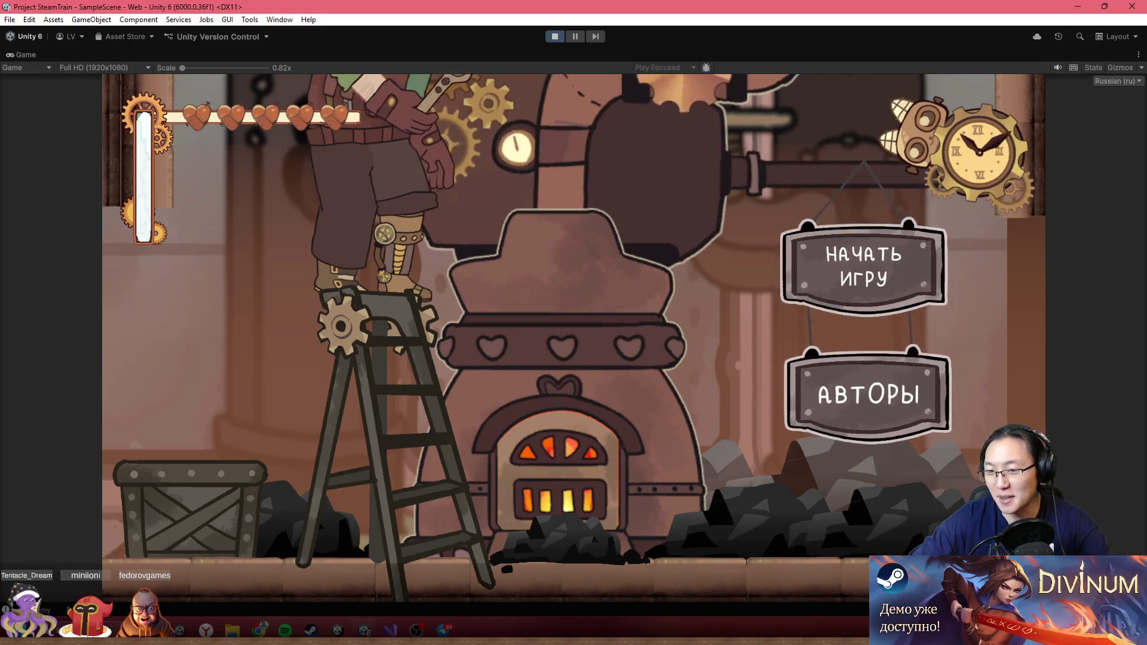
- Start a new game, skip the opening dialogue, and solve the cannon's pipe puzzle
{"action": "left_click", "coordinate": [895, 268]}
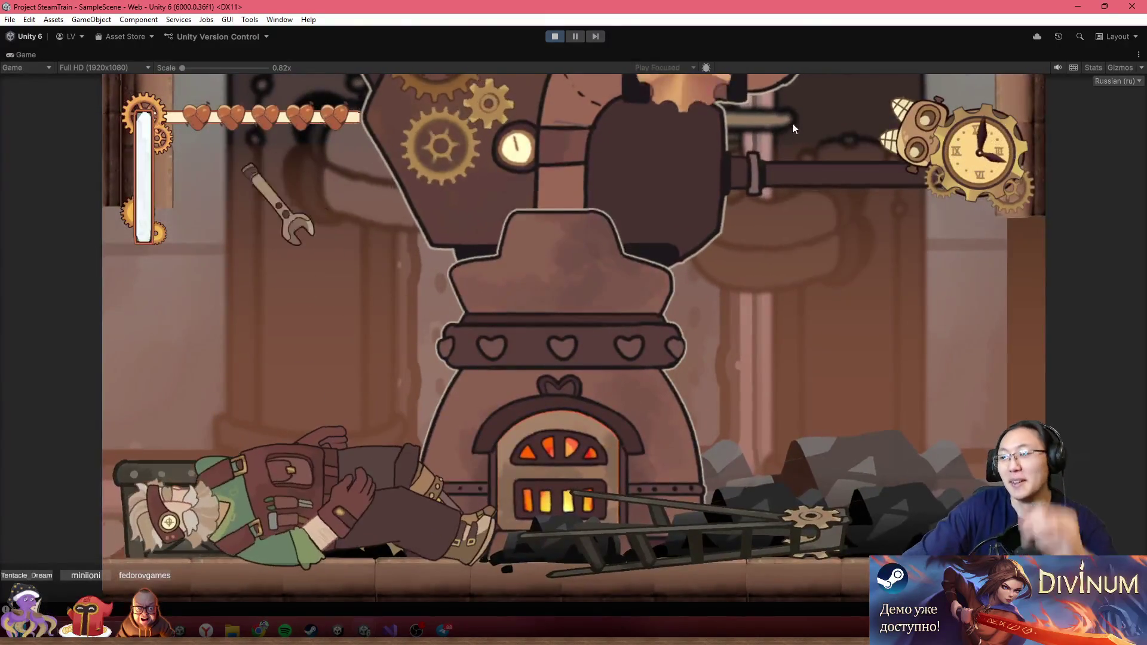
{"action": "left_click", "coordinate": [814, 251]}
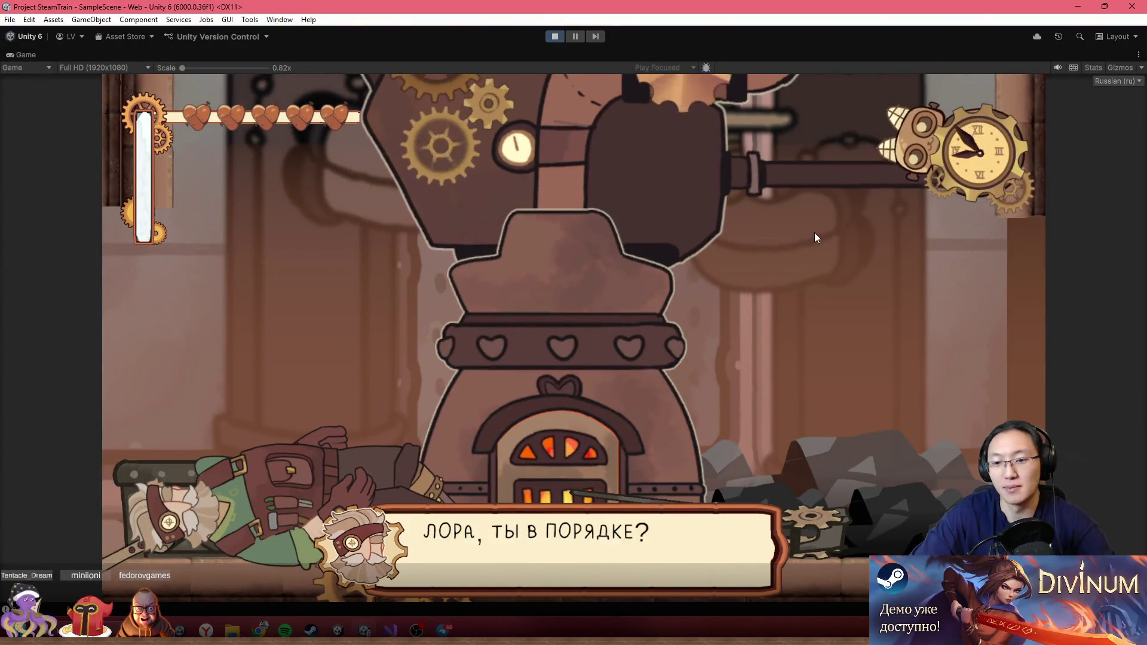
{"action": "left_click", "coordinate": [815, 238]}
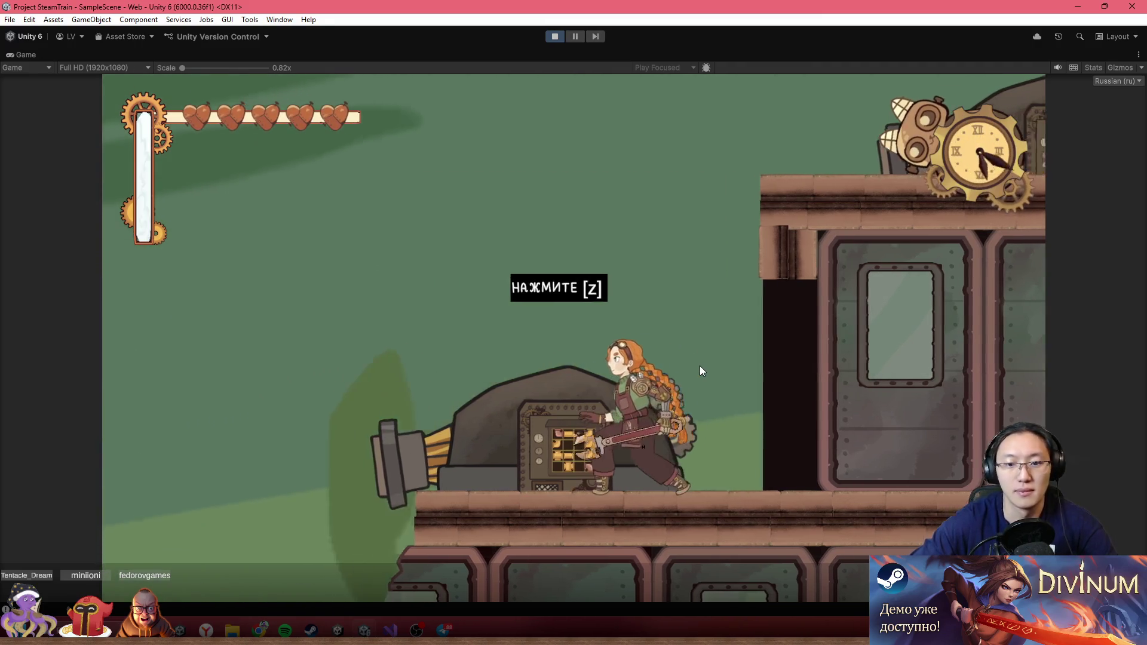
{"action": "key", "text": "z"}
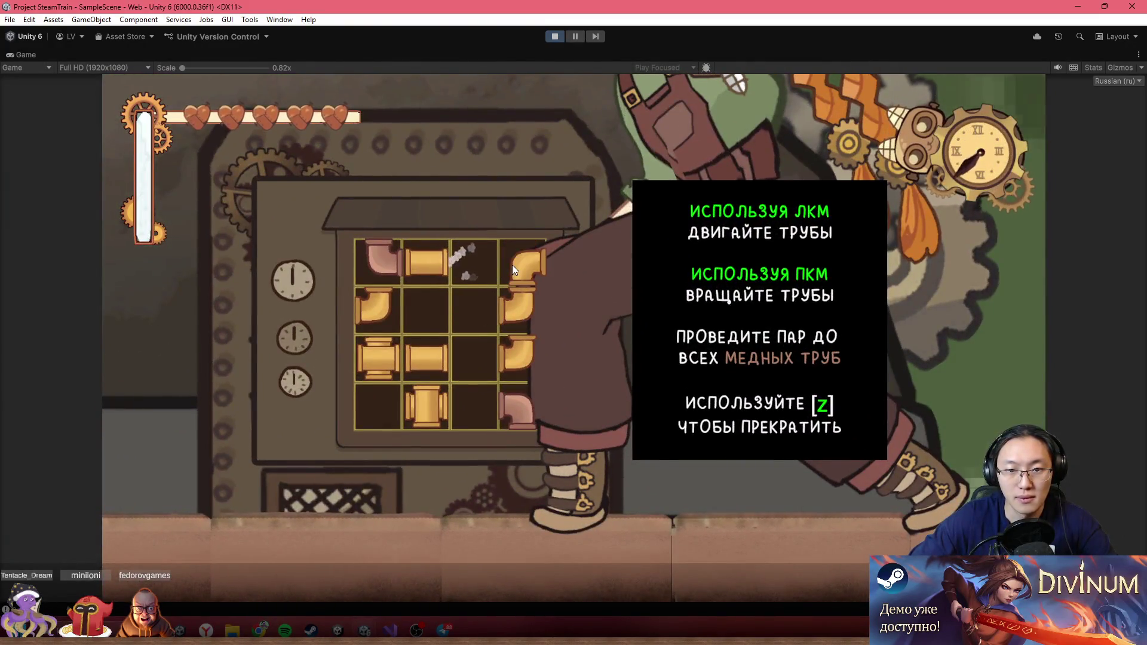
{"action": "left_click_drag", "start_coordinate": [512, 269], "coordinate": [481, 267]}
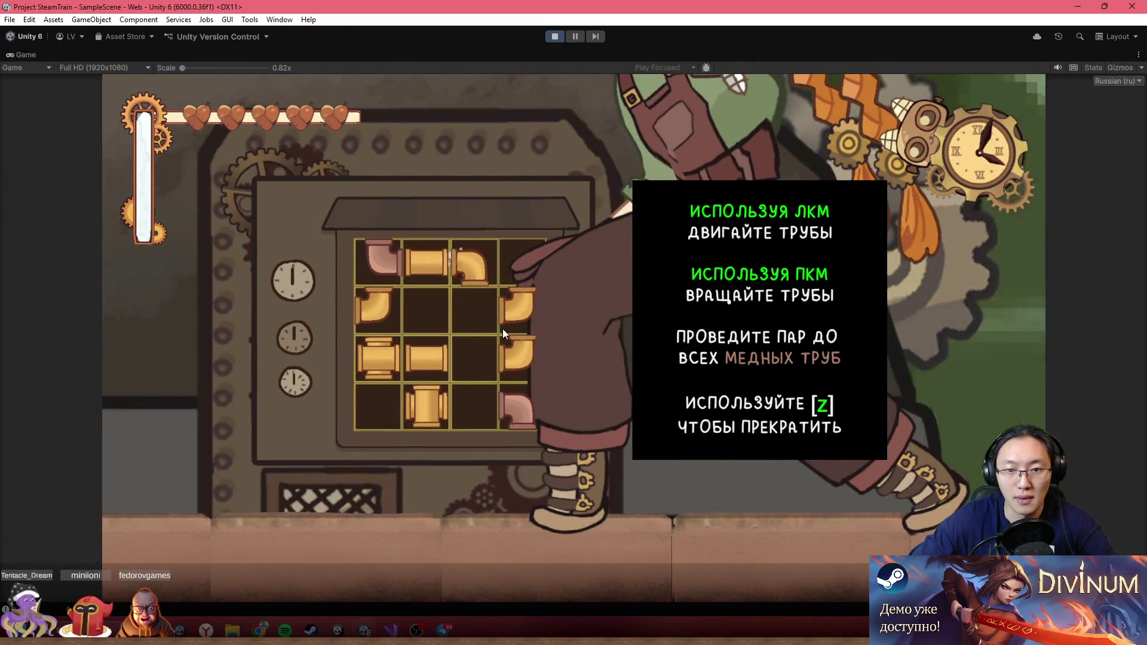
{"action": "right_click", "coordinate": [428, 361]}
{"action": "mouse_move", "coordinate": [444, 397]}
{"action": "left_mouse_down"}
{"action": "mouse_move", "coordinate": [475, 358]}
{"action": "mouse_move", "coordinate": [477, 411]}
{"action": "left_mouse_up"}
{"action": "key", "text": "z"}
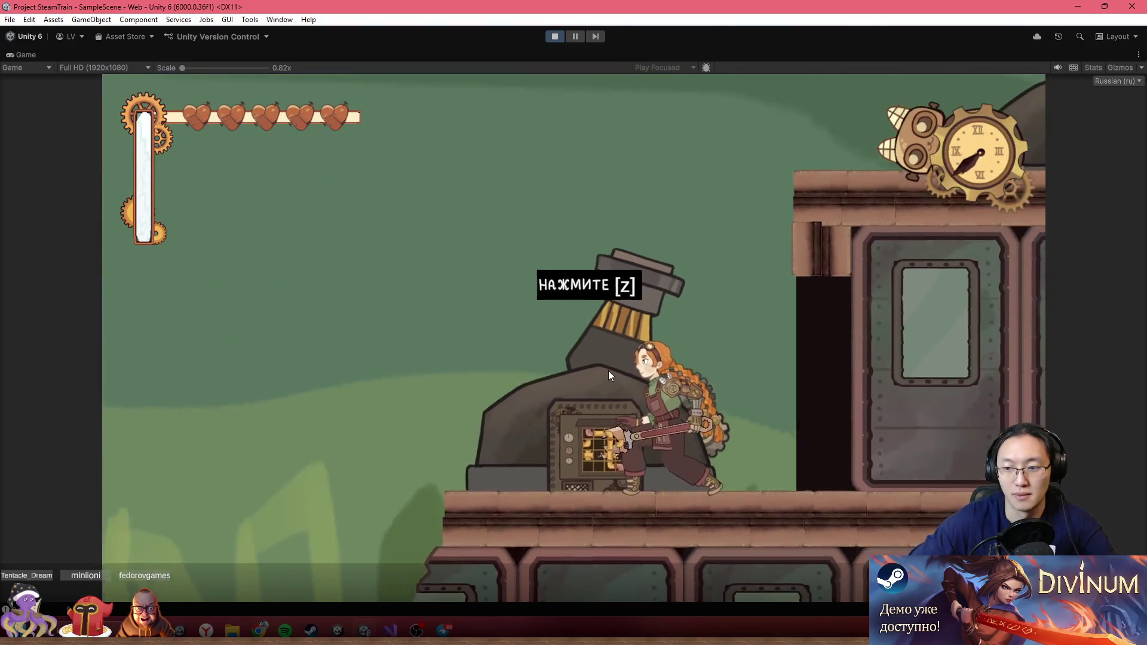
- Walk along the train swinging the wrench in both directions
{"action": "key", "text": "Left"}
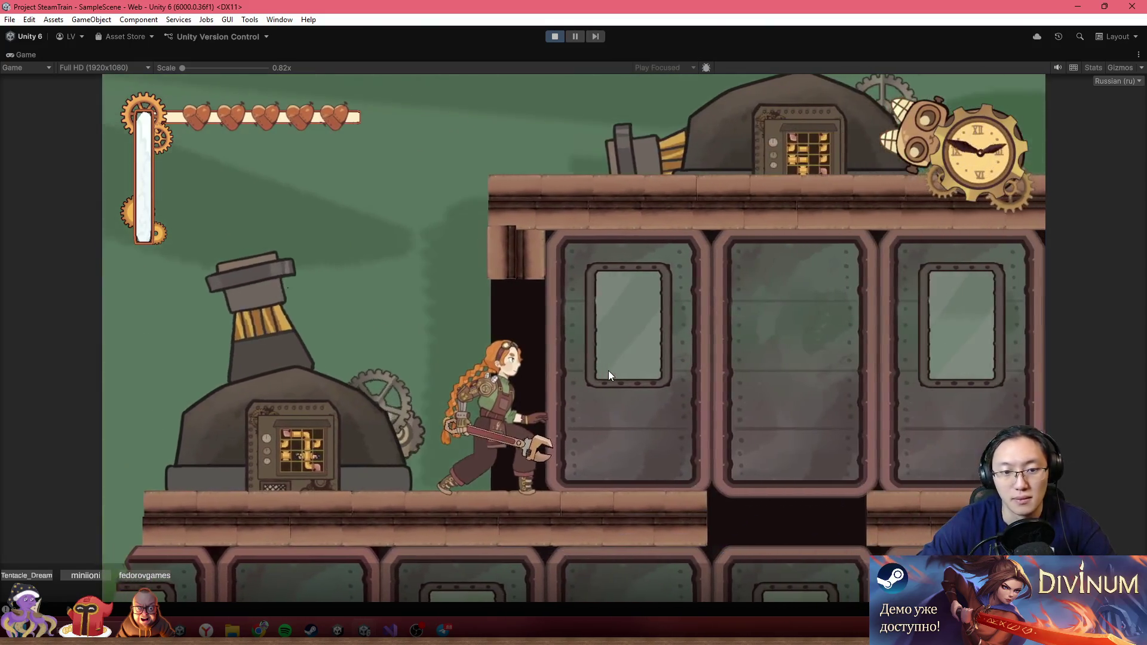
{"action": "key", "text": "Left"}
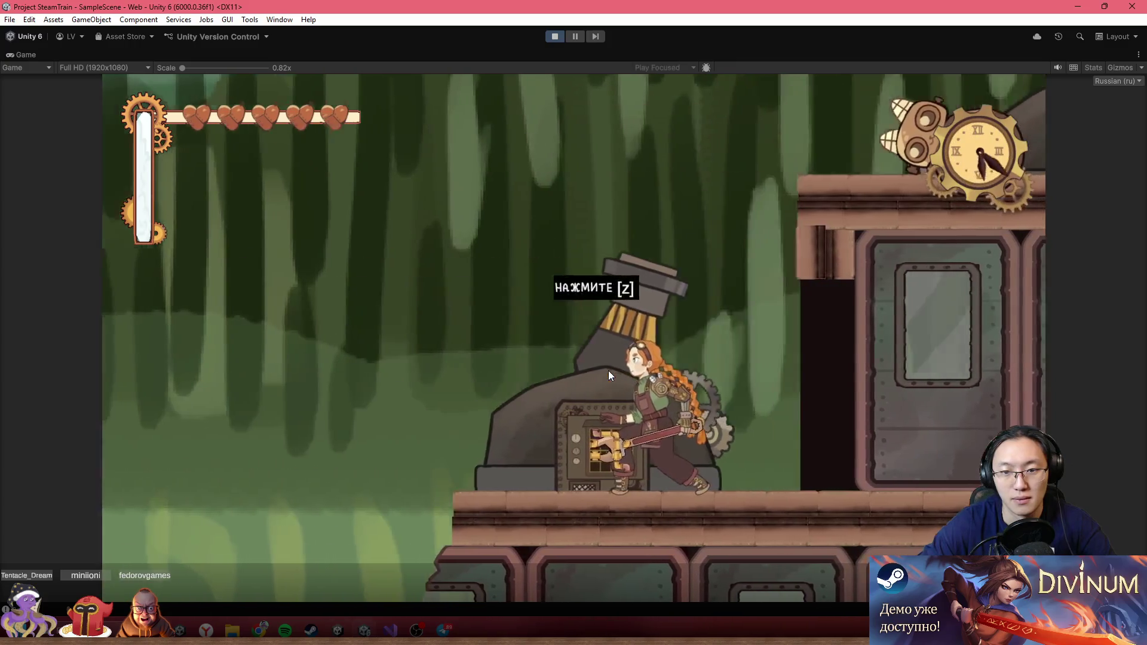
{"action": "key", "text": "Right"}
{"action": "key", "text": "x"}
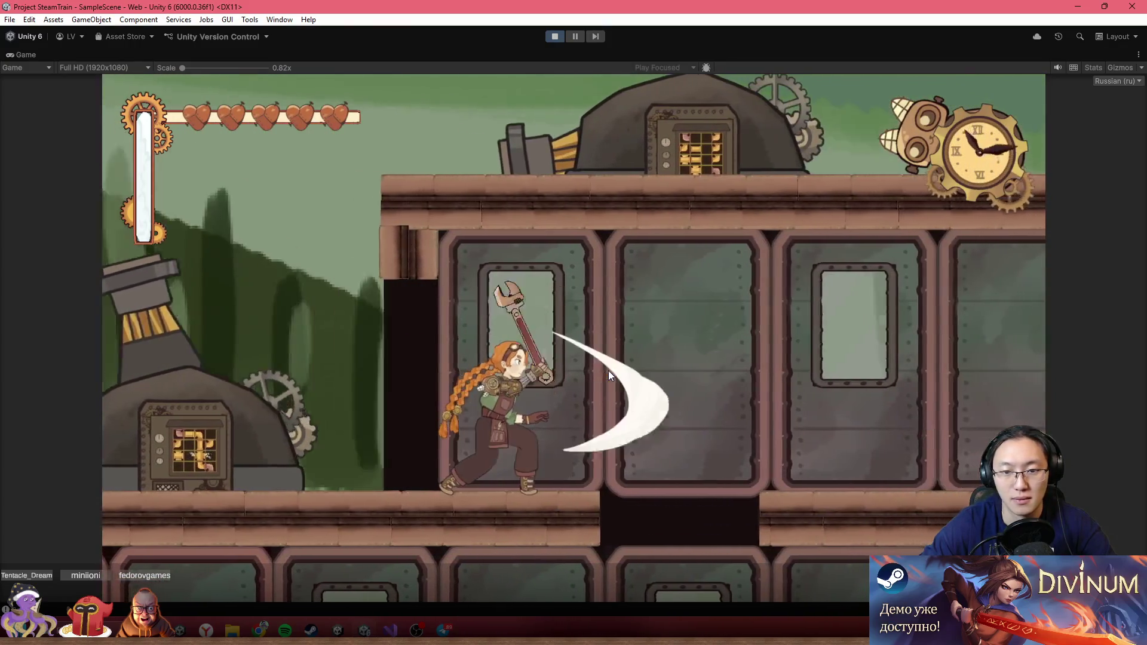
{"action": "key", "text": "Left"}
{"action": "key", "text": "x"}
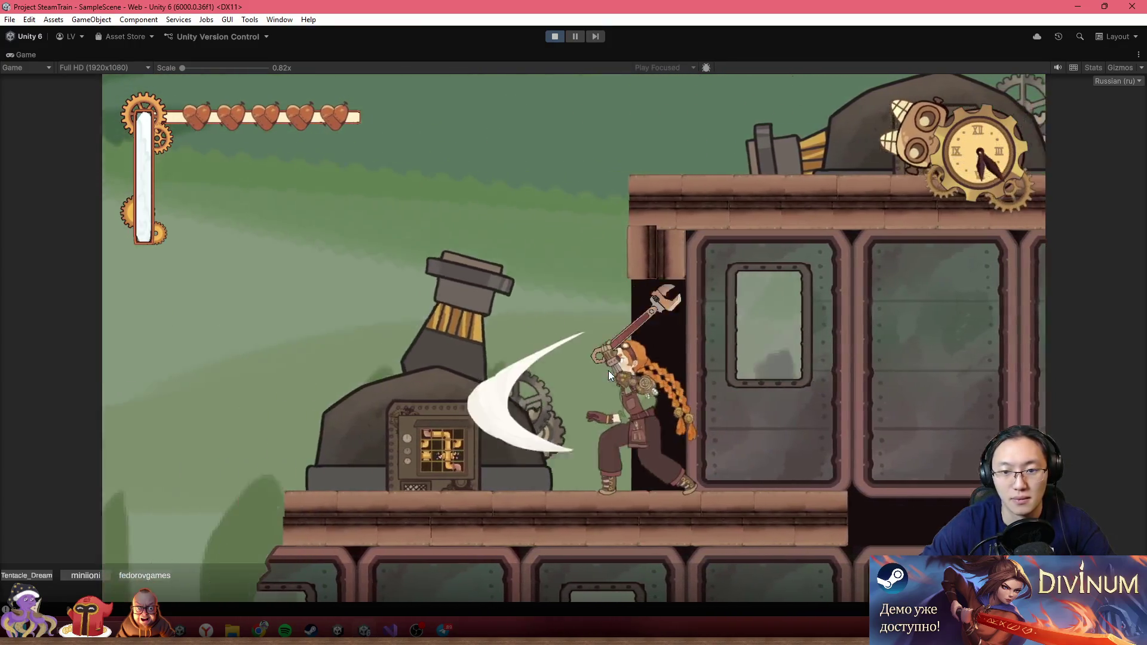
{"action": "key", "text": "Left"}
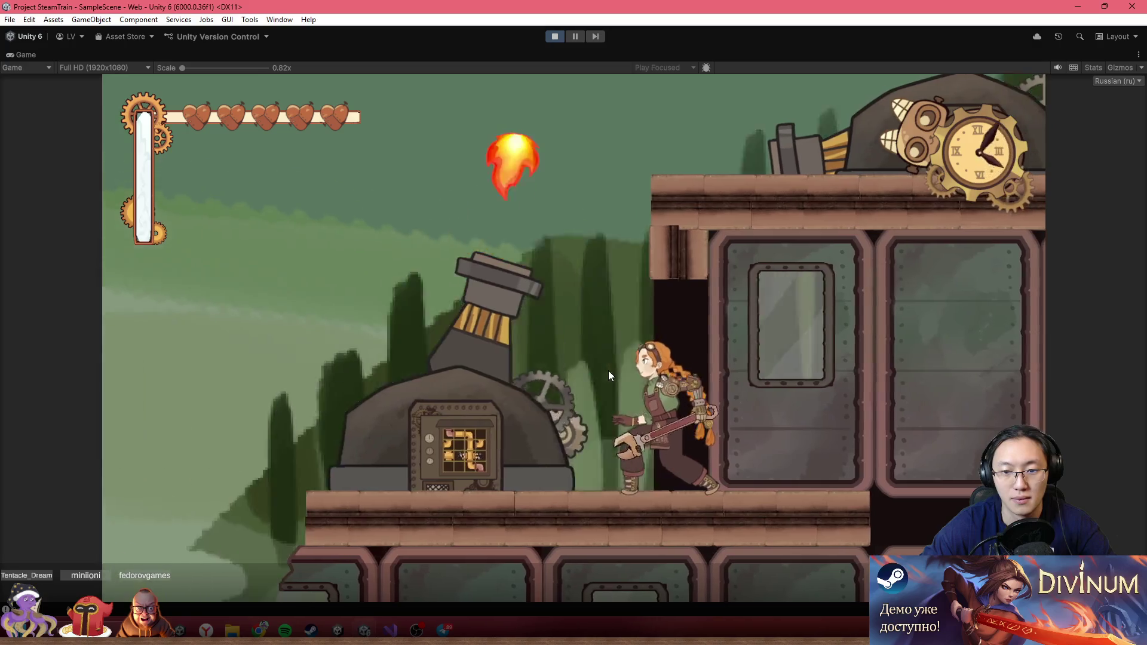
{"action": "key", "text": "x"}
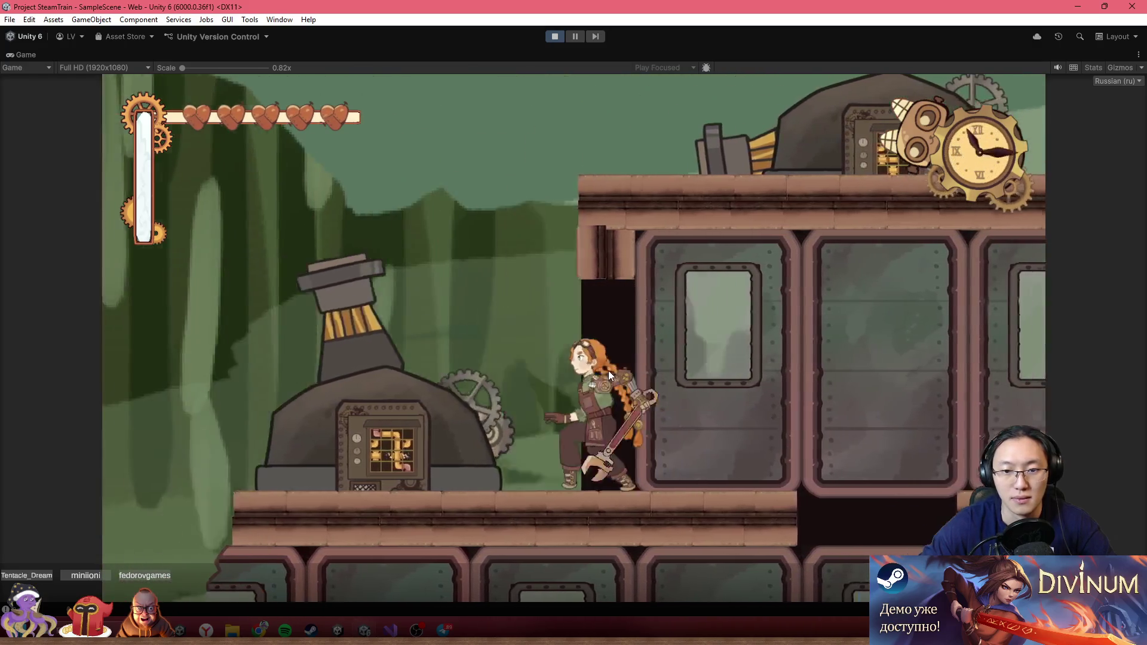
{"action": "key", "text": "Right"}
{"action": "key", "text": "x"}
{"action": "key", "text": "Left"}
{"action": "key", "text": "x"}
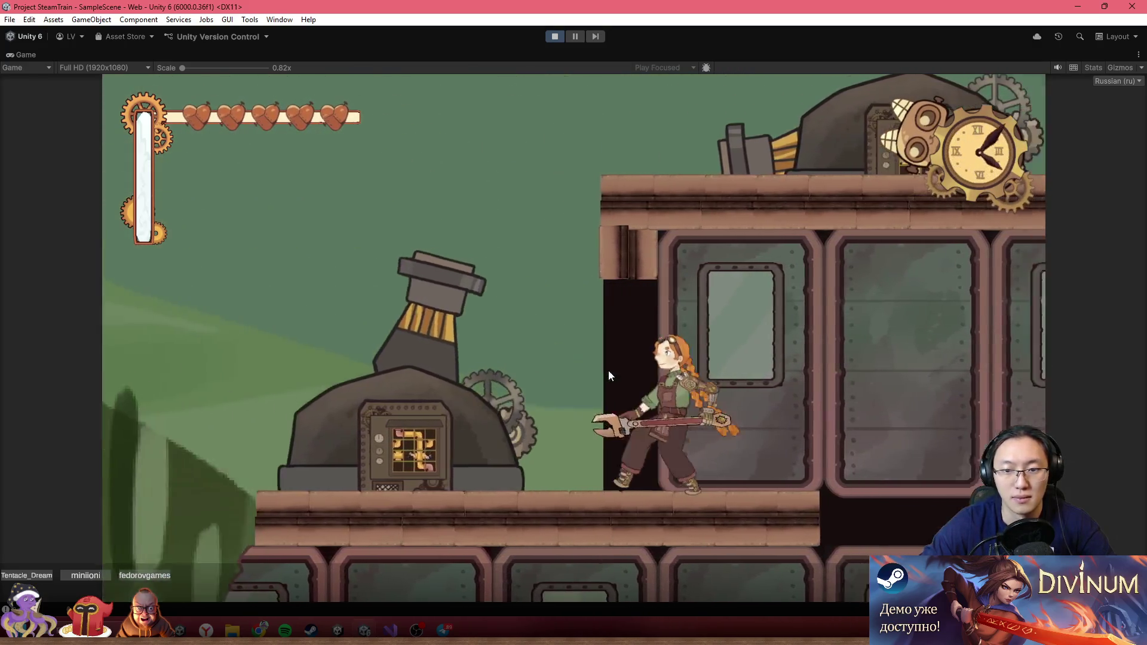
{"action": "key", "text": "Right"}
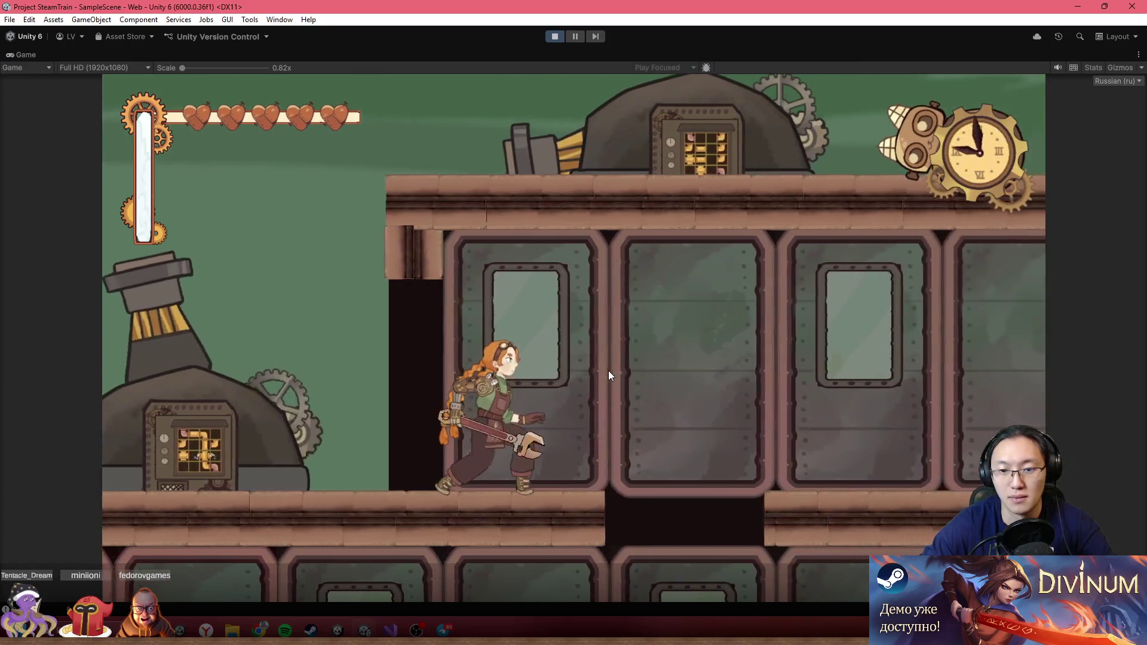
{"action": "left_click", "coordinate": [610, 375]}
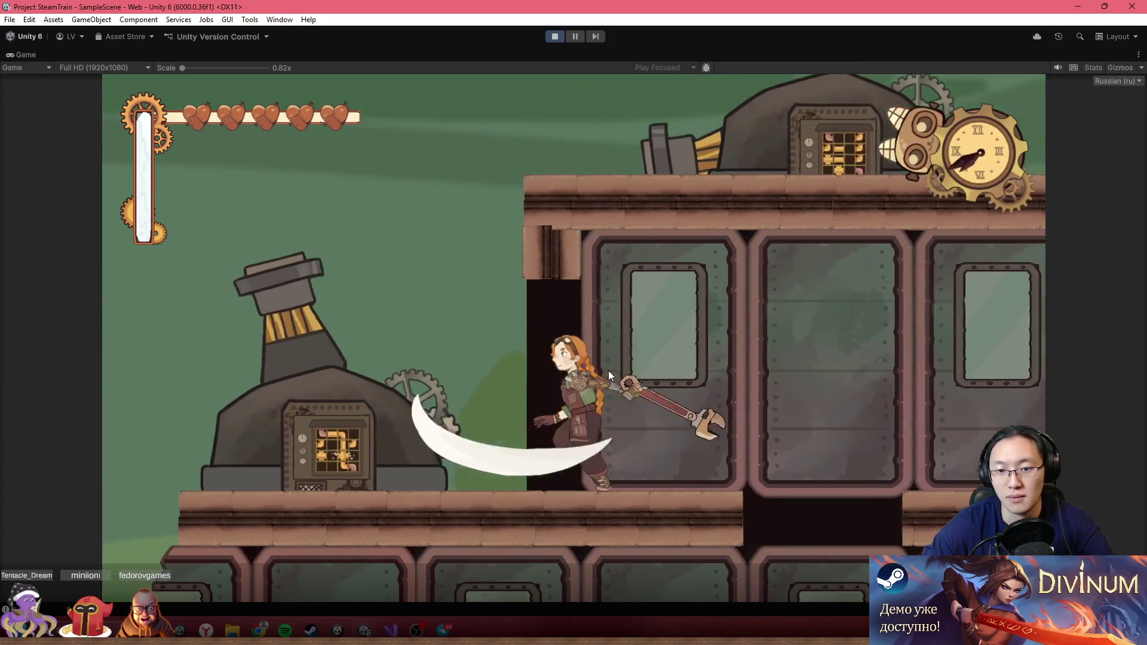
{"action": "left_click", "coordinate": [610, 375]}
- Drop to the lower deck, ride the lift, walk past the cannon prompt, then stop play mode
{"action": "key", "text": "d"}
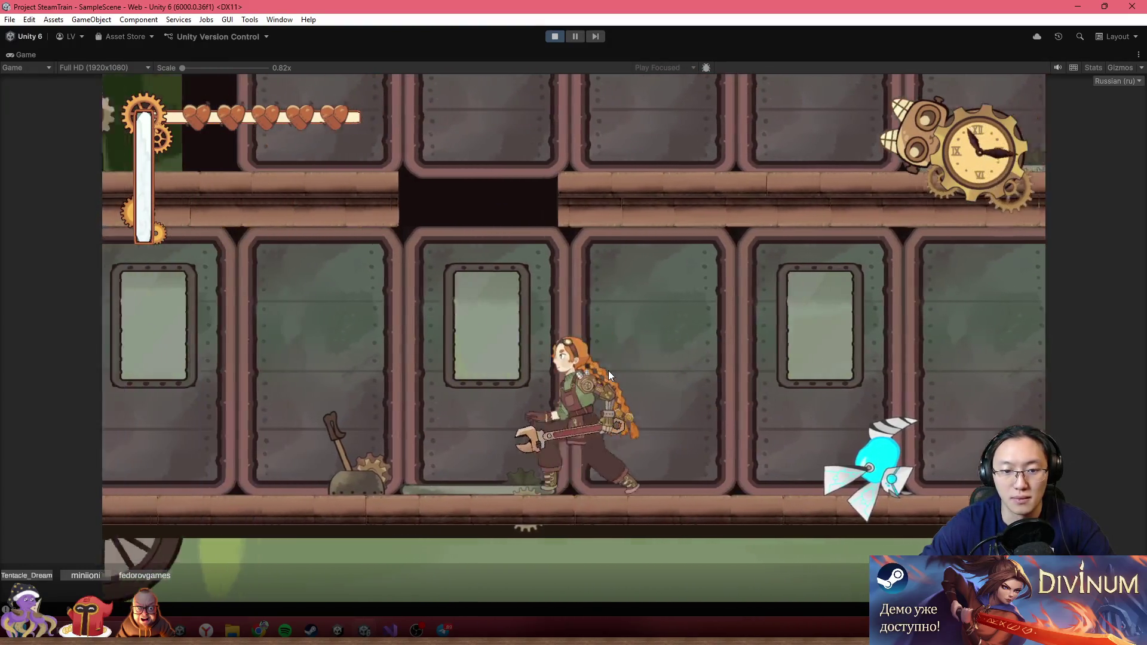
{"action": "left_click", "coordinate": [609, 372]}
{"action": "key", "text": "a"}
{"action": "key", "text": "a"}
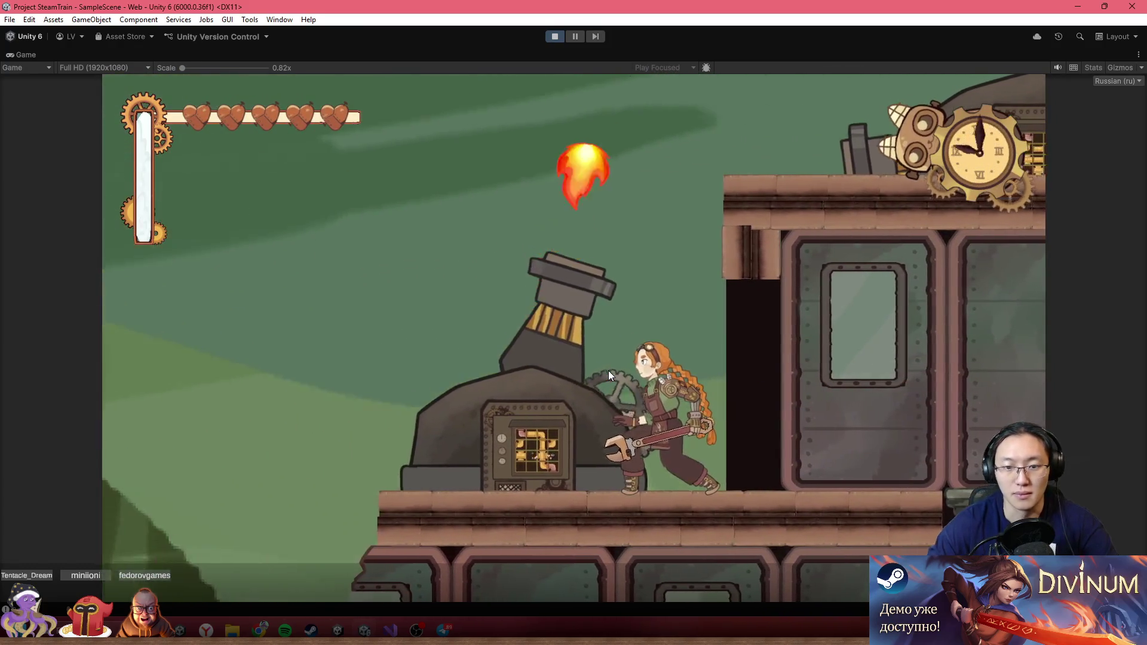
{"action": "key", "text": "d"}
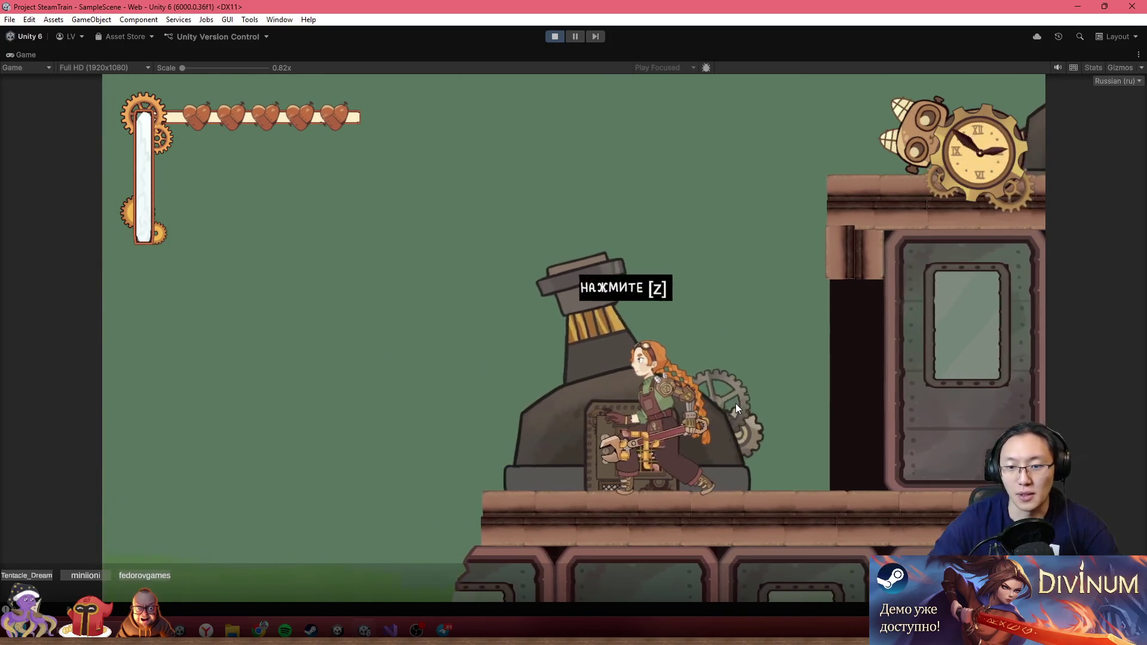
{"action": "key", "text": "a"}
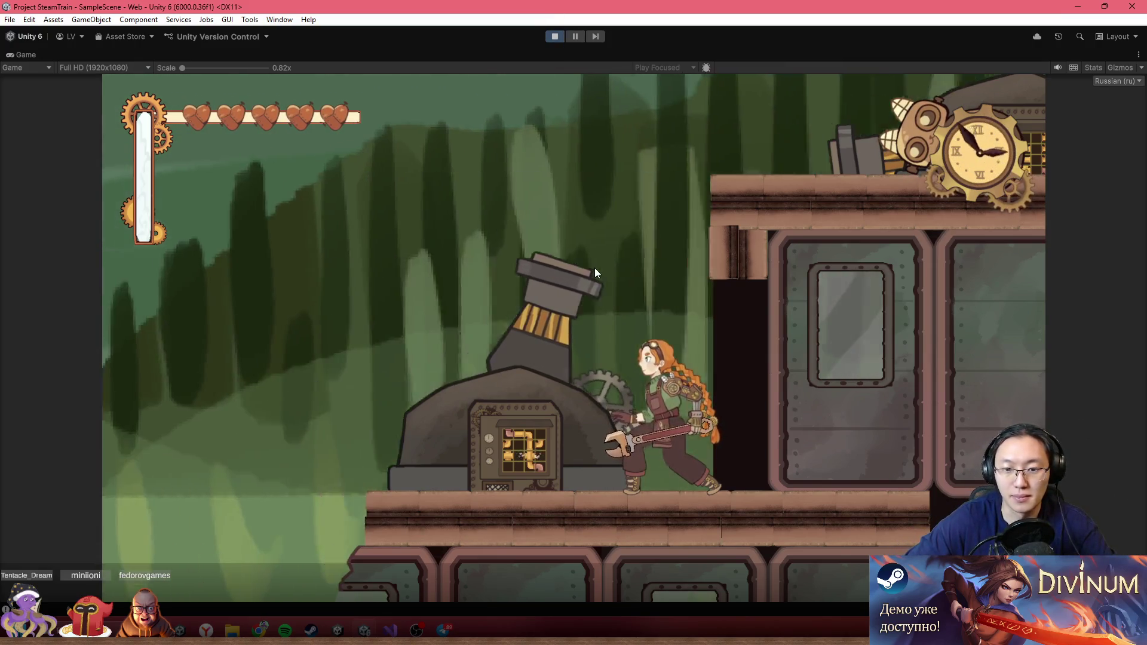
{"action": "key", "text": "Left"}
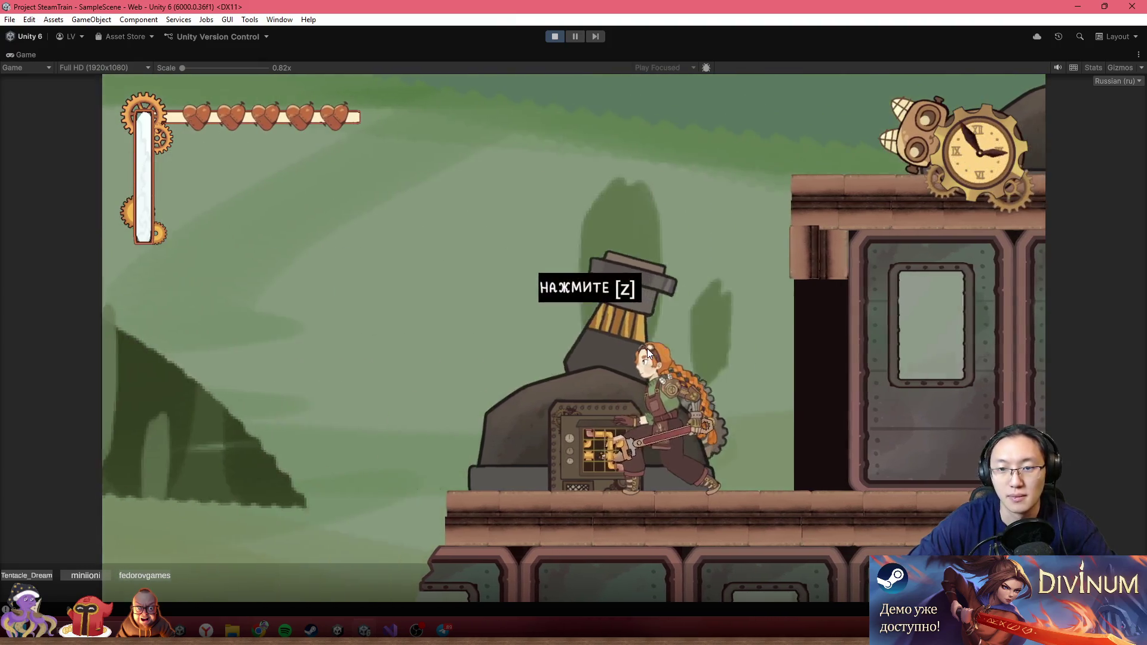
{"action": "key", "text": "Left"}
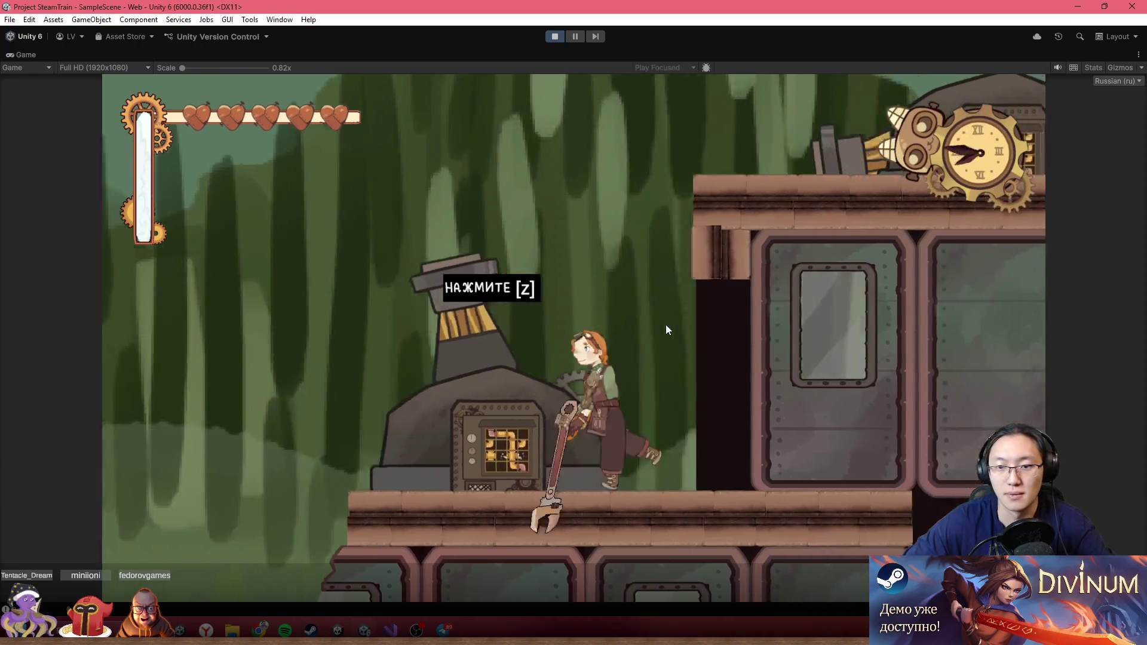
{"action": "key", "text": "Right"}
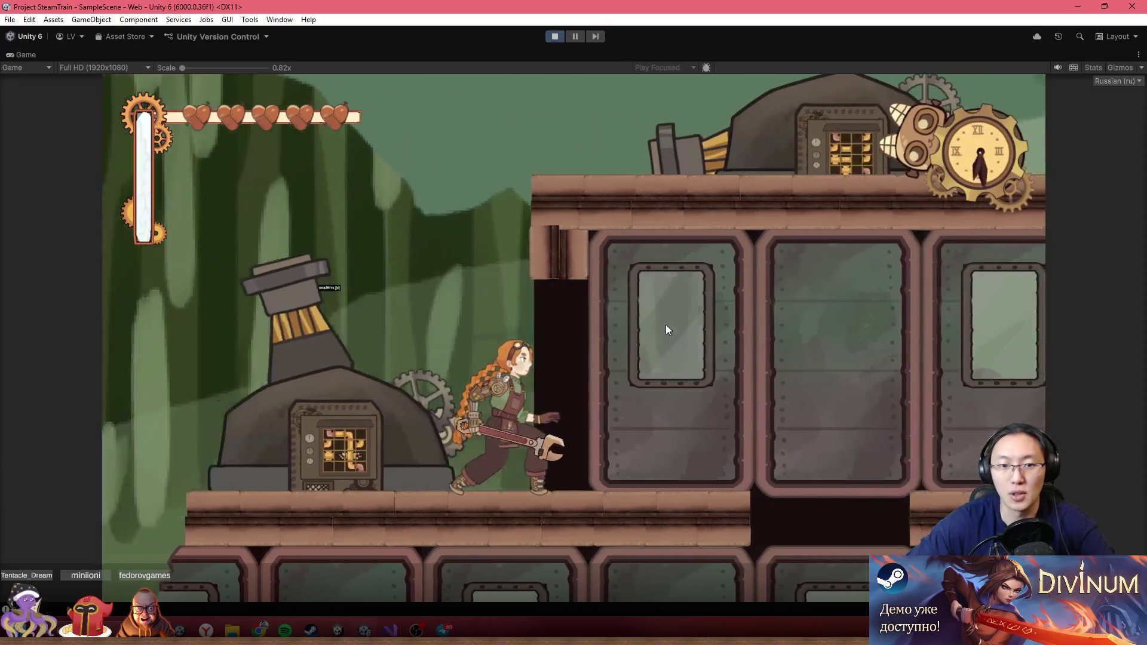
{"action": "left_click", "coordinate": [555, 36]}
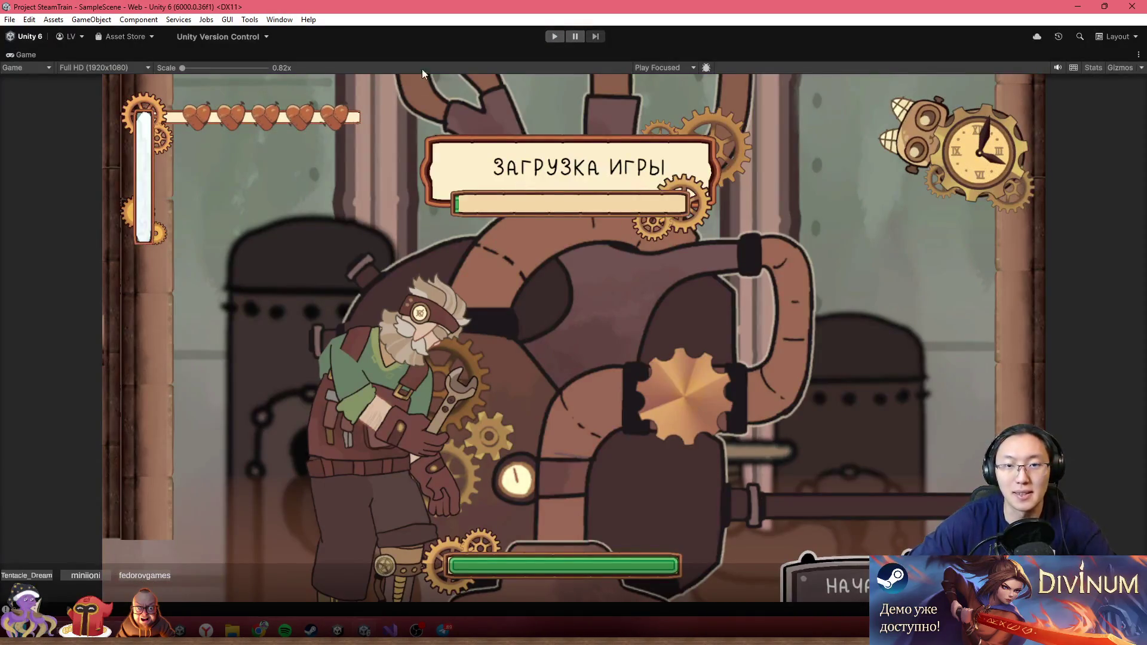
- Frame Canon, check its НАЖМИТЕ [Z] hint text, and open Canon's Cannon script in the code editor
{"action": "key", "text": "f"}
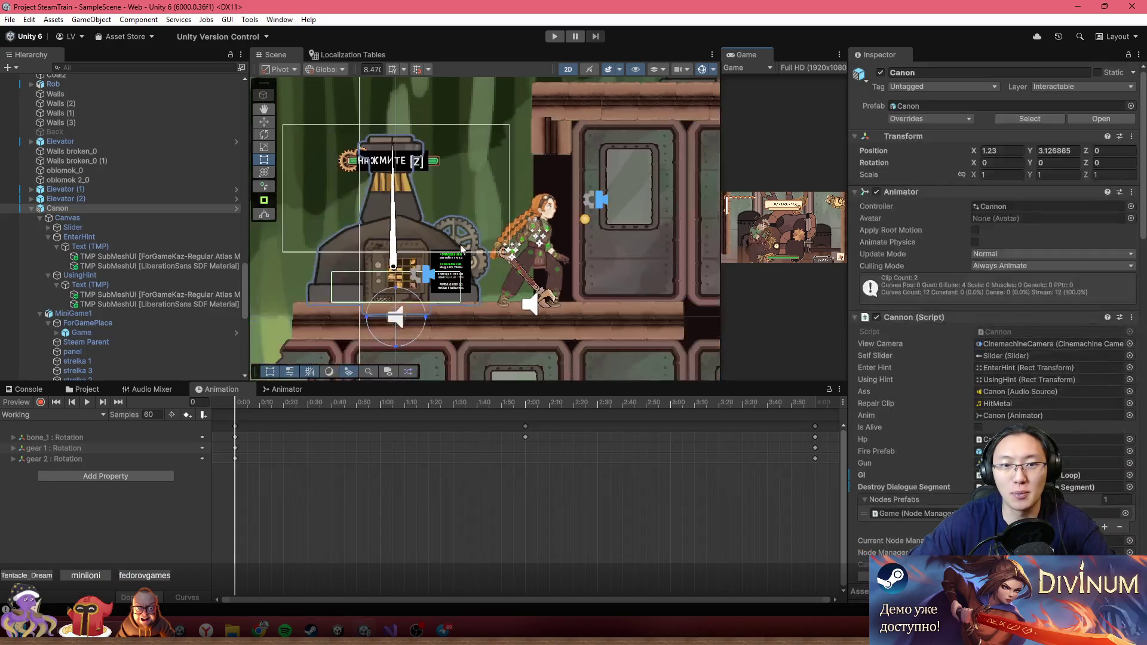
{"action": "left_click", "coordinate": [500, 166]}
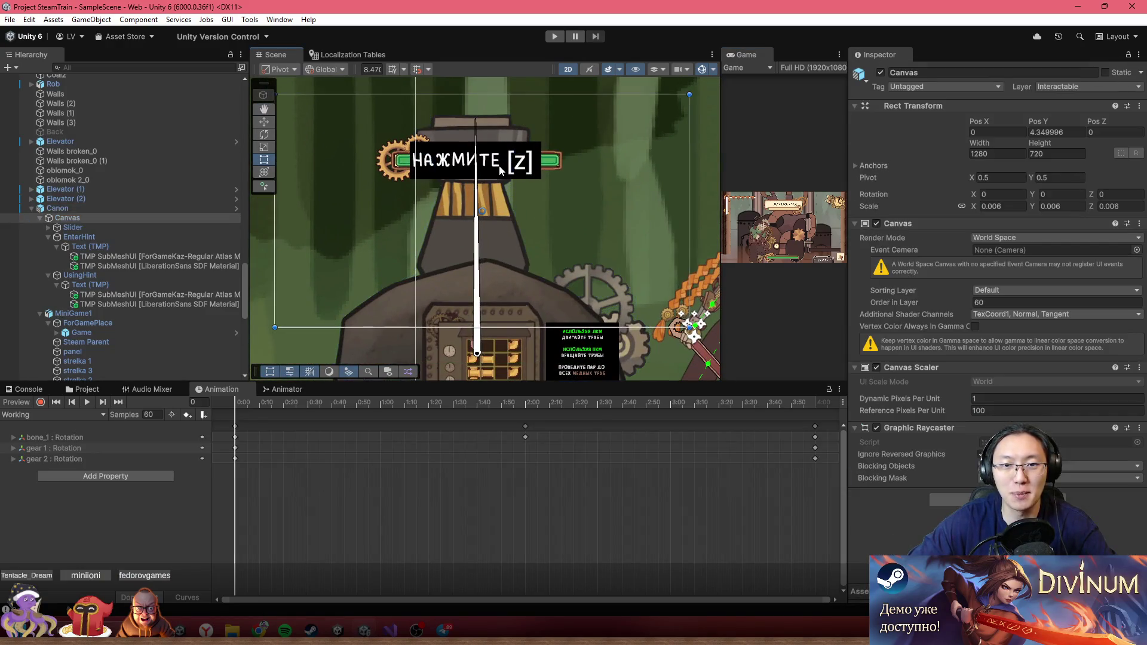
{"action": "left_click", "coordinate": [126, 207]}
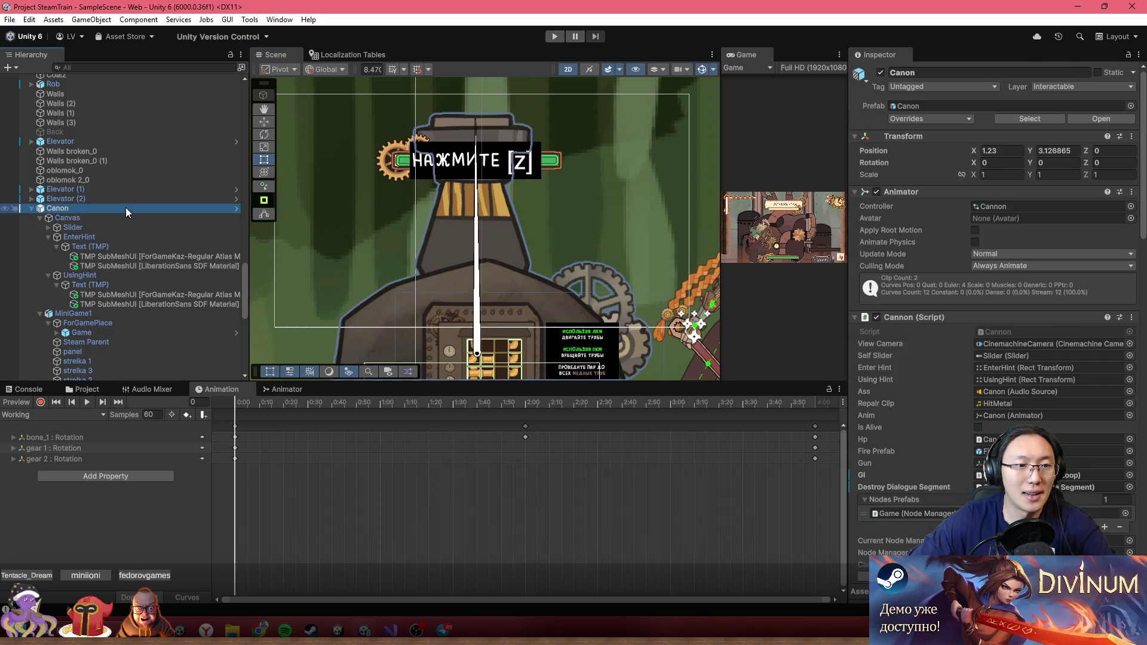
{"action": "double_click", "coordinate": [1020, 331]}
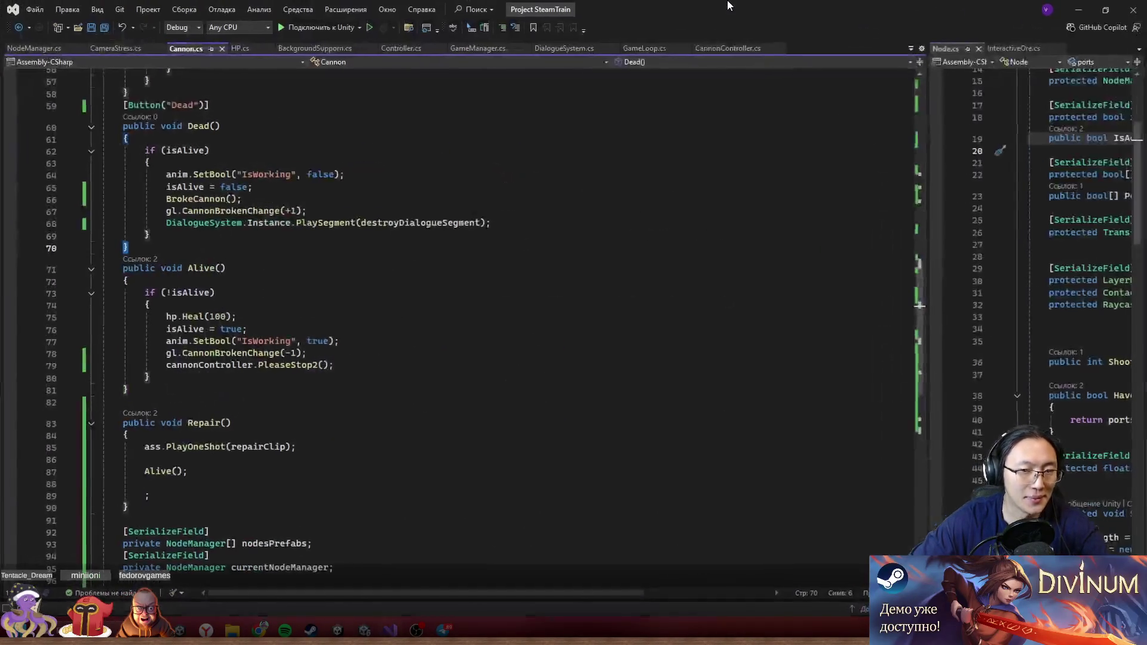
- Restore Visual Studio over Unity and place the caret after the Initialize call in Cannon.cs Start()
{"action": "mouse_move", "coordinate": [728, 5]}
{"action": "left_mouse_down"}
{"action": "mouse_move", "coordinate": [744, 436]}
{"action": "mouse_move", "coordinate": [735, 451]}
{"action": "mouse_move", "coordinate": [687, 2]}
{"action": "left_mouse_up"}
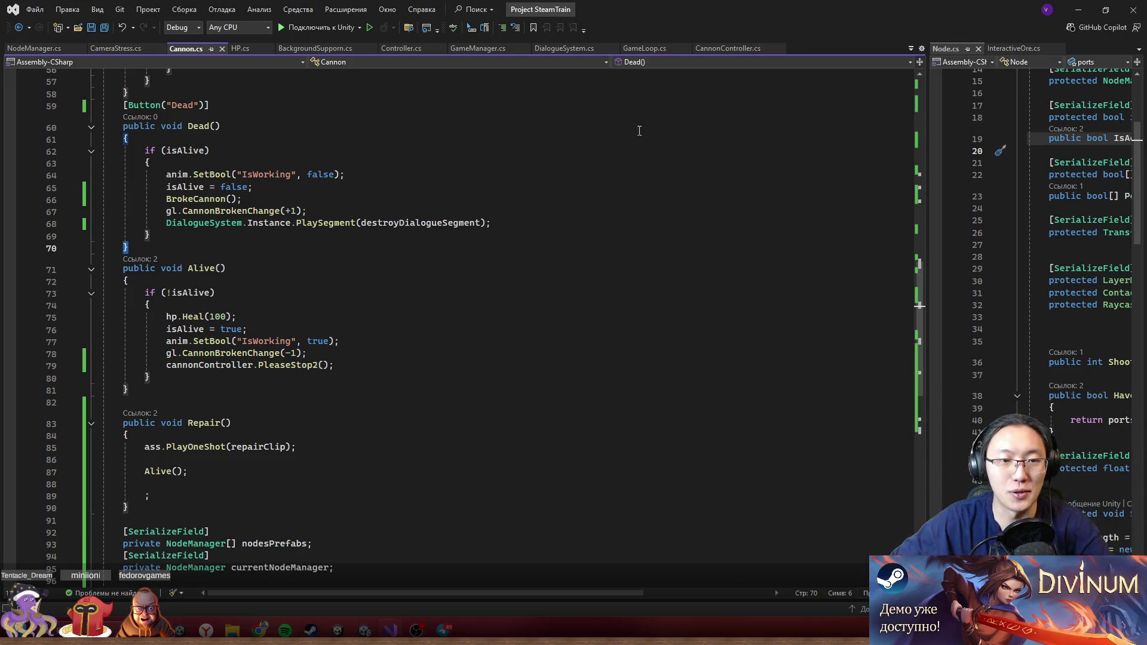
{"action": "scroll", "coordinate": [583, 276], "scroll_direction": "up", "scroll_amount": 15}
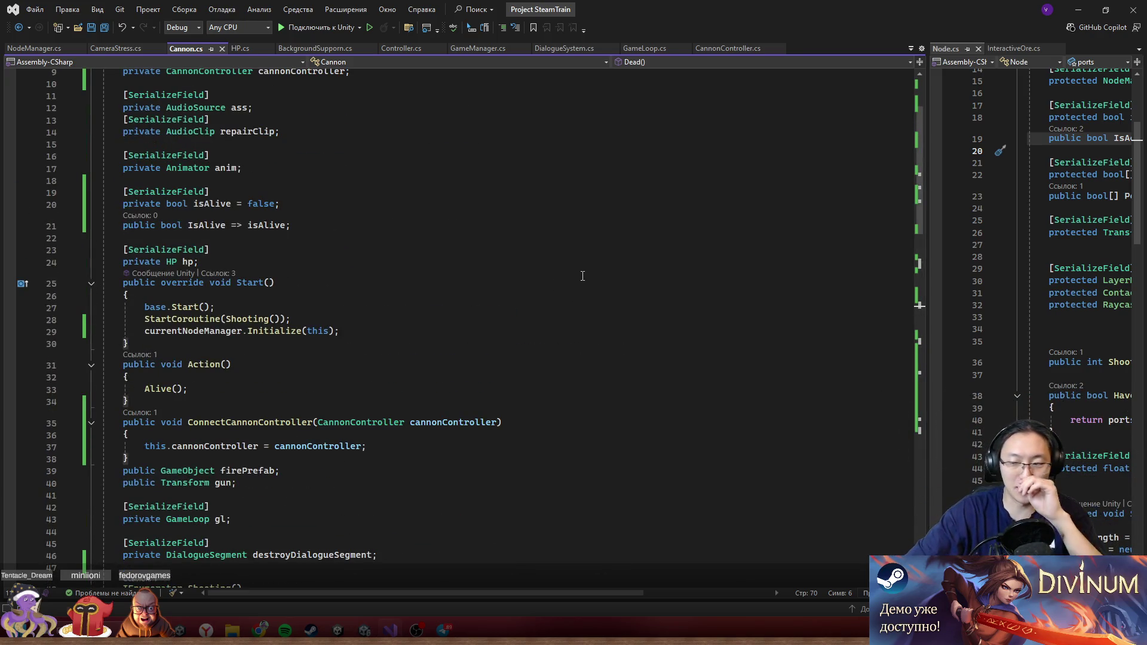
{"action": "left_click", "coordinate": [350, 331]}
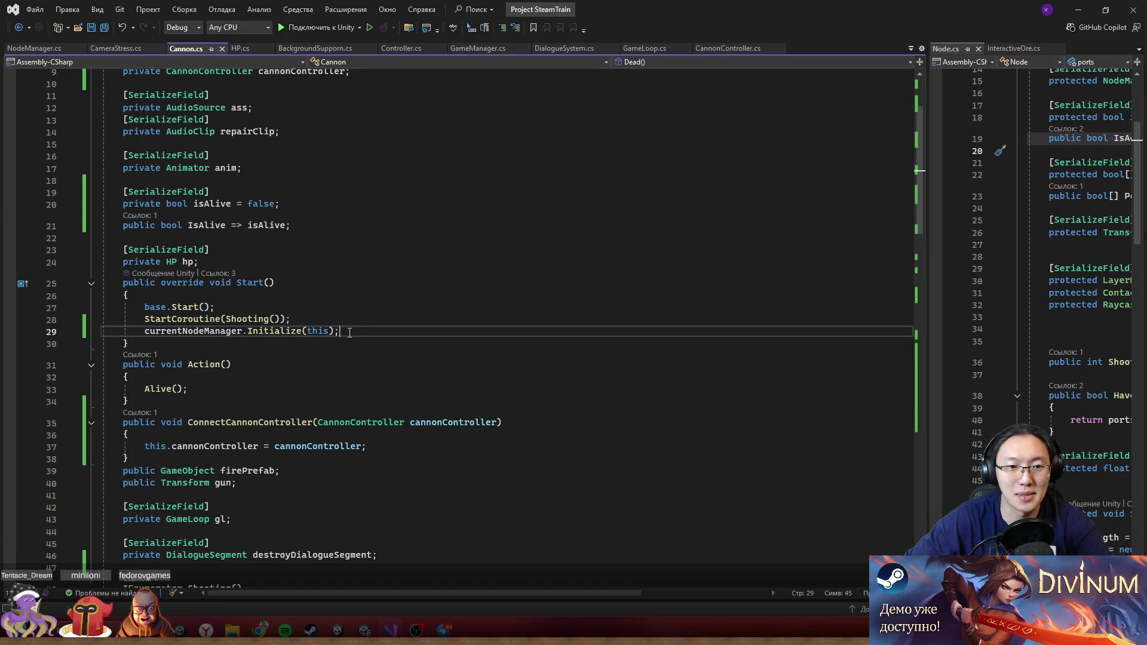
{"action": "scroll", "coordinate": [435, 287], "scroll_direction": "up", "scroll_amount": 3}
{"action": "scroll", "coordinate": [436, 286], "scroll_direction": "down", "scroll_amount": 8}
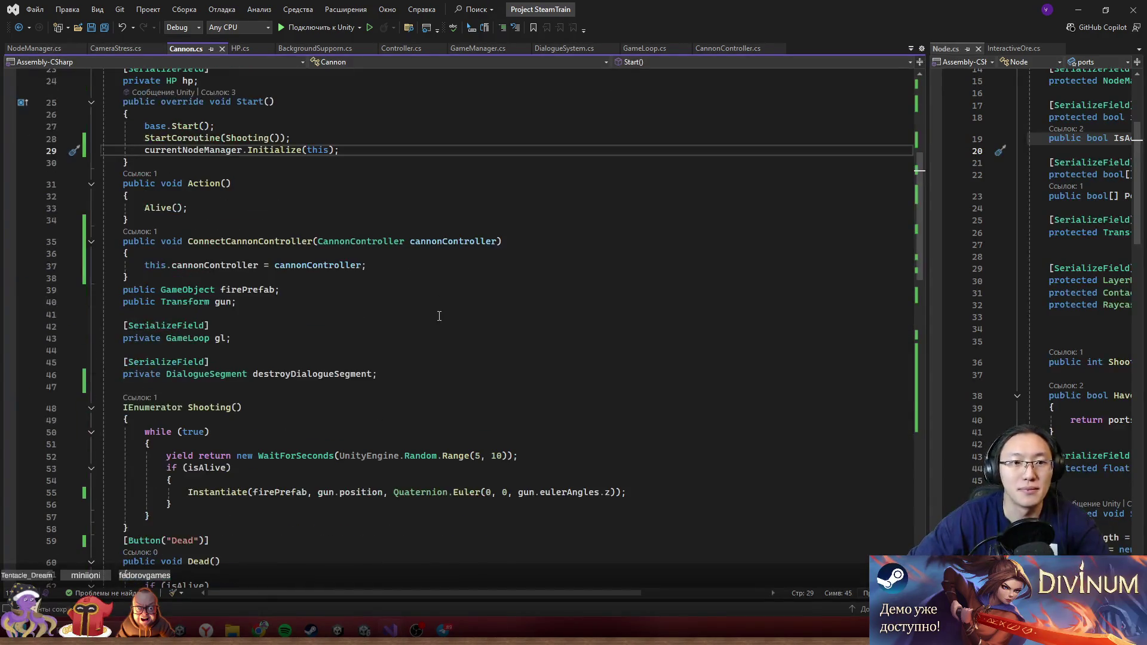
{"action": "mouse_move", "coordinate": [657, 9]}
{"action": "left_mouse_down"}
{"action": "mouse_move", "coordinate": [573, 532]}
{"action": "mouse_move", "coordinate": [601, 511]}
{"action": "mouse_move", "coordinate": [658, 343]}
{"action": "mouse_move", "coordinate": [700, 5]}
{"action": "mouse_move", "coordinate": [742, 6]}
{"action": "left_mouse_up"}
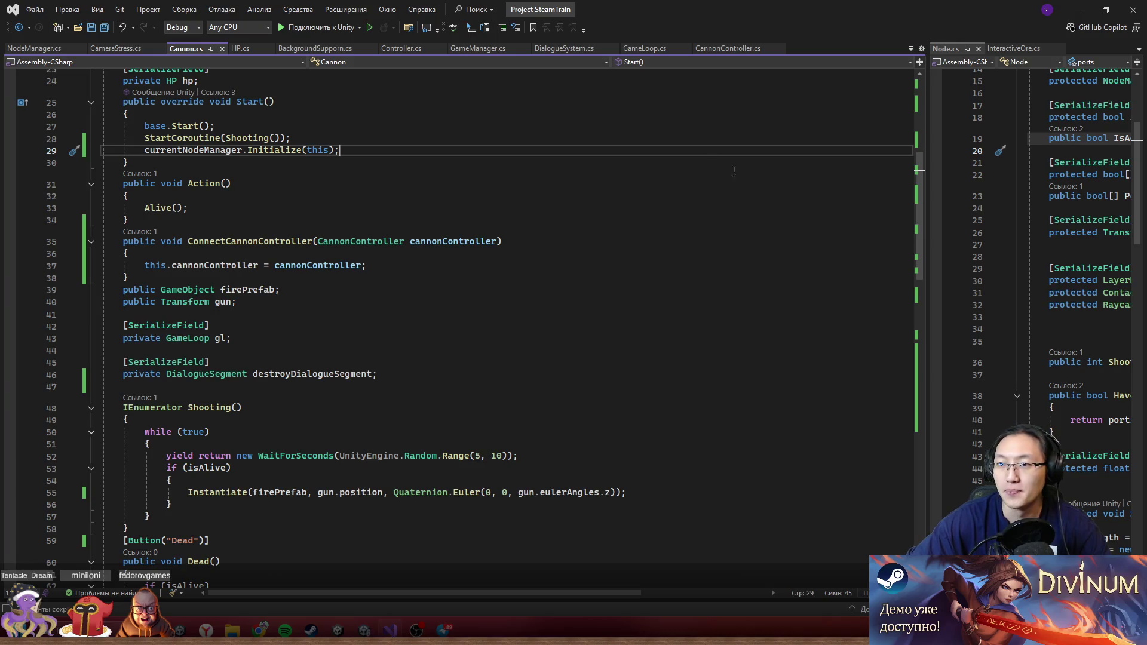
- Frame the cannon in the Scene view and open Cannon.cs in Visual Studio from its Script field
{"action": "left_click", "coordinate": [1078, 9]}
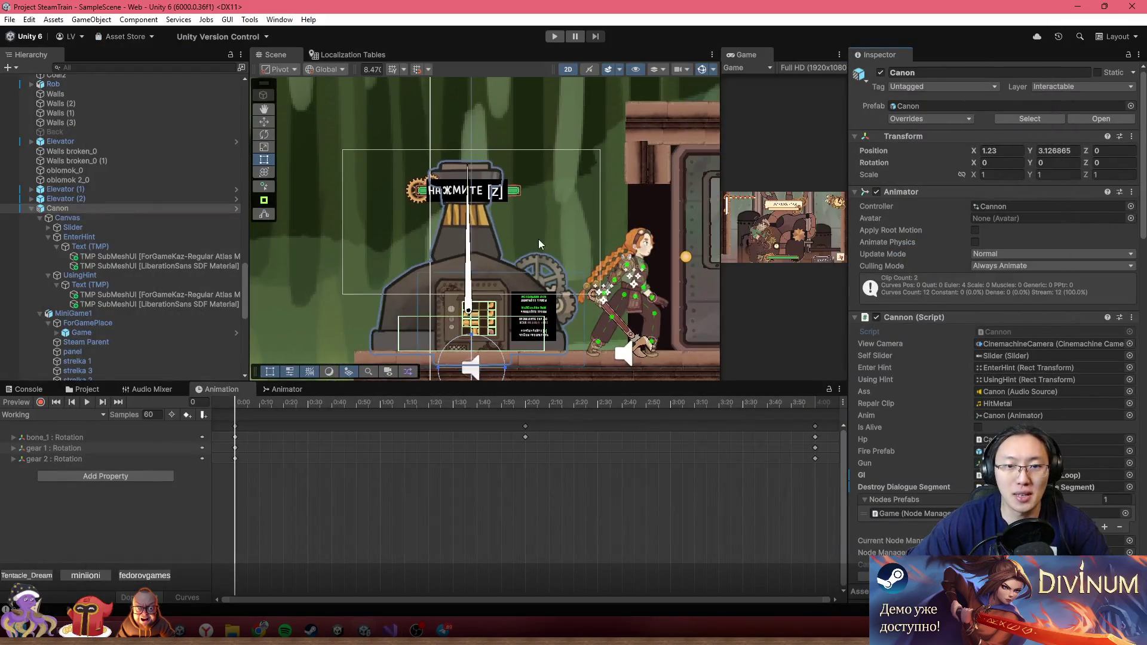
{"action": "left_click_drag", "start_coordinate": [567, 259], "coordinate": [582, 146]}
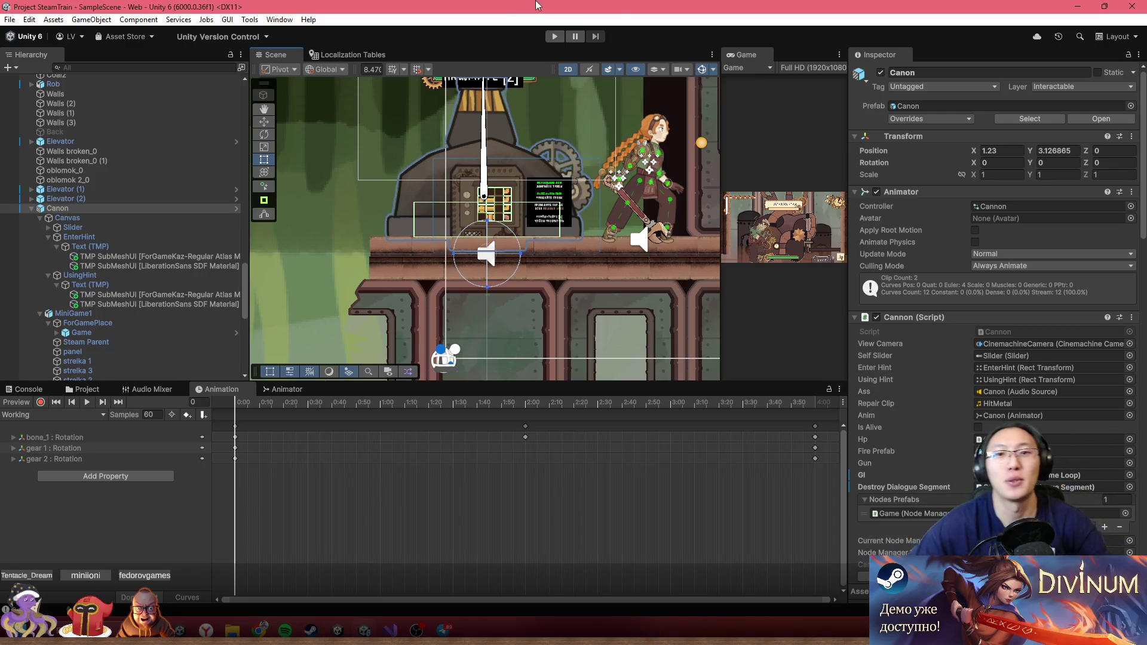
{"action": "scroll", "coordinate": [554, 252], "scroll_direction": "up", "scroll_amount": 2}
{"action": "scroll", "coordinate": [554, 252], "scroll_direction": "down", "scroll_amount": 3}
{"action": "scroll", "coordinate": [547, 247], "scroll_direction": "up", "scroll_amount": 3}
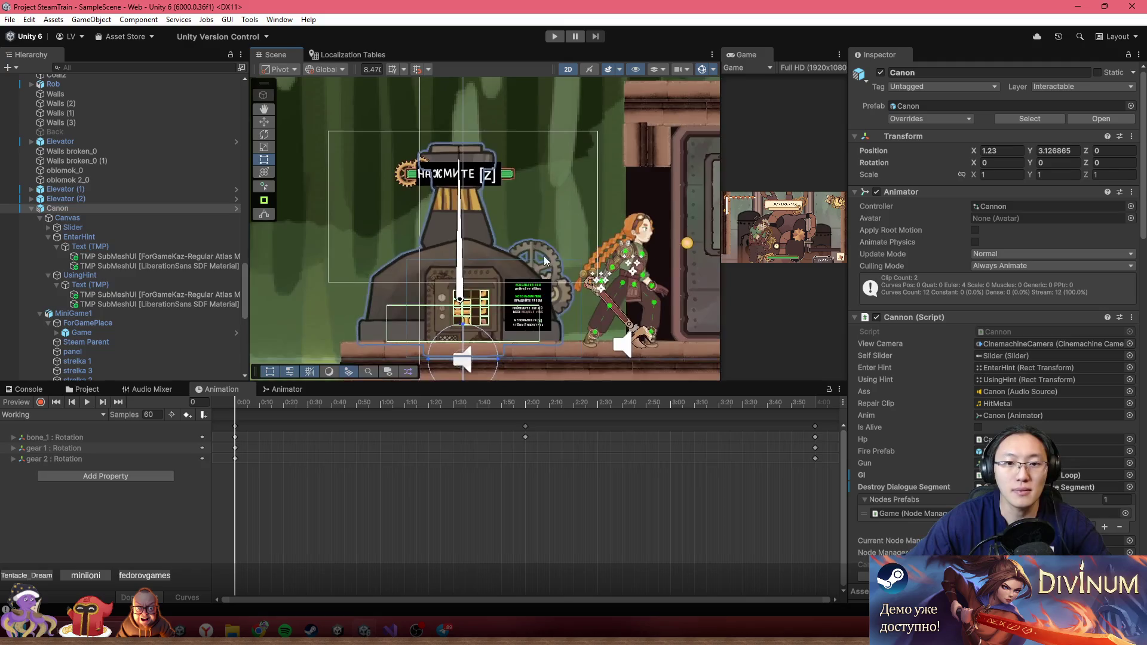
{"action": "scroll", "coordinate": [547, 248], "scroll_direction": "up", "scroll_amount": 5}
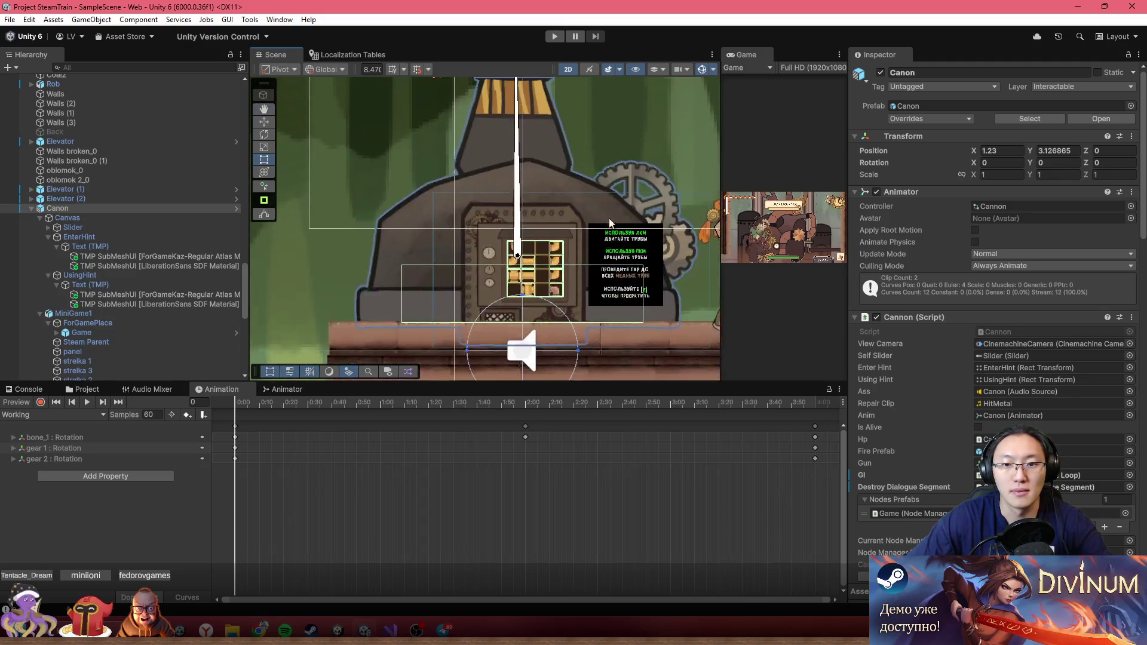
{"action": "scroll", "coordinate": [606, 220], "scroll_direction": "up", "scroll_amount": 2}
{"action": "scroll", "coordinate": [560, 318], "scroll_direction": "up", "scroll_amount": 2}
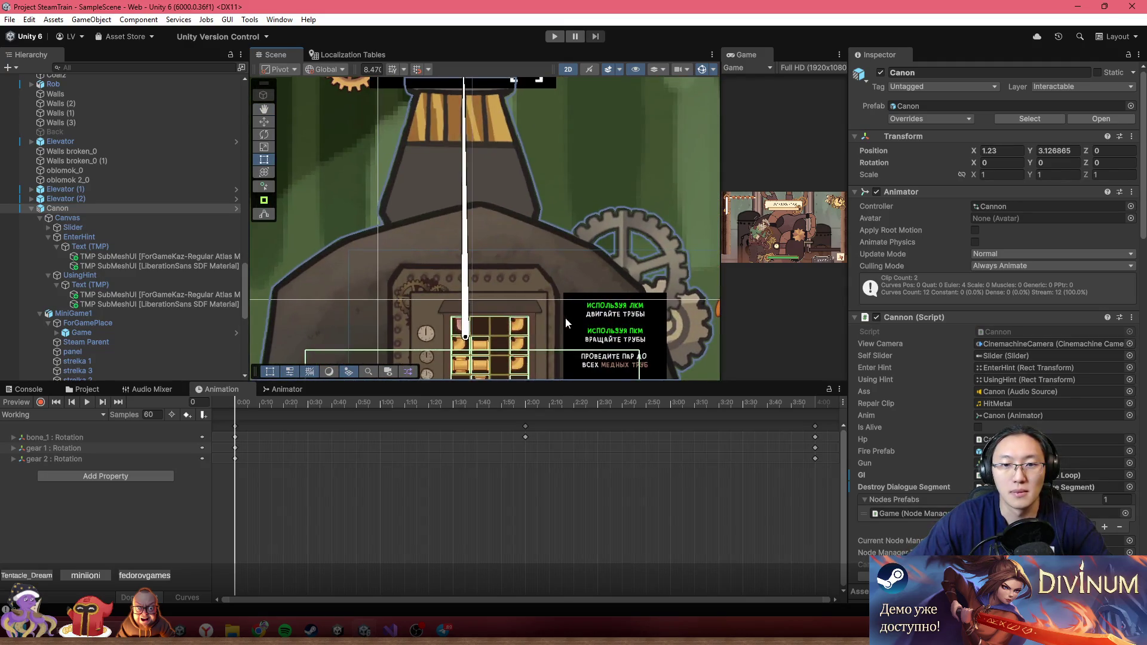
{"action": "double_click", "coordinate": [994, 332]}
{"action": "scroll", "coordinate": [538, 328], "scroll_direction": "up", "scroll_amount": 8}
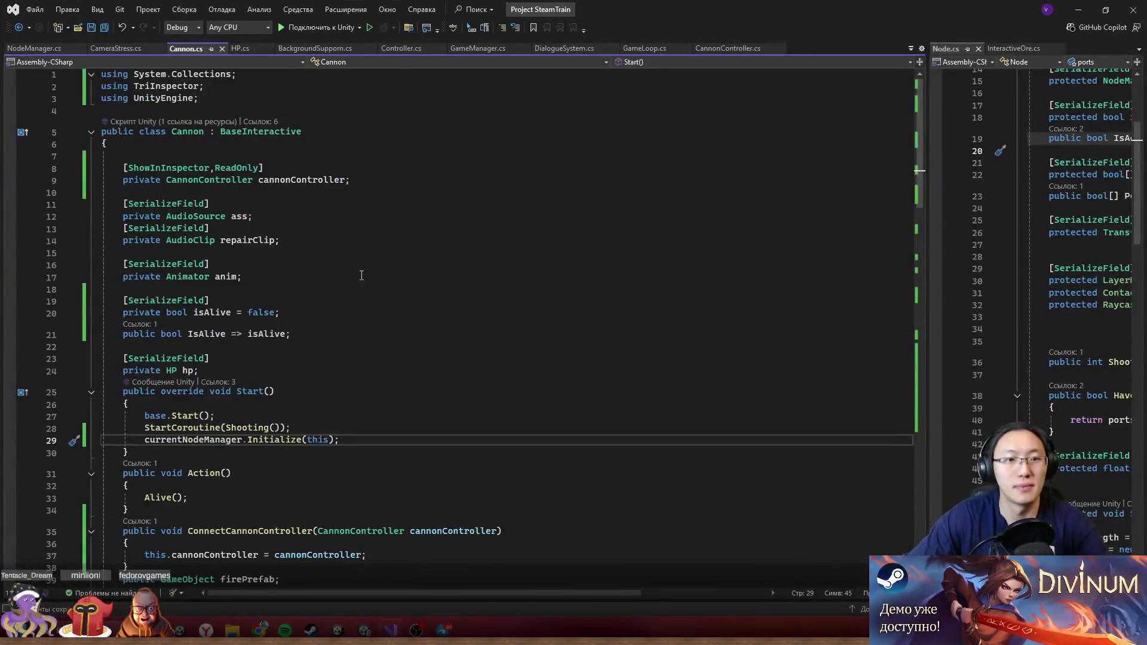
- Read through Cannon.cs, looking over its serialized field declarations and animator field
{"action": "scroll", "coordinate": [303, 332], "scroll_direction": "down", "scroll_amount": 20}
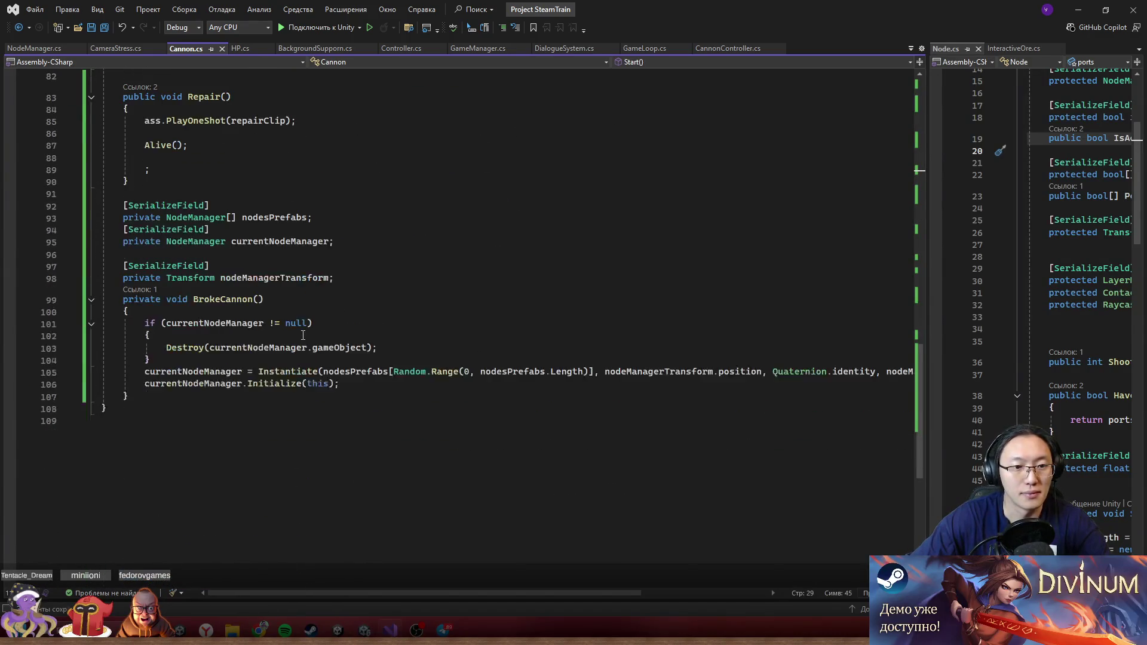
{"action": "scroll", "coordinate": [303, 336], "scroll_direction": "up", "scroll_amount": 8}
{"action": "scroll", "coordinate": [303, 335], "scroll_direction": "down", "scroll_amount": 3}
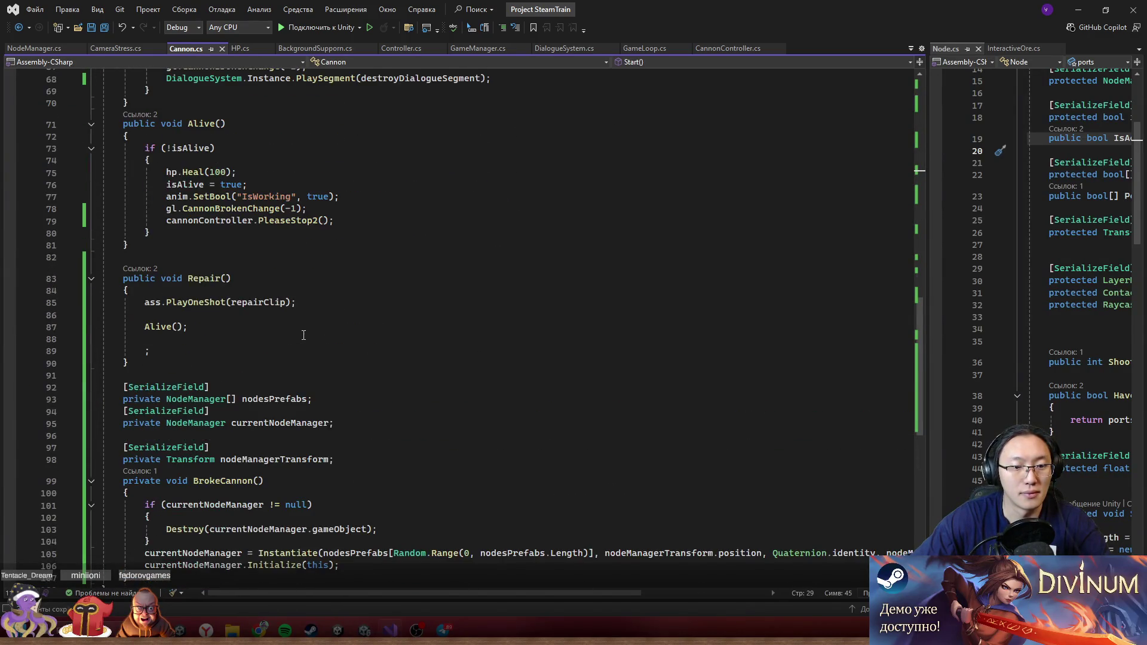
{"action": "scroll", "coordinate": [452, 382], "scroll_direction": "up", "scroll_amount": 20}
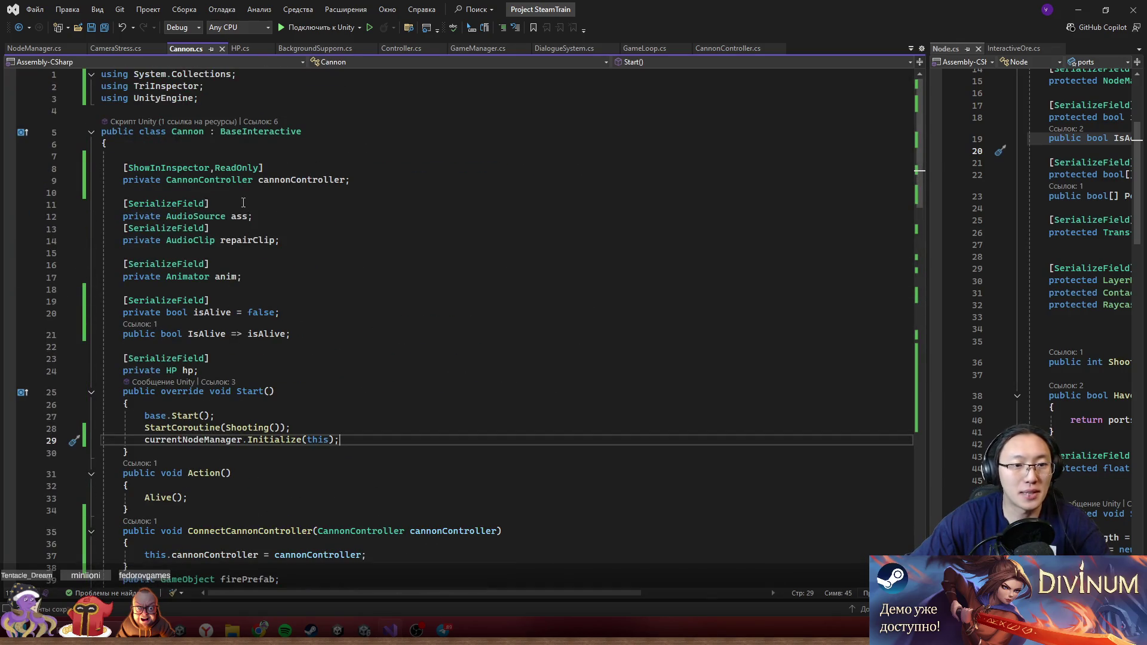
{"action": "left_click_drag", "start_coordinate": [248, 206], "coordinate": [292, 336]}
{"action": "left_click", "coordinate": [392, 350]}
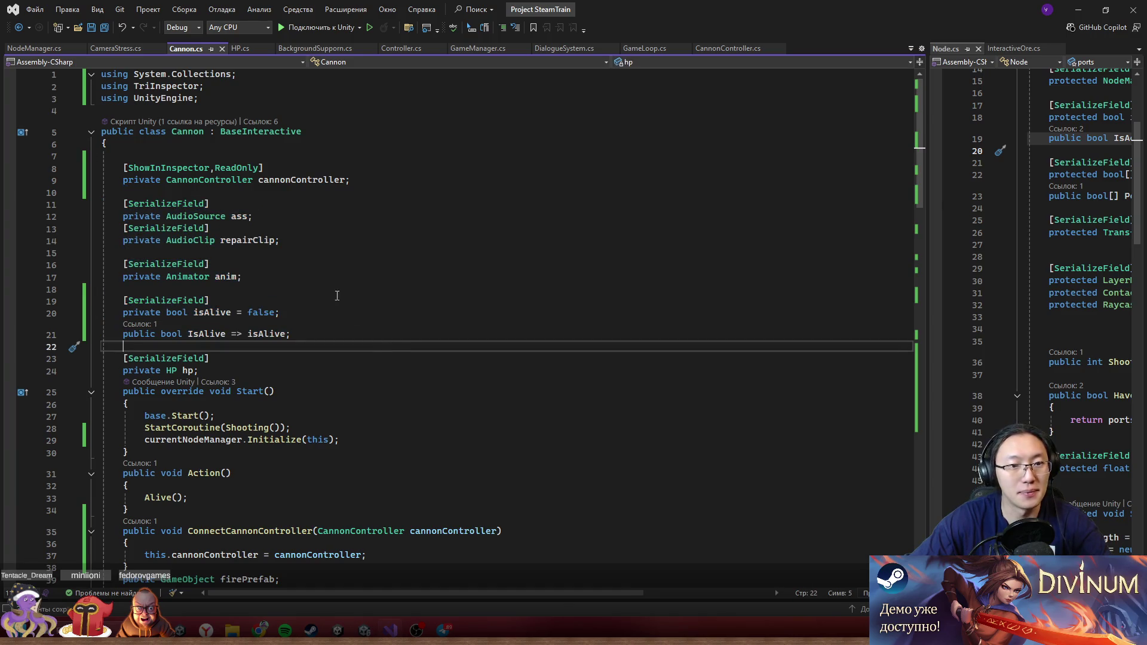
{"action": "left_click", "coordinate": [249, 251]}
{"action": "left_click", "coordinate": [215, 265]}
{"action": "scroll", "coordinate": [388, 300], "scroll_direction": "down", "scroll_amount": 4}
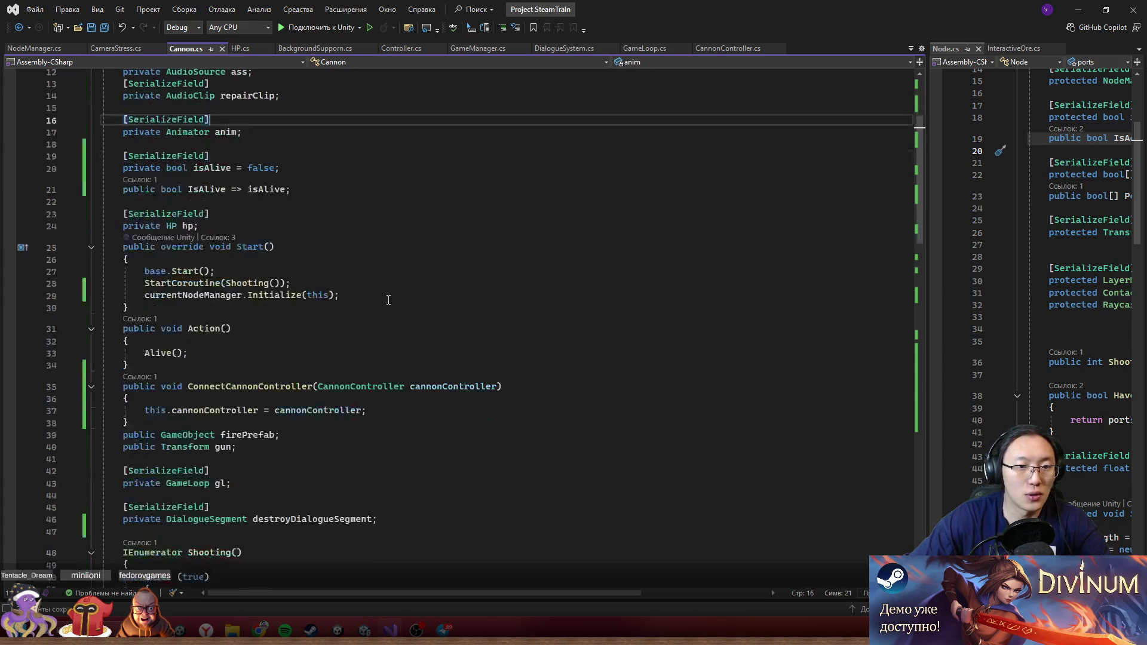
{"action": "scroll", "coordinate": [389, 300], "scroll_direction": "down", "scroll_amount": 2}
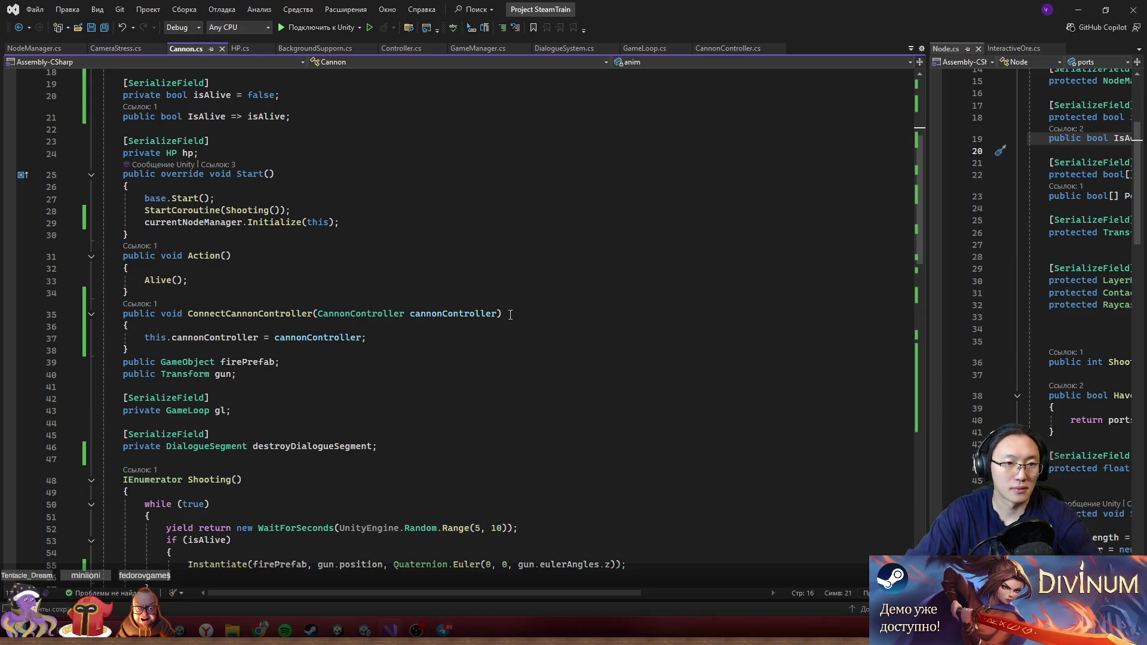
- Open the BaseInteractive class definition with F12 beside Cannon.cs
{"action": "key", "text": "super+Down"}
{"action": "mouse_move", "coordinate": [756, 539]}
{"action": "left_mouse_down"}
{"action": "mouse_move", "coordinate": [732, 367]}
{"action": "mouse_move", "coordinate": [720, 398]}
{"action": "mouse_move", "coordinate": [657, 2]}
{"action": "left_mouse_up"}
{"action": "scroll", "coordinate": [336, 257], "scroll_direction": "up", "scroll_amount": 6}
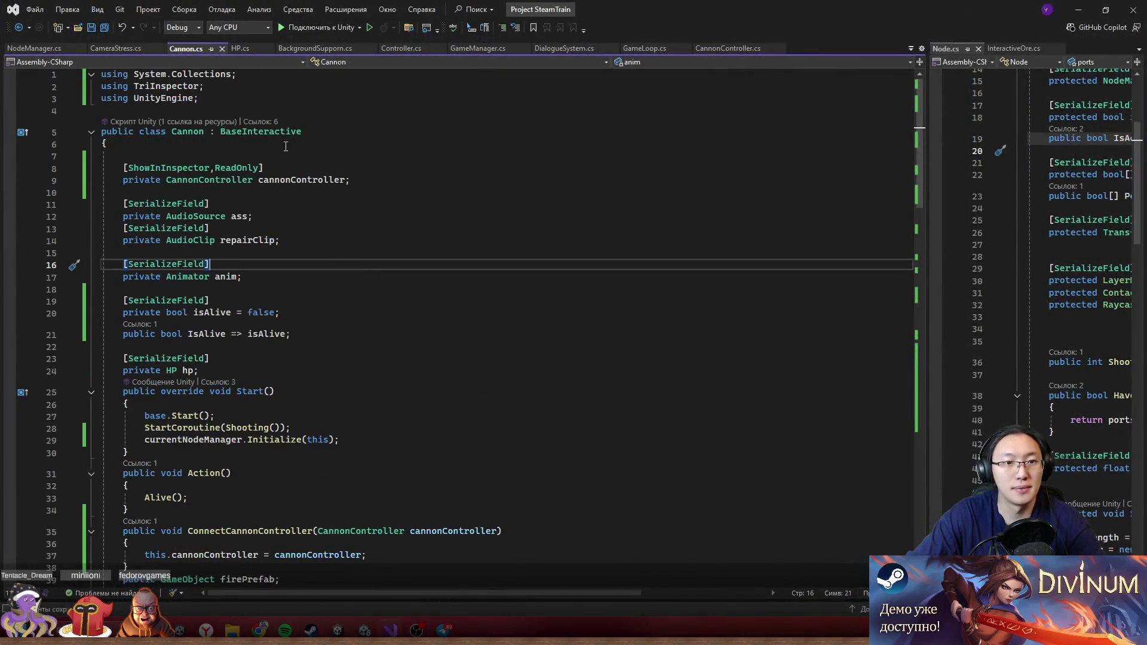
{"action": "double_click", "coordinate": [278, 131]}
{"action": "key", "text": "F12"}
{"action": "scroll", "coordinate": [862, 434], "scroll_direction": "down", "scroll_amount": 8}
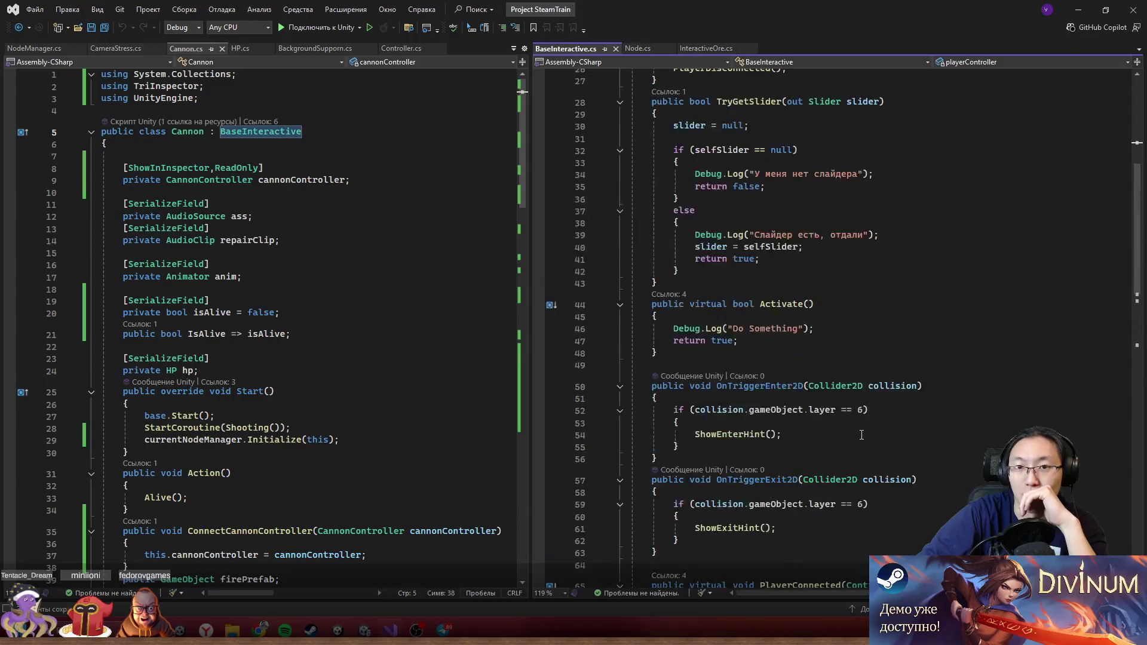
{"action": "scroll", "coordinate": [861, 435], "scroll_direction": "up", "scroll_amount": 3}
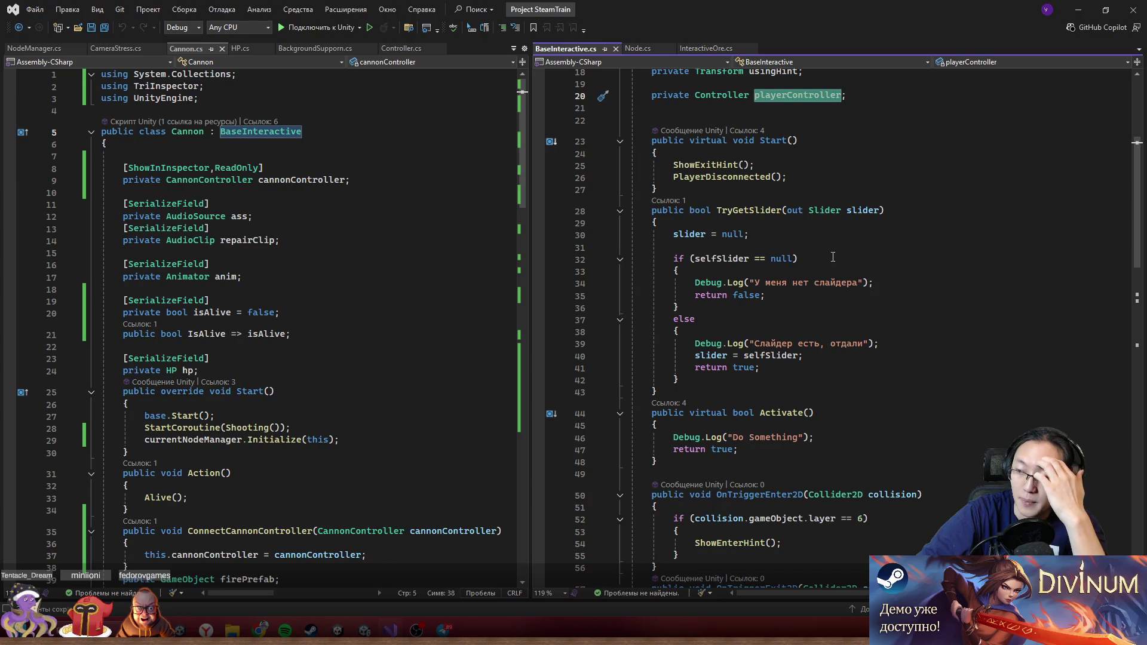
{"action": "scroll", "coordinate": [814, 267], "scroll_direction": "up", "scroll_amount": 5}
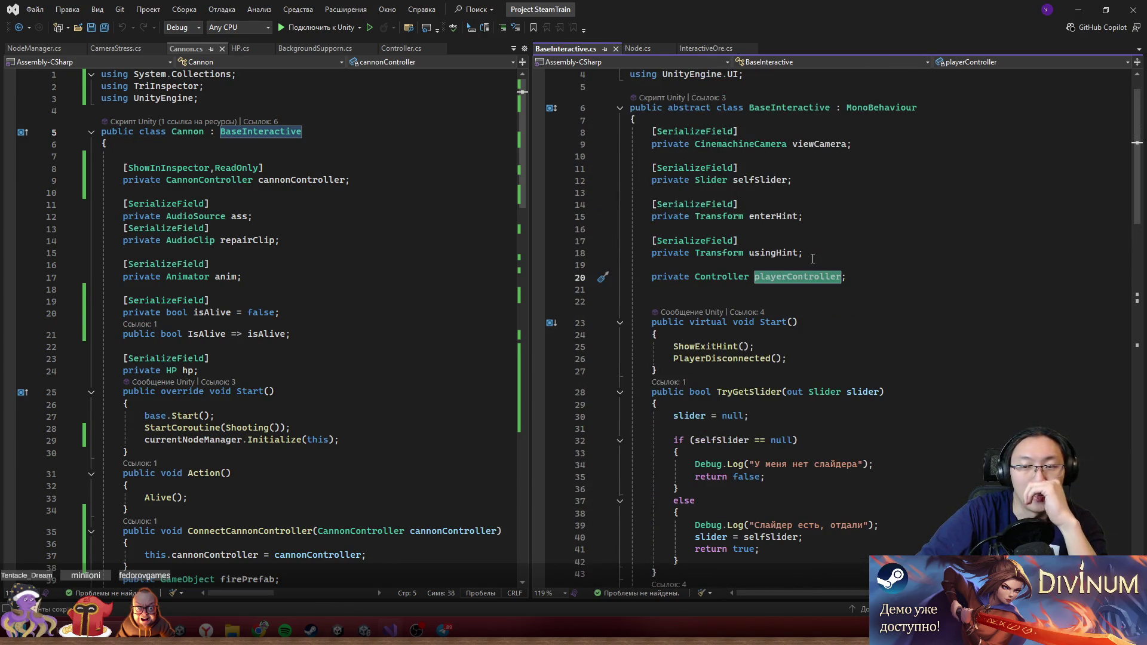
{"action": "scroll", "coordinate": [813, 259], "scroll_direction": "down", "scroll_amount": 2}
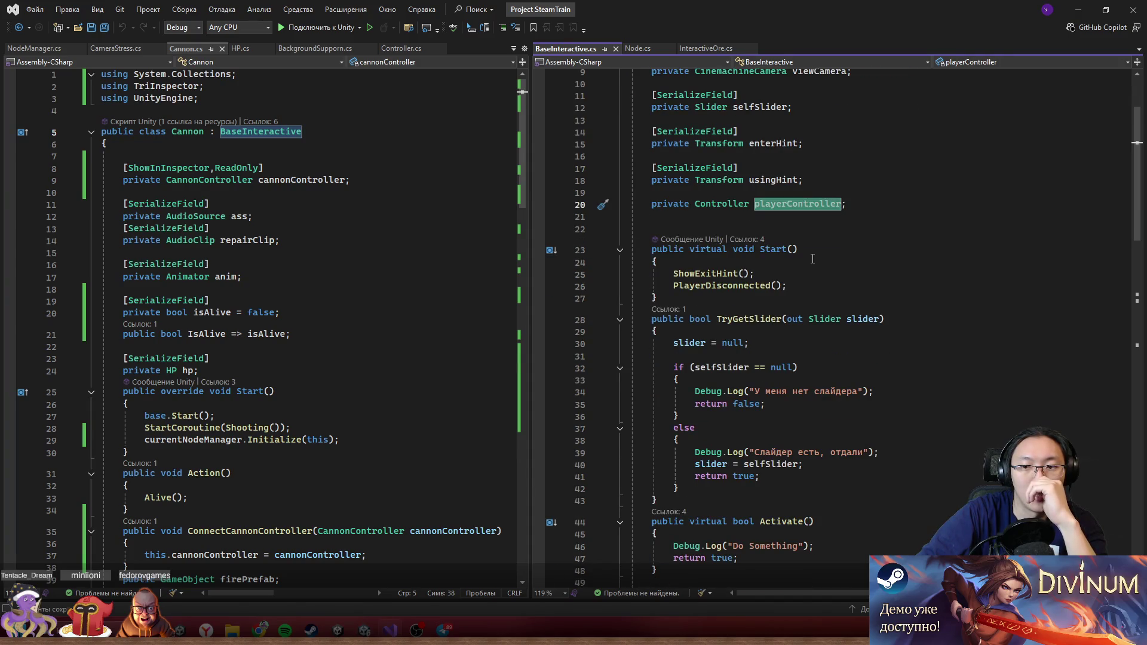
{"action": "scroll", "coordinate": [813, 259], "scroll_direction": "down", "scroll_amount": 2}
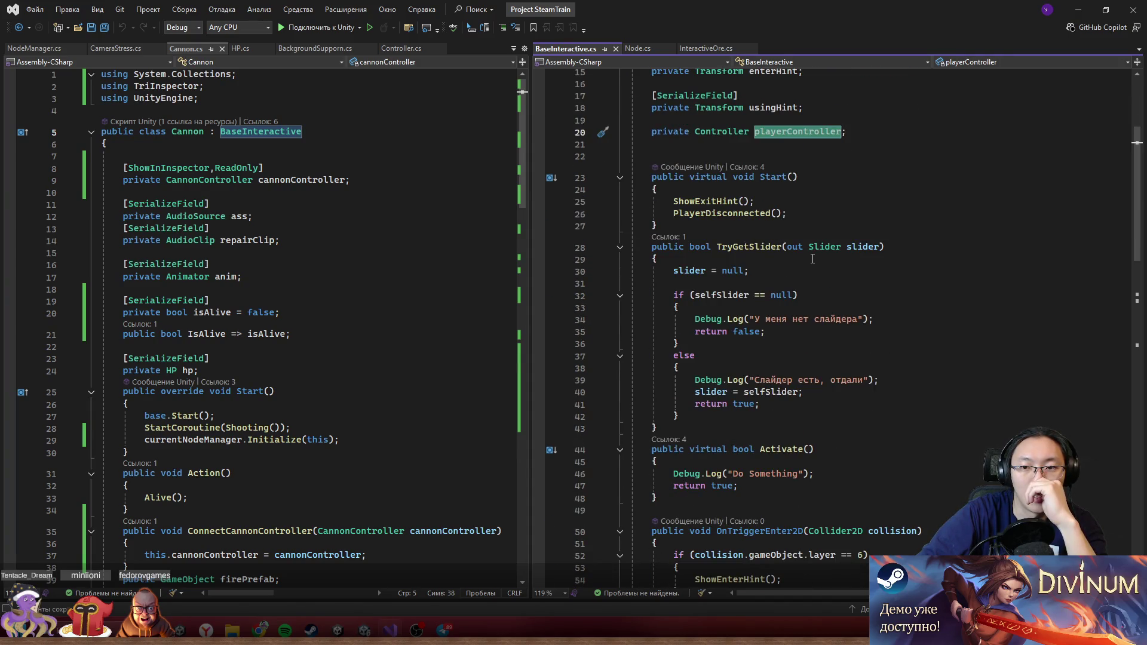
{"action": "double_click", "coordinate": [720, 201]}
{"action": "left_click_drag", "start_coordinate": [720, 201], "coordinate": [757, 201]}
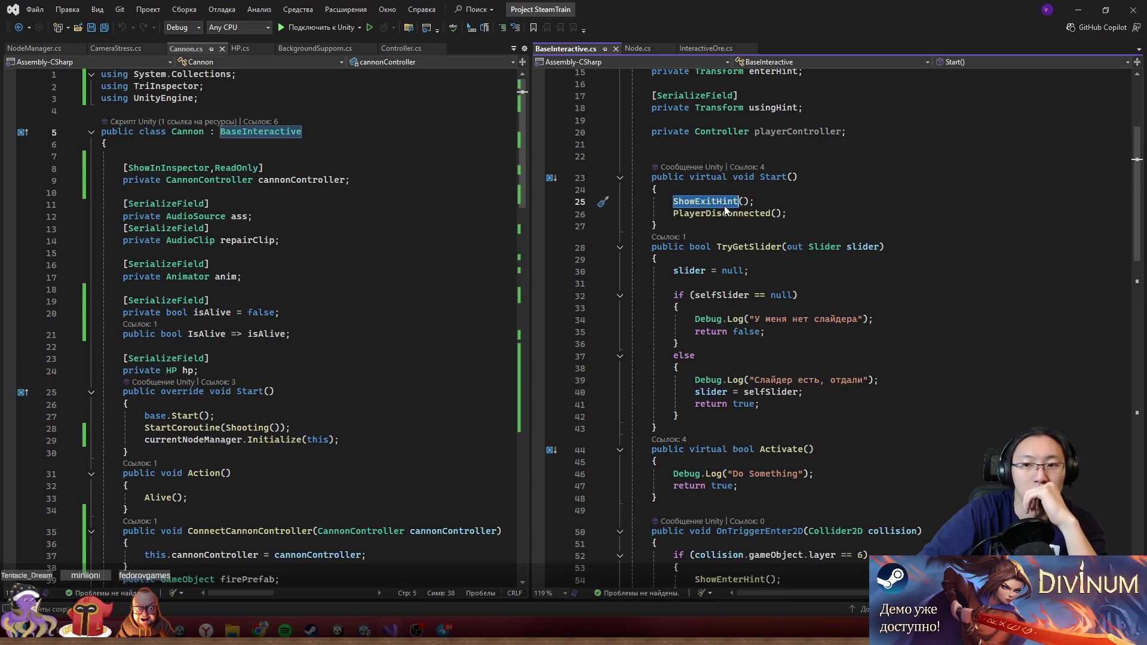
{"action": "scroll", "coordinate": [747, 287], "scroll_direction": "down", "scroll_amount": 17}
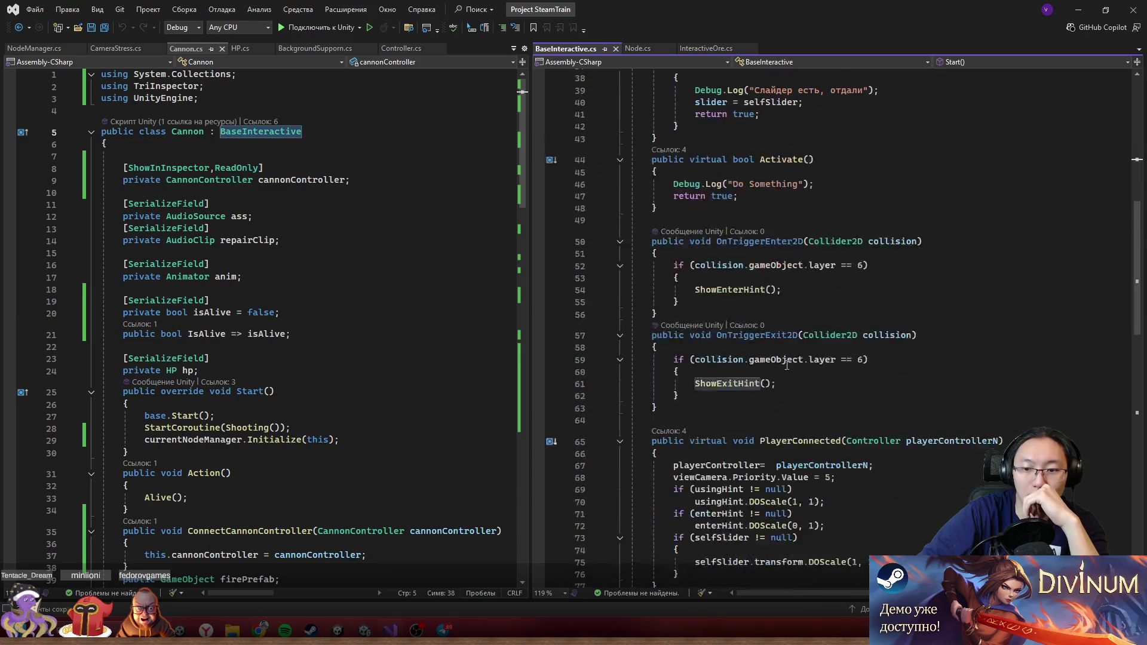
{"action": "scroll", "coordinate": [787, 365], "scroll_direction": "down", "scroll_amount": 5}
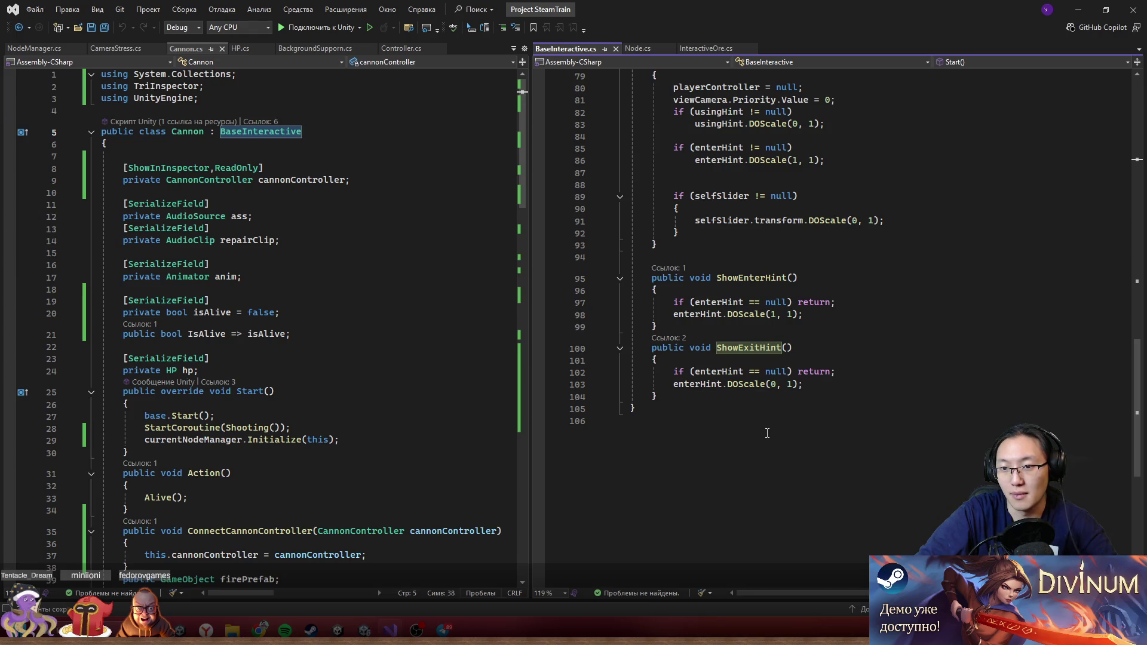
{"action": "left_click", "coordinate": [684, 395]}
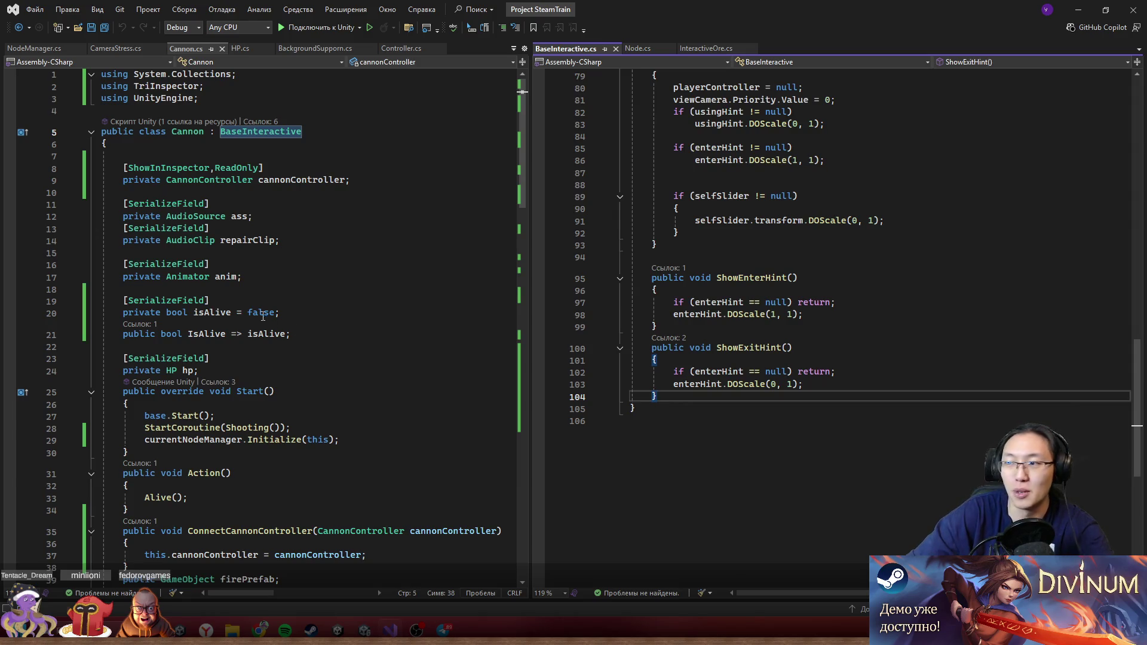
{"action": "mouse_move", "coordinate": [261, 315]}
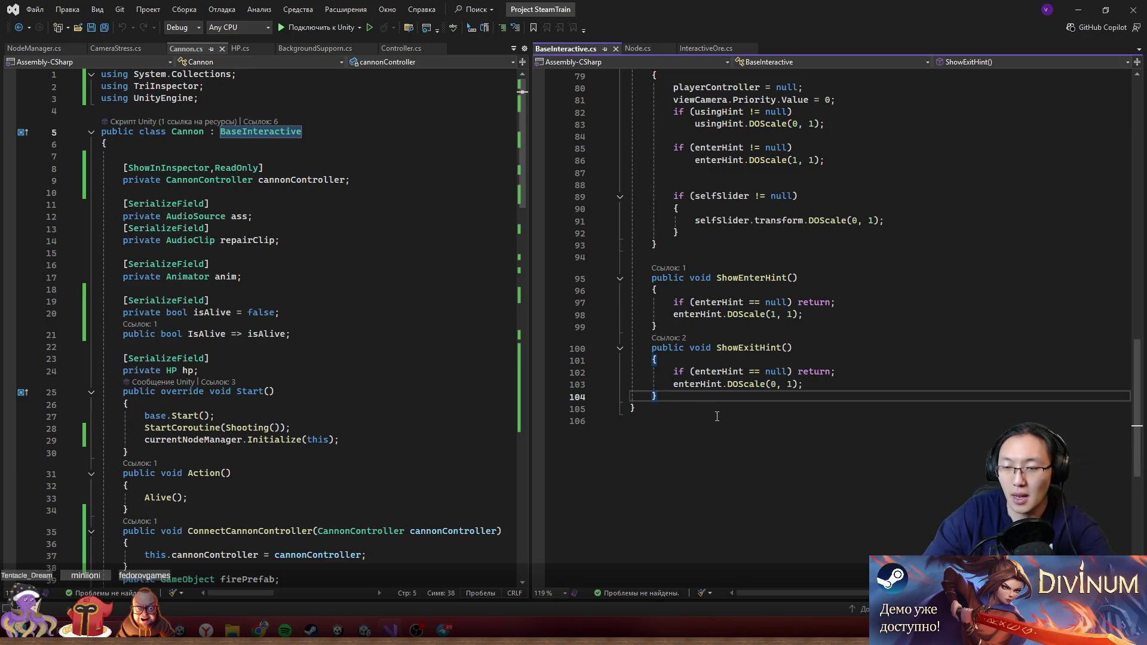
{"action": "scroll", "coordinate": [717, 417], "scroll_direction": "up", "scroll_amount": 9}
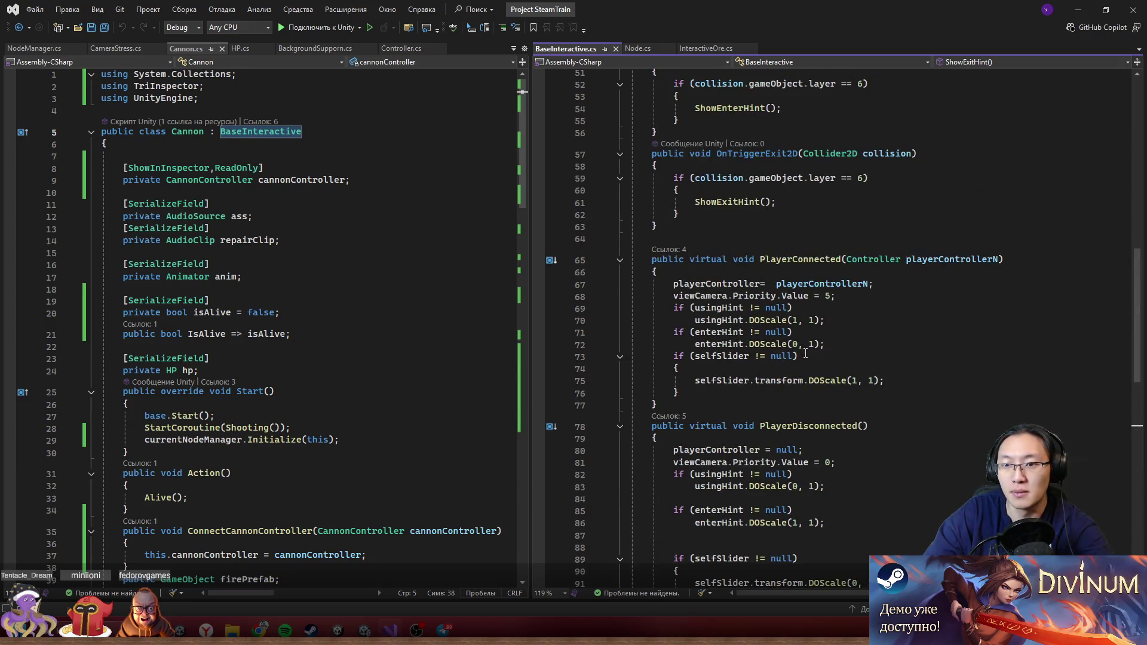
{"action": "scroll", "coordinate": [805, 354], "scroll_direction": "up", "scroll_amount": 15}
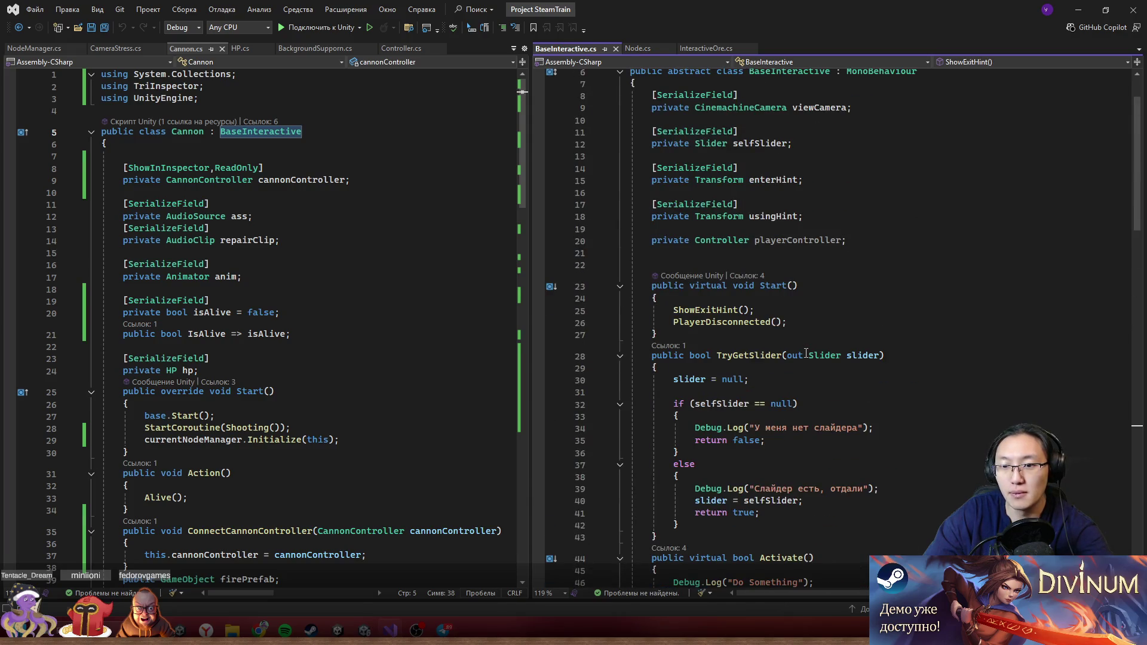
{"action": "left_click", "coordinate": [759, 322]}
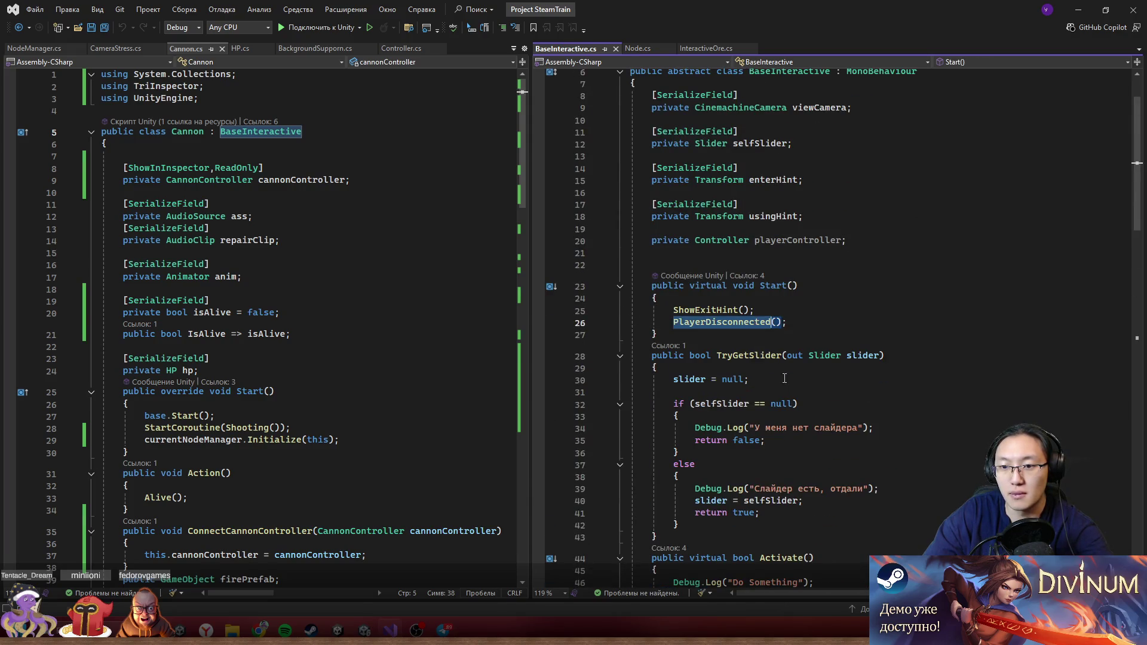
{"action": "scroll", "coordinate": [794, 371], "scroll_direction": "down", "scroll_amount": 14}
{"action": "scroll", "coordinate": [805, 392], "scroll_direction": "down", "scroll_amount": 4}
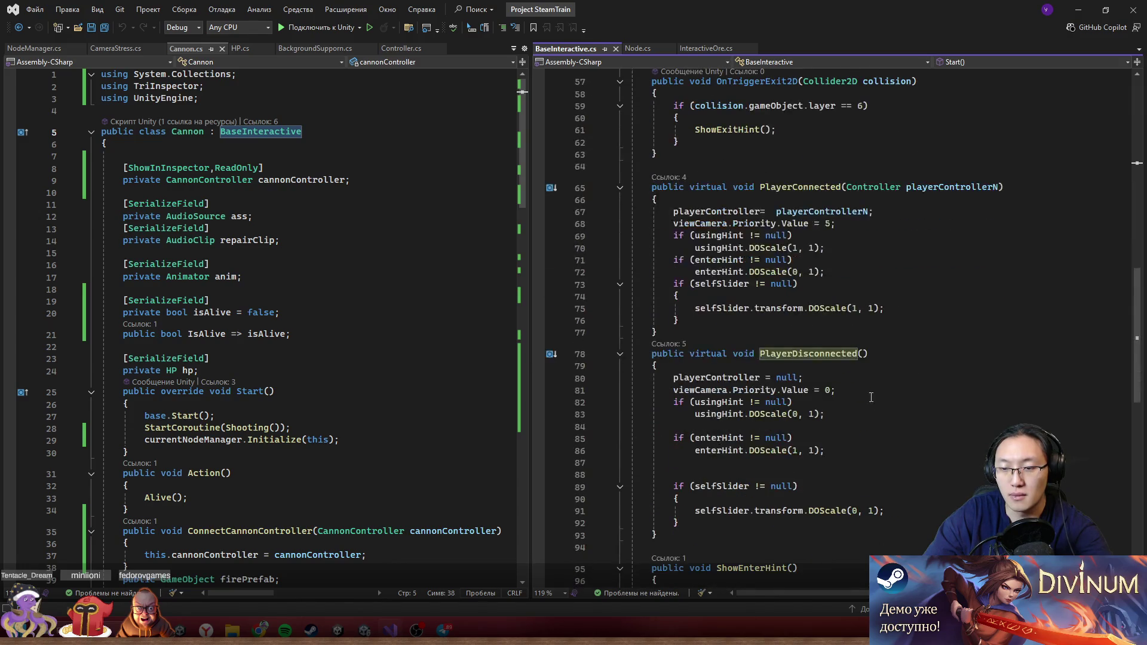
{"action": "scroll", "coordinate": [974, 386], "scroll_direction": "down", "scroll_amount": 2}
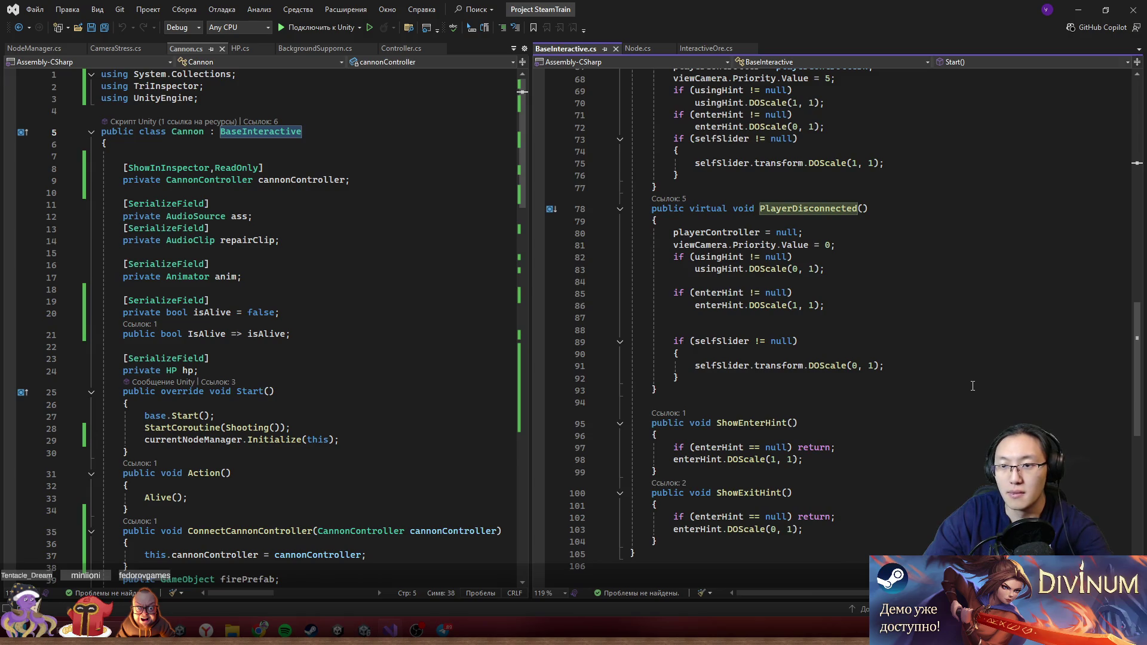
{"action": "scroll", "coordinate": [973, 386], "scroll_direction": "up", "scroll_amount": 7}
{"action": "scroll", "coordinate": [972, 387], "scroll_direction": "down", "scroll_amount": 8}
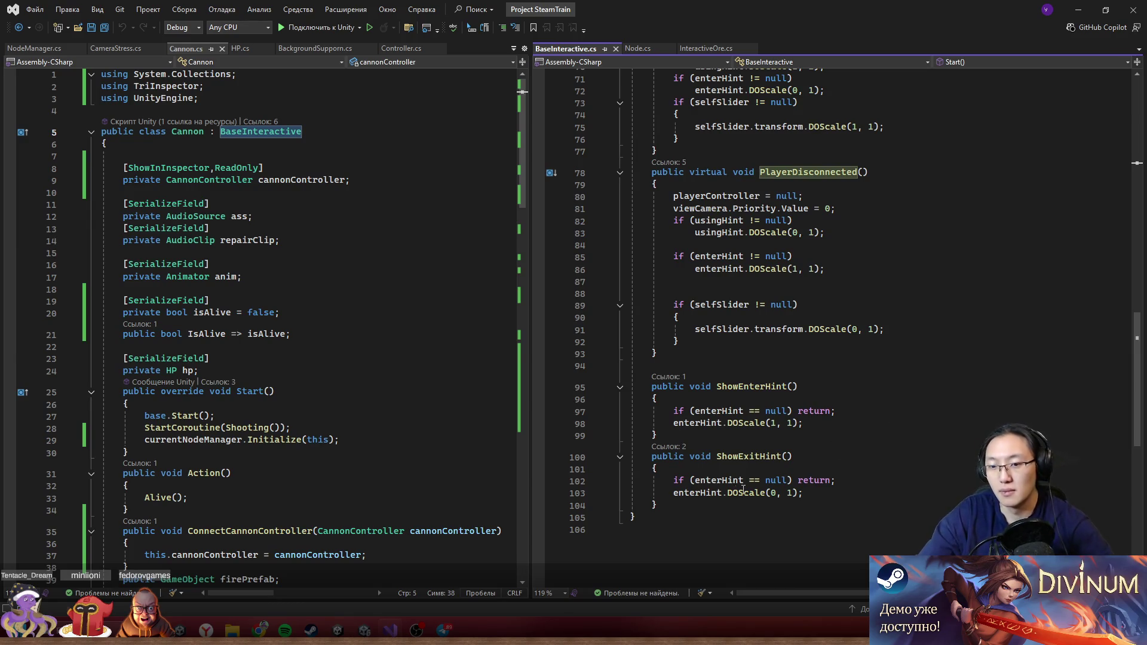
{"action": "left_click", "coordinate": [674, 496]}
- Indent enterHint.DOScale(0, 1) under its null check in ShowExitHint, then review the script from the top
{"action": "key", "text": "Tab"}
{"action": "left_click_drag", "start_coordinate": [695, 496], "coordinate": [826, 493]}
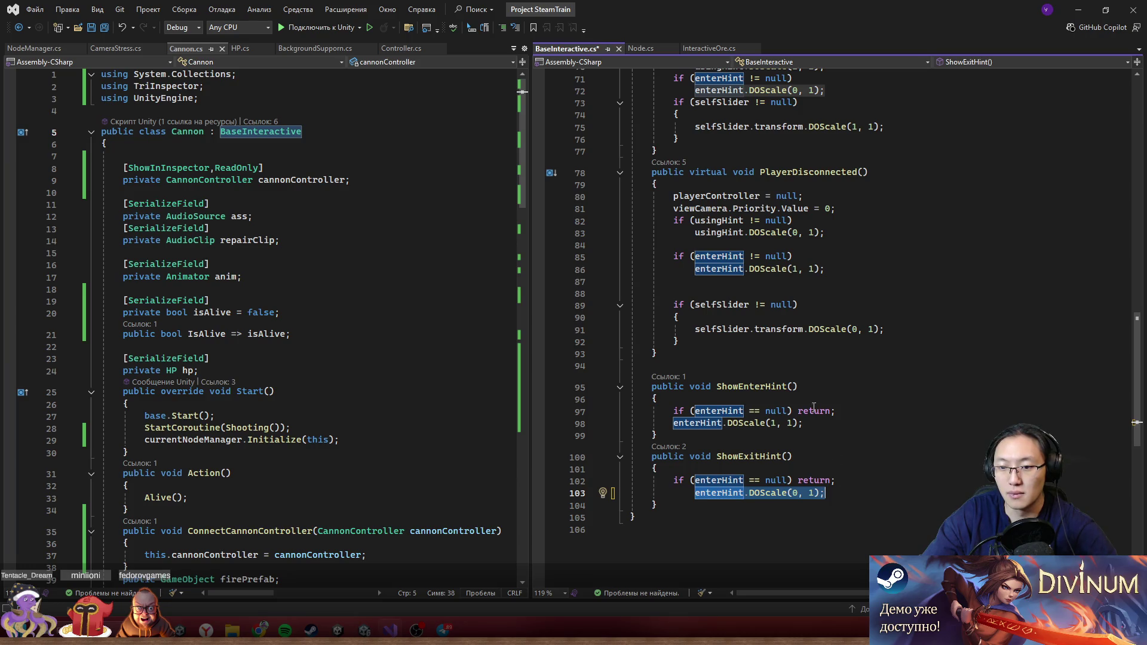
{"action": "left_click_drag", "start_coordinate": [829, 493], "coordinate": [685, 481]}
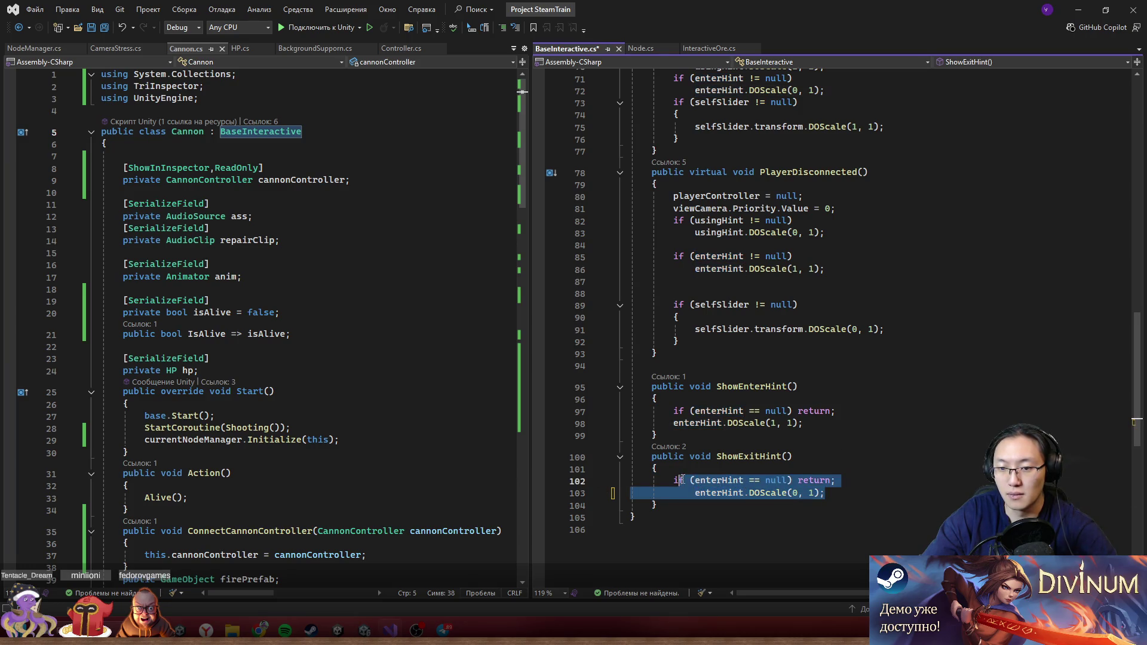
{"action": "scroll", "coordinate": [859, 453], "scroll_direction": "up", "scroll_amount": 12}
{"action": "scroll", "coordinate": [858, 452], "scroll_direction": "up", "scroll_amount": 5}
{"action": "scroll", "coordinate": [800, 373], "scroll_direction": "up", "scroll_amount": 4}
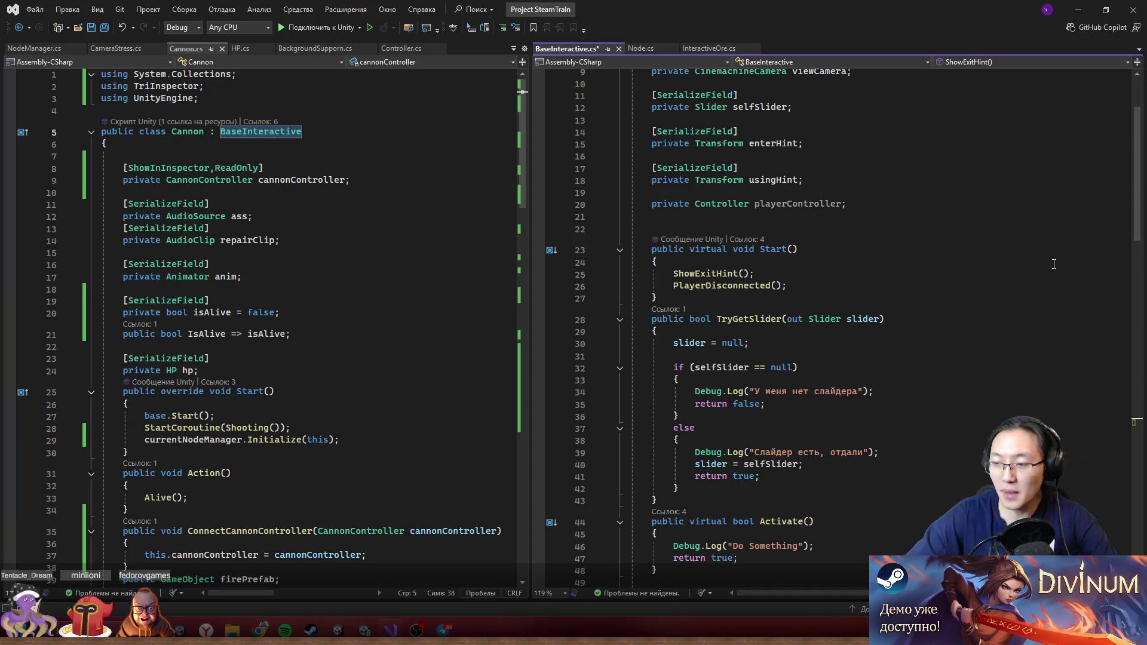
{"action": "scroll", "coordinate": [841, 294], "scroll_direction": "up", "scroll_amount": 3}
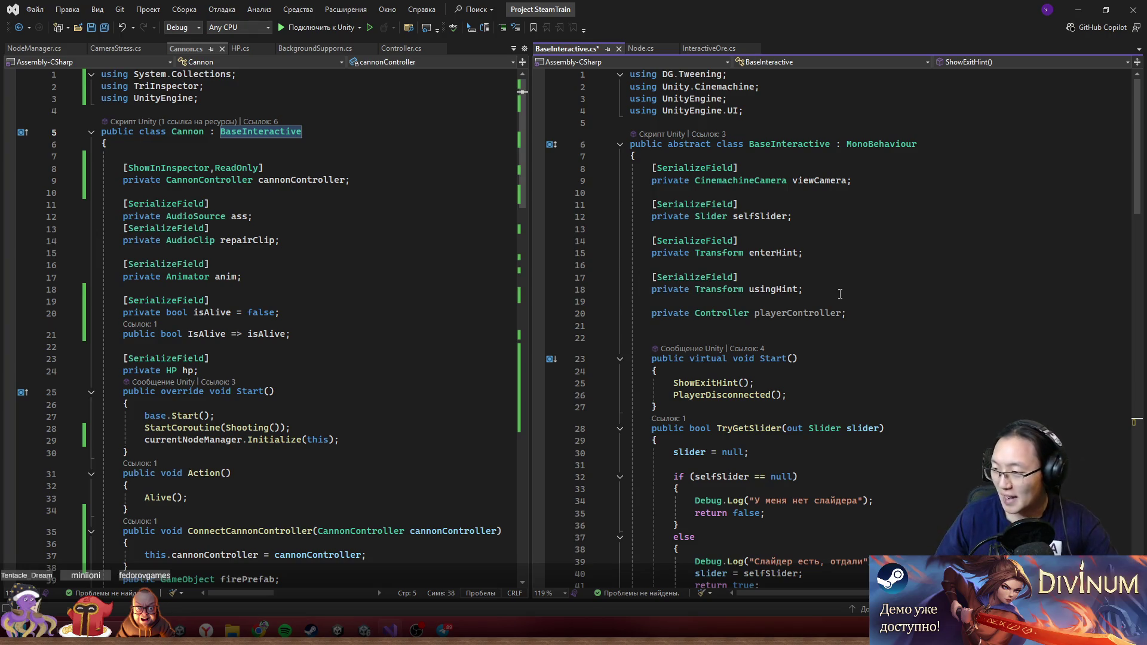
{"action": "scroll", "coordinate": [840, 294], "scroll_direction": "down", "scroll_amount": 7}
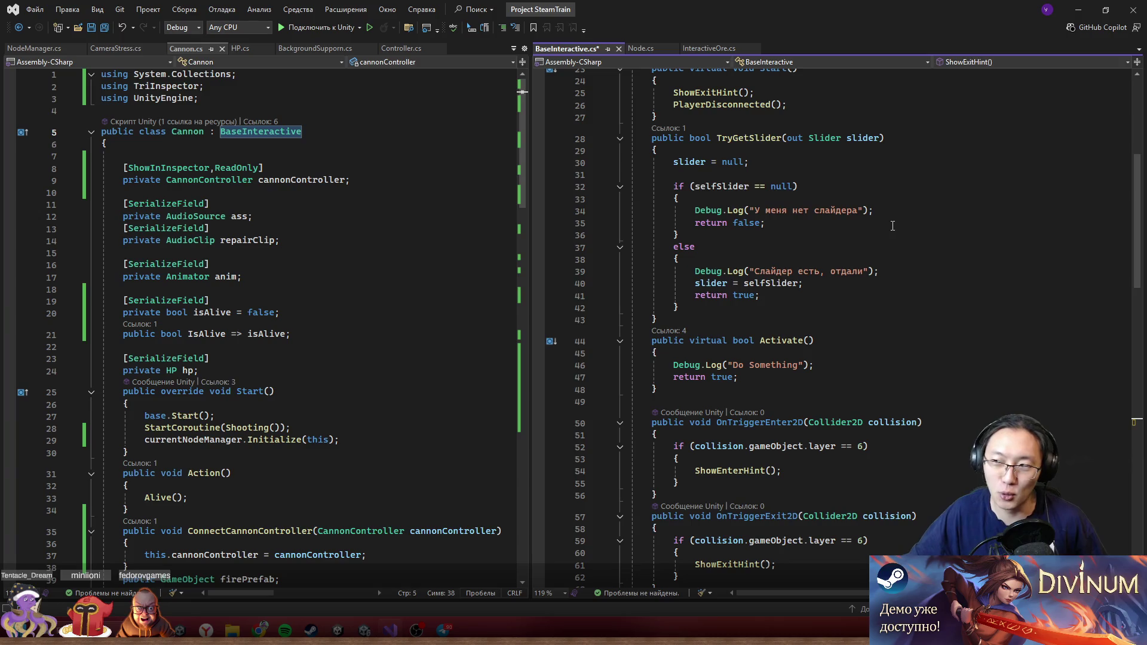
- Save BaseInteractive.cs and check where playerController is used
{"action": "left_click", "coordinate": [813, 239]}
{"action": "key", "text": "ctrl+s"}
{"action": "scroll", "coordinate": [837, 233], "scroll_direction": "up", "scroll_amount": 7}
{"action": "left_click", "coordinate": [824, 278]}
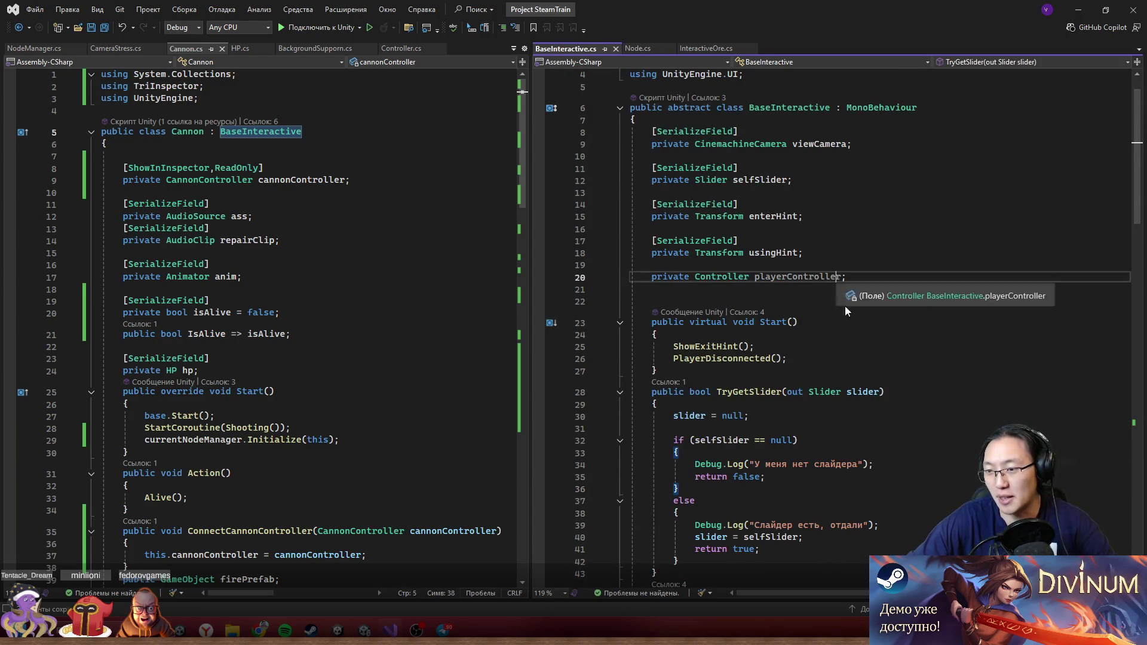
{"action": "scroll", "coordinate": [855, 335], "scroll_direction": "down", "scroll_amount": 11}
{"action": "scroll", "coordinate": [853, 339], "scroll_direction": "down", "scroll_amount": 3}
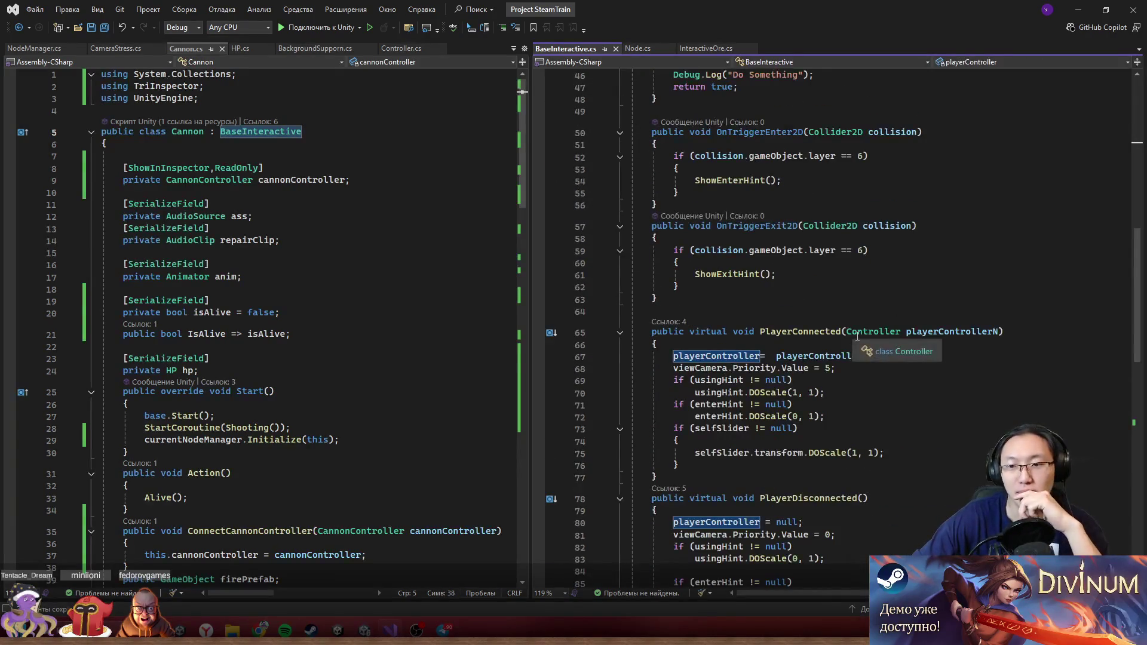
{"action": "scroll", "coordinate": [860, 299], "scroll_direction": "up", "scroll_amount": 11}
- Insert the enterHint hide lines after the PlayerDisconnected() call in Start()
{"action": "left_click", "coordinate": [828, 247]}
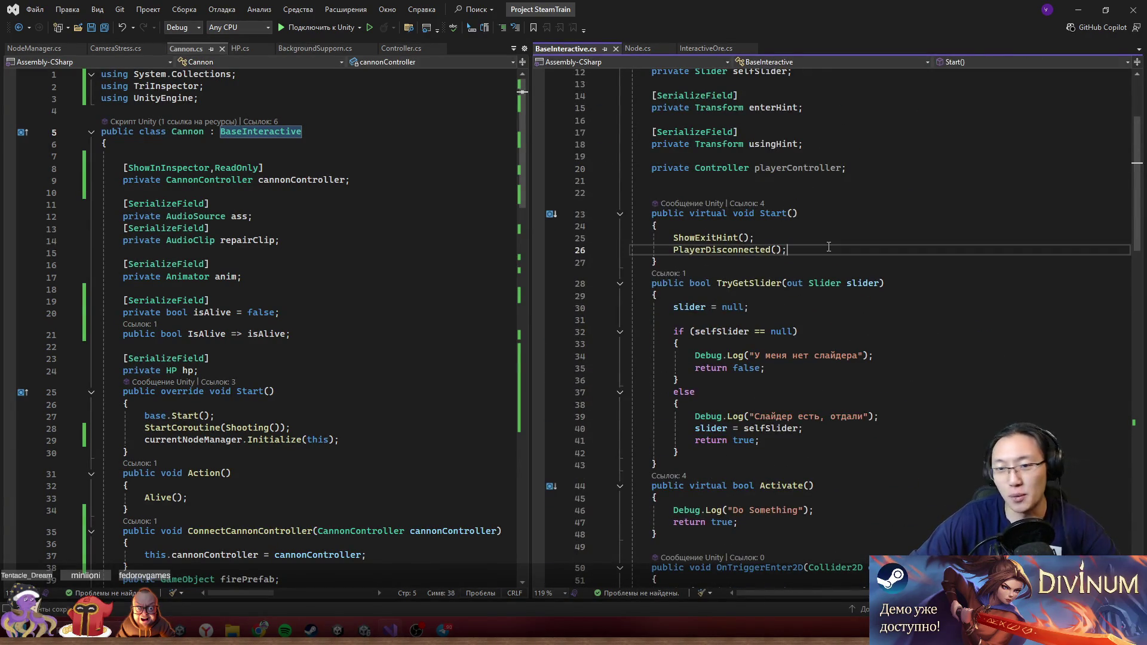
{"action": "key", "text": "Return"}
{"action": "key", "text": "Tab"}
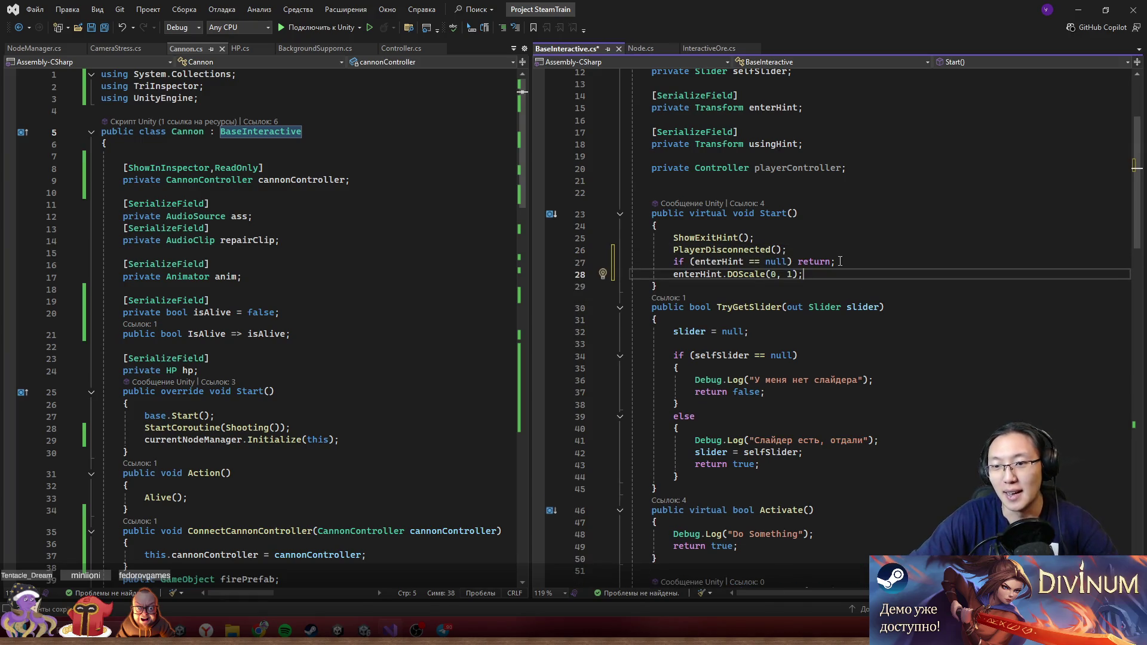
{"action": "key", "text": "Home"}
{"action": "key", "text": "Tab"}
- Delete the ShowExitHint() call, remove the early return, and change == to != in Start()
{"action": "left_click_drag", "start_coordinate": [673, 238], "coordinate": [765, 239]}
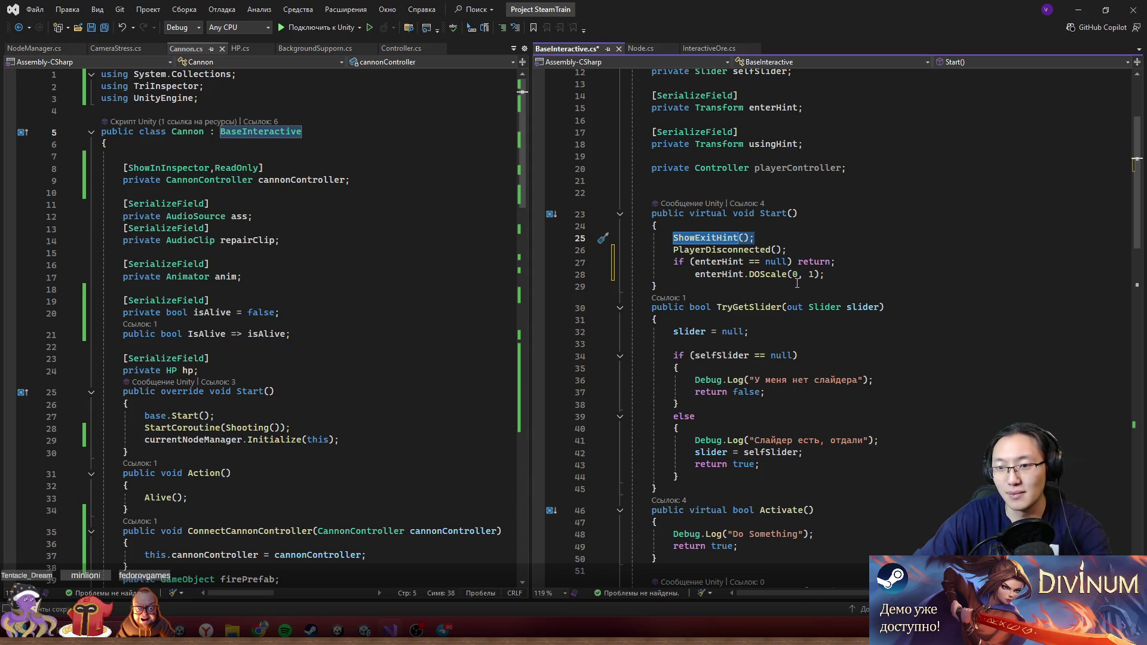
{"action": "key", "text": "Delete"}
{"action": "left_click_drag", "start_coordinate": [793, 263], "coordinate": [834, 263]}
{"action": "key", "text": "BackSpace"}
{"action": "left_click", "coordinate": [755, 263]}
{"action": "type", "text": "!"}
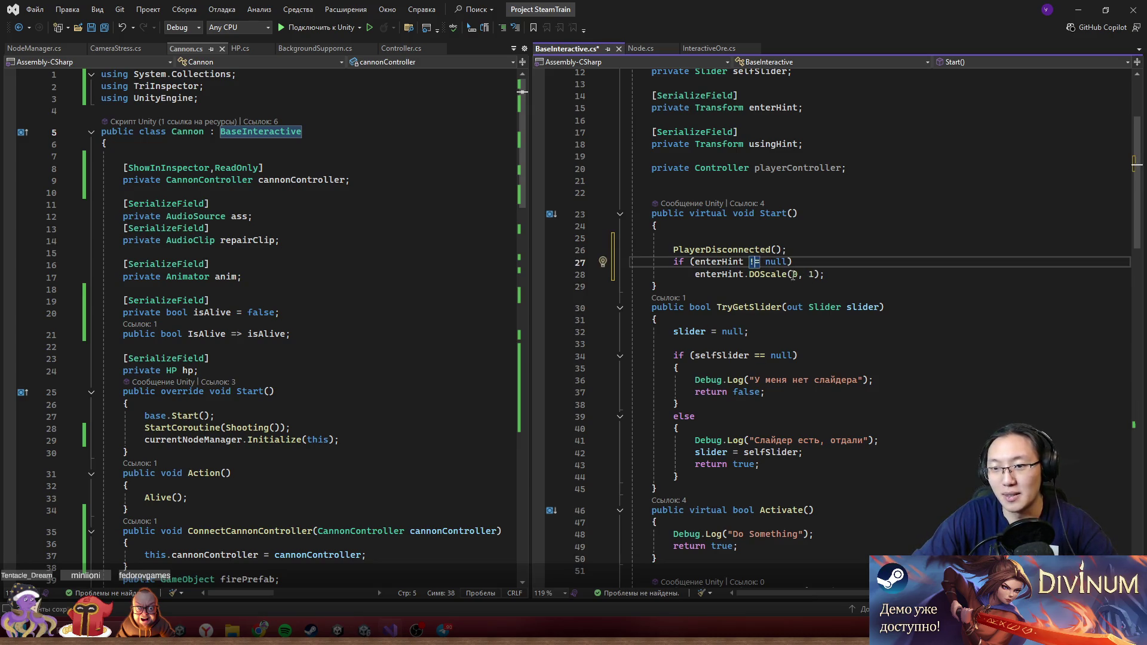
{"action": "left_click_drag", "start_coordinate": [695, 274], "coordinate": [835, 277]}
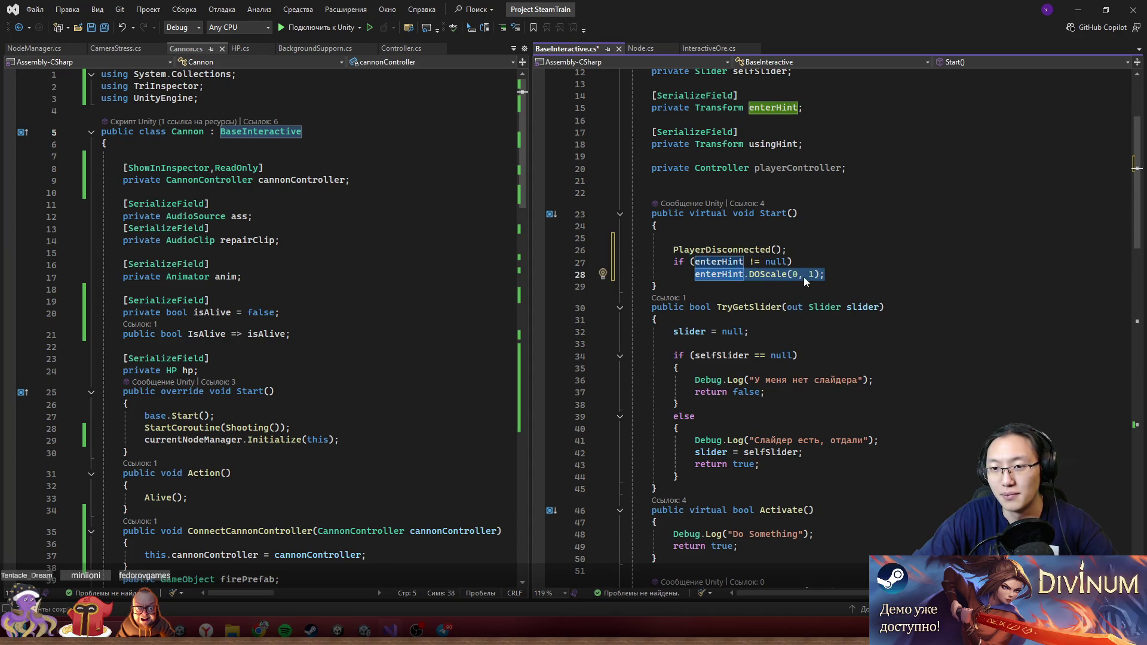
{"action": "left_click", "coordinate": [698, 252]}
{"action": "key", "text": "Down"}
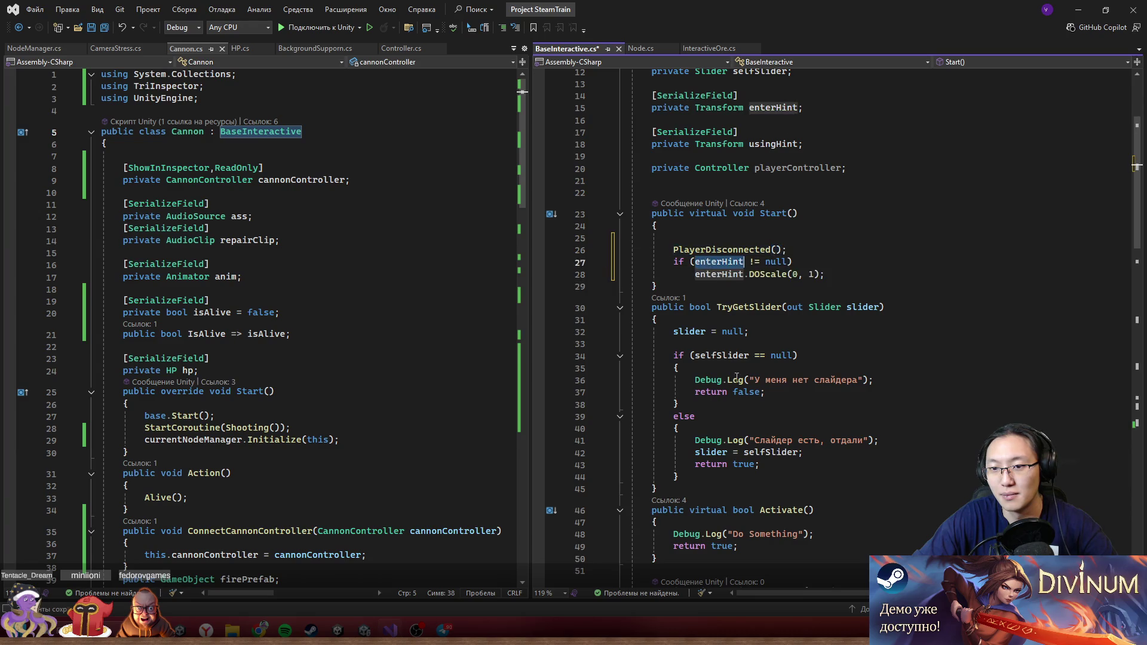
- Review the enterHint if-block and opening statements of PlayerDisconnected()
{"action": "scroll", "coordinate": [744, 402], "scroll_direction": "down", "scroll_amount": 10}
{"action": "scroll", "coordinate": [854, 476], "scroll_direction": "down", "scroll_amount": 2}
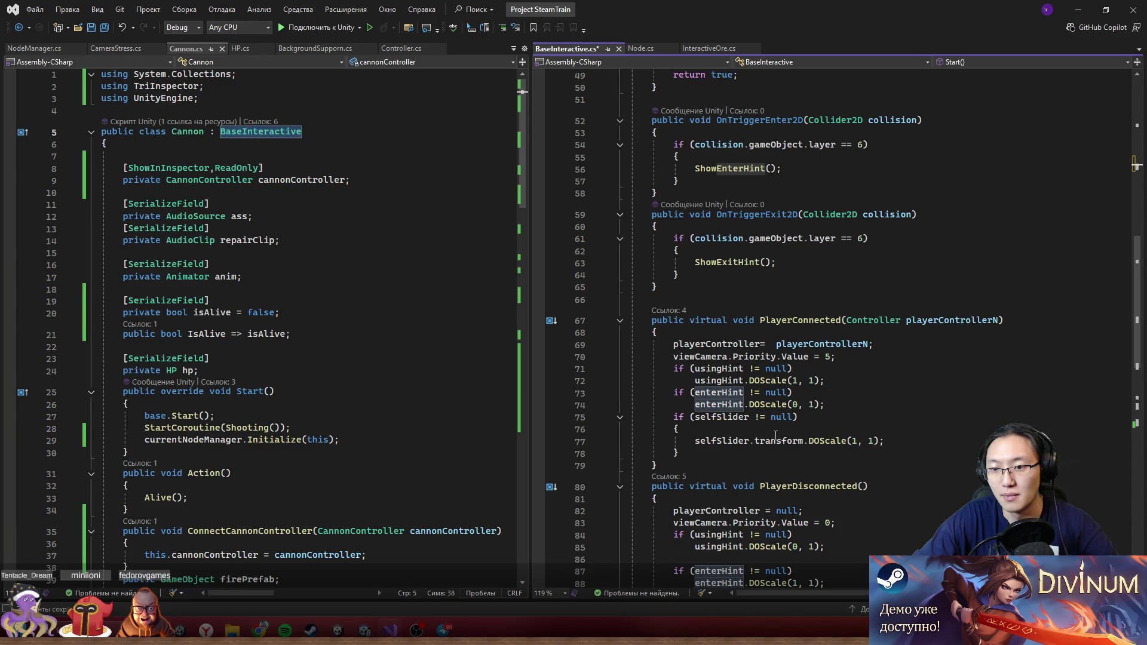
{"action": "scroll", "coordinate": [776, 436], "scroll_direction": "down", "scroll_amount": 5}
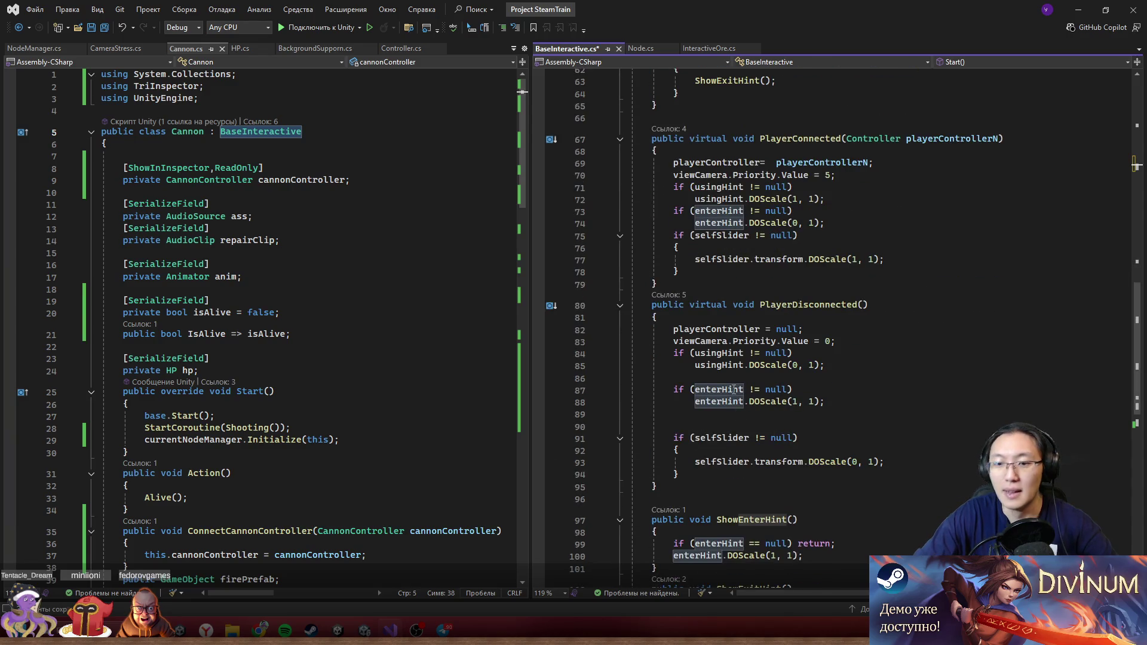
{"action": "double_click", "coordinate": [707, 403]}
{"action": "left_click_drag", "start_coordinate": [744, 402], "coordinate": [674, 391]}
{"action": "left_click", "coordinate": [869, 408], "text": "shift"}
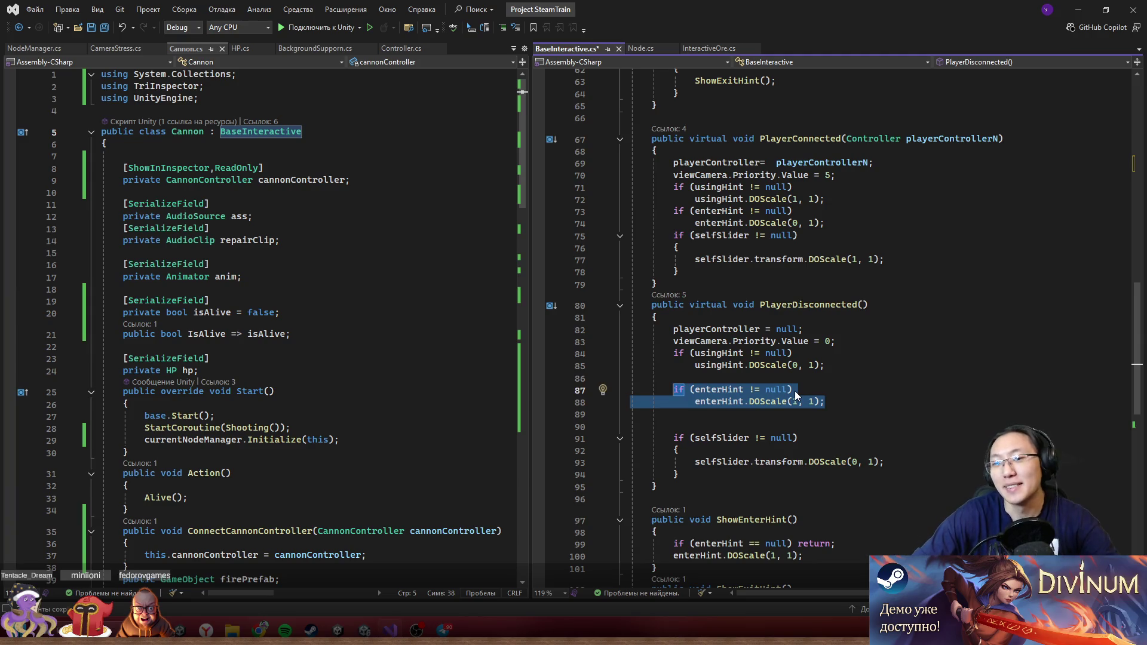
{"action": "left_click_drag", "start_coordinate": [693, 330], "coordinate": [827, 366]}
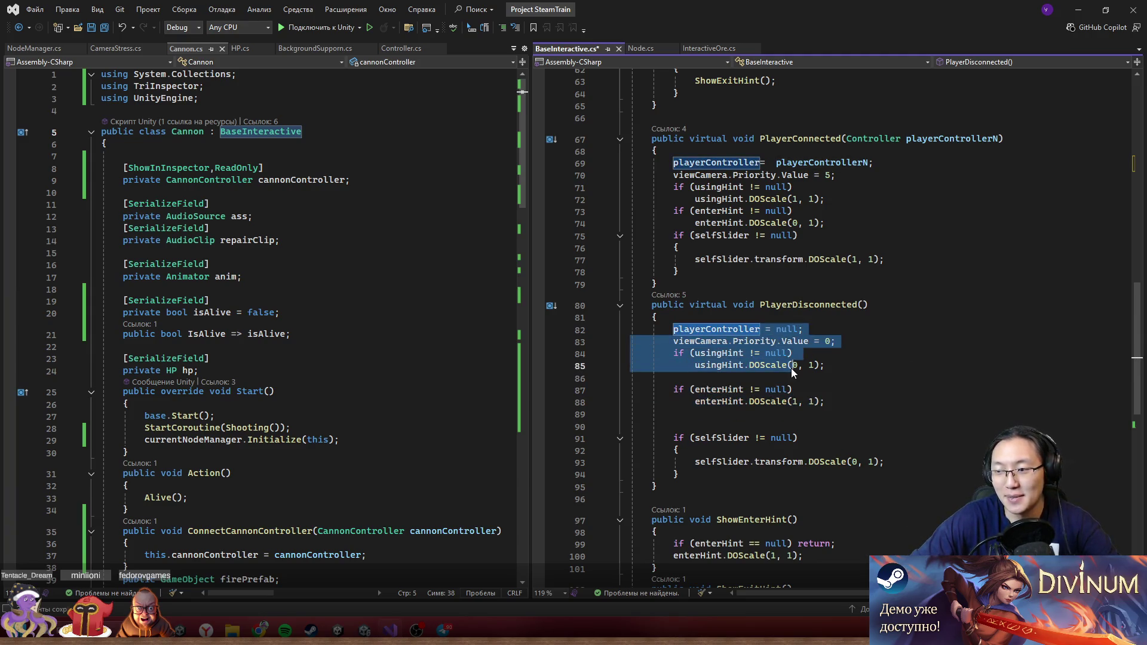
{"action": "left_click", "coordinate": [866, 369]}
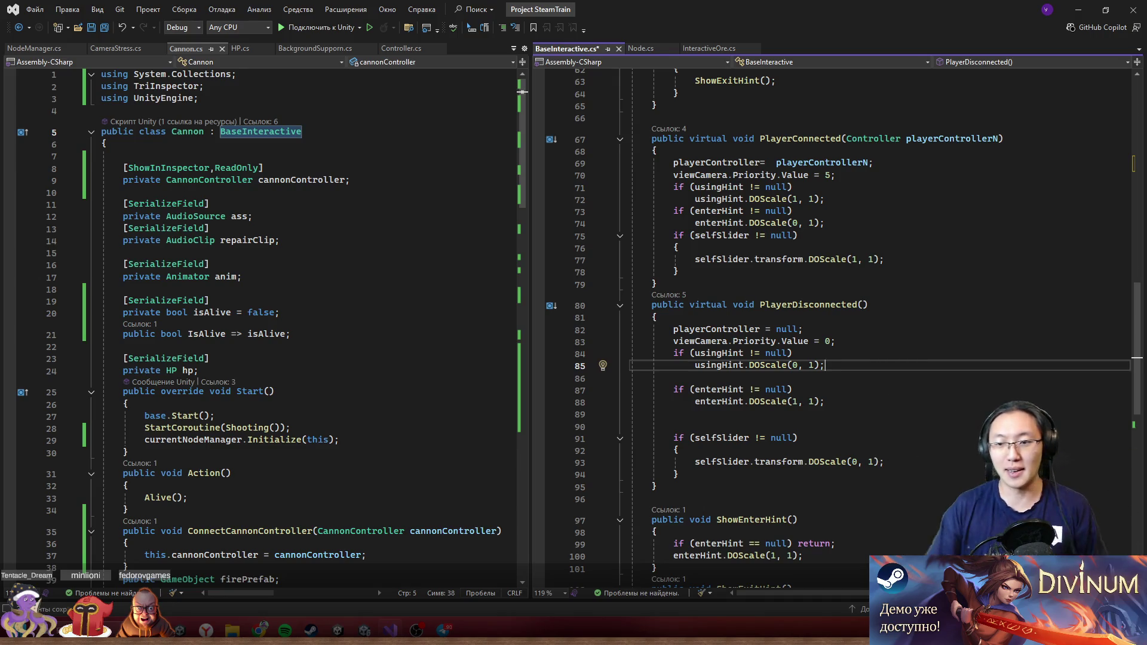
- Save BaseInteractive.cs, then review PlayerDisconnected()'s enterHint block and return to Start()
{"action": "scroll", "coordinate": [819, 297], "scroll_direction": "down", "scroll_amount": 7}
{"action": "scroll", "coordinate": [819, 297], "scroll_direction": "up", "scroll_amount": 6}
{"action": "key", "text": "ctrl+s"}
{"action": "left_click_drag", "start_coordinate": [674, 353], "coordinate": [816, 381]}
{"action": "double_click", "coordinate": [725, 367]}
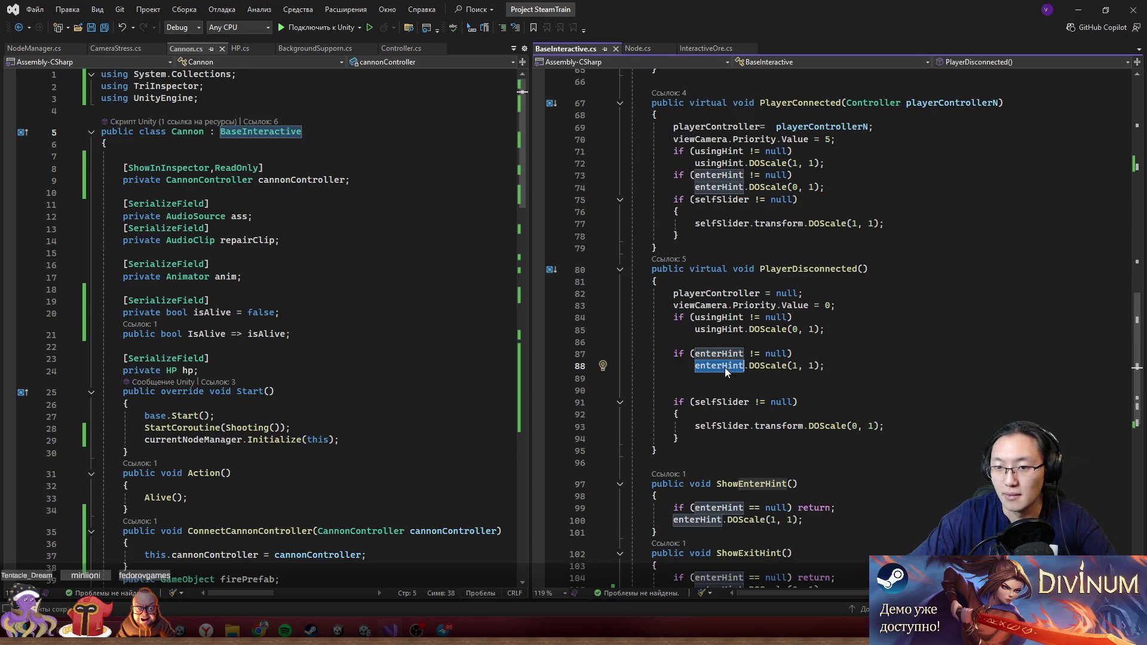
{"action": "left_click", "coordinate": [795, 270]}
{"action": "left_click_drag", "start_coordinate": [760, 270], "coordinate": [896, 275]}
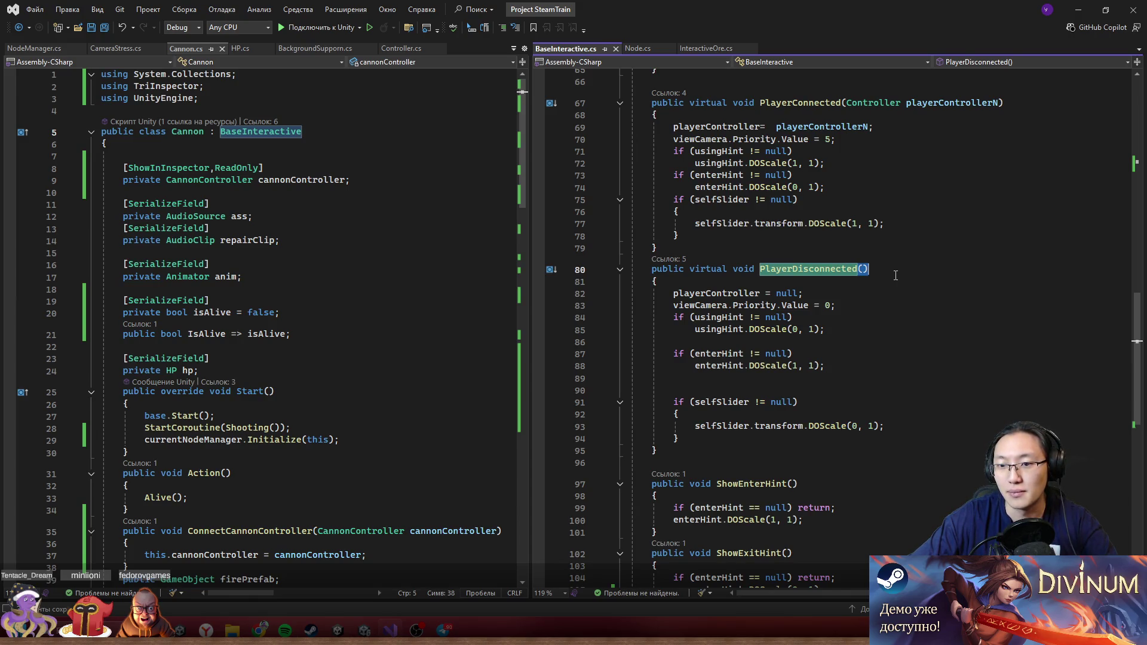
{"action": "scroll", "coordinate": [902, 355], "scroll_direction": "down", "scroll_amount": 3}
{"action": "scroll", "coordinate": [901, 365], "scroll_direction": "up", "scroll_amount": 10}
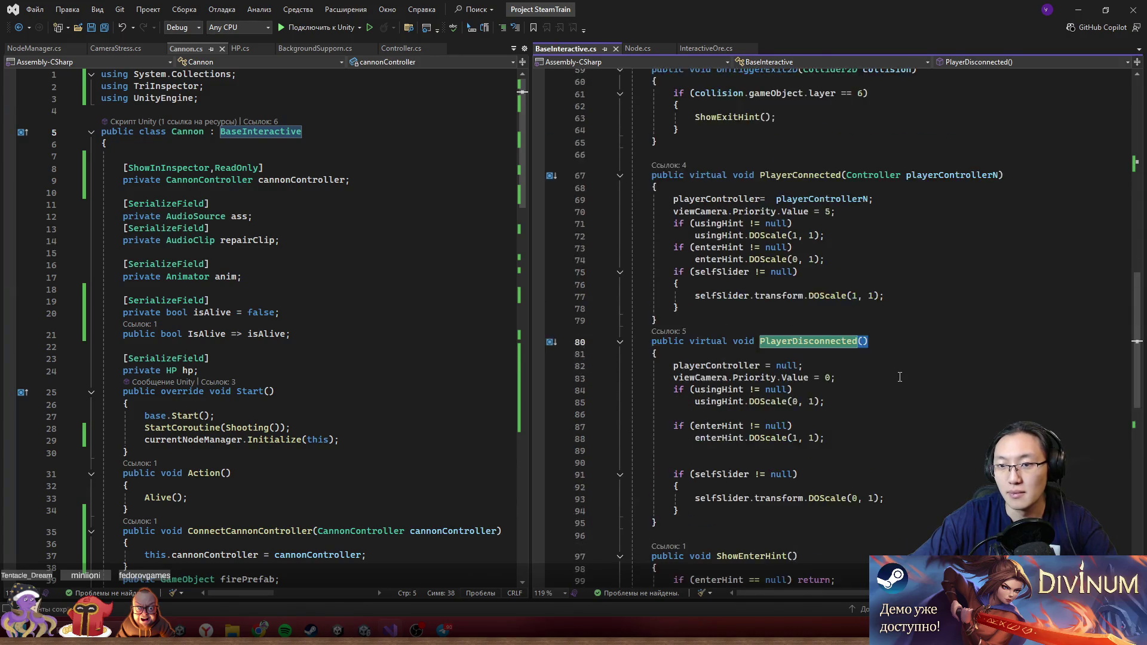
{"action": "scroll", "coordinate": [890, 371], "scroll_direction": "up", "scroll_amount": 12}
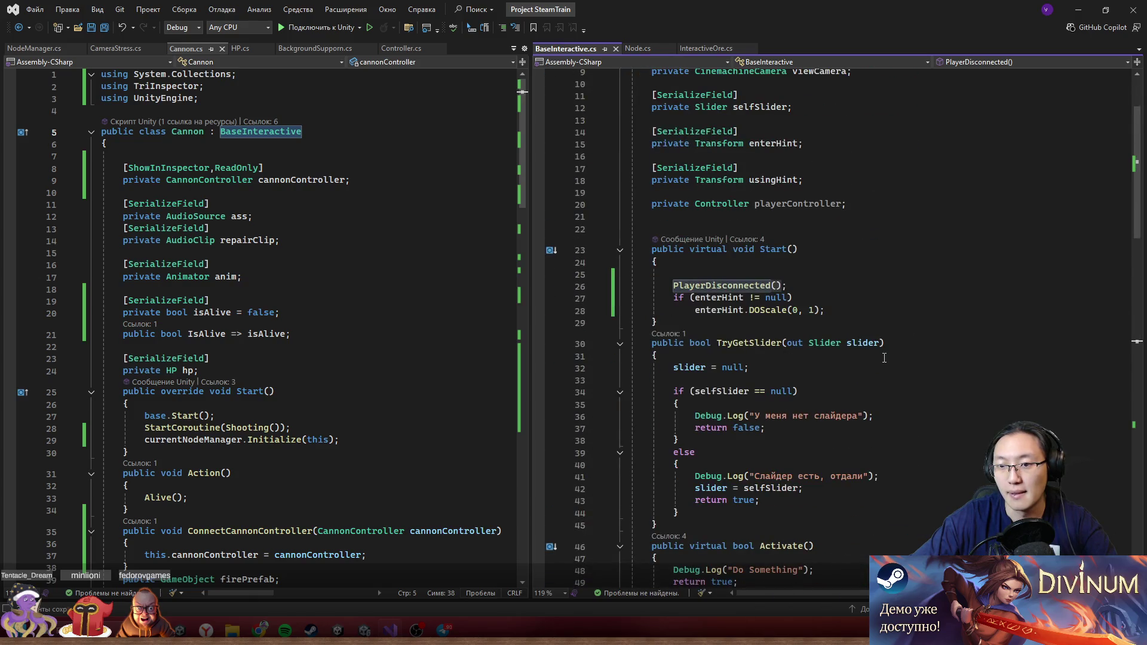
{"action": "left_click", "coordinate": [848, 310]}
{"action": "key", "text": "Up"}
{"action": "key", "text": "Left"}
{"action": "key", "text": "Left"}
{"action": "key", "text": "Left"}
{"action": "key", "text": "BackSpace"}
{"action": "type", "text": "="}
{"action": "key", "text": "End"}
{"action": "type", "text": "return;"}
{"action": "key", "text": "Up"}
{"action": "key", "text": "Up"}
{"action": "type", "text": "ShowExitHint();"}
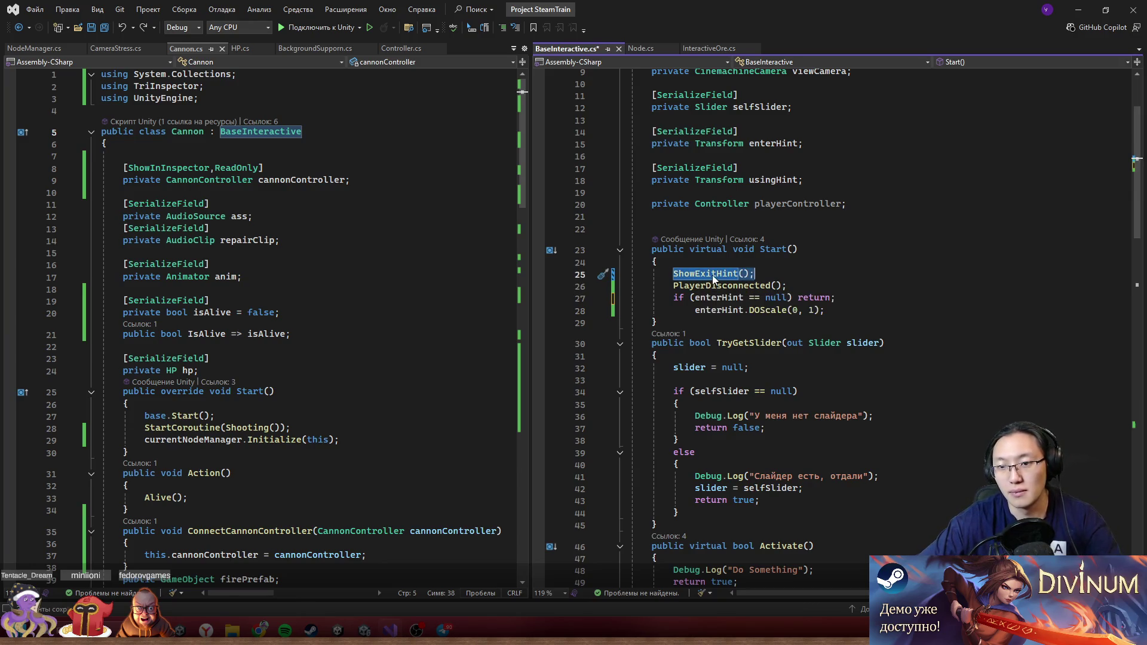
{"action": "scroll", "coordinate": [764, 299], "scroll_direction": "down", "scroll_amount": 16}
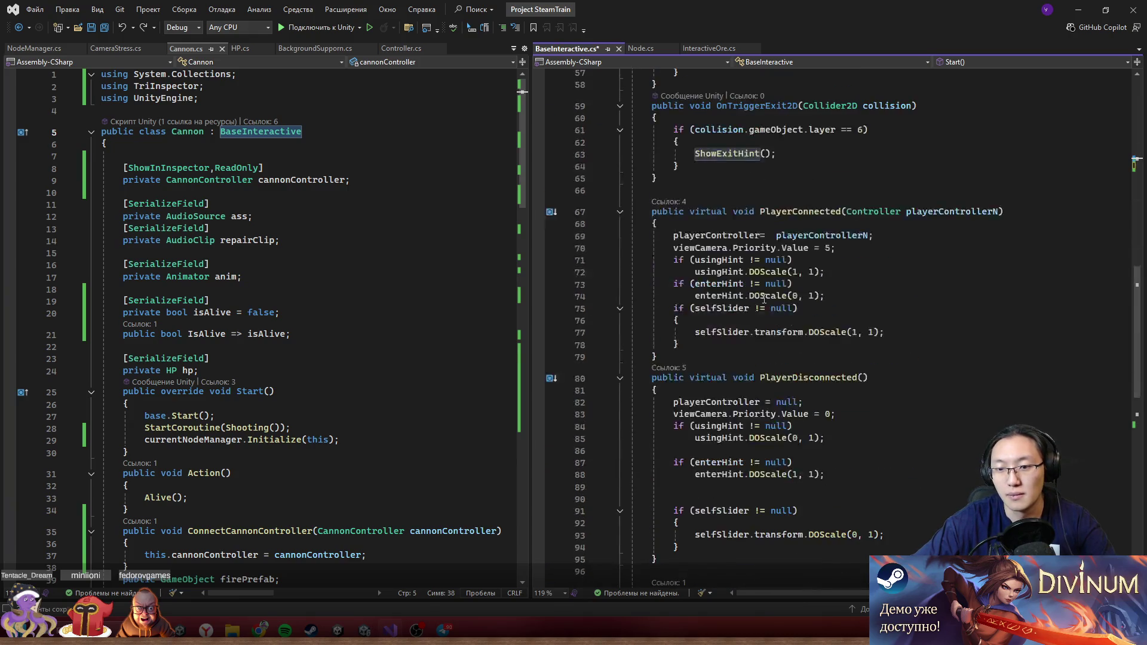
{"action": "scroll", "coordinate": [765, 299], "scroll_direction": "up", "scroll_amount": 3}
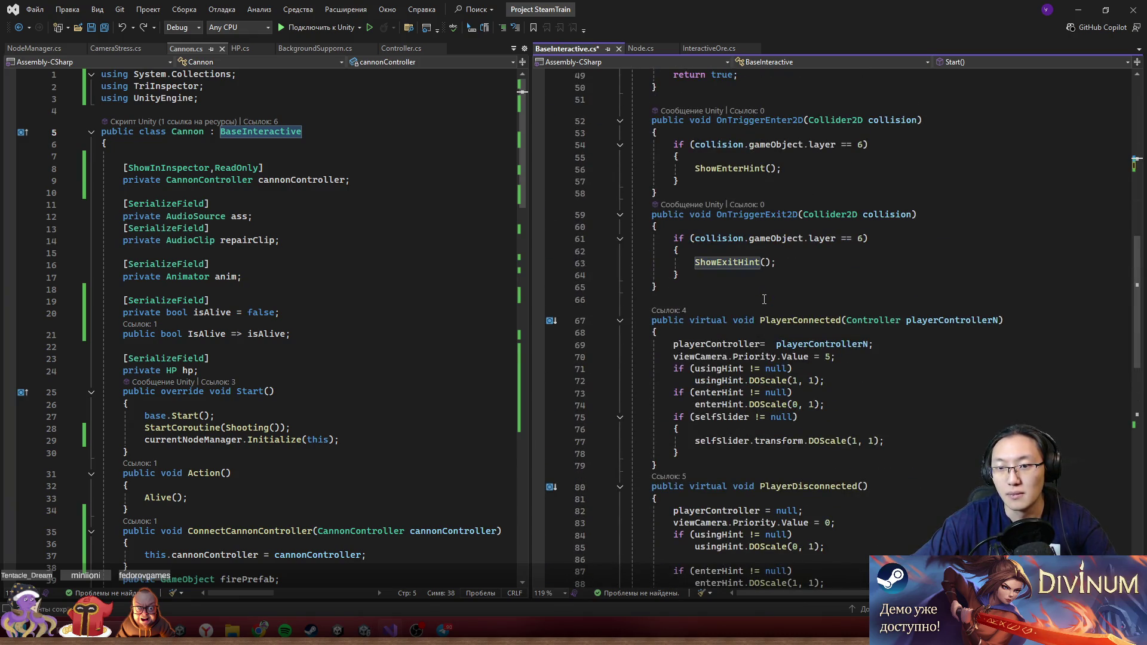
{"action": "scroll", "coordinate": [764, 299], "scroll_direction": "down", "scroll_amount": 8}
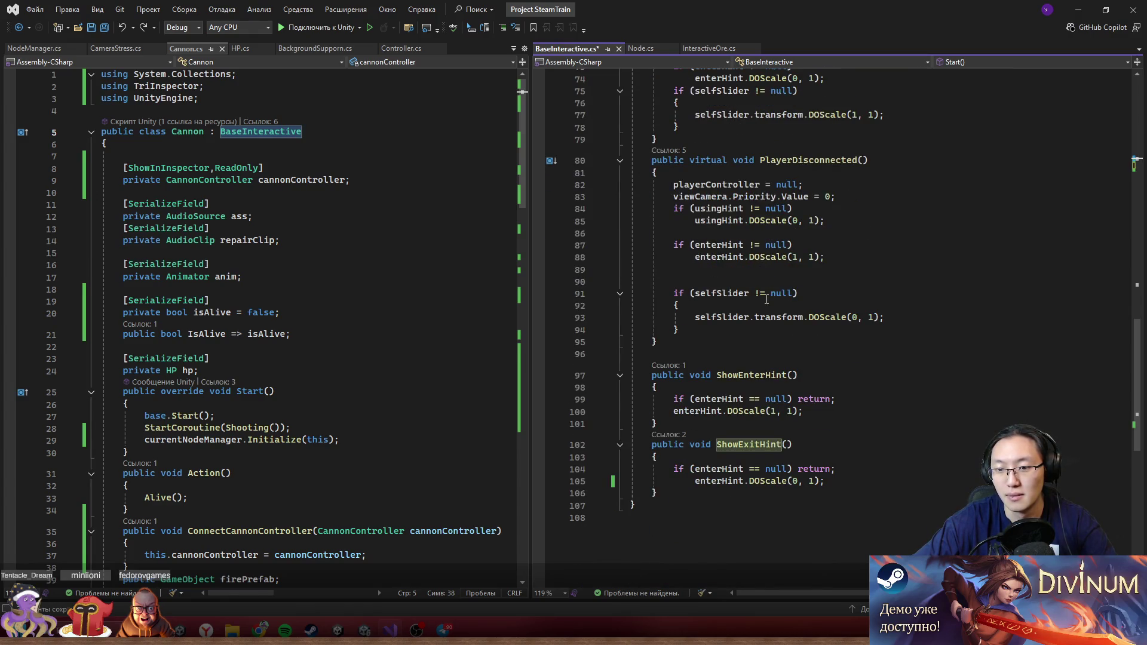
{"action": "scroll", "coordinate": [767, 299], "scroll_direction": "up", "scroll_amount": 19}
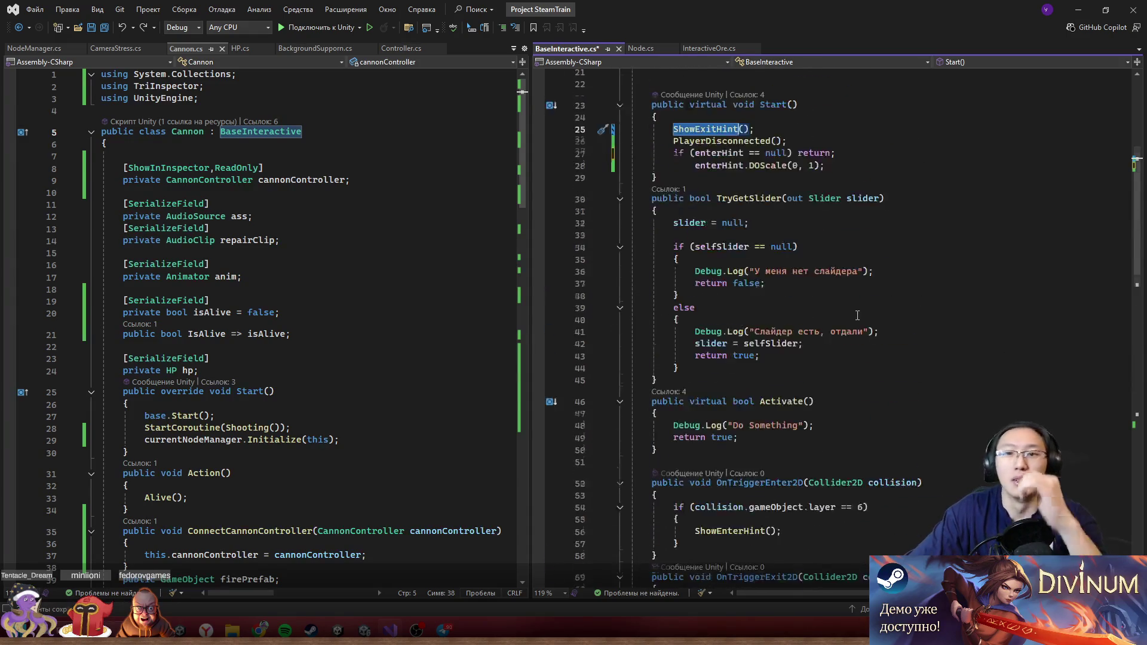
{"action": "scroll", "coordinate": [863, 321], "scroll_direction": "up", "scroll_amount": 4}
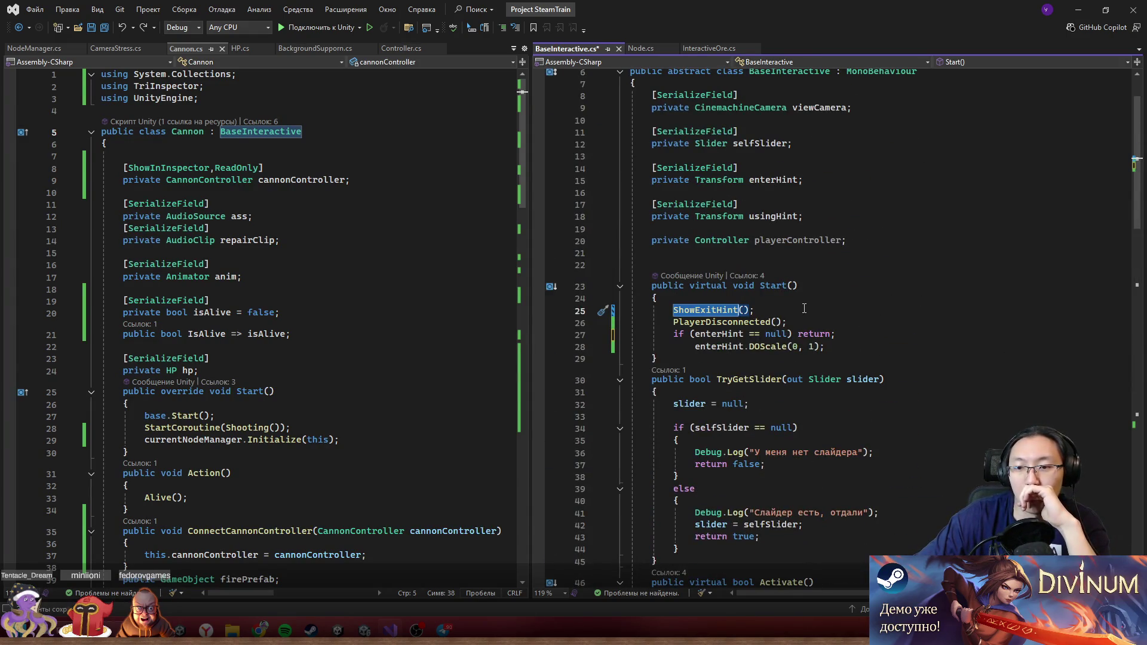
{"action": "left_click_drag", "start_coordinate": [825, 343], "coordinate": [674, 310]}
{"action": "mouse_move", "coordinate": [603, 9]}
{"action": "left_mouse_down"}
{"action": "mouse_move", "coordinate": [716, 470]}
{"action": "mouse_move", "coordinate": [653, 242]}
{"action": "mouse_move", "coordinate": [745, 509]}
{"action": "mouse_move", "coordinate": [605, 5]}
{"action": "left_mouse_up"}
{"action": "scroll", "coordinate": [824, 264], "scroll_direction": "down", "scroll_amount": 5}
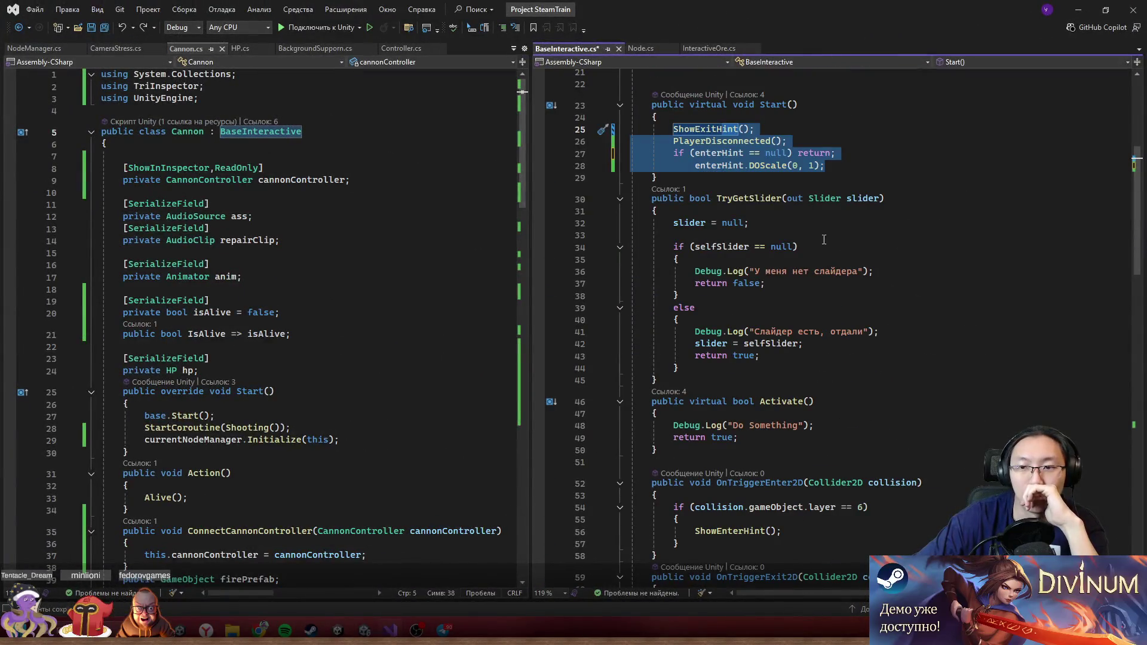
{"action": "left_click", "coordinate": [866, 177]}
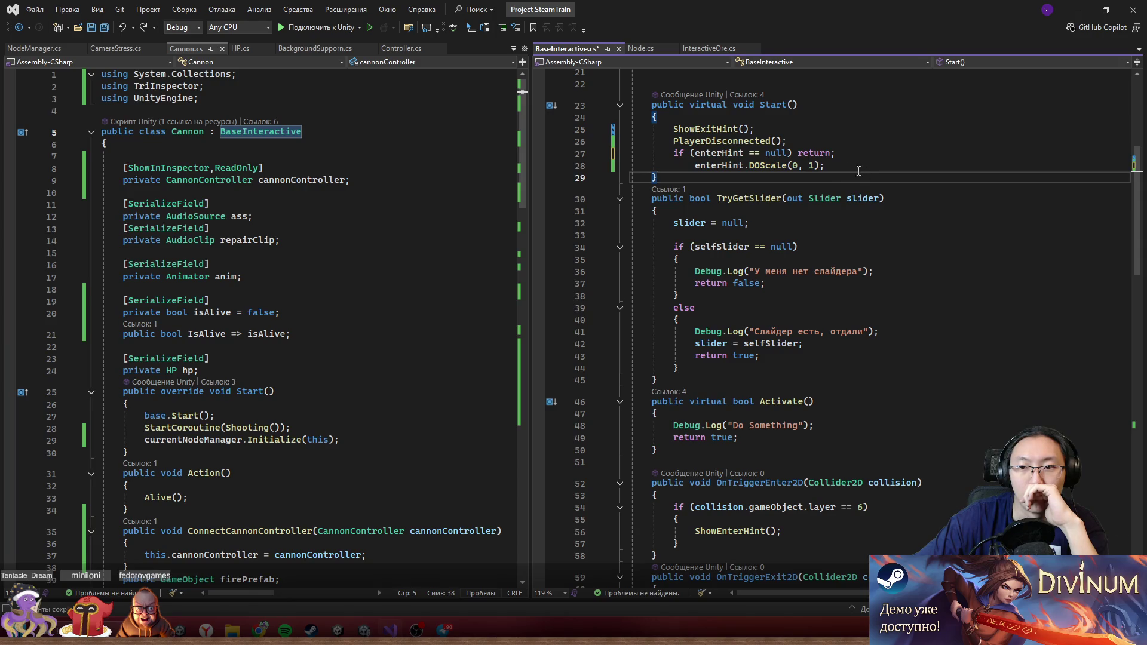
{"action": "double_click", "coordinate": [689, 129]}
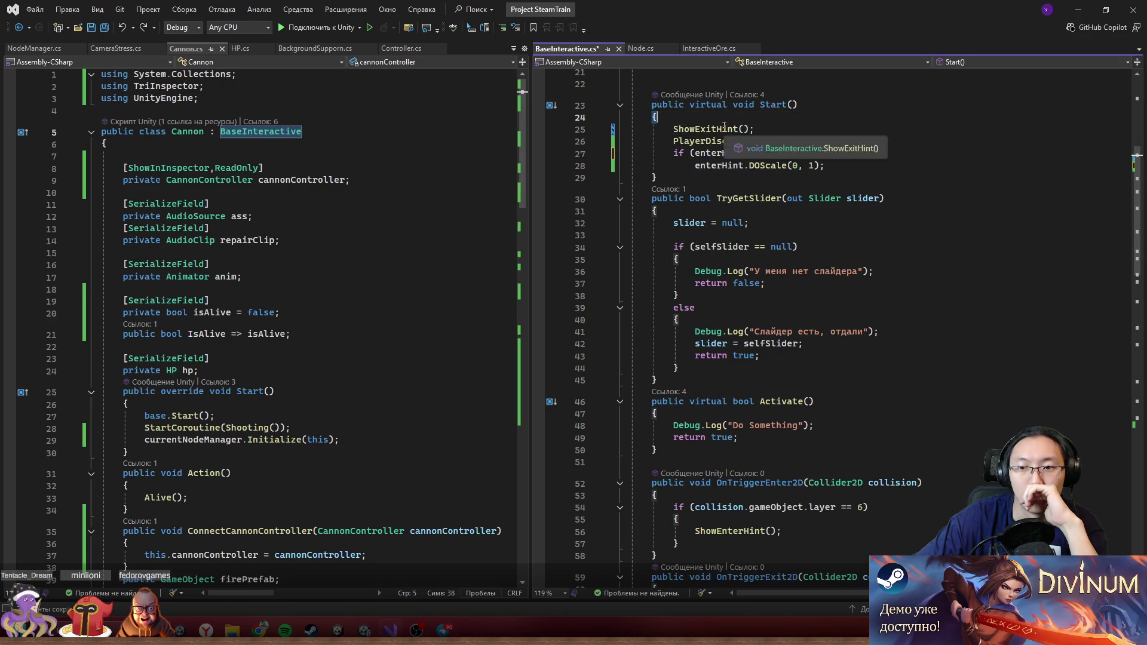
{"action": "scroll", "coordinate": [791, 285], "scroll_direction": "down", "scroll_amount": 20}
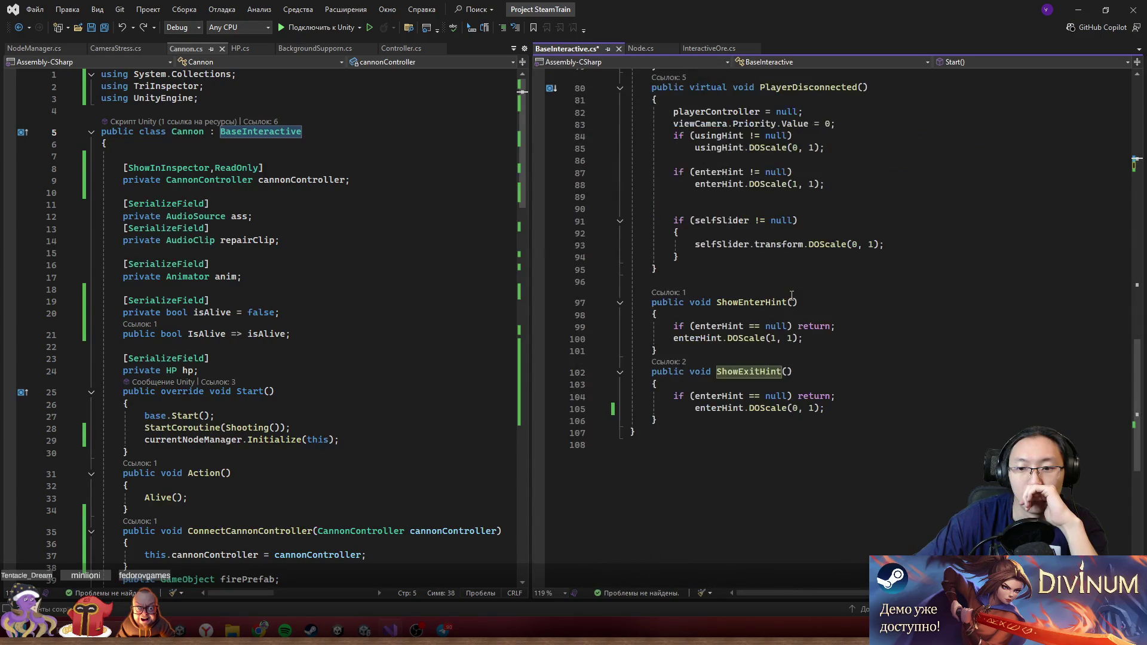
{"action": "scroll", "coordinate": [792, 291], "scroll_direction": "up", "scroll_amount": 17}
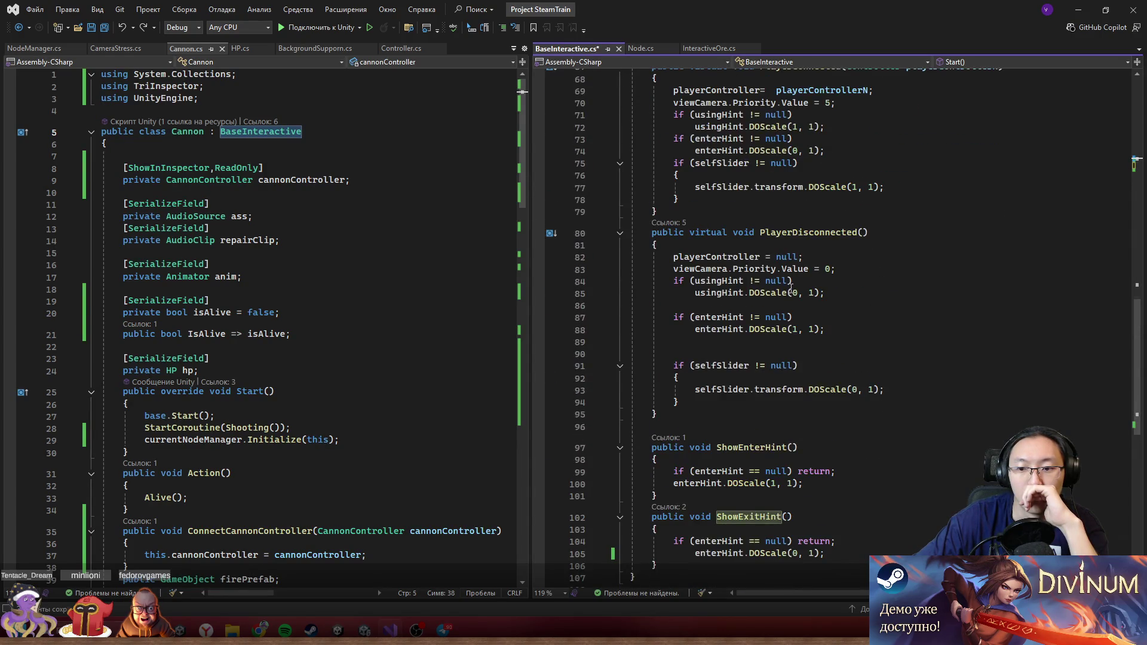
{"action": "scroll", "coordinate": [790, 288], "scroll_direction": "up", "scroll_amount": 5}
{"action": "left_click", "coordinate": [795, 202]}
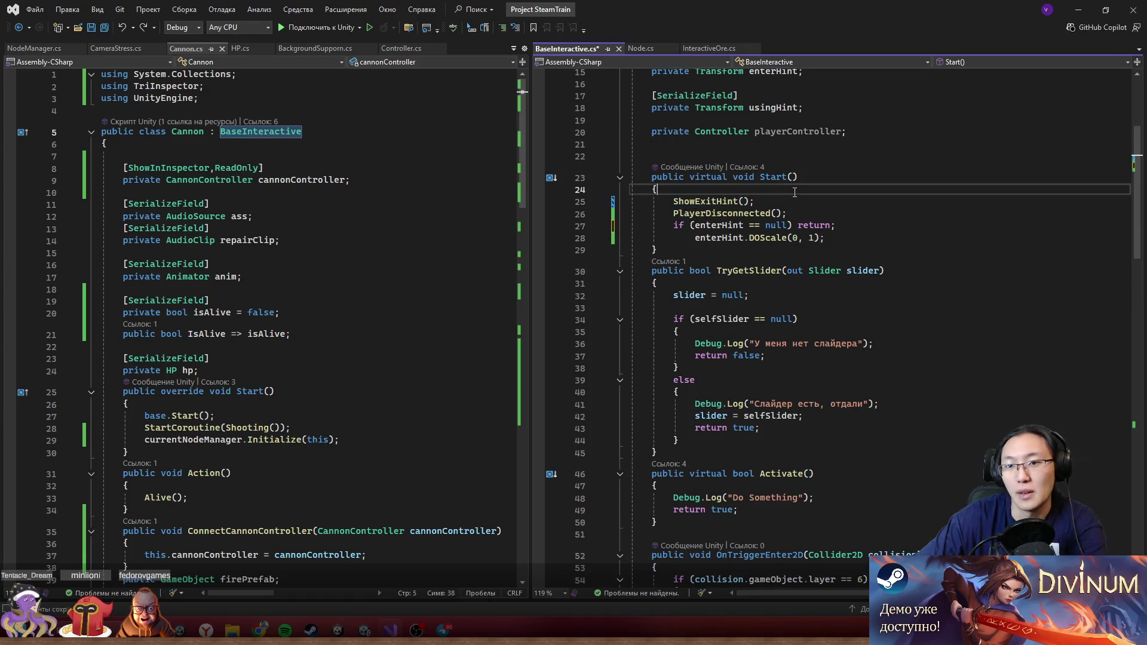
- Remove the ShowExitHint() call and enterHint check from Start(), leaving PlayerDisconnected(), and save
{"action": "key", "text": "BackSpace"}
{"action": "key", "text": "BackSpace"}
{"action": "key", "text": "BackSpace"}
{"action": "left_click_drag", "start_coordinate": [793, 202], "coordinate": [857, 225]}
{"action": "key", "text": "Delete"}
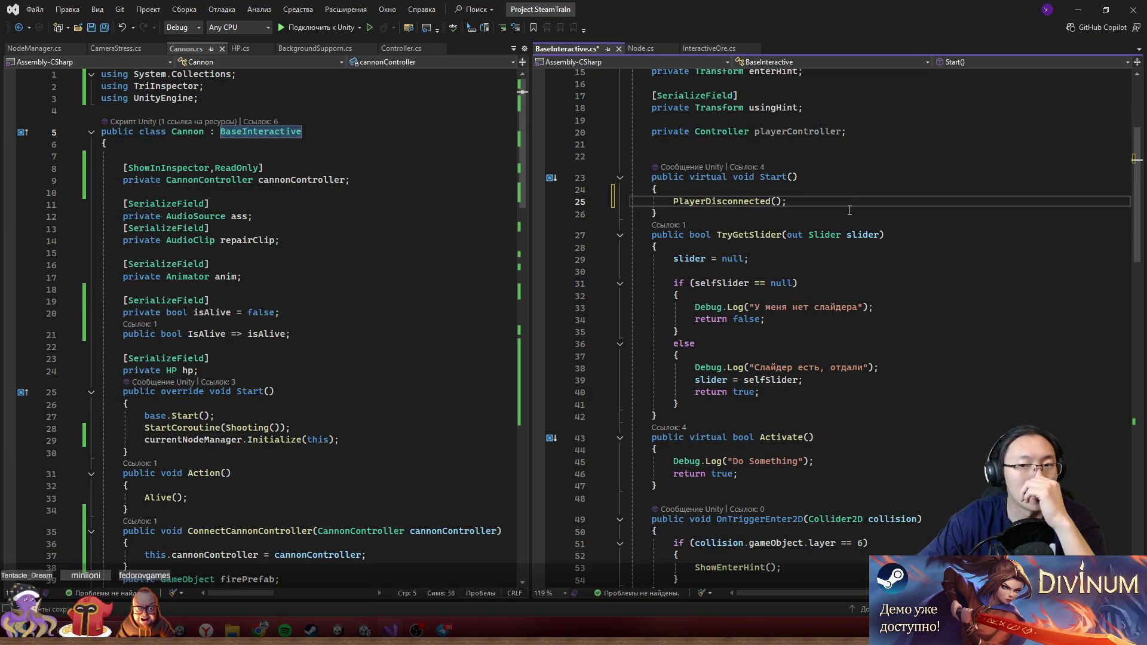
{"action": "double_click", "coordinate": [734, 202]}
{"action": "key", "text": "ctrl+s"}
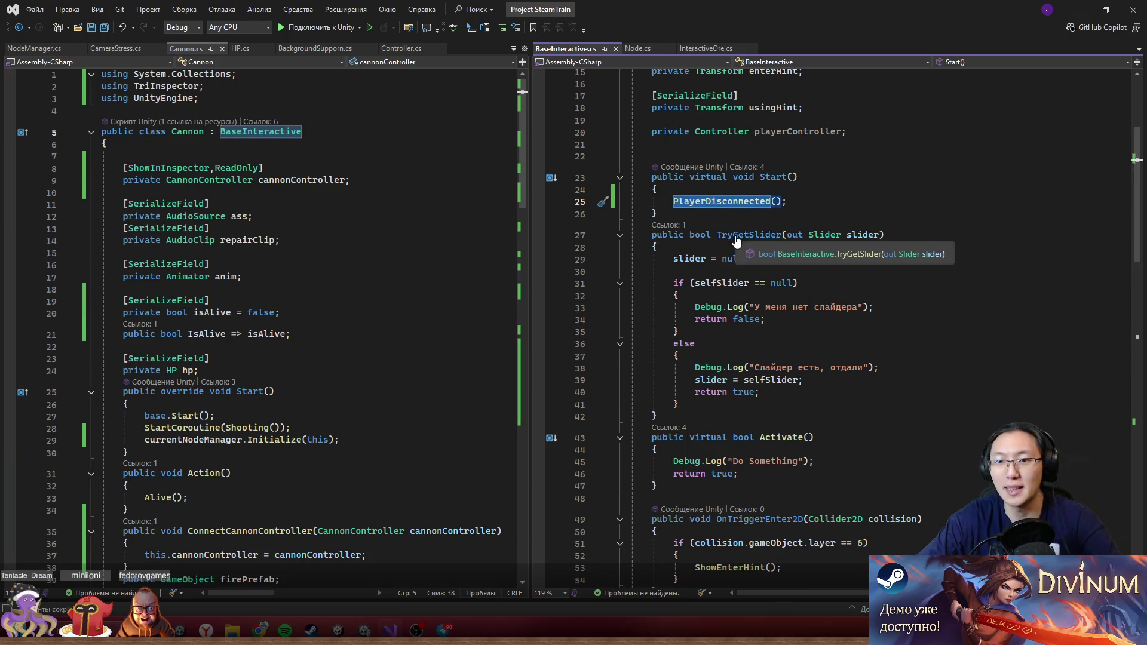
- Select the hint-hiding code in PlayerDisconnected(), past the playerController reset
{"action": "scroll", "coordinate": [810, 332], "scroll_direction": "down", "scroll_amount": 9}
{"action": "scroll", "coordinate": [841, 349], "scroll_direction": "down", "scroll_amount": 4}
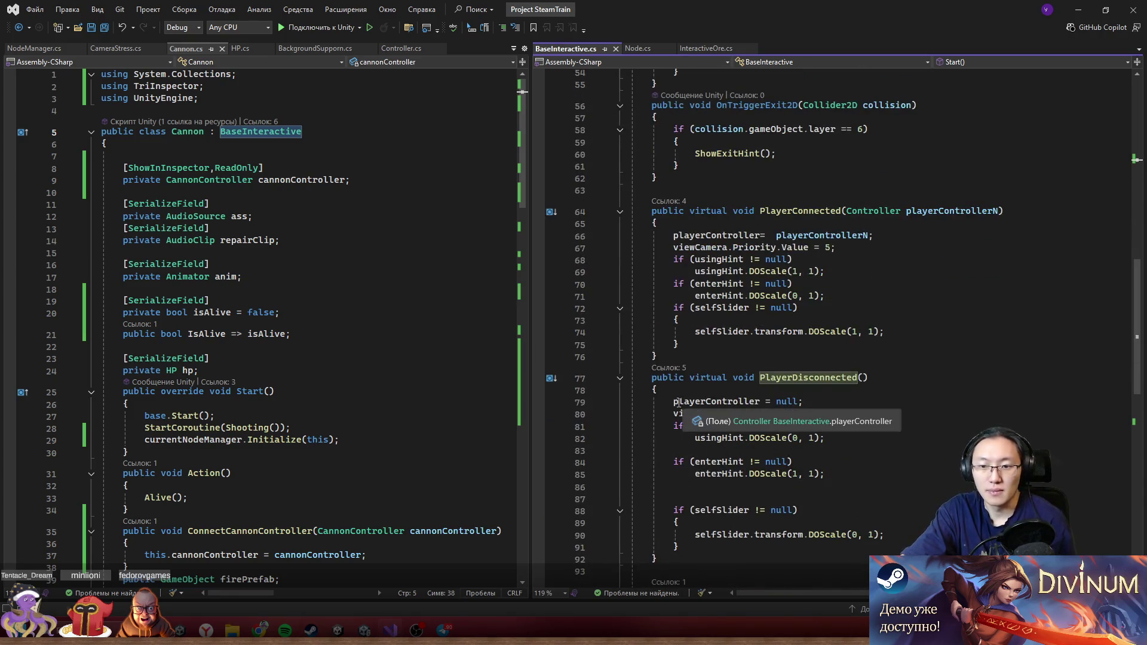
{"action": "left_click", "coordinate": [717, 402]}
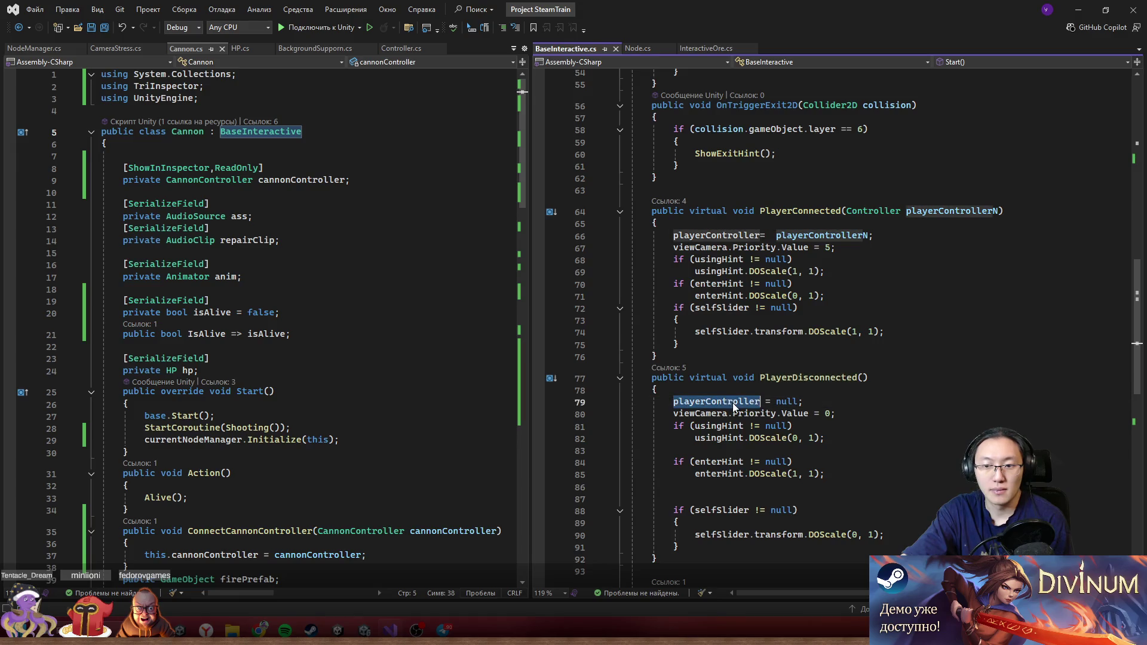
{"action": "scroll", "coordinate": [804, 476], "scroll_direction": "up", "scroll_amount": 18}
{"action": "scroll", "coordinate": [806, 480], "scroll_direction": "down", "scroll_amount": 15}
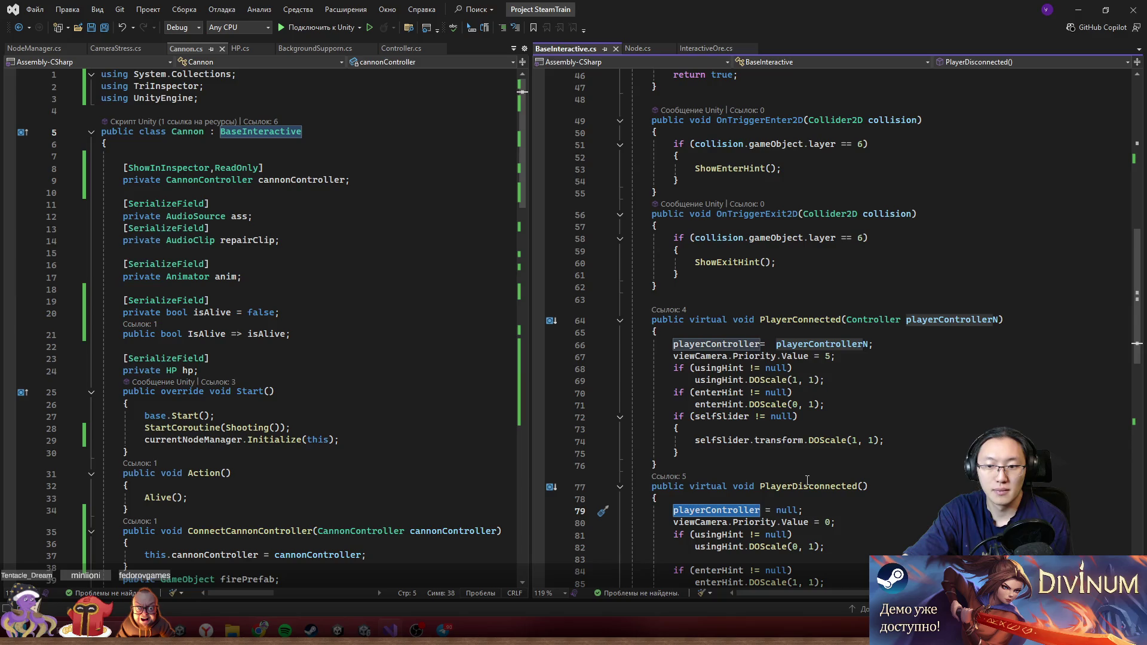
{"action": "scroll", "coordinate": [735, 473], "scroll_direction": "down", "scroll_amount": 2}
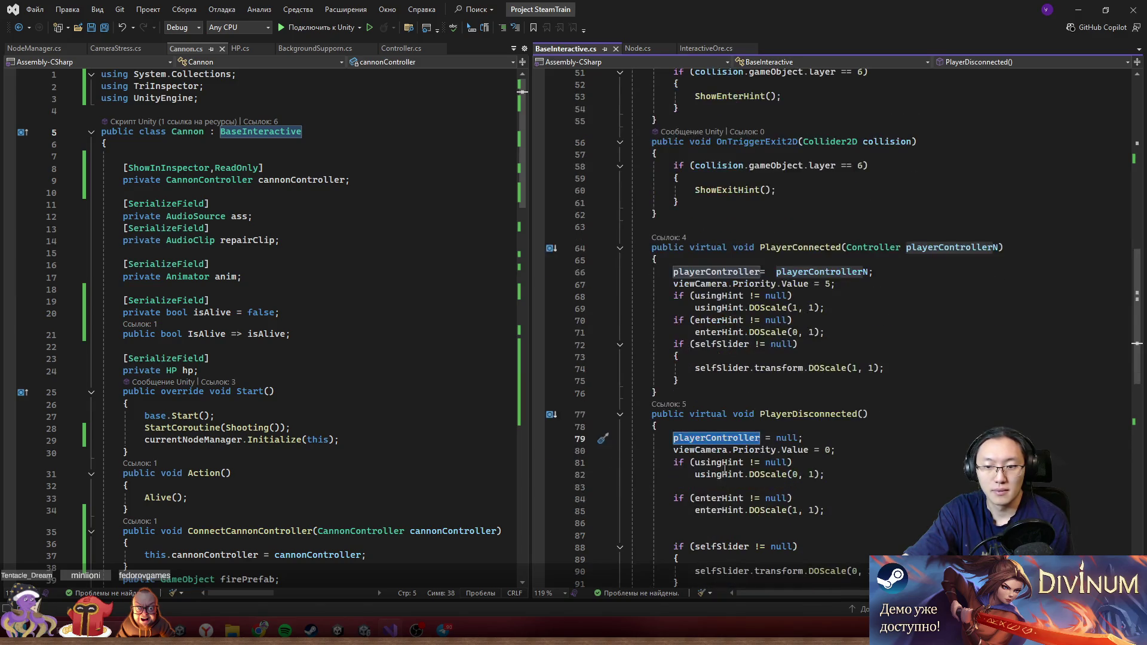
{"action": "mouse_move", "coordinate": [671, 463]}
{"action": "left_mouse_down"}
{"action": "mouse_move", "coordinate": [752, 483]}
{"action": "mouse_move", "coordinate": [831, 477]}
{"action": "mouse_move", "coordinate": [873, 515]}
{"action": "mouse_move", "coordinate": [844, 537]}
{"action": "mouse_move", "coordinate": [882, 547]}
{"action": "left_mouse_up"}
{"action": "key", "text": "ctrl+c"}
- Replace the PlayerDisconnected() call in Start() with the pasted hint-scaling code
{"action": "scroll", "coordinate": [881, 500], "scroll_direction": "up", "scroll_amount": 15}
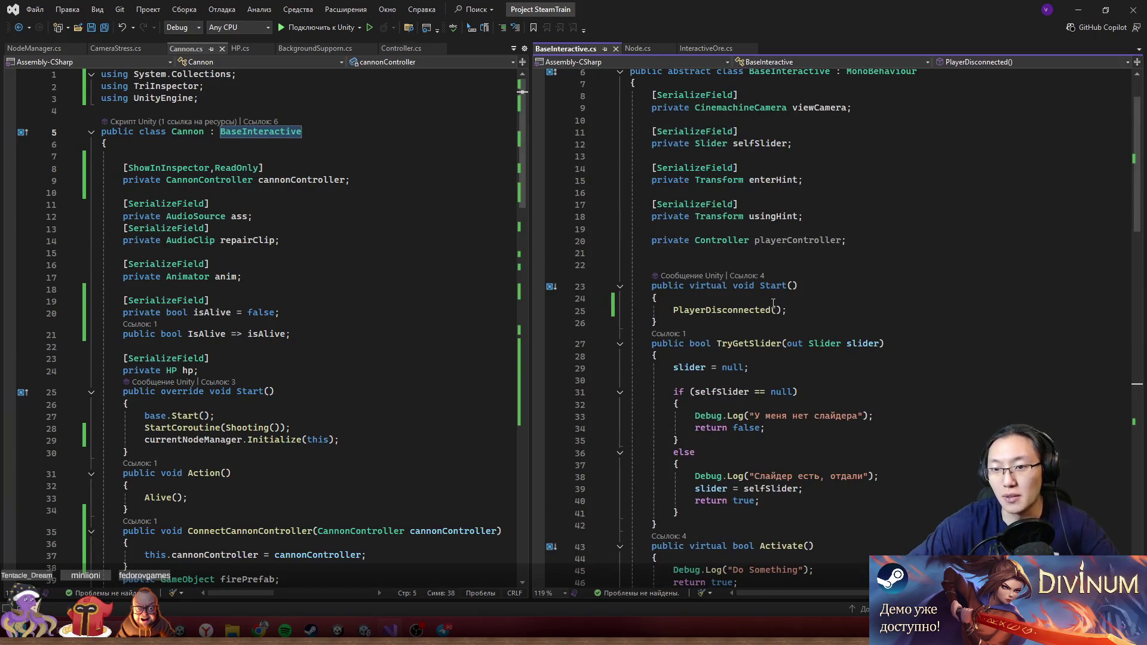
{"action": "left_click", "coordinate": [798, 305]}
{"action": "key", "text": "shift+Home"}
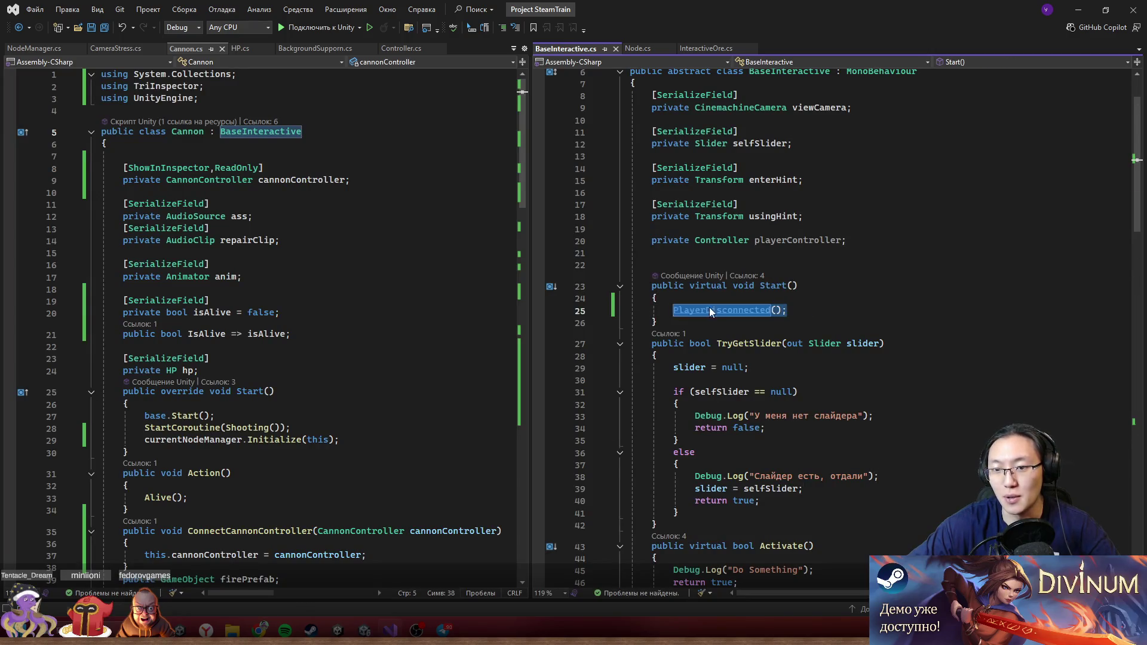
{"action": "key", "text": "ctrl+v"}
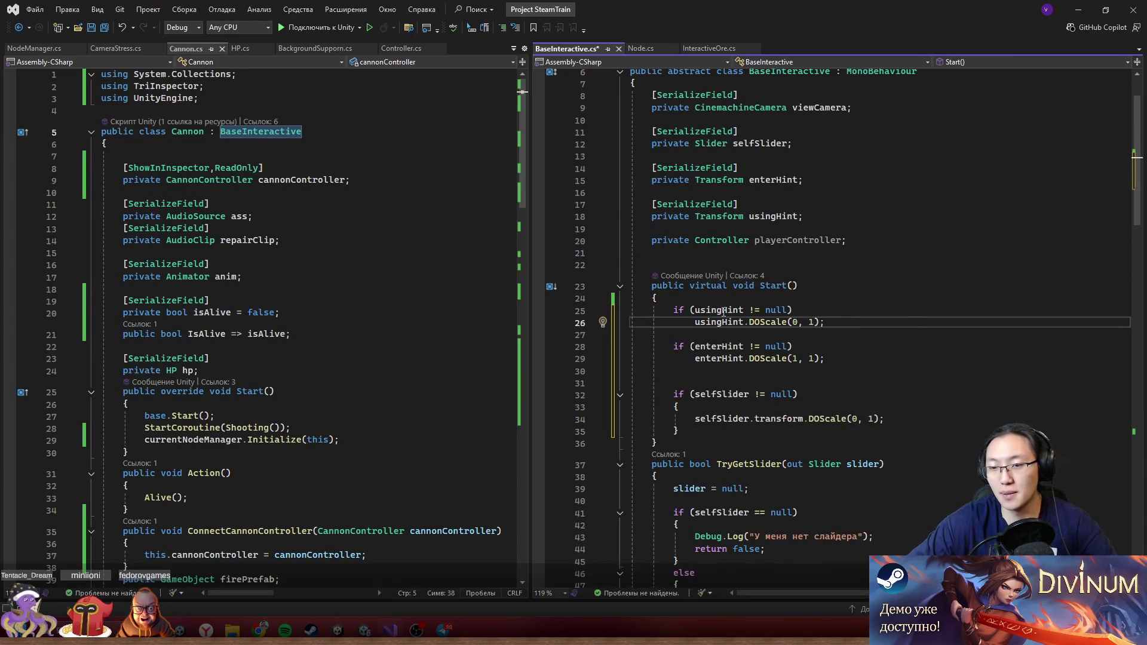
{"action": "key", "text": "Up"}
{"action": "key", "text": "ctrl+shift+Left"}
{"action": "key", "text": "ctrl+shift+Left"}
{"action": "key", "text": "ctrl+shift+Left"}
- Change enterHint.DOScale(1, 1) to (0, 1), remove the blank line, and save the script
{"action": "double_click", "coordinate": [797, 360]}
{"action": "type", "text": "0"}
{"action": "key", "text": "End"}
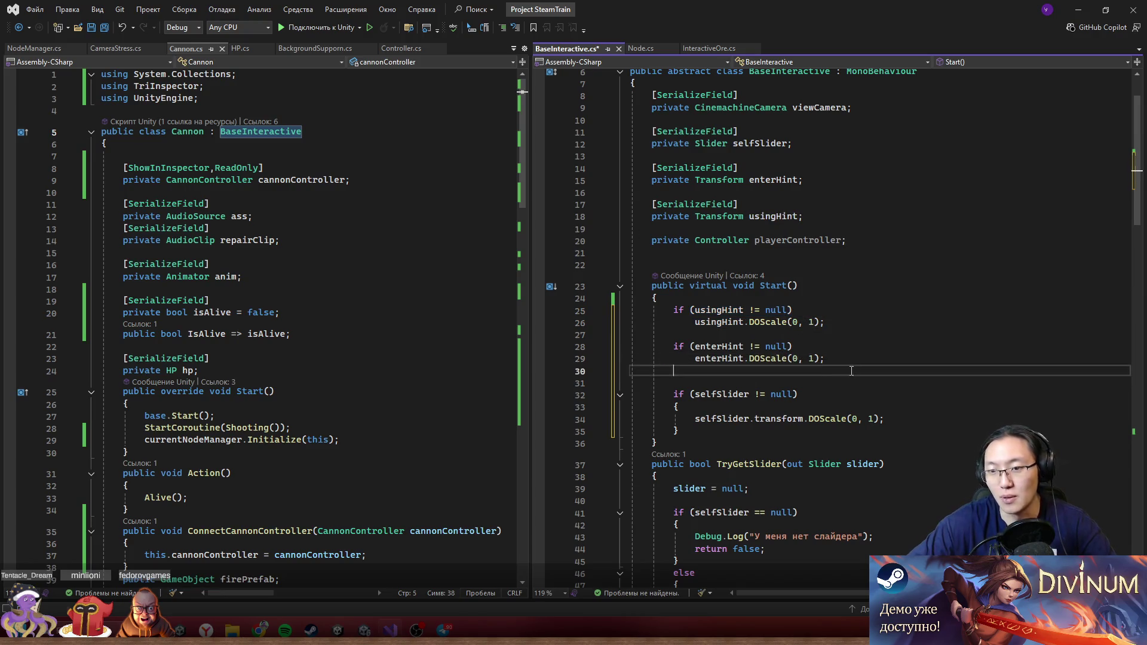
{"action": "key", "text": "Delete"}
{"action": "left_click", "coordinate": [757, 383]}
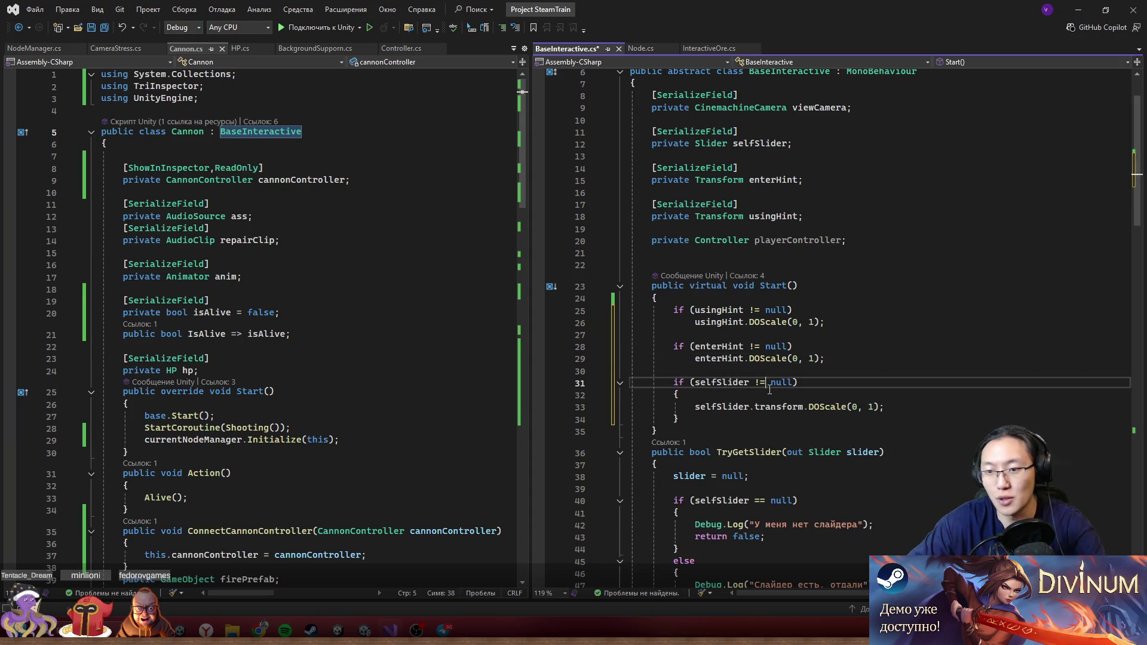
{"action": "key", "text": "ctrl+s"}
{"action": "left_click", "coordinate": [745, 220]}
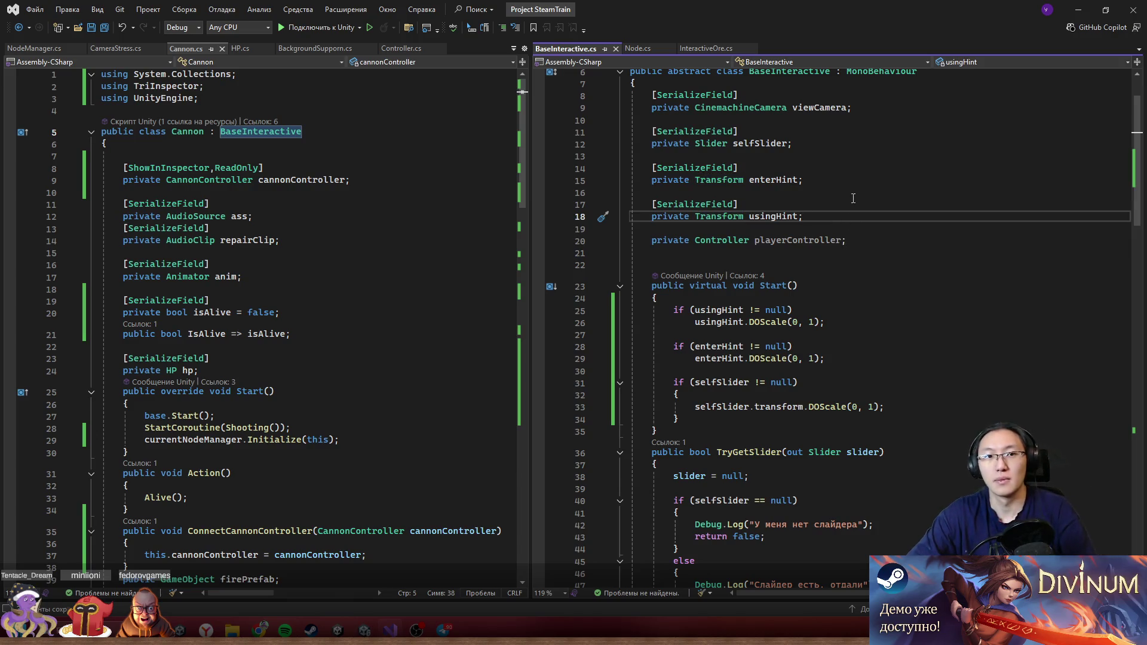
{"action": "left_click", "coordinate": [1080, 10]}
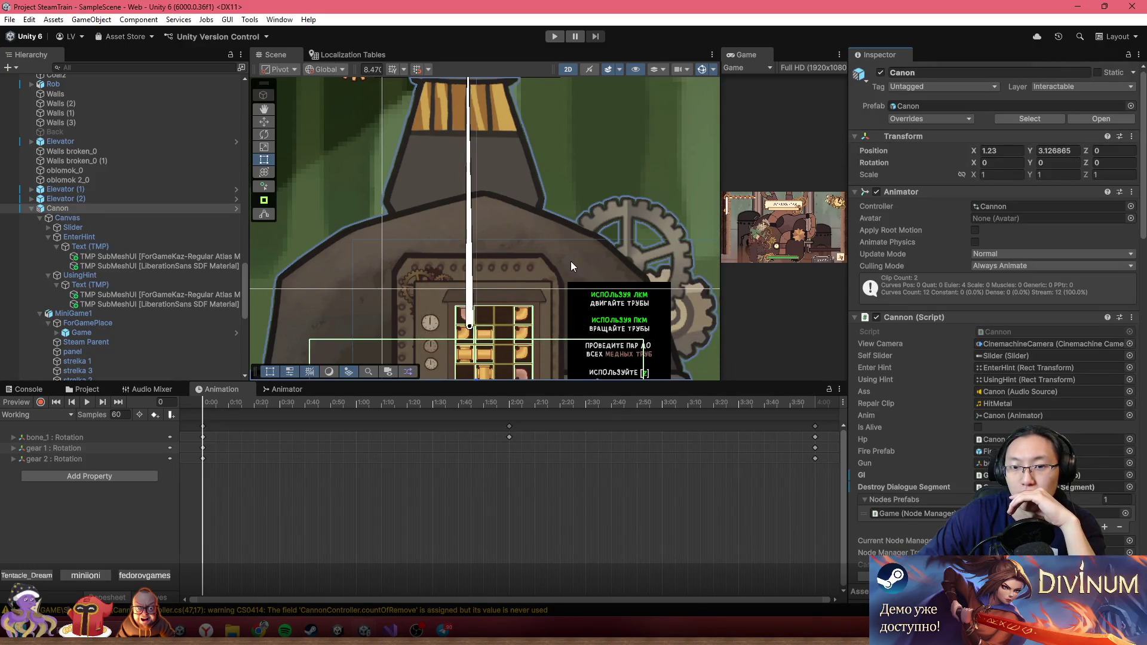
- Look over the cannon in the Scene view
{"action": "scroll", "coordinate": [574, 263], "scroll_direction": "down", "scroll_amount": 5}
{"action": "scroll", "coordinate": [554, 187], "scroll_direction": "up", "scroll_amount": 6}
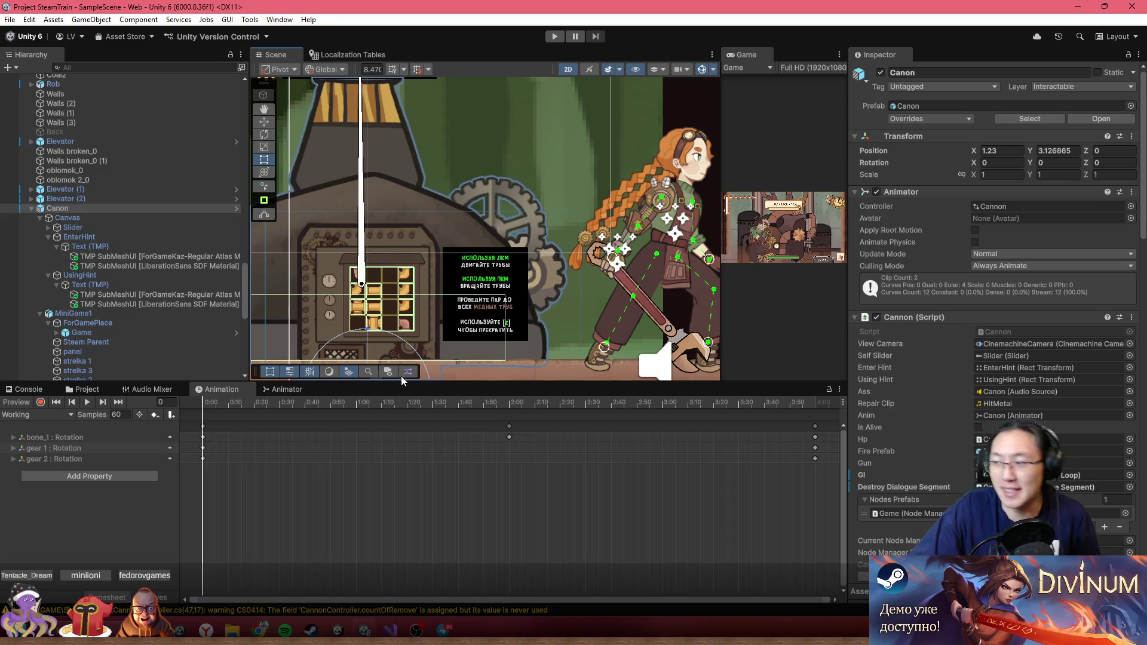
{"action": "mouse_move", "coordinate": [404, 622]}
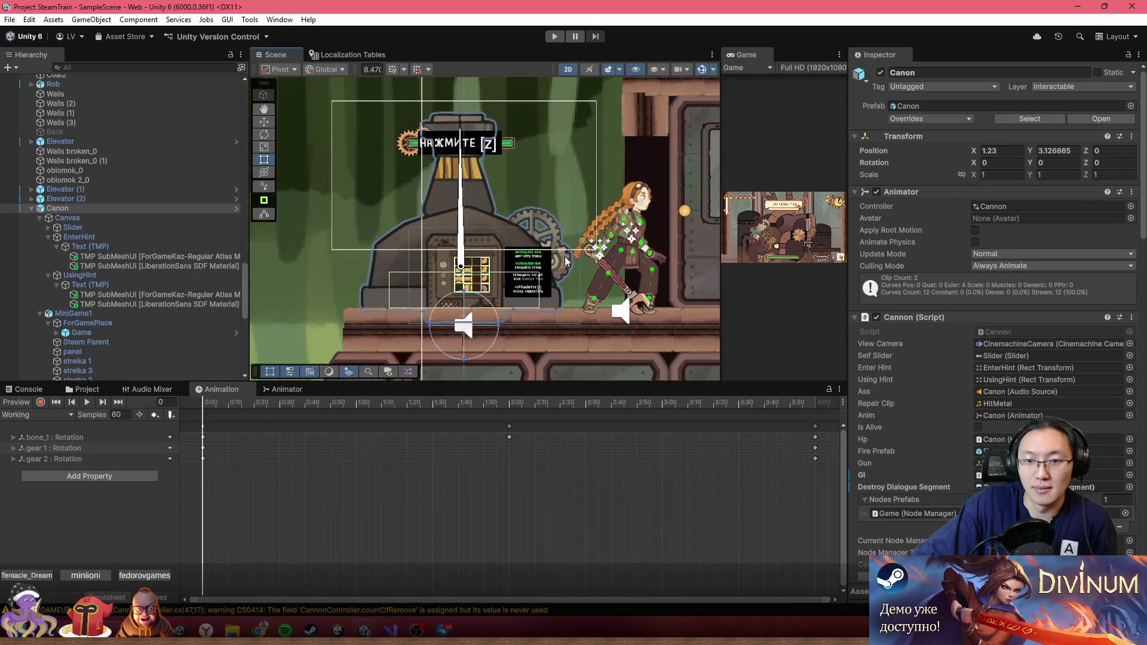
{"action": "scroll", "coordinate": [471, 263], "scroll_direction": "up", "scroll_amount": 2}
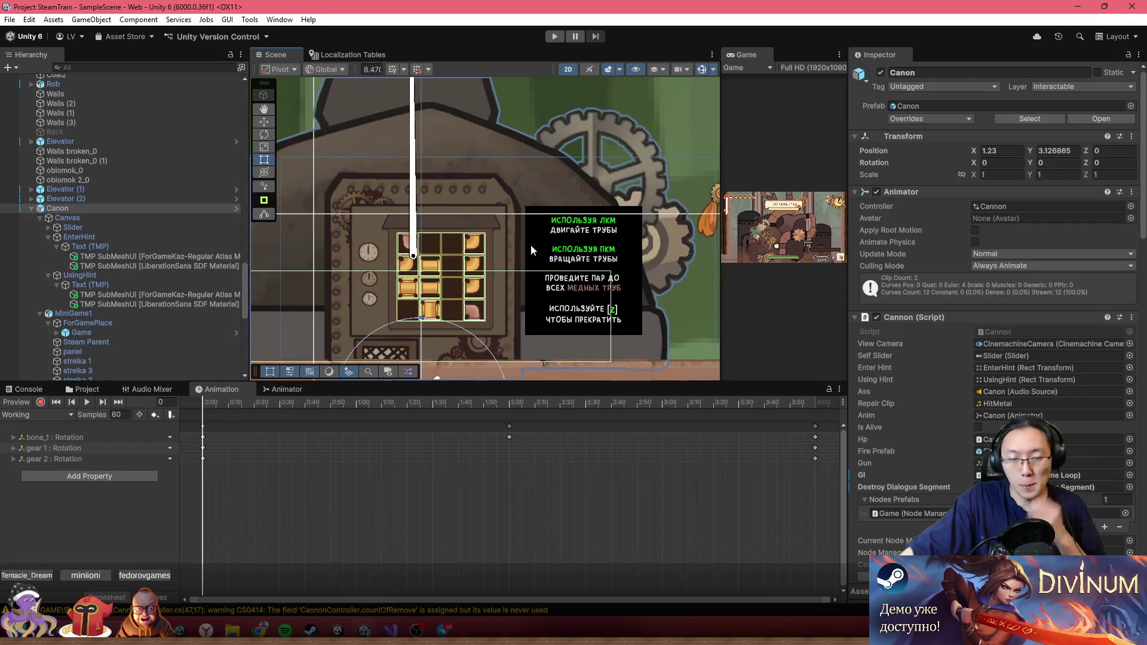
{"action": "scroll", "coordinate": [392, 269], "scroll_direction": "up", "scroll_amount": 6}
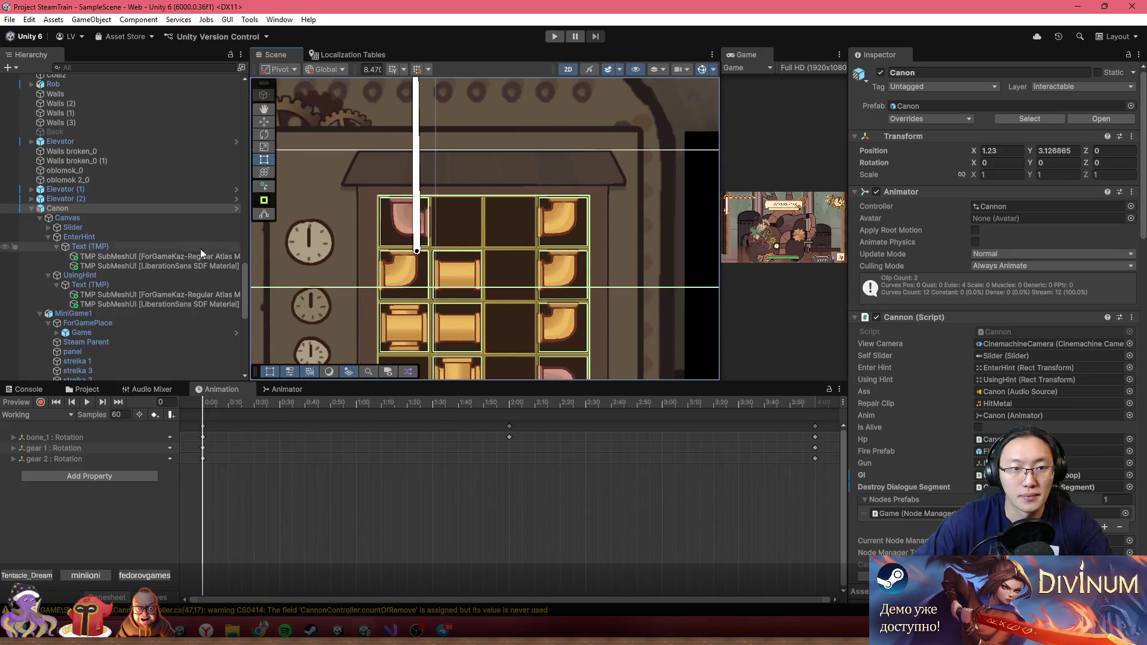
- Select Canon in the Hierarchy, tick Is Alive, and enter Play mode
{"action": "left_click", "coordinate": [137, 314]}
{"action": "left_click", "coordinate": [116, 209]}
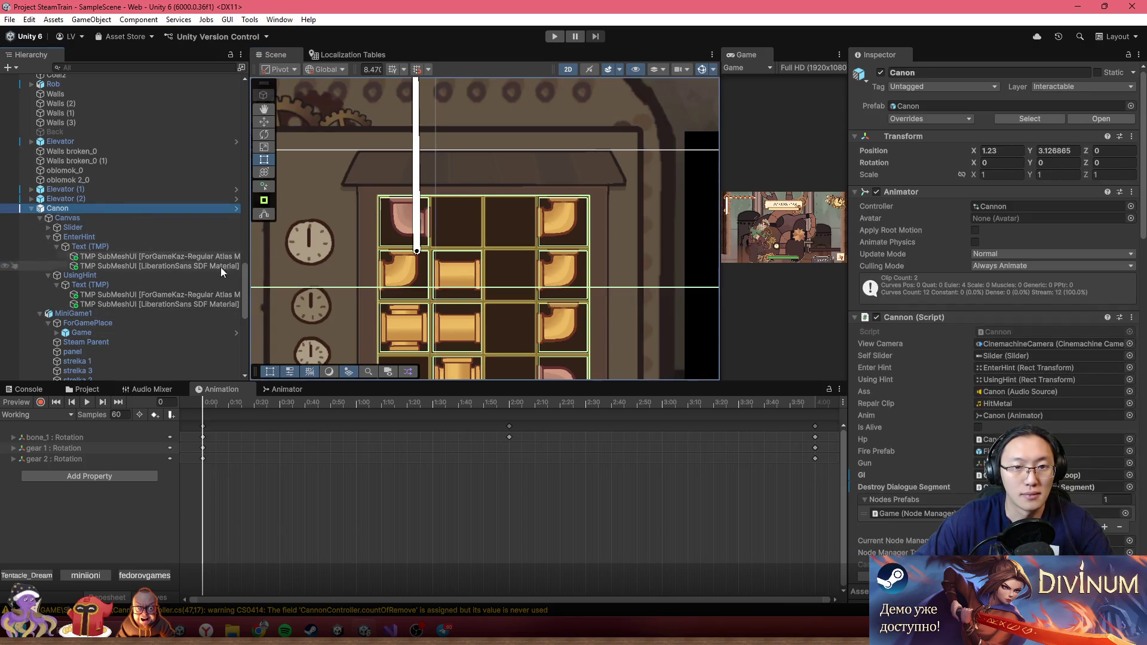
{"action": "scroll", "coordinate": [485, 286], "scroll_direction": "down", "scroll_amount": 5}
{"action": "scroll", "coordinate": [483, 310], "scroll_direction": "up", "scroll_amount": 7}
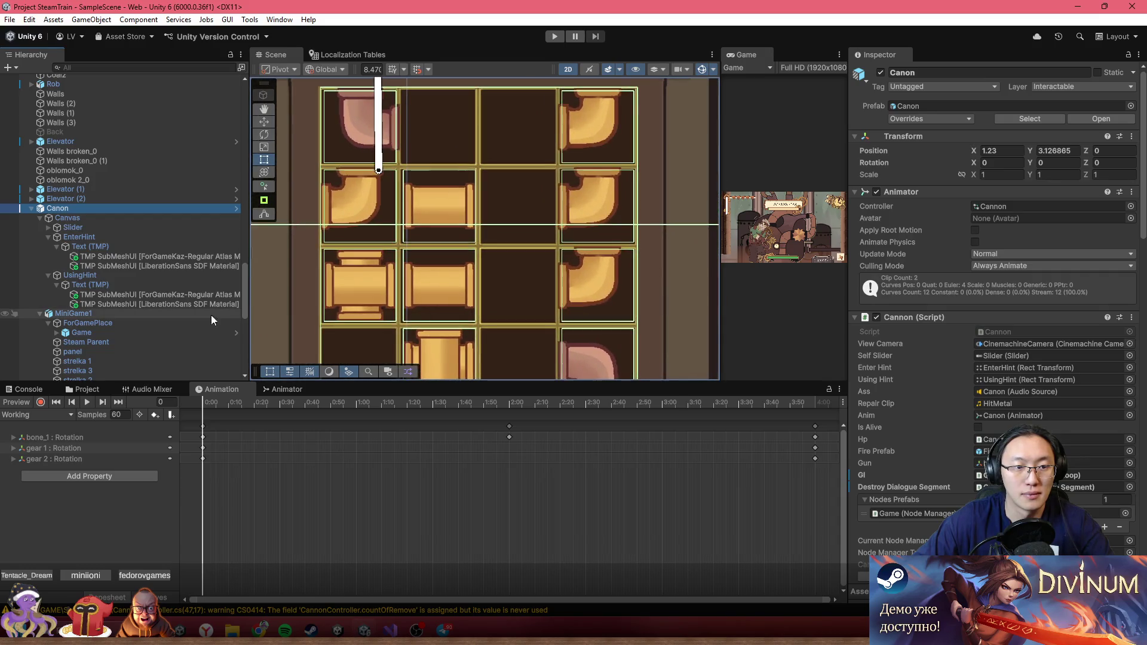
{"action": "scroll", "coordinate": [527, 264], "scroll_direction": "down", "scroll_amount": 3}
{"action": "scroll", "coordinate": [527, 264], "scroll_direction": "down", "scroll_amount": 10}
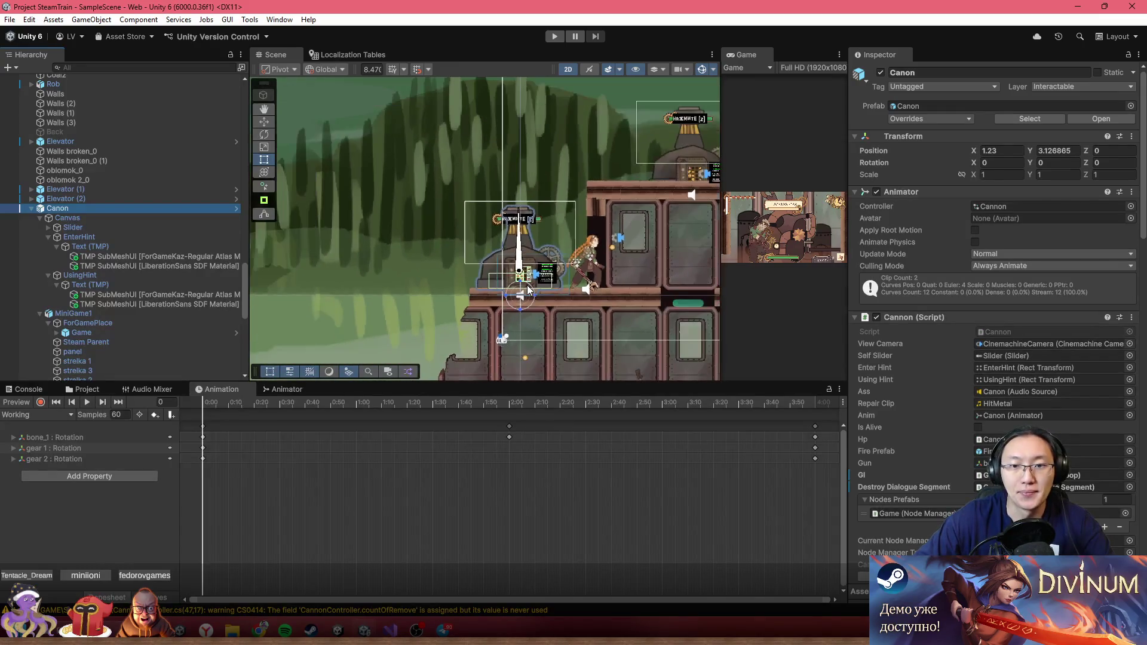
{"action": "scroll", "coordinate": [528, 289], "scroll_direction": "up", "scroll_amount": 6}
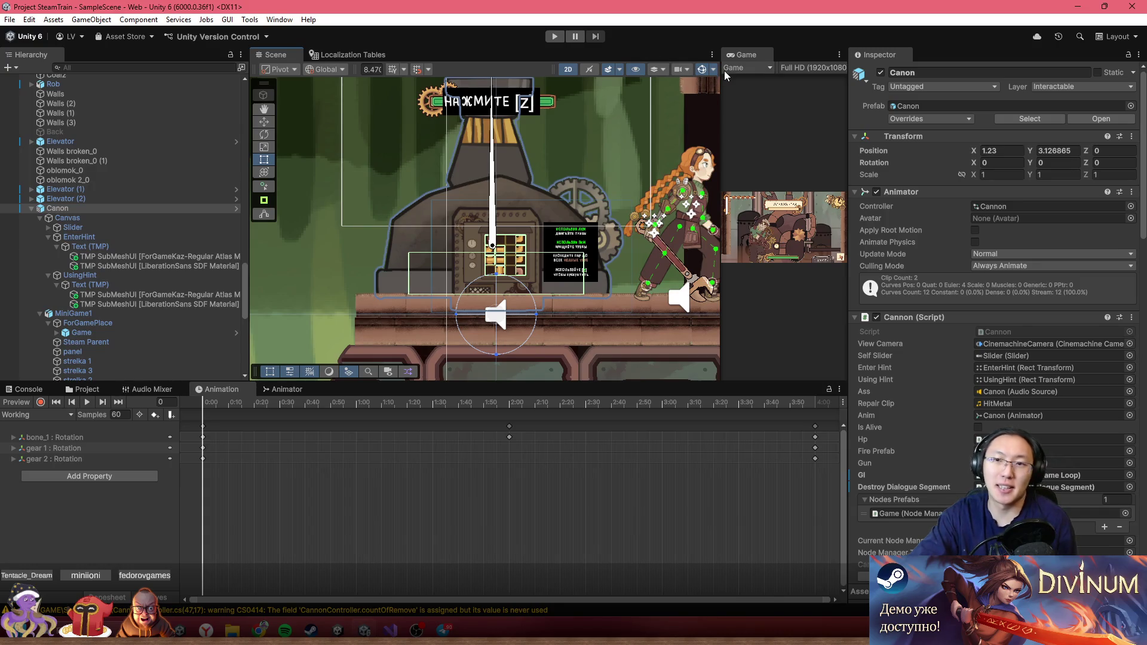
{"action": "left_click", "coordinate": [978, 427]}
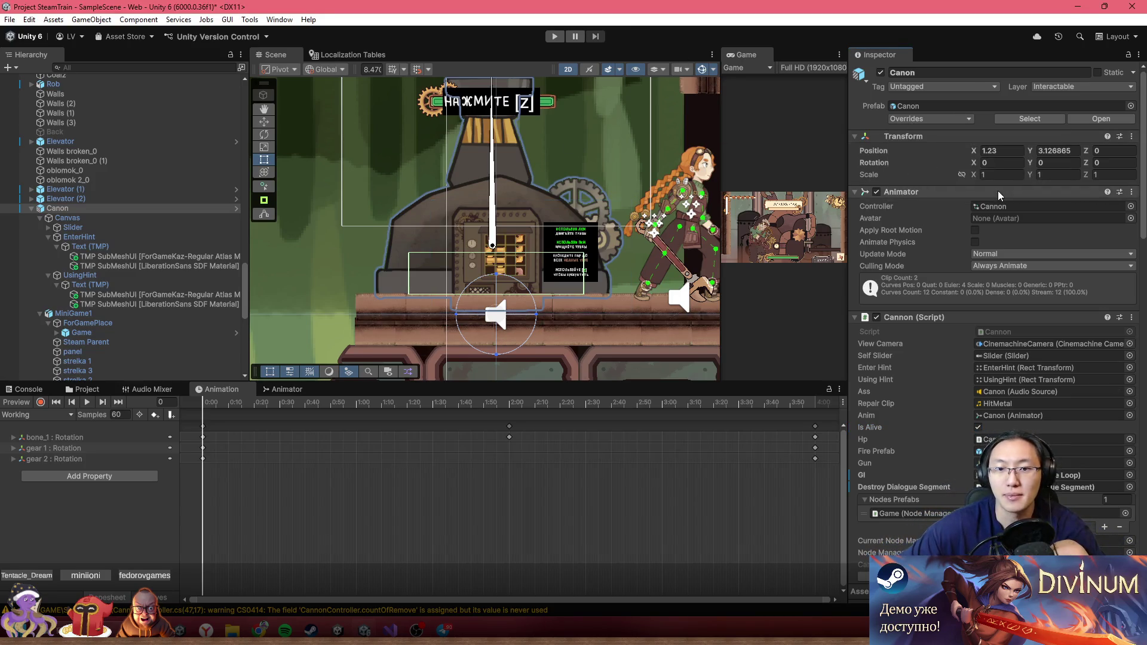
{"action": "key", "text": "ctrl+p"}
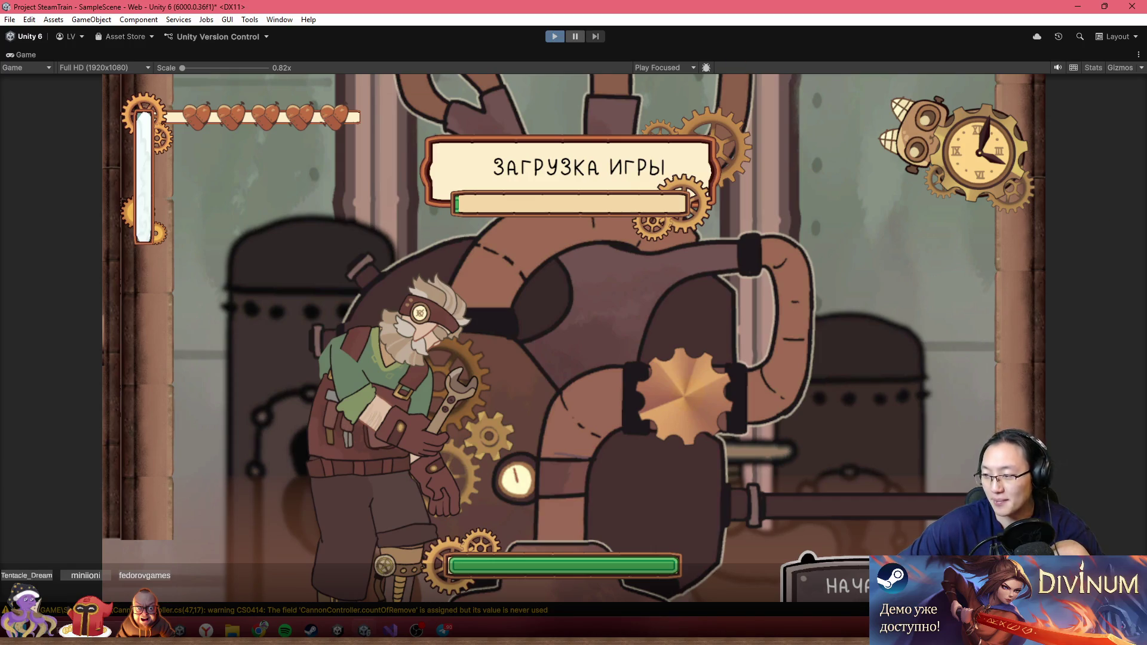
{"action": "key", "text": "ctrl+p"}
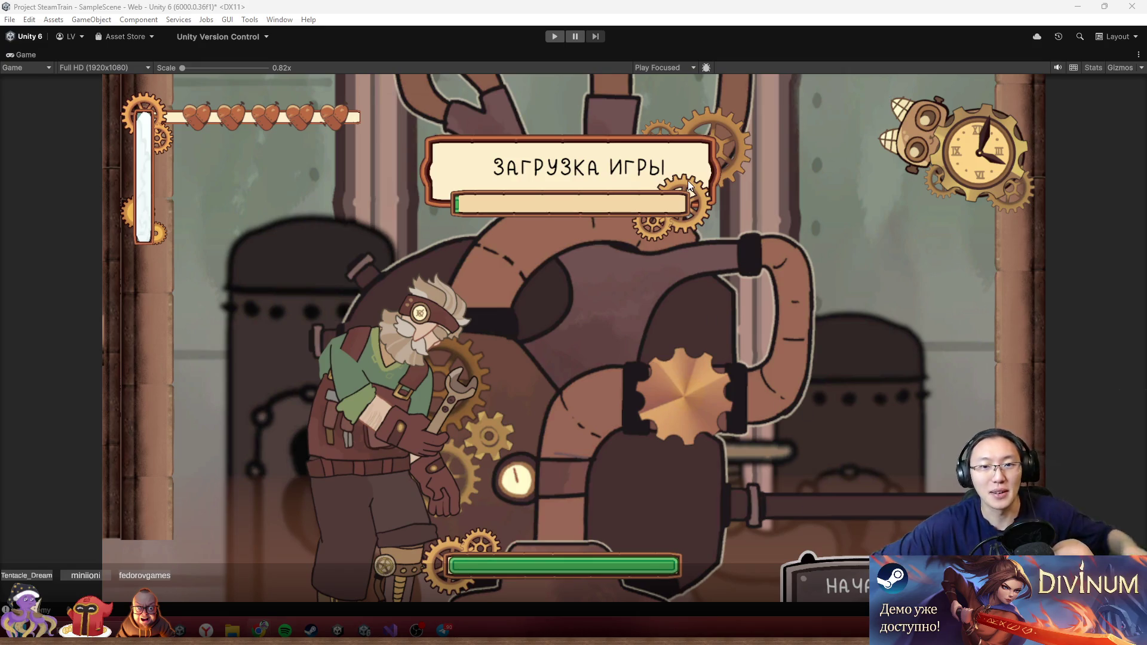
{"action": "left_click", "coordinate": [849, 321]}
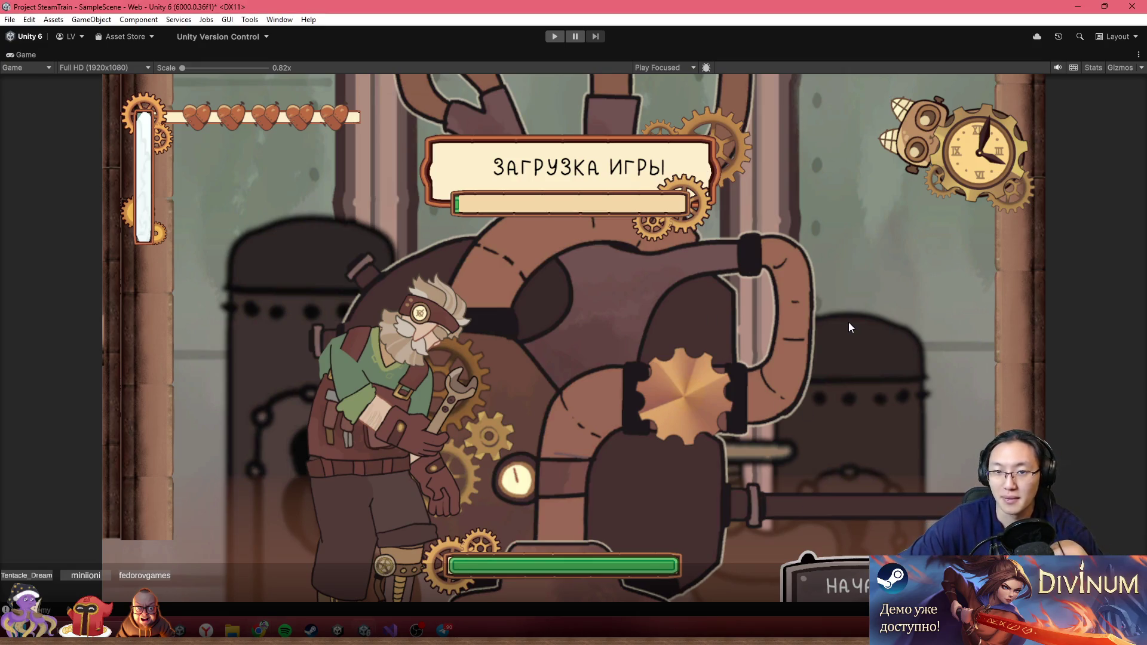
{"action": "left_click", "coordinate": [556, 37]}
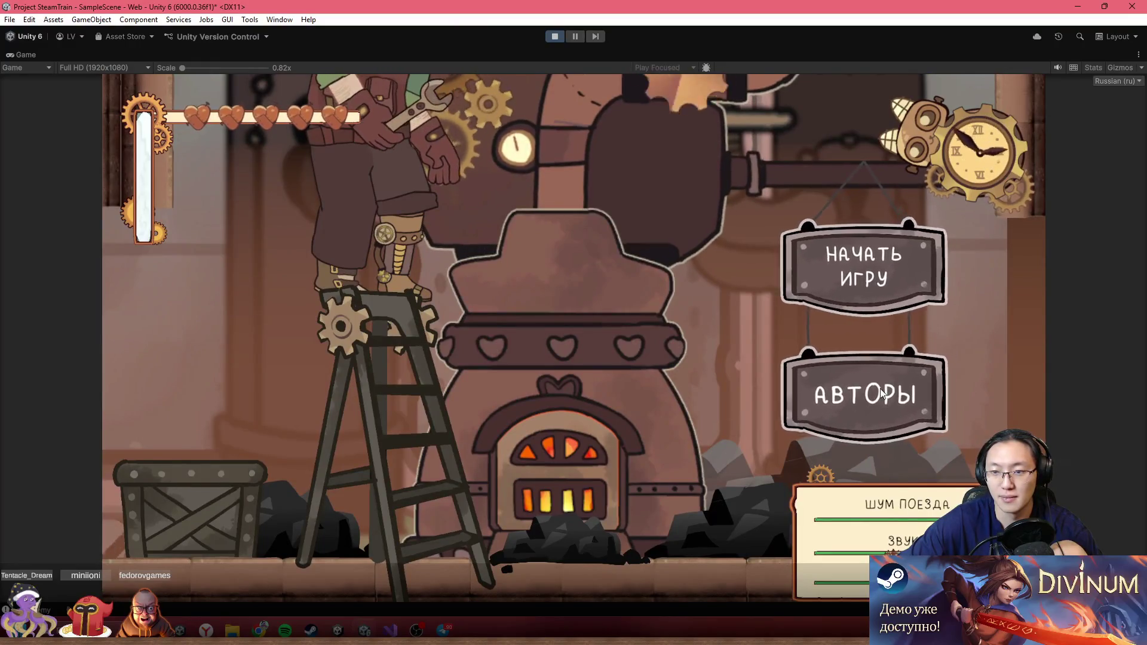
{"action": "left_click", "coordinate": [882, 399]}
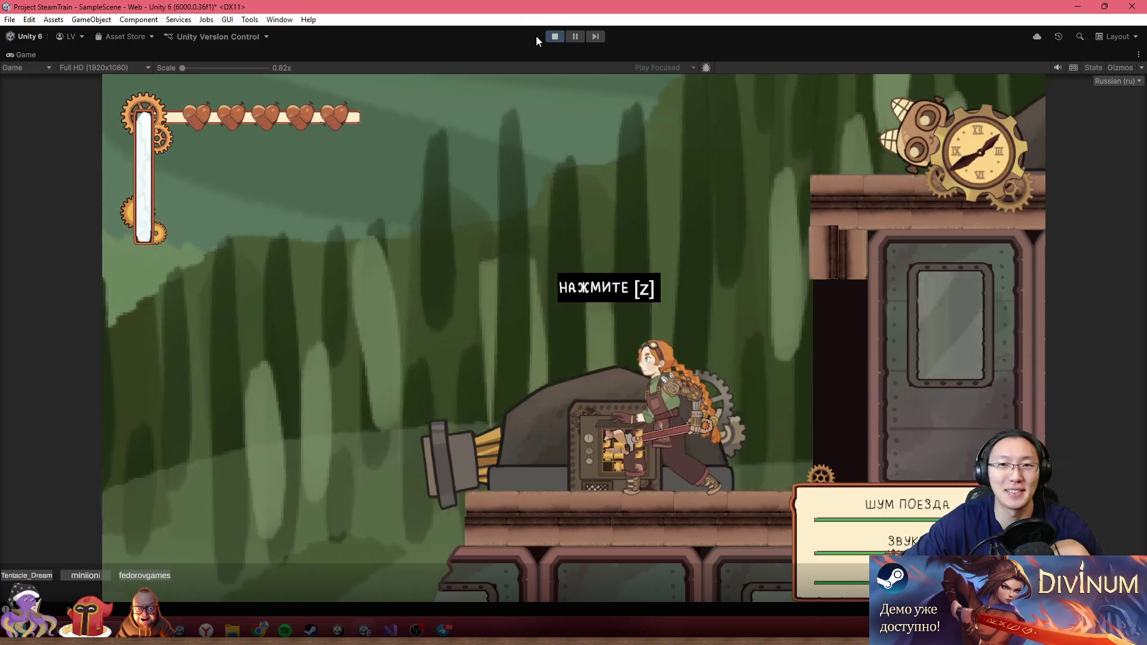
{"action": "left_click", "coordinate": [555, 37]}
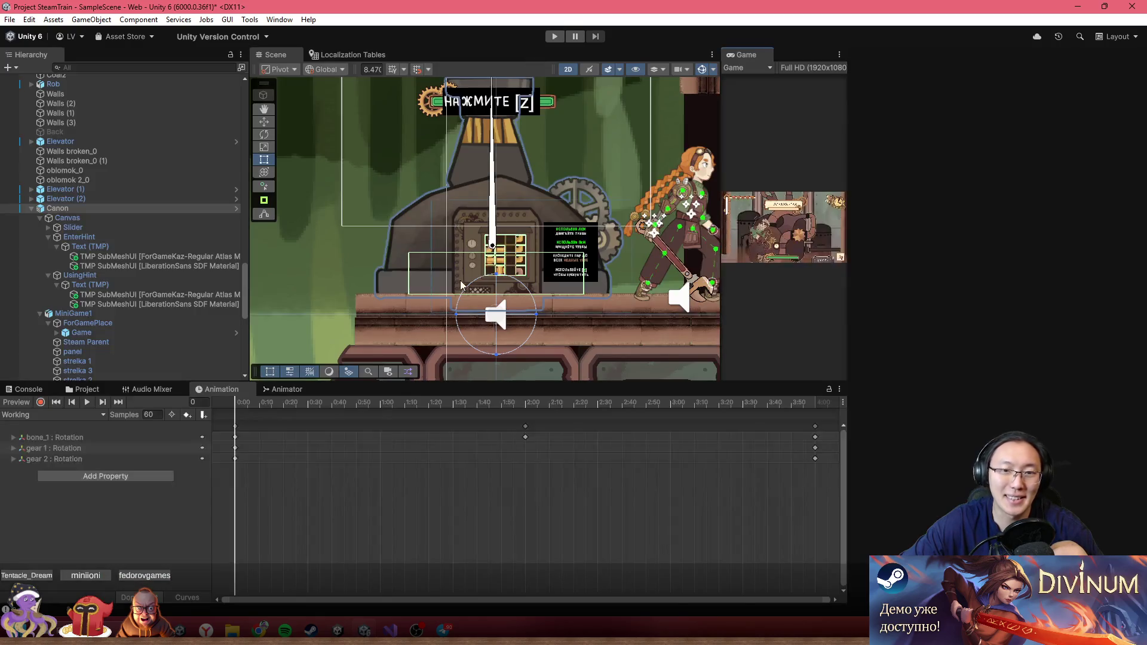
- Select the Game object under ForGamePlace and show the Project window at the _GAME folder
{"action": "left_click", "coordinate": [141, 334]}
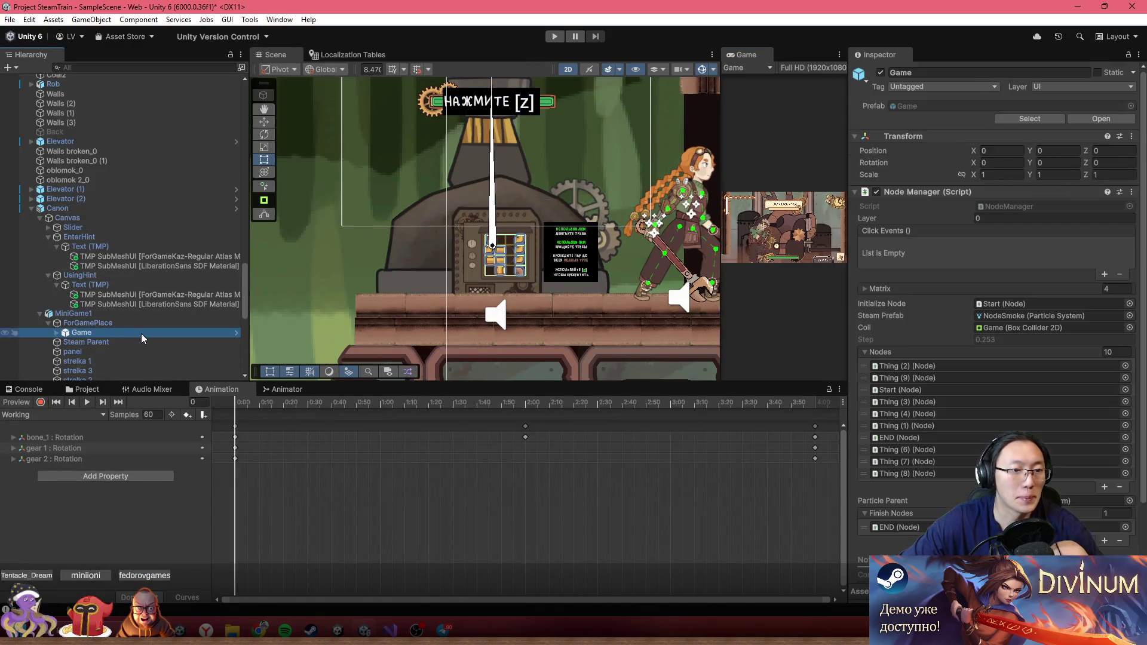
{"action": "scroll", "coordinate": [141, 333], "scroll_direction": "down", "scroll_amount": 3}
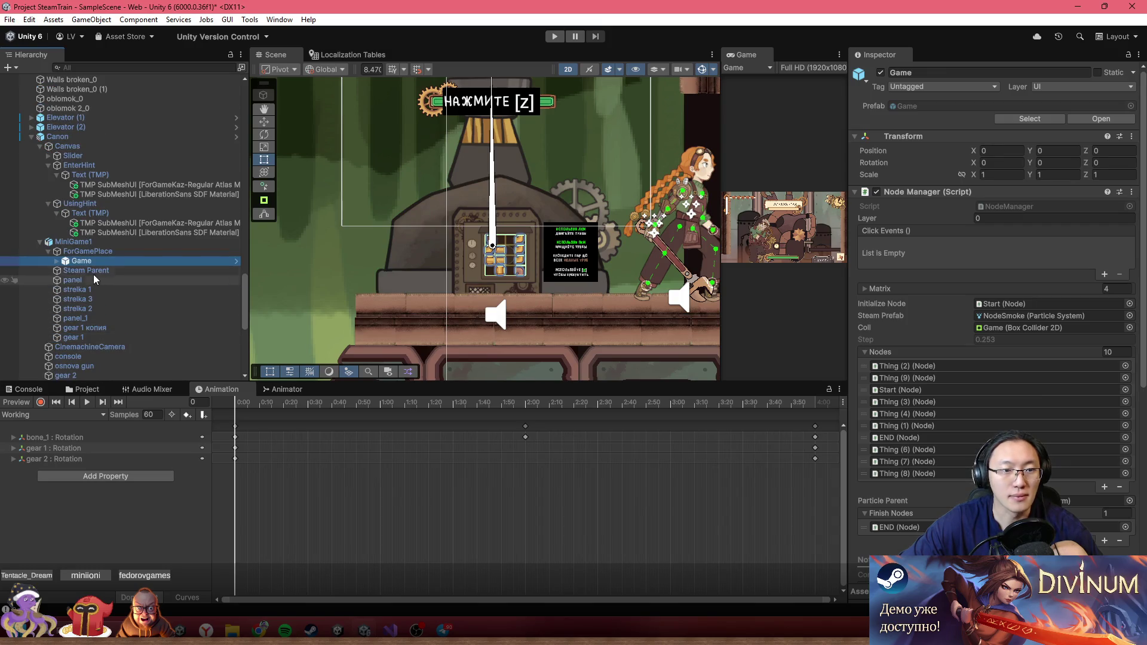
{"action": "left_click", "coordinate": [93, 394]}
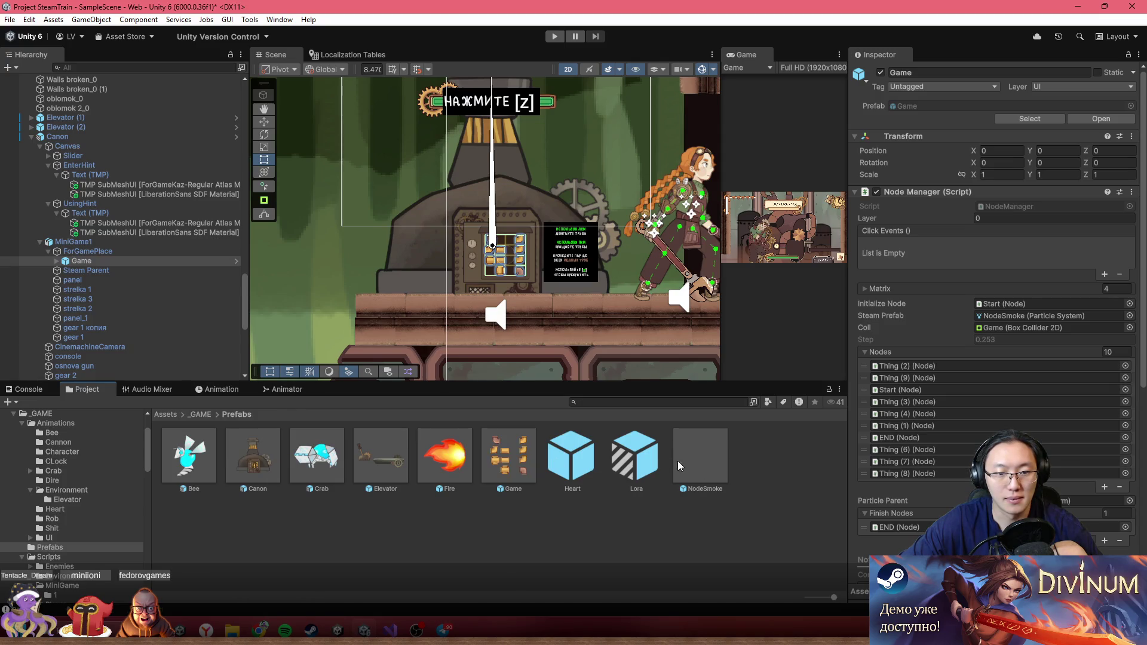
{"action": "left_click", "coordinate": [201, 415]}
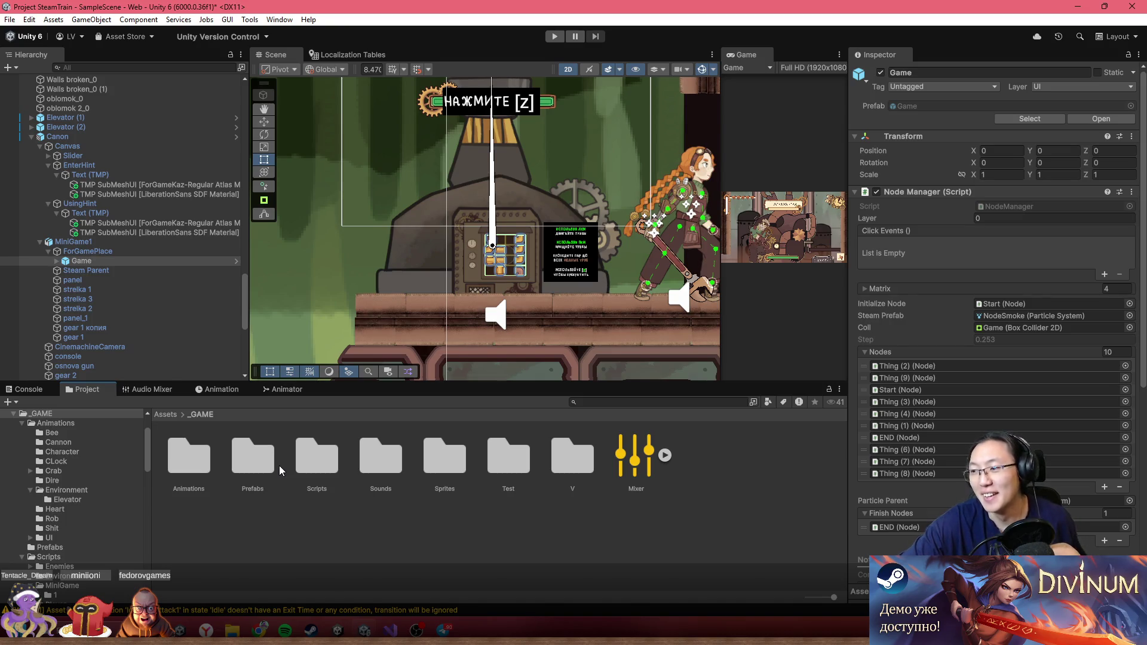
- Centre the minigame's pipe grid in the Scene, reselect Game, and open the Prefabs folder
{"action": "scroll", "coordinate": [661, 304], "scroll_direction": "up", "scroll_amount": 2}
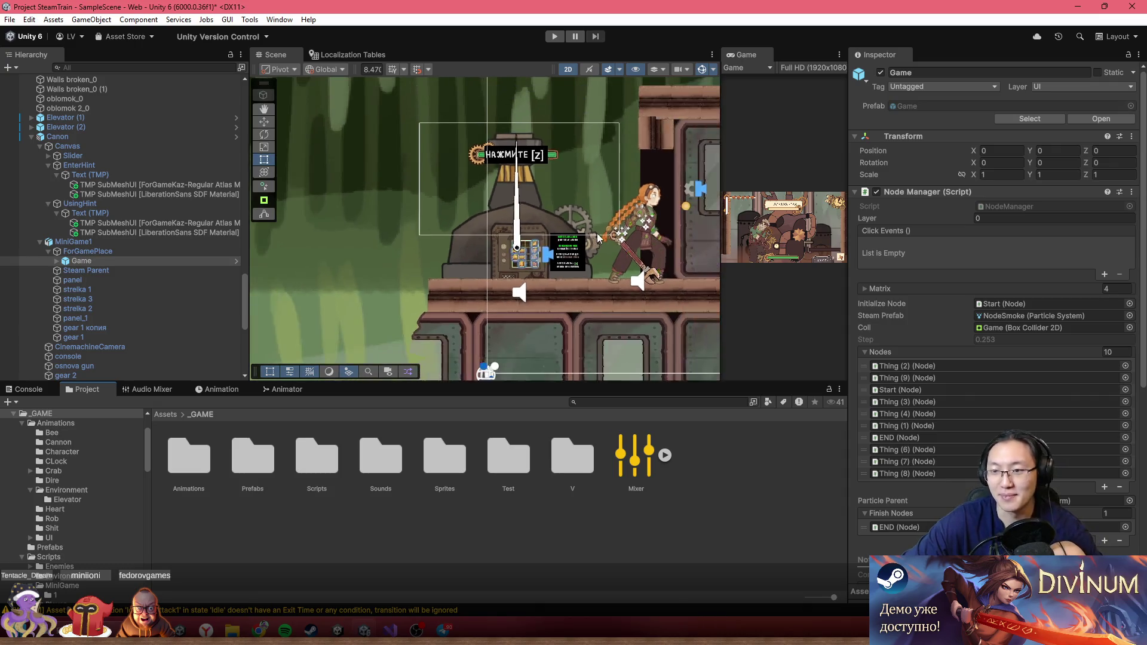
{"action": "scroll", "coordinate": [461, 275], "scroll_direction": "up", "scroll_amount": 5}
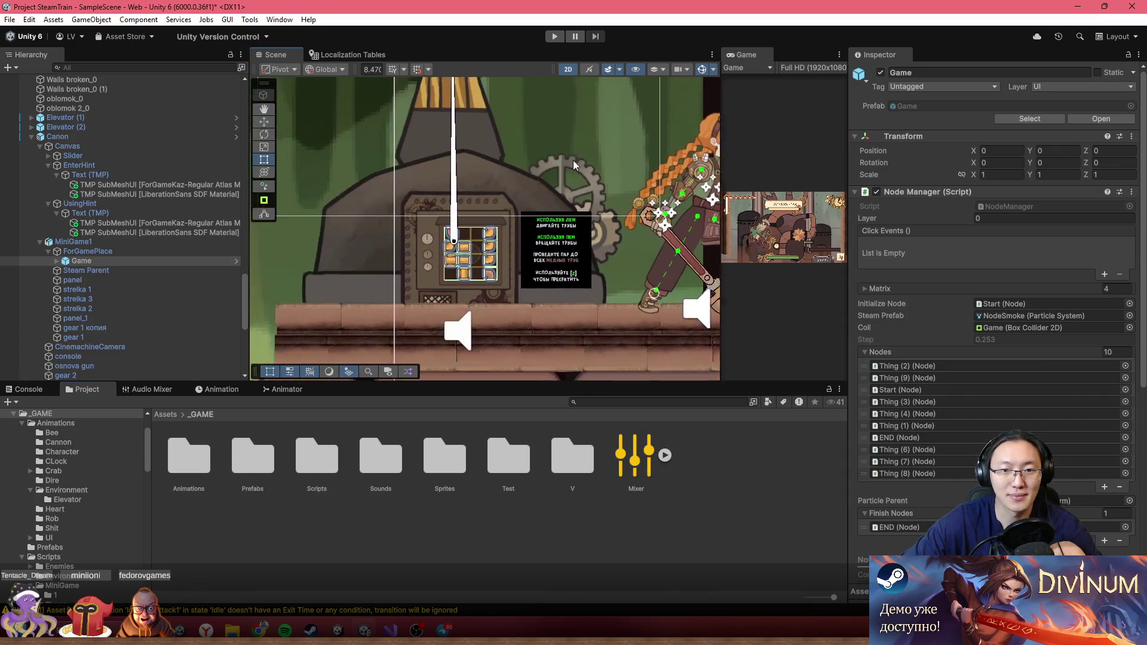
{"action": "left_click_drag", "start_coordinate": [461, 271], "coordinate": [666, 228]}
{"action": "scroll", "coordinate": [619, 205], "scroll_direction": "up", "scroll_amount": 1}
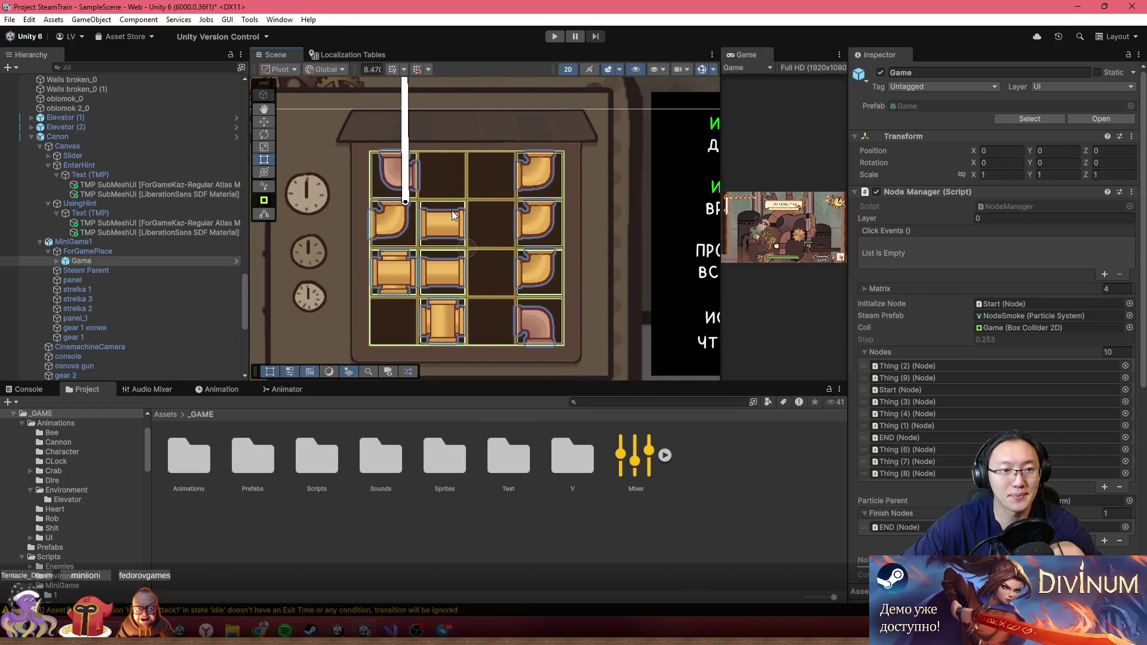
{"action": "left_click", "coordinate": [87, 262]}
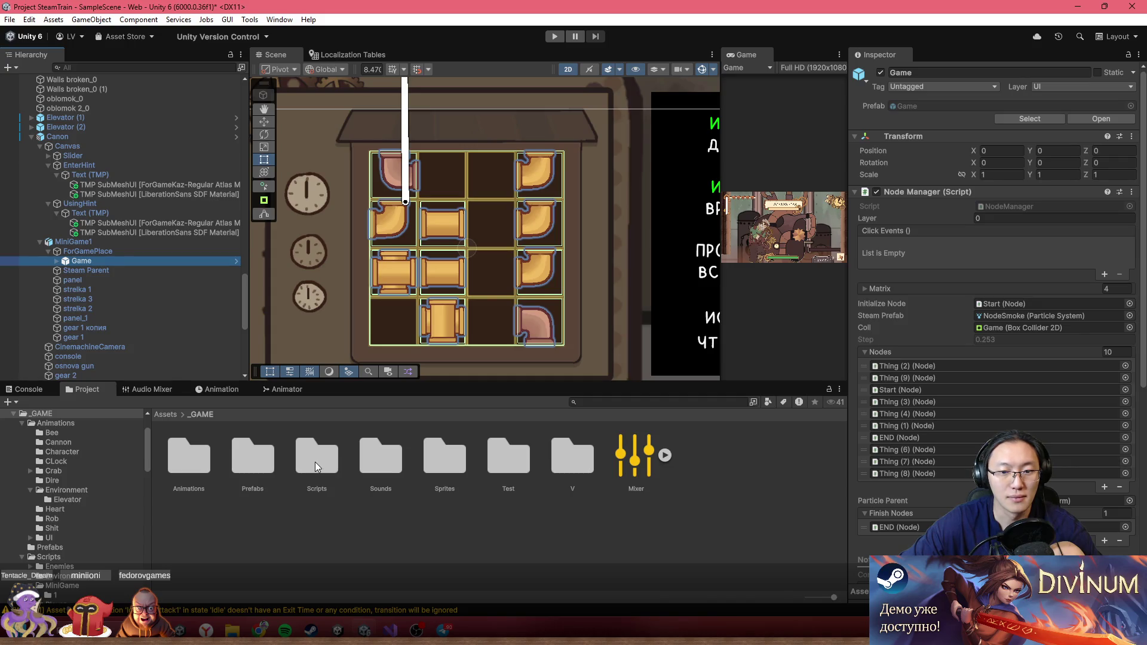
{"action": "double_click", "coordinate": [253, 458]}
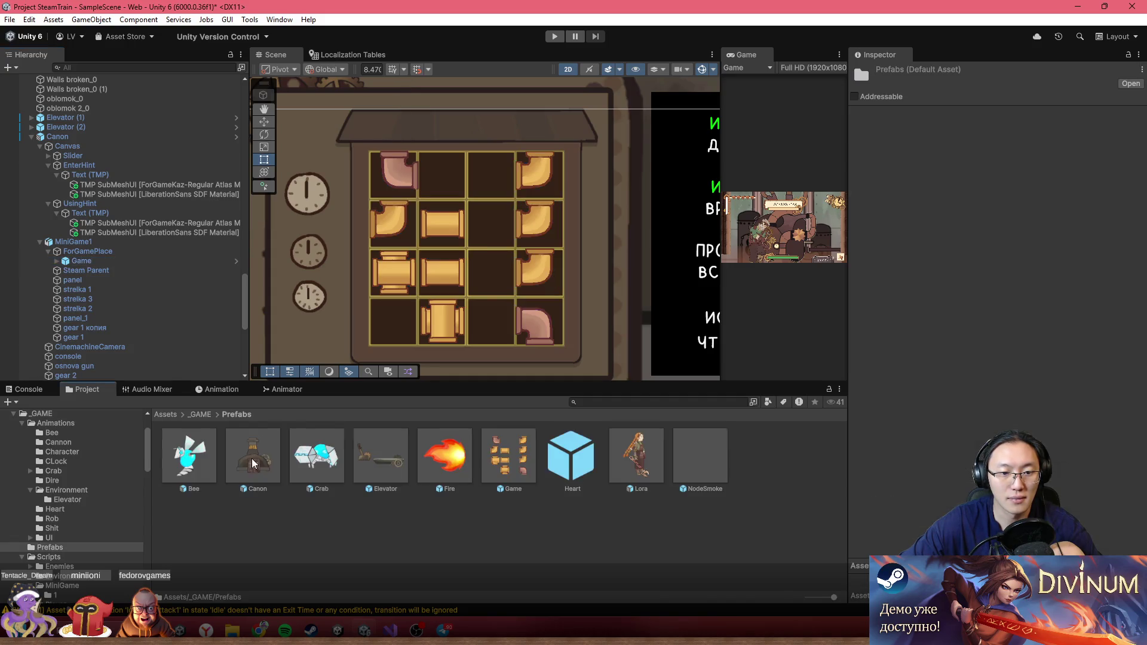
- Open the Game prefab and add a component found by searching 'part'
{"action": "double_click", "coordinate": [511, 460]}
{"action": "scroll", "coordinate": [488, 282], "scroll_direction": "up", "scroll_amount": 1}
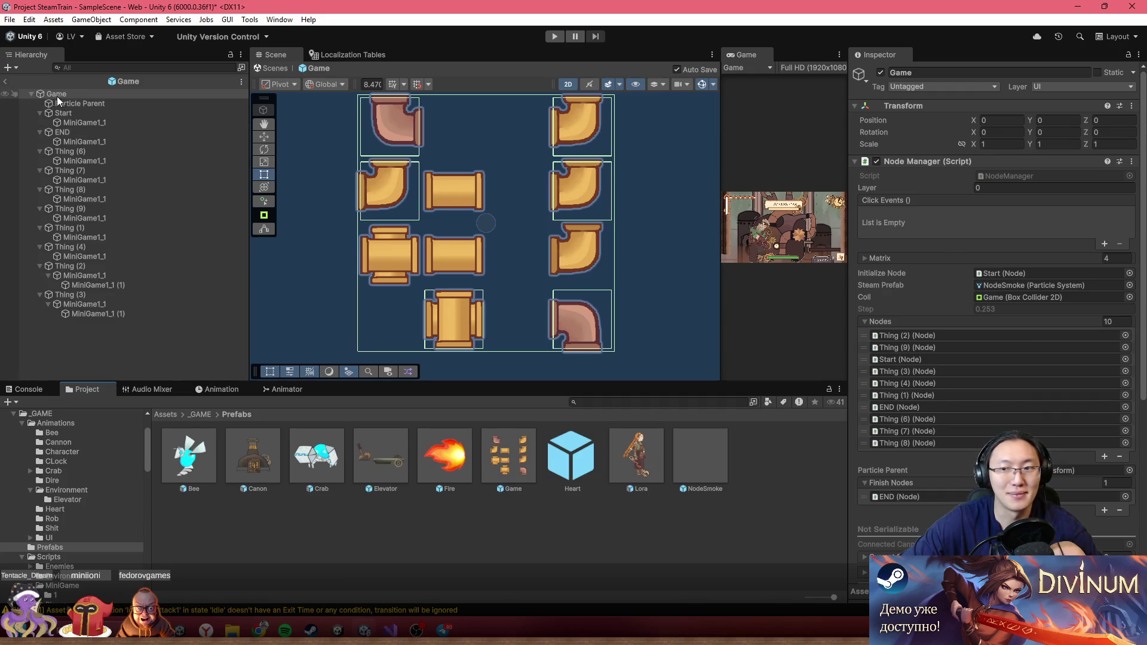
{"action": "scroll", "coordinate": [996, 299], "scroll_direction": "down", "scroll_amount": 5}
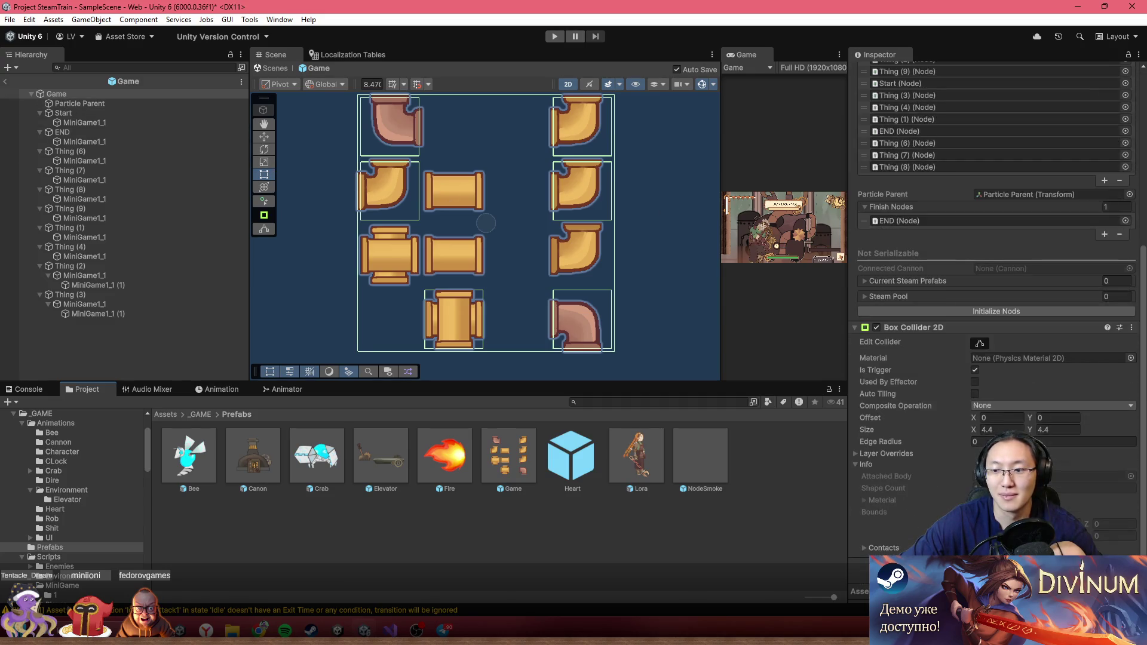
{"action": "key", "text": "ctrl+shift+a"}
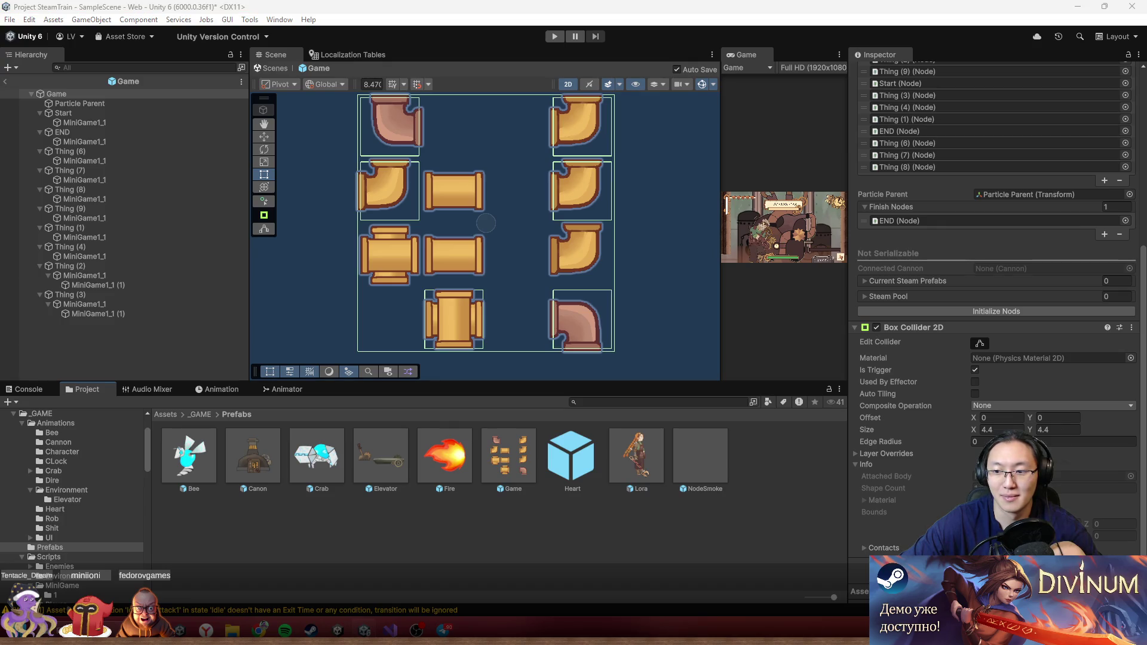
{"action": "type", "text": "part"}
{"action": "key", "text": "Return"}
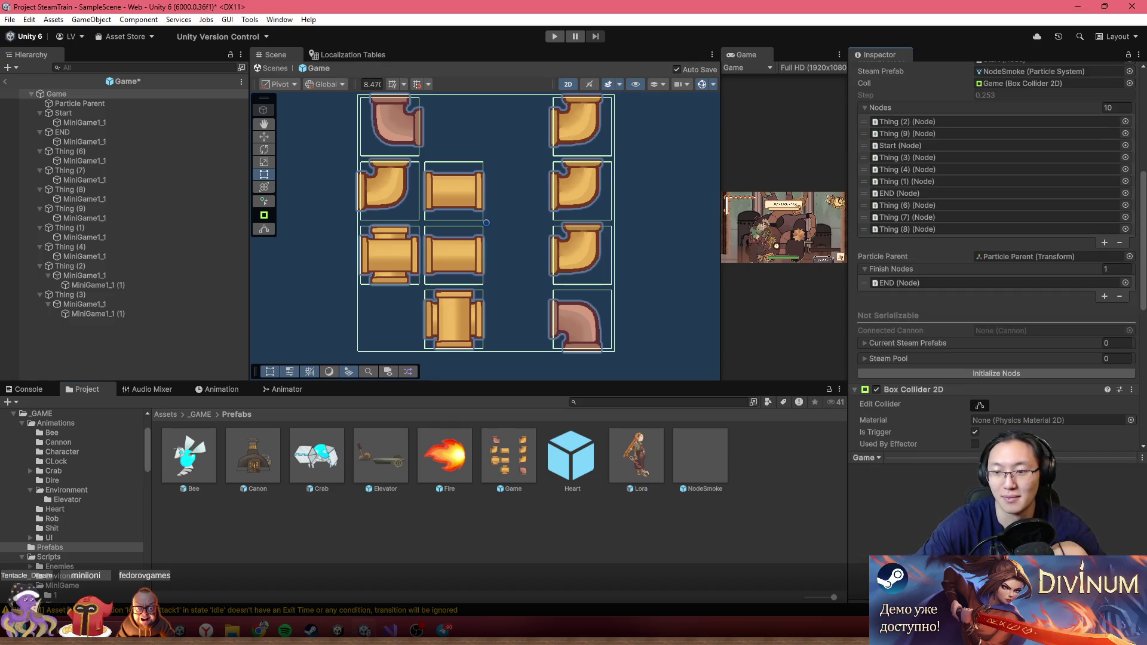
{"action": "scroll", "coordinate": [1053, 413], "scroll_direction": "down", "scroll_amount": 2}
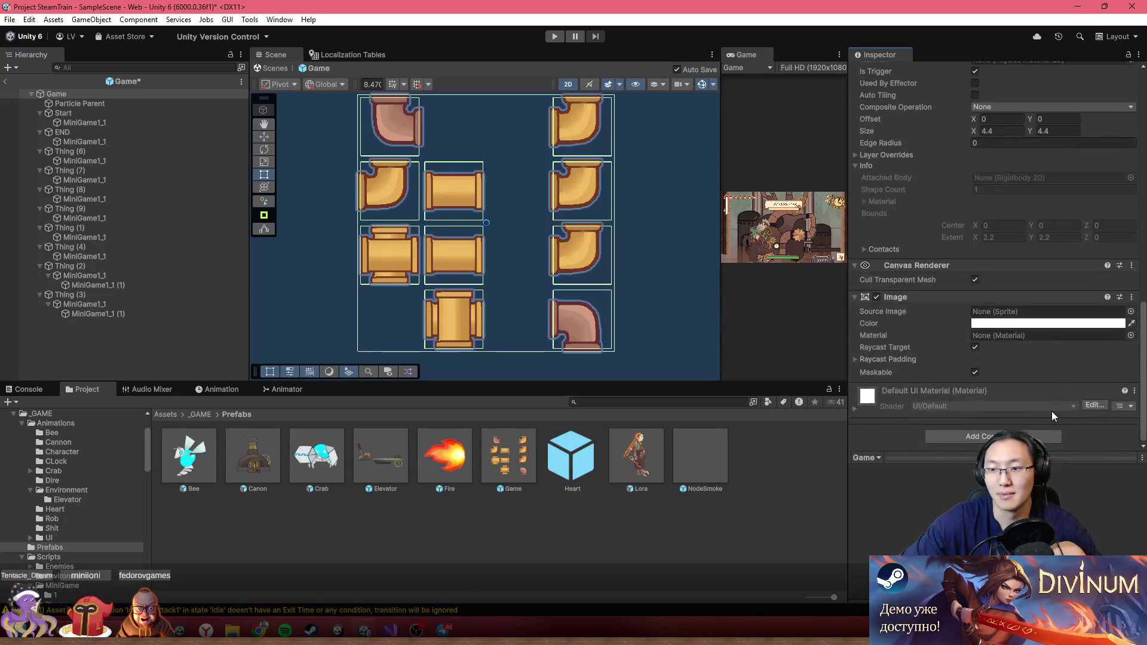
- Add a Sprite Renderer to the prefab and bring up its Select Sprite picker
{"action": "key", "text": "ctrl+shift+a"}
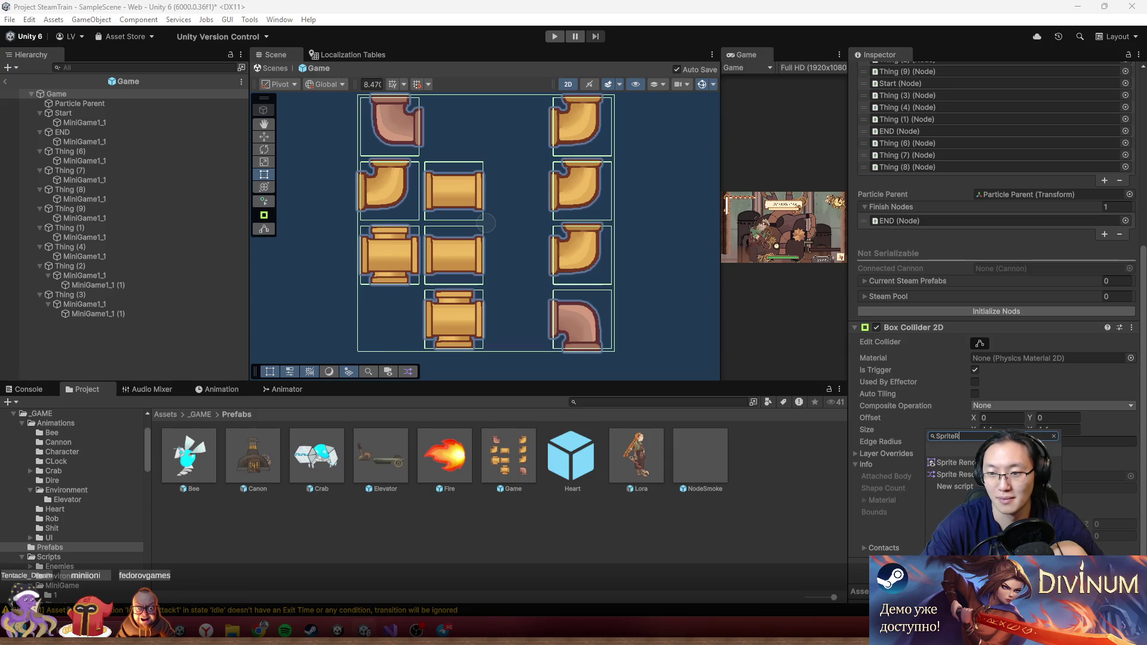
{"action": "key", "text": "Return"}
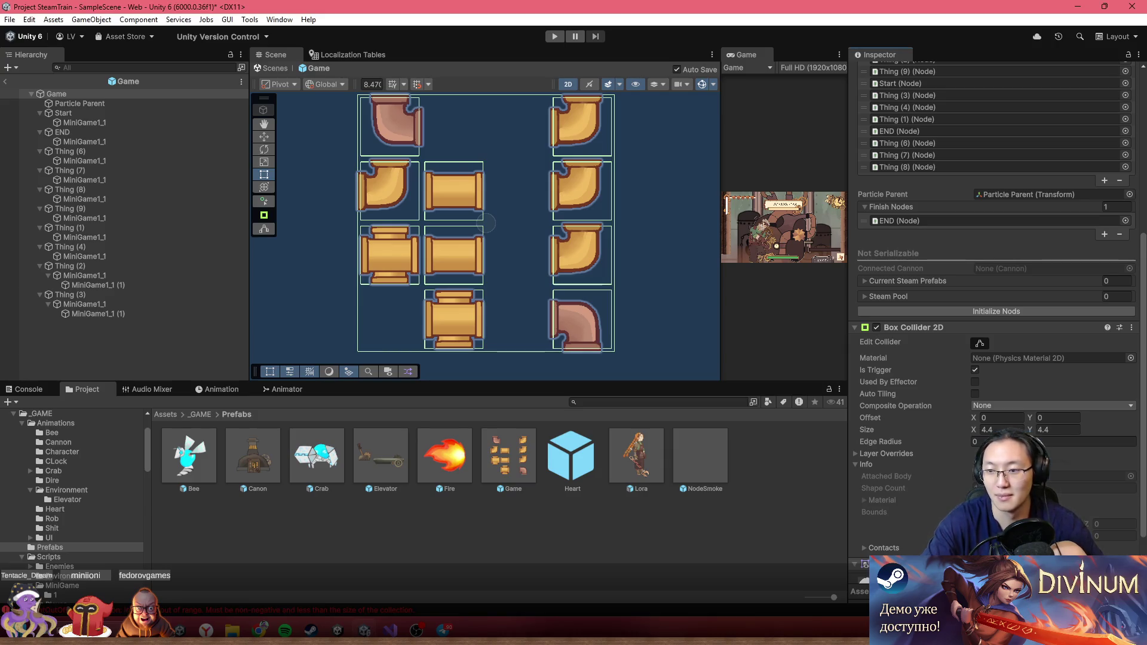
{"action": "scroll", "coordinate": [1129, 400], "scroll_direction": "down", "scroll_amount": 7}
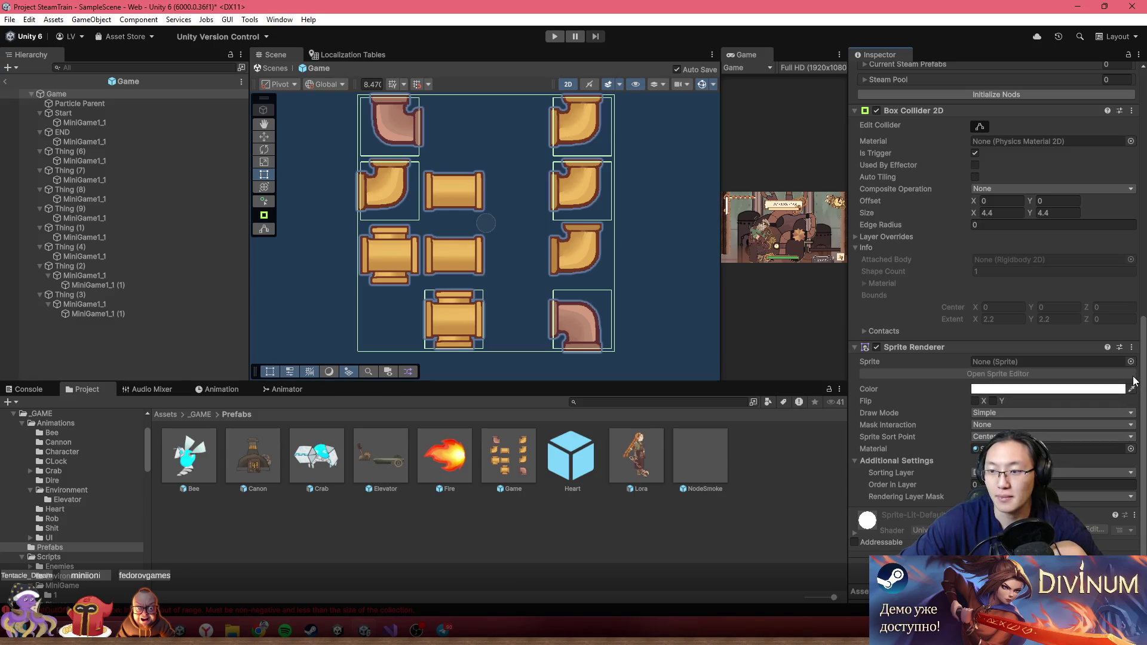
{"action": "left_click", "coordinate": [1131, 362]}
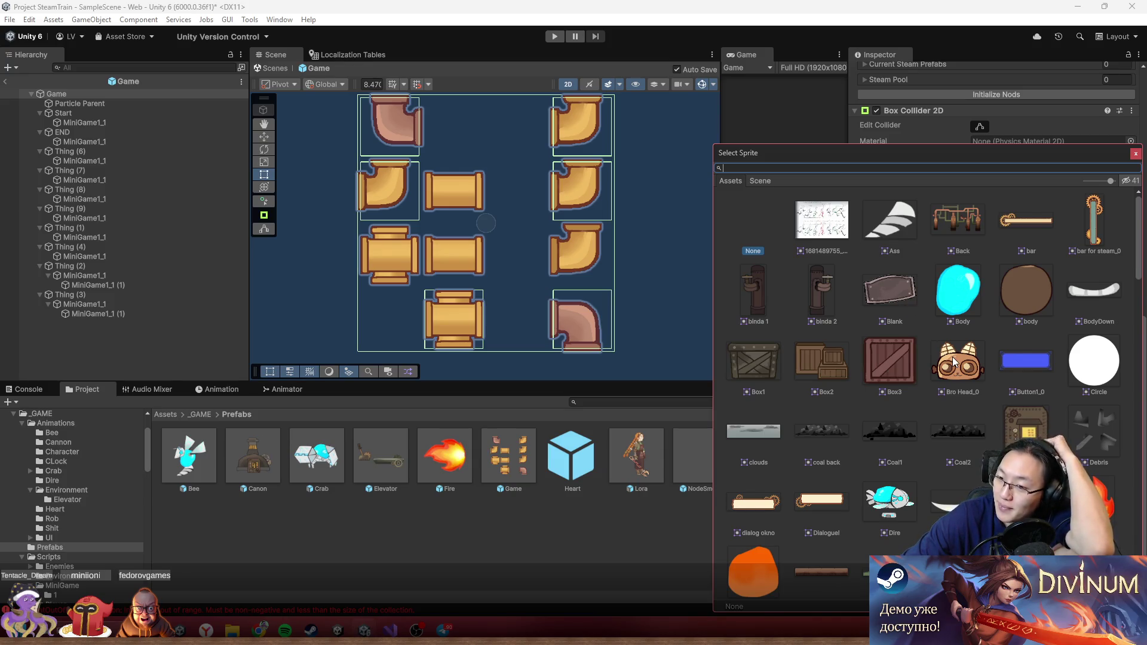
{"action": "scroll", "coordinate": [954, 361], "scroll_direction": "down", "scroll_amount": 3}
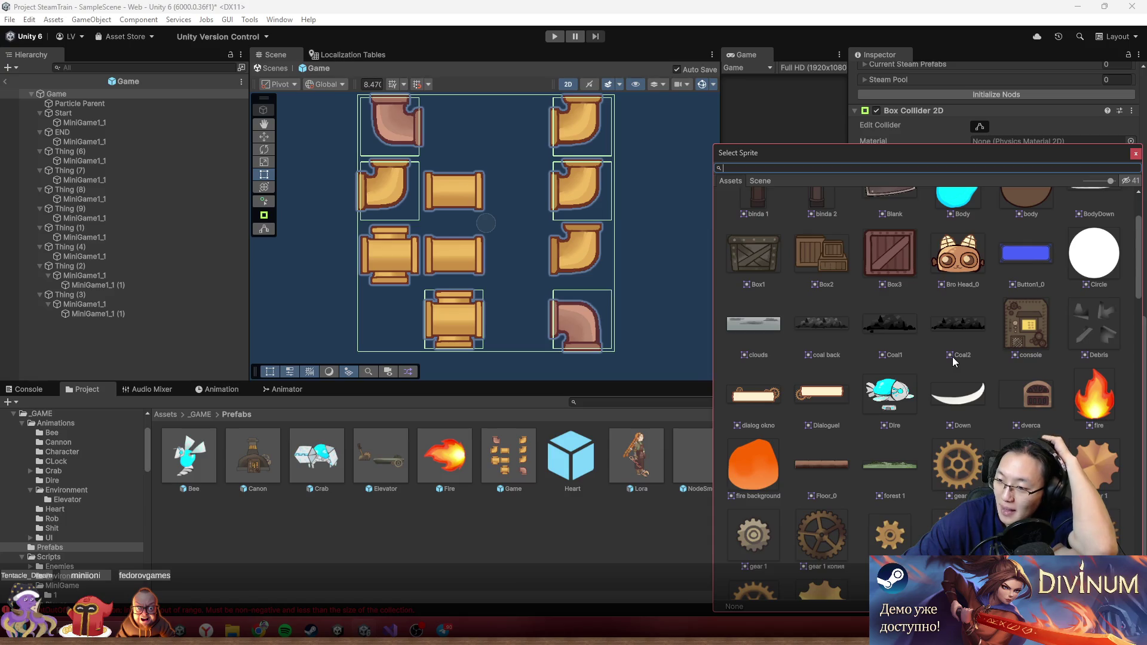
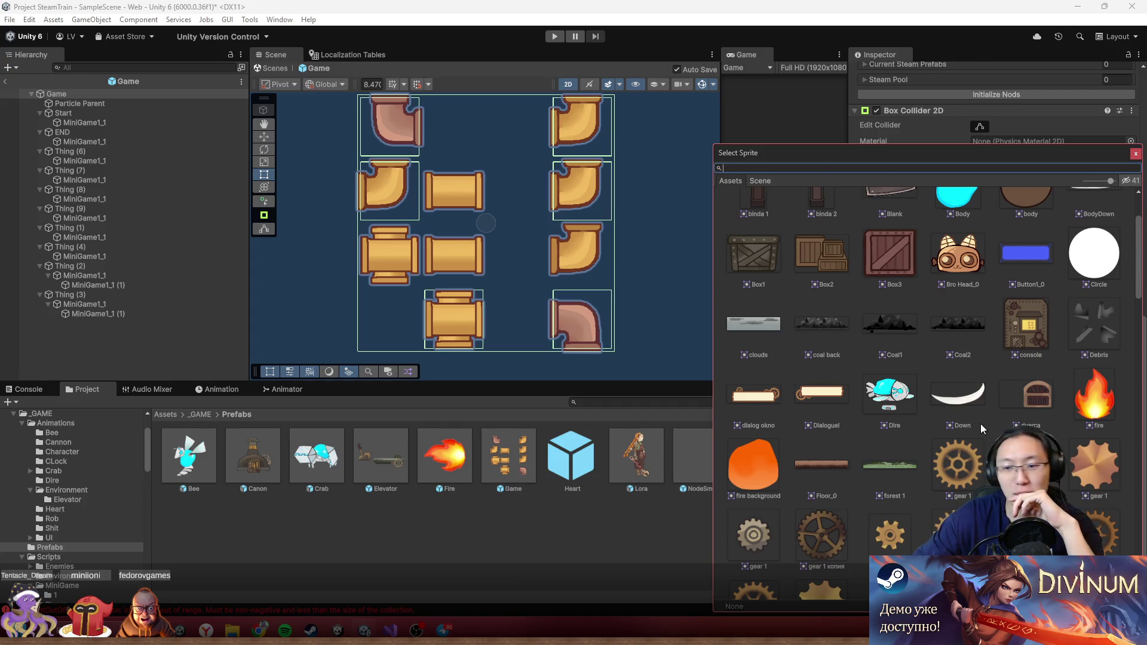
- Try the binda and MiniGame1_5 sprites on Game, then settle on the panel sprite
{"action": "scroll", "coordinate": [979, 420], "scroll_direction": "up", "scroll_amount": 3}
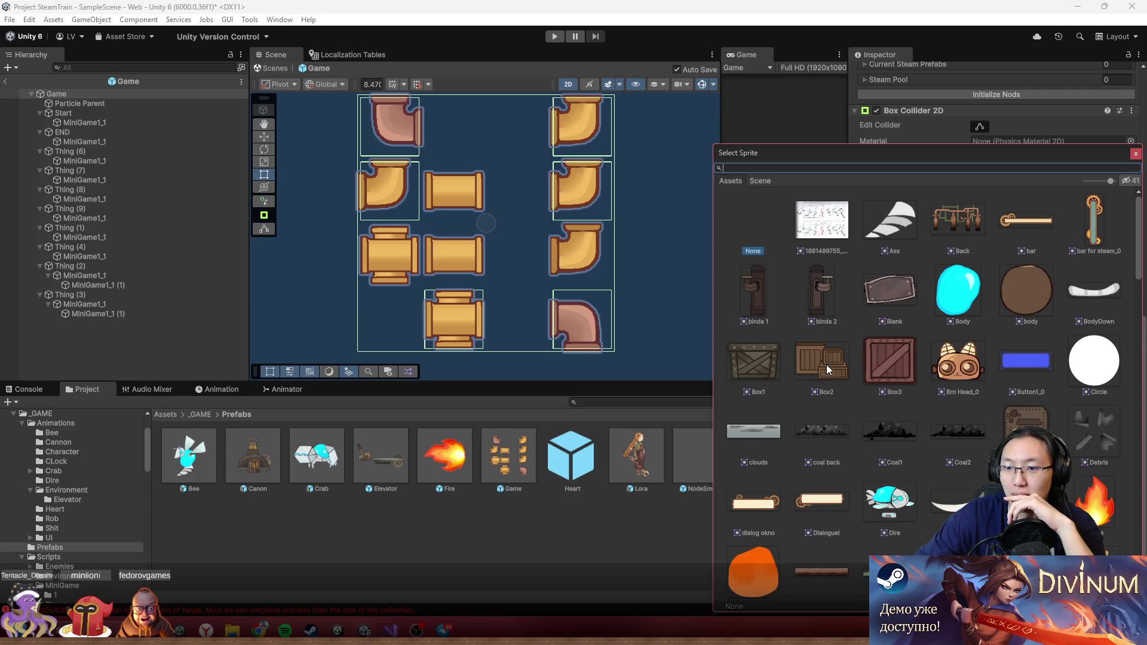
{"action": "left_click", "coordinate": [819, 299]}
{"action": "left_click", "coordinate": [773, 298]}
{"action": "scroll", "coordinate": [532, 265], "scroll_direction": "down", "scroll_amount": 3}
{"action": "scroll", "coordinate": [542, 273], "scroll_direction": "up", "scroll_amount": 1}
{"action": "scroll", "coordinate": [900, 378], "scroll_direction": "down", "scroll_amount": 5}
{"action": "scroll", "coordinate": [917, 401], "scroll_direction": "up", "scroll_amount": 1}
{"action": "scroll", "coordinate": [916, 400], "scroll_direction": "up", "scroll_amount": 3}
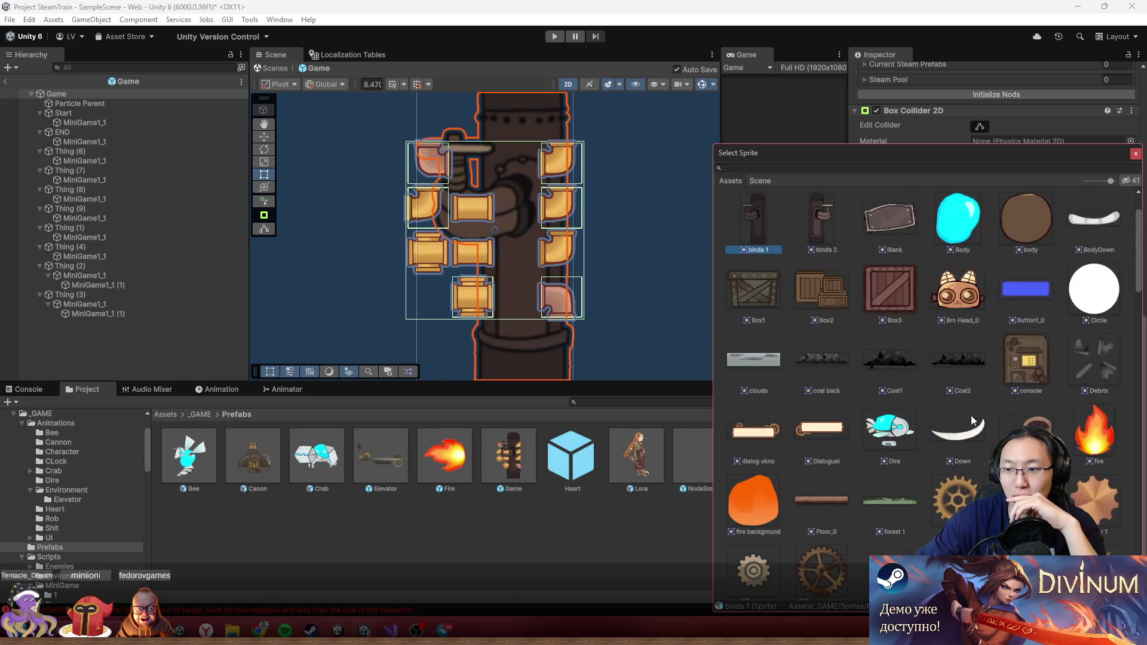
{"action": "scroll", "coordinate": [977, 421], "scroll_direction": "down", "scroll_amount": 10}
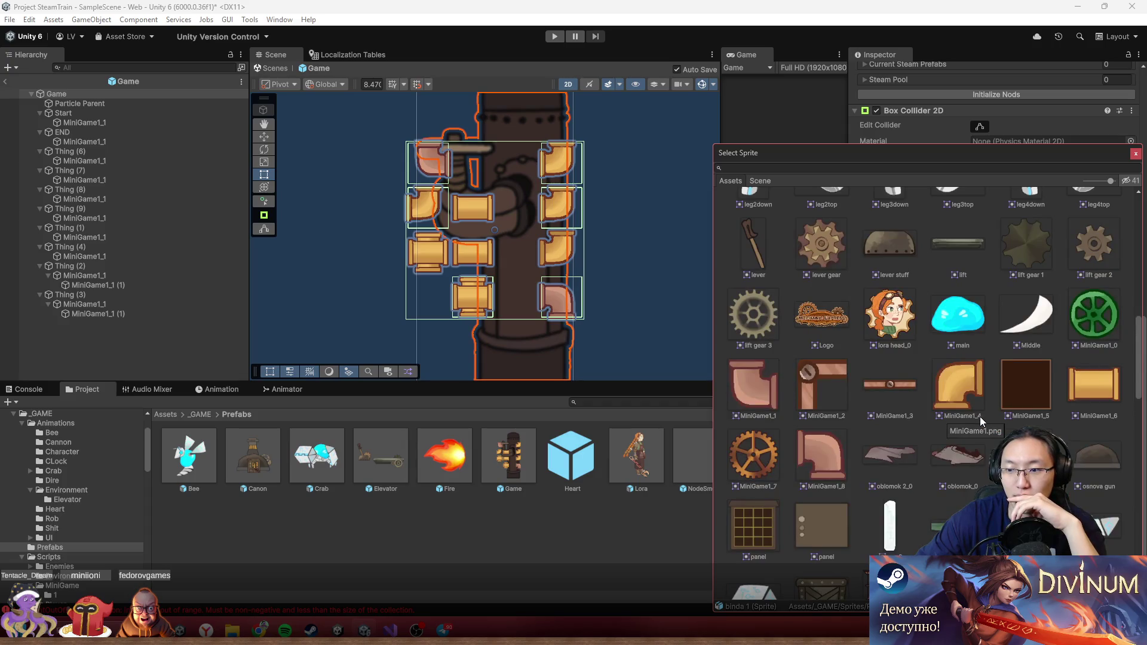
{"action": "left_click", "coordinate": [1027, 396]}
{"action": "scroll", "coordinate": [1028, 396], "scroll_direction": "down", "scroll_amount": 4}
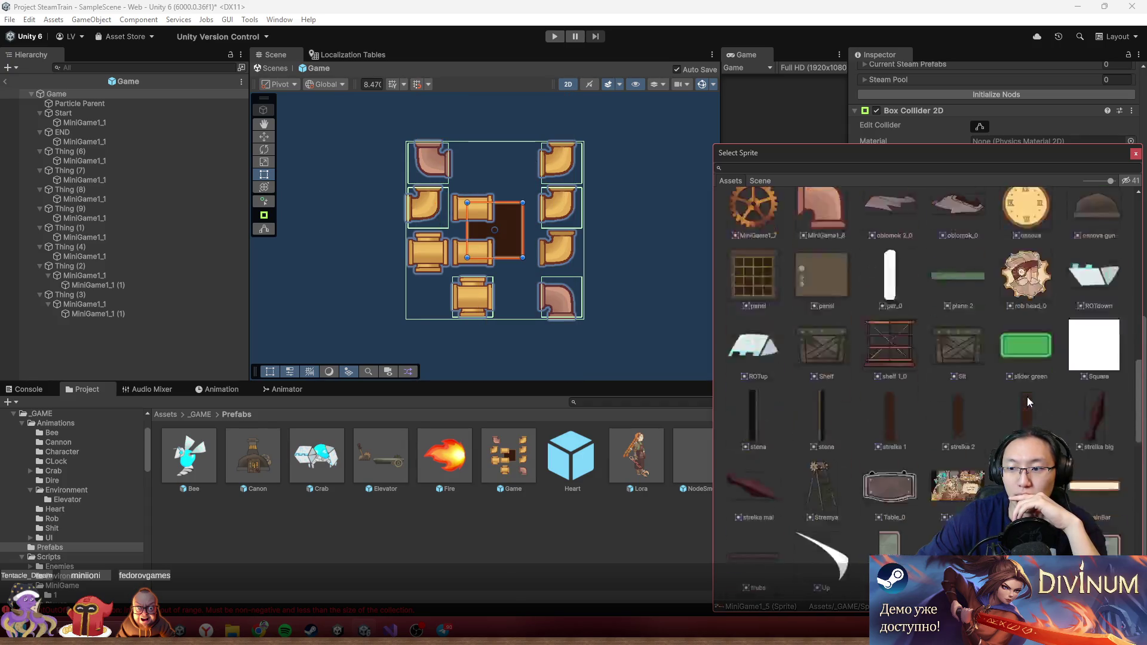
{"action": "left_click", "coordinate": [757, 233]}
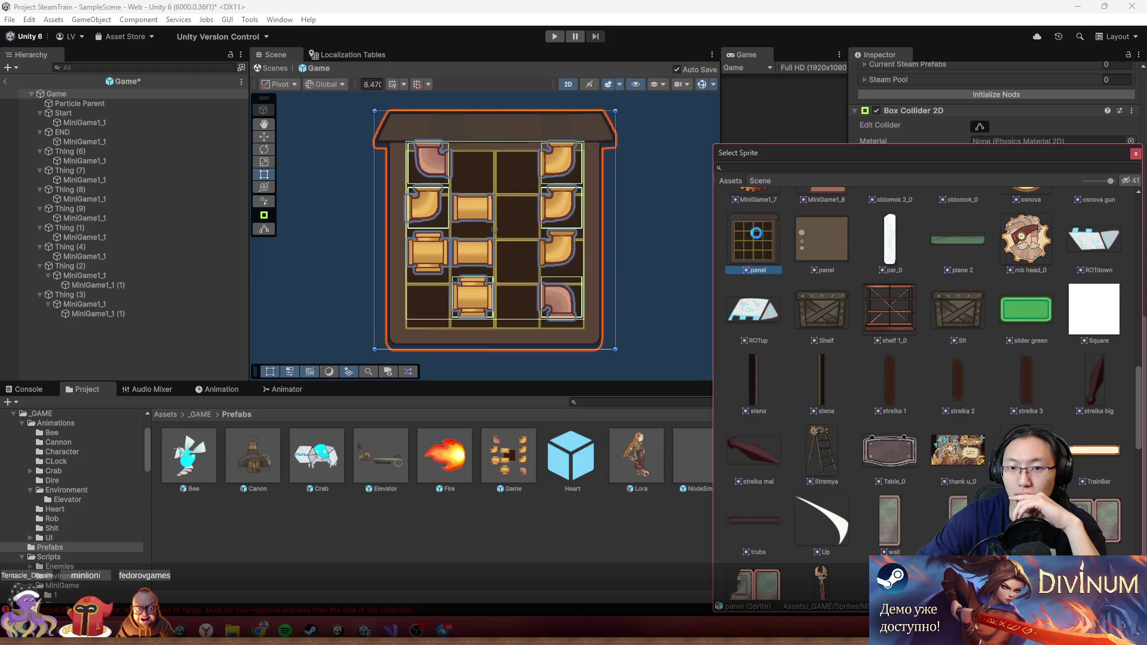
{"action": "left_click", "coordinate": [1136, 155]}
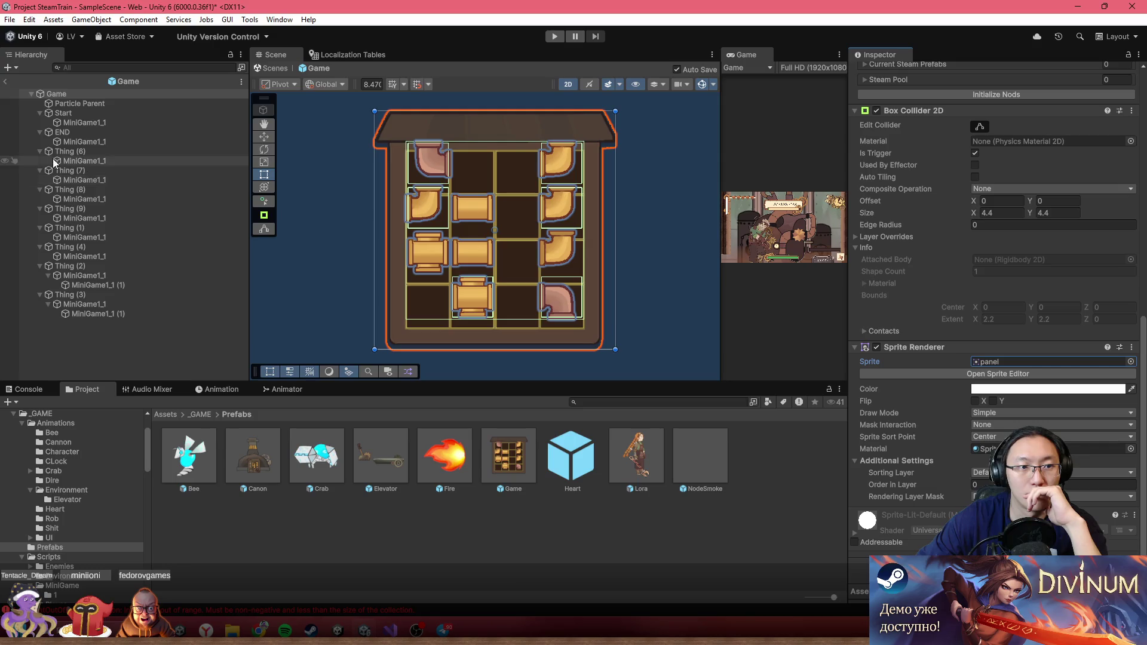
- Copy Game's Sprite Renderer component, then remove it from Game
{"action": "left_click", "coordinate": [1132, 347]}
{"action": "left_click", "coordinate": [1058, 418]}
{"action": "left_click", "coordinate": [1132, 348]}
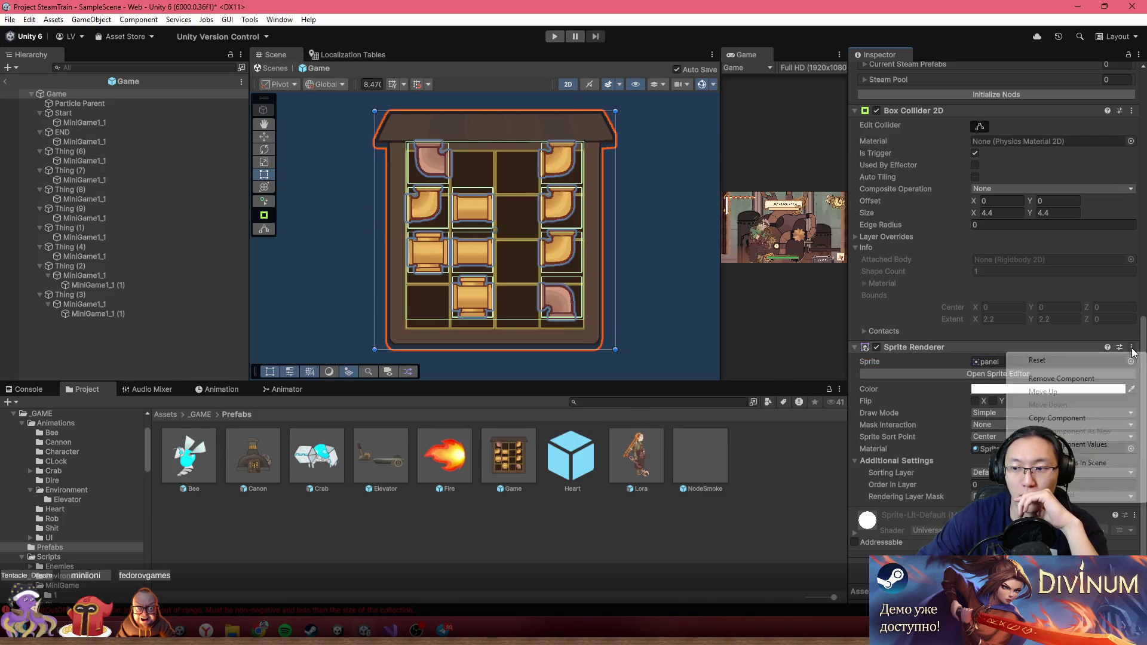
{"action": "left_click", "coordinate": [1061, 378]}
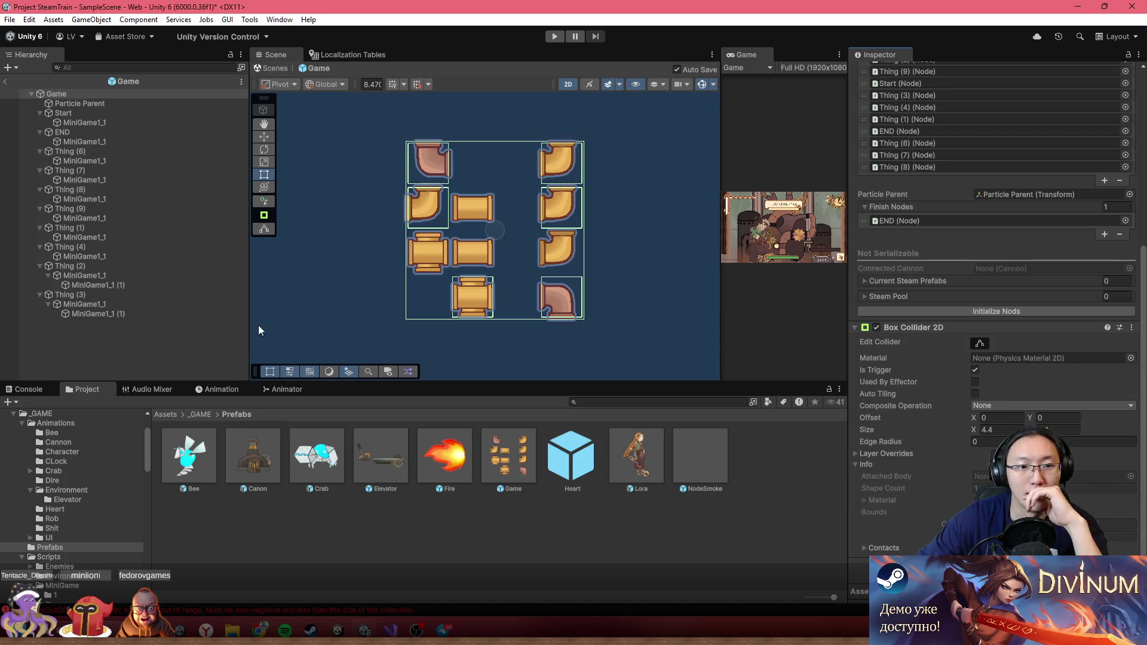
- Create an empty child of Game named Visual and make it Game's first child
{"action": "right_click", "coordinate": [48, 94]}
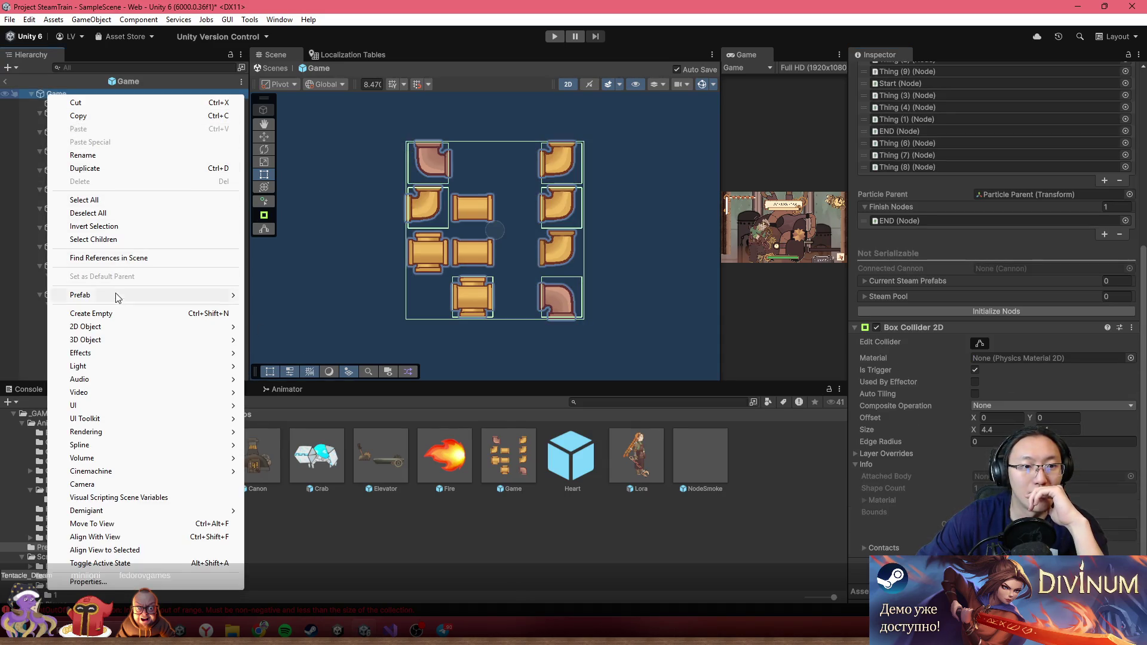
{"action": "left_click", "coordinate": [89, 314]}
{"action": "type", "text": "Visual"}
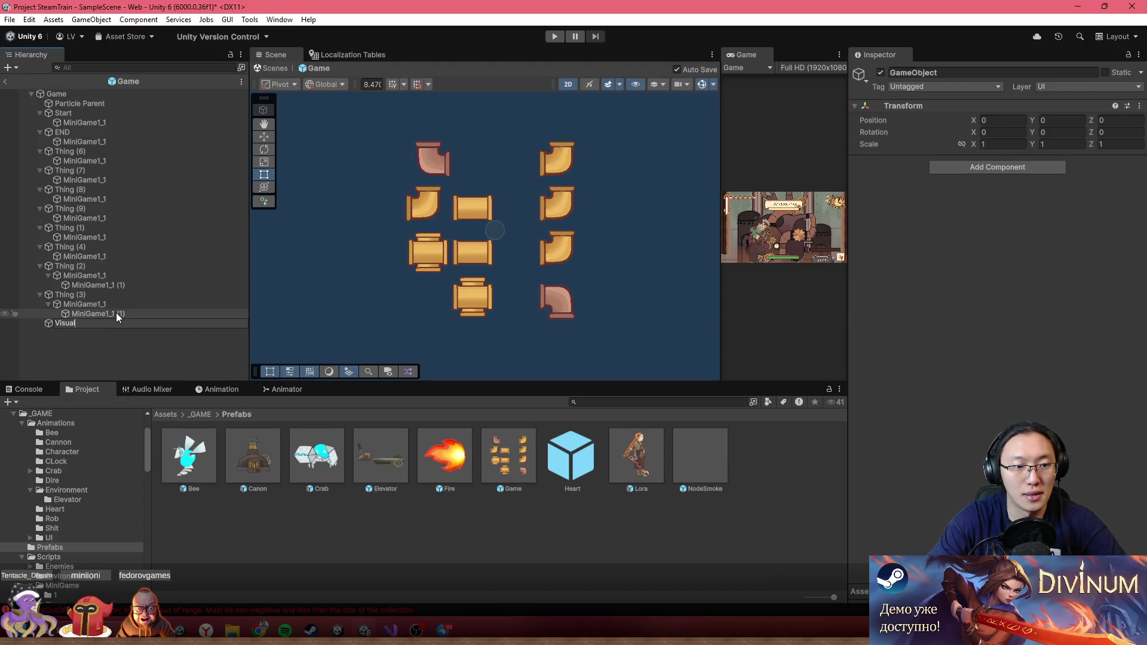
{"action": "key", "text": "Return"}
{"action": "left_click_drag", "start_coordinate": [95, 325], "coordinate": [80, 106]}
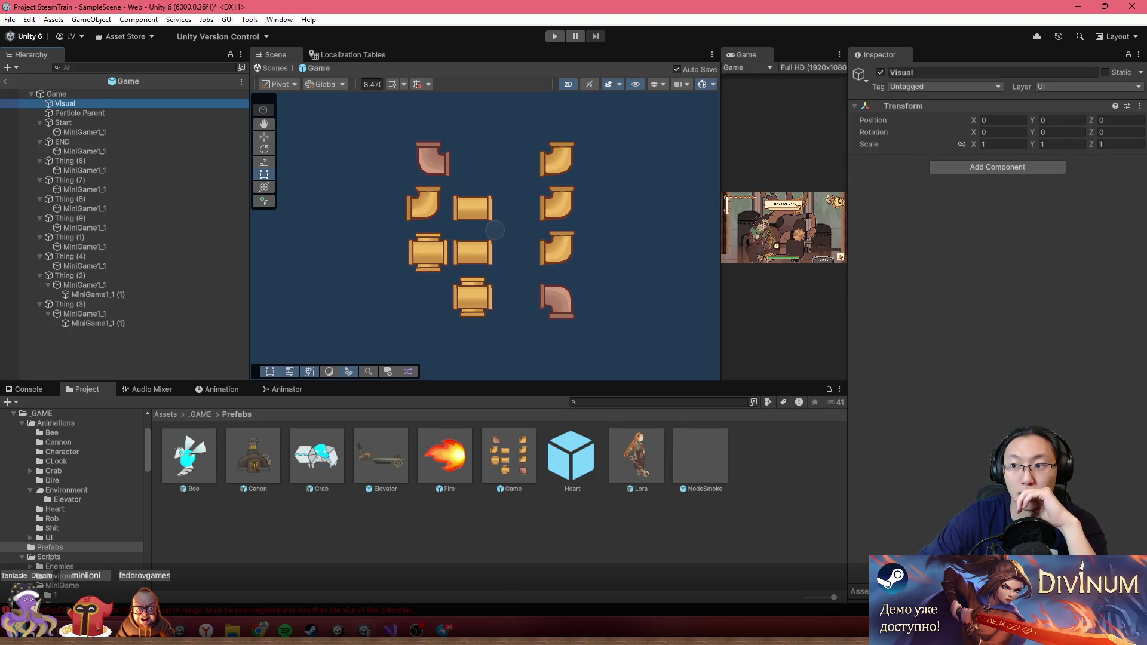
- Paste the copied Sprite Renderer onto Visual as a new component and set its Position Y to 0.209
{"action": "left_click", "coordinate": [1139, 106]}
{"action": "mouse_move", "coordinate": [1099, 219]}
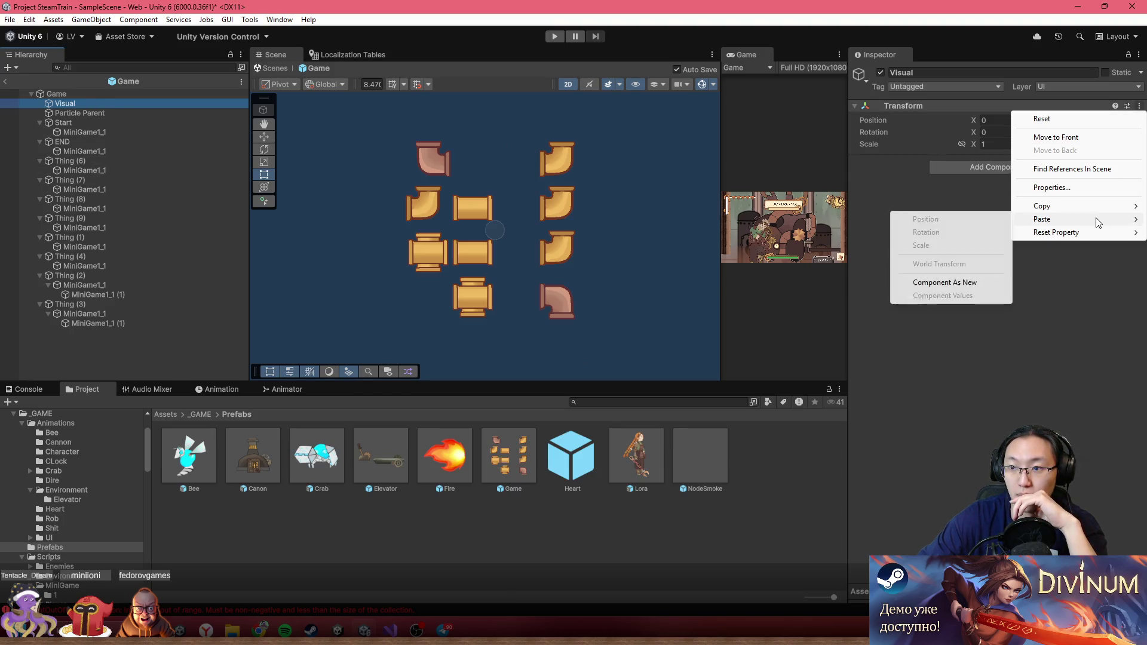
{"action": "left_click", "coordinate": [987, 282]}
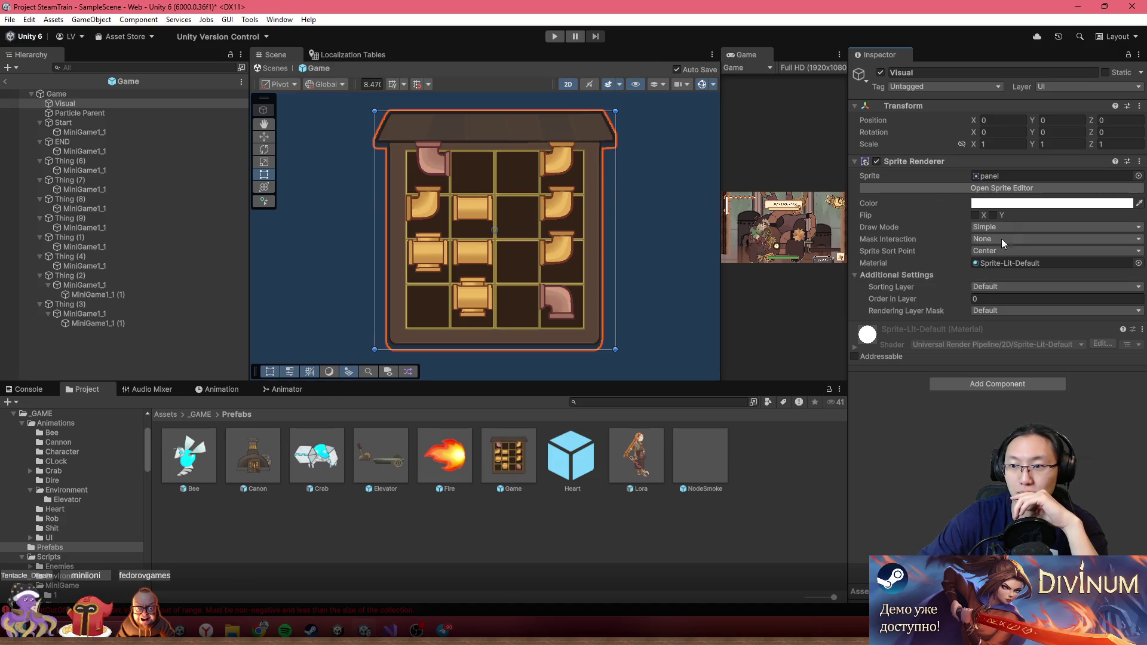
{"action": "left_click_drag", "start_coordinate": [1029, 121], "coordinate": [1048, 120]}
{"action": "left_click", "coordinate": [92, 96]}
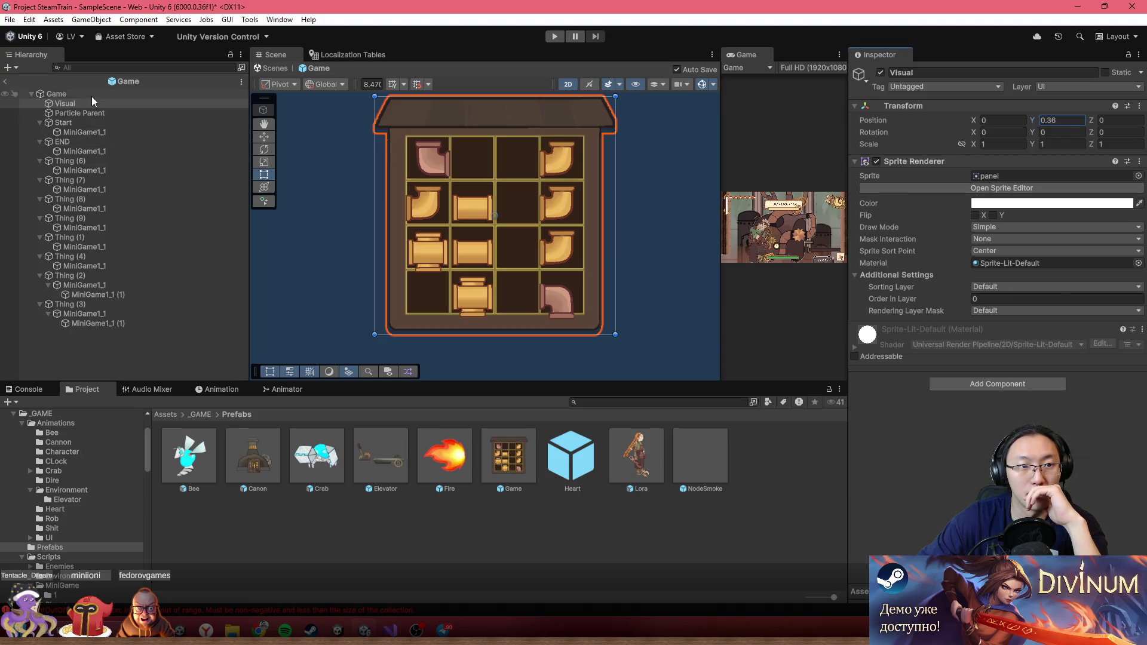
{"action": "key", "text": "f"}
{"action": "scroll", "coordinate": [352, 156], "scroll_direction": "up", "scroll_amount": 5}
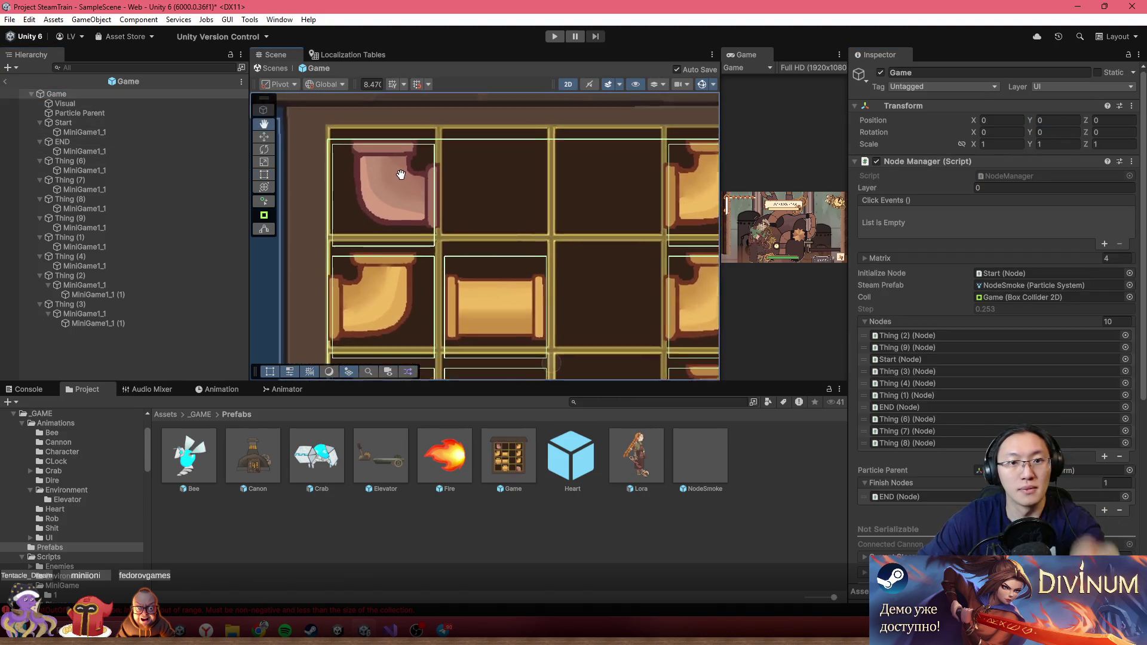
{"action": "left_click", "coordinate": [637, 149]}
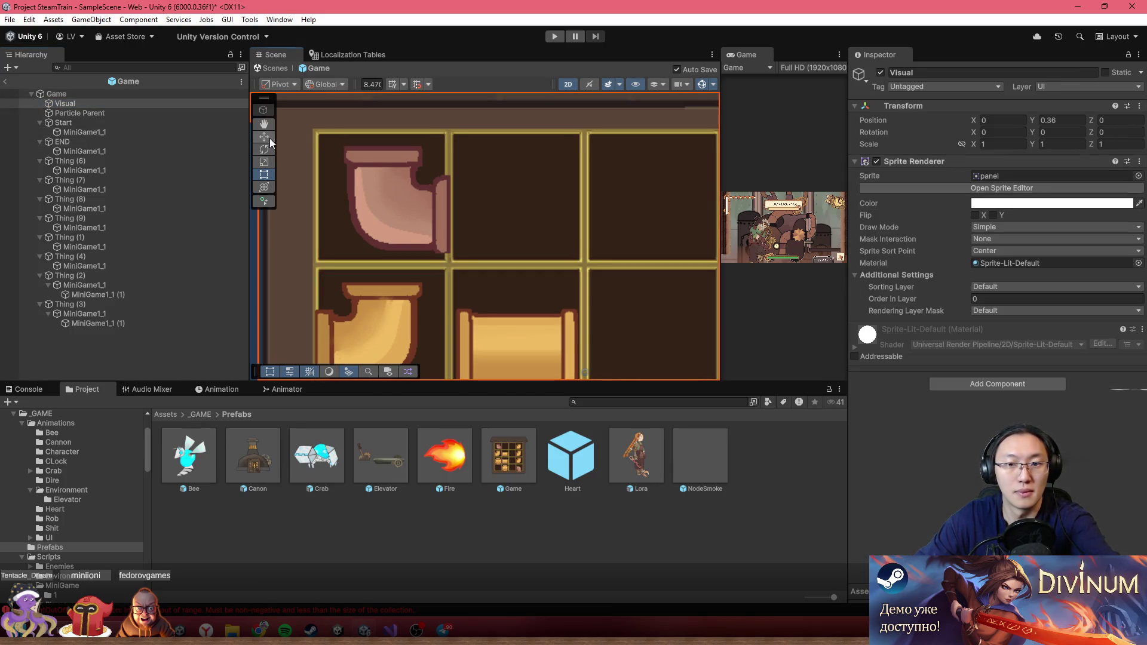
{"action": "left_click_drag", "start_coordinate": [586, 321], "coordinate": [590, 340]}
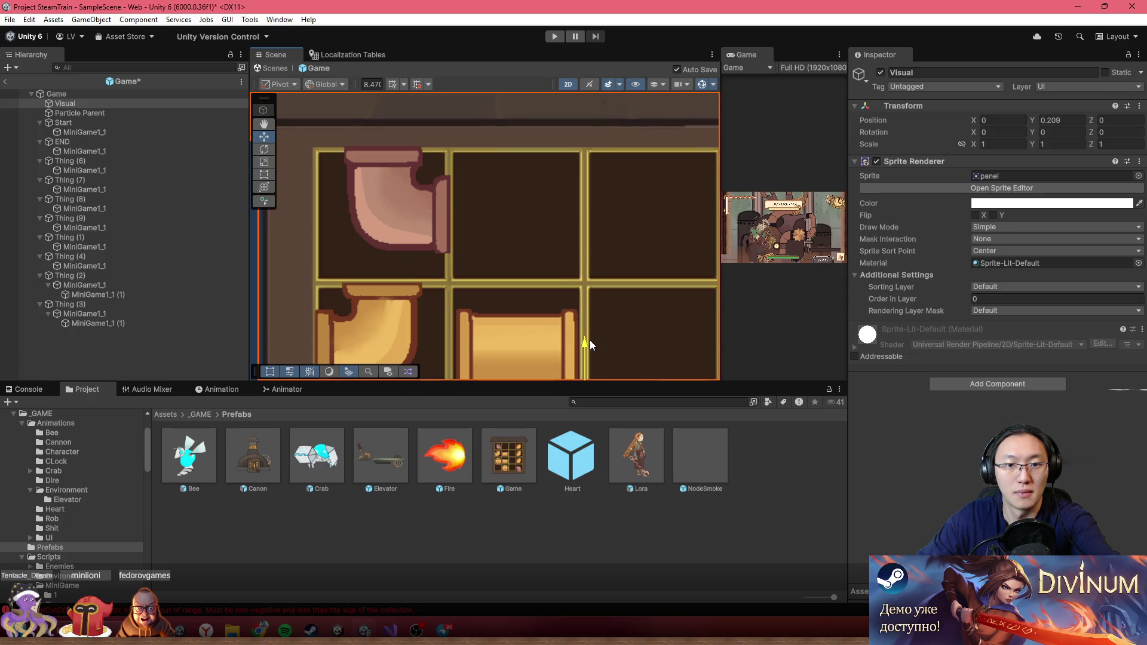
- Select the straight pipe tile Thing (1) and open its Node script in the code editor
{"action": "left_click", "coordinate": [68, 114]}
{"action": "left_click", "coordinate": [69, 103]}
{"action": "left_click", "coordinate": [72, 93]}
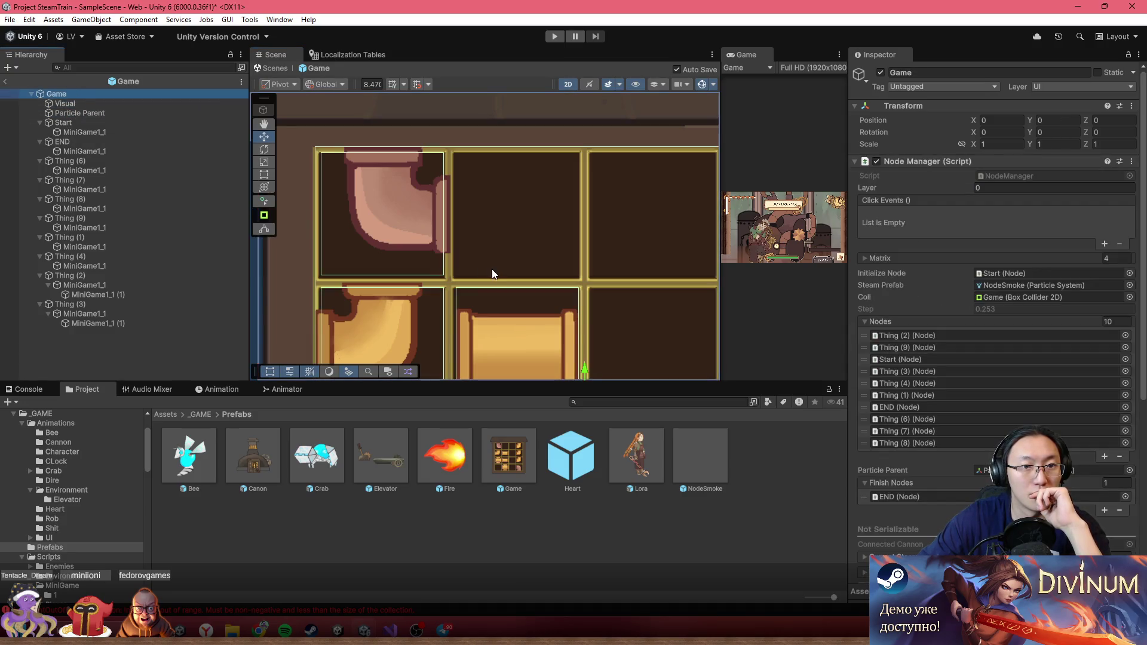
{"action": "scroll", "coordinate": [493, 269], "scroll_direction": "down", "scroll_amount": 5}
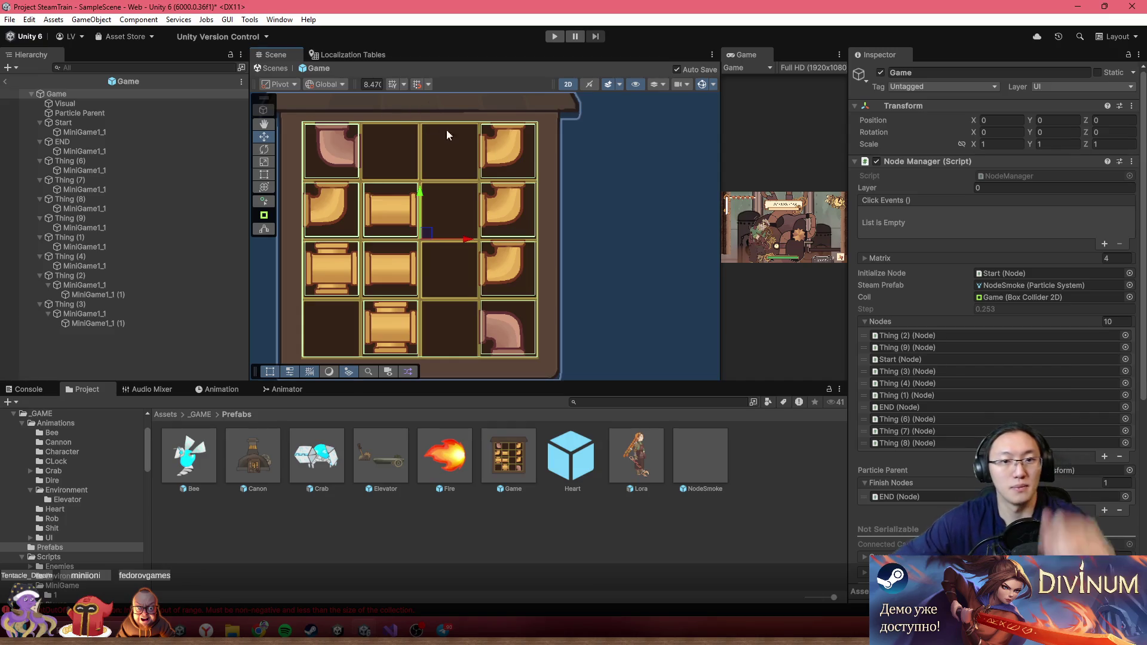
{"action": "key", "text": "f"}
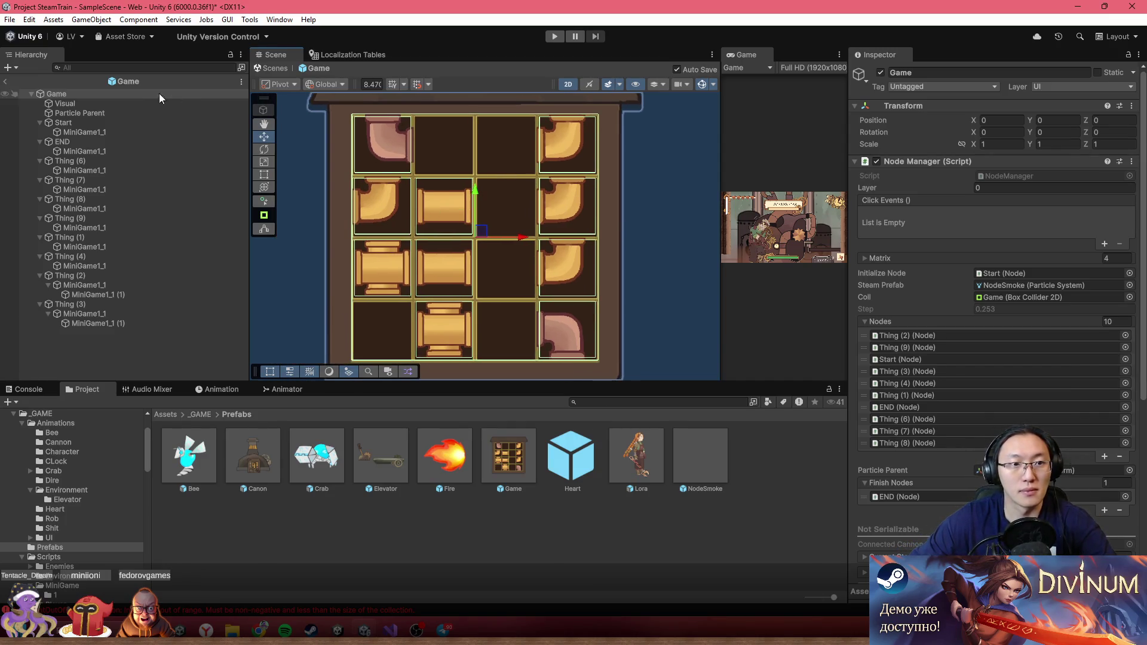
{"action": "left_click", "coordinate": [133, 146]}
{"action": "left_click", "coordinate": [468, 206]}
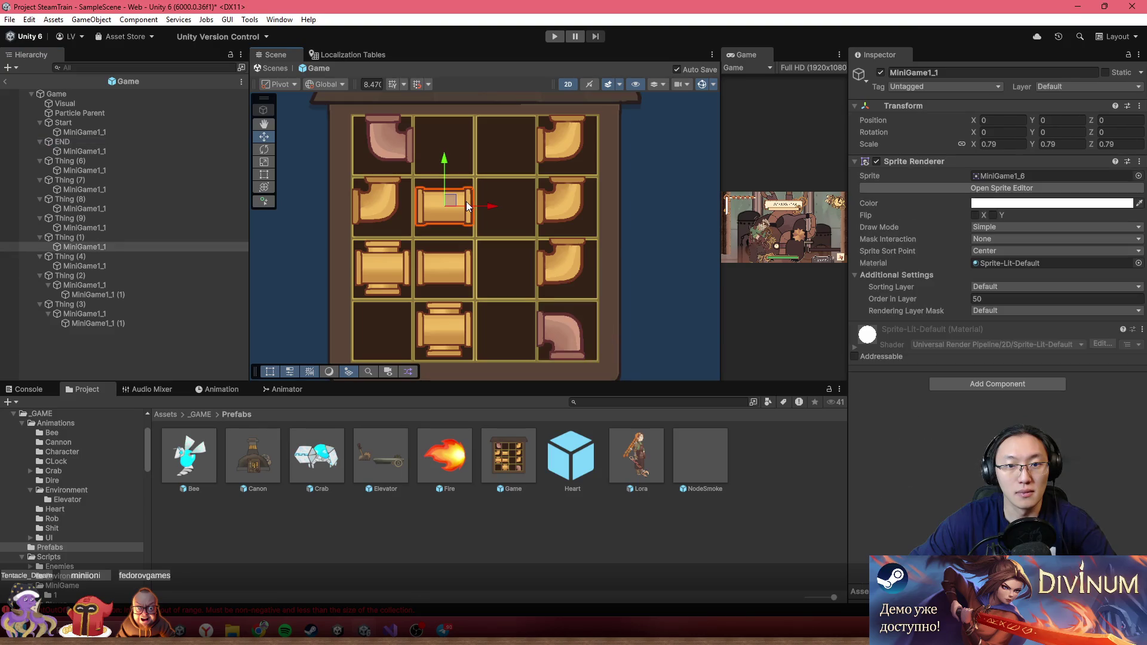
{"action": "left_click", "coordinate": [85, 238]}
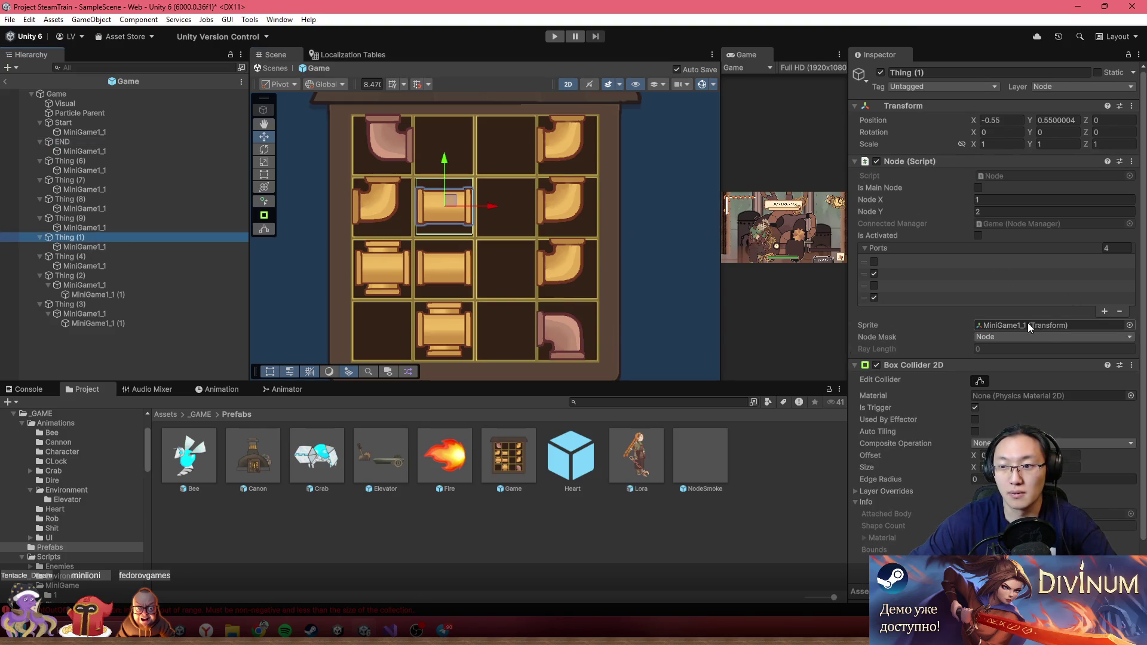
{"action": "scroll", "coordinate": [959, 263], "scroll_direction": "down", "scroll_amount": 1}
{"action": "scroll", "coordinate": [975, 331], "scroll_direction": "up", "scroll_amount": 1}
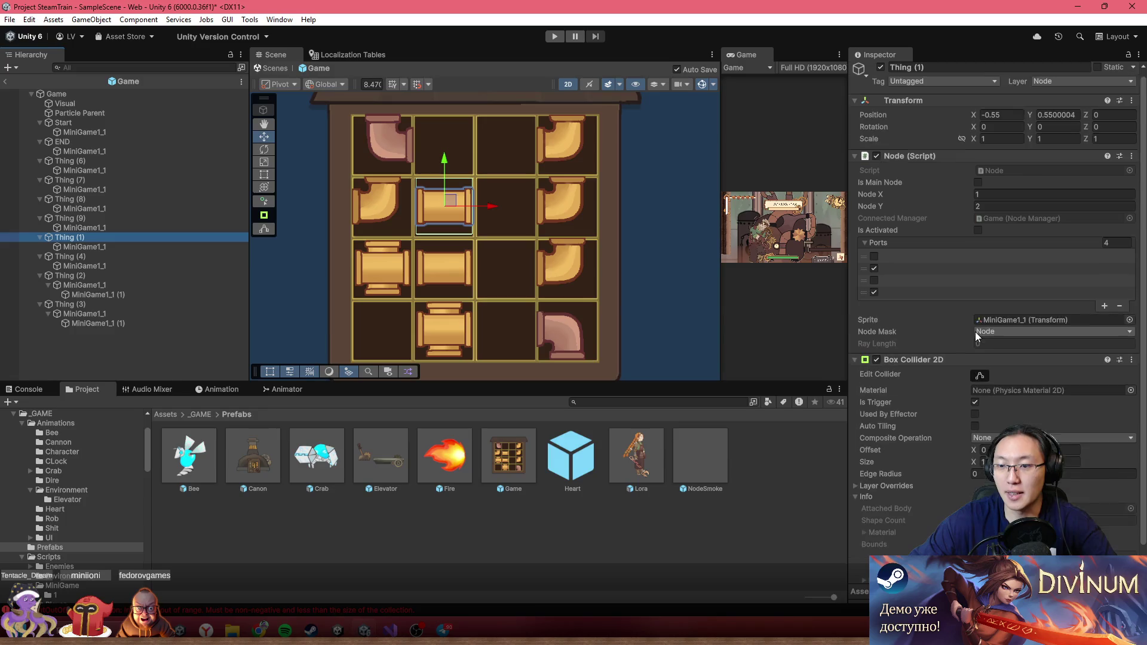
{"action": "double_click", "coordinate": [1017, 177]}
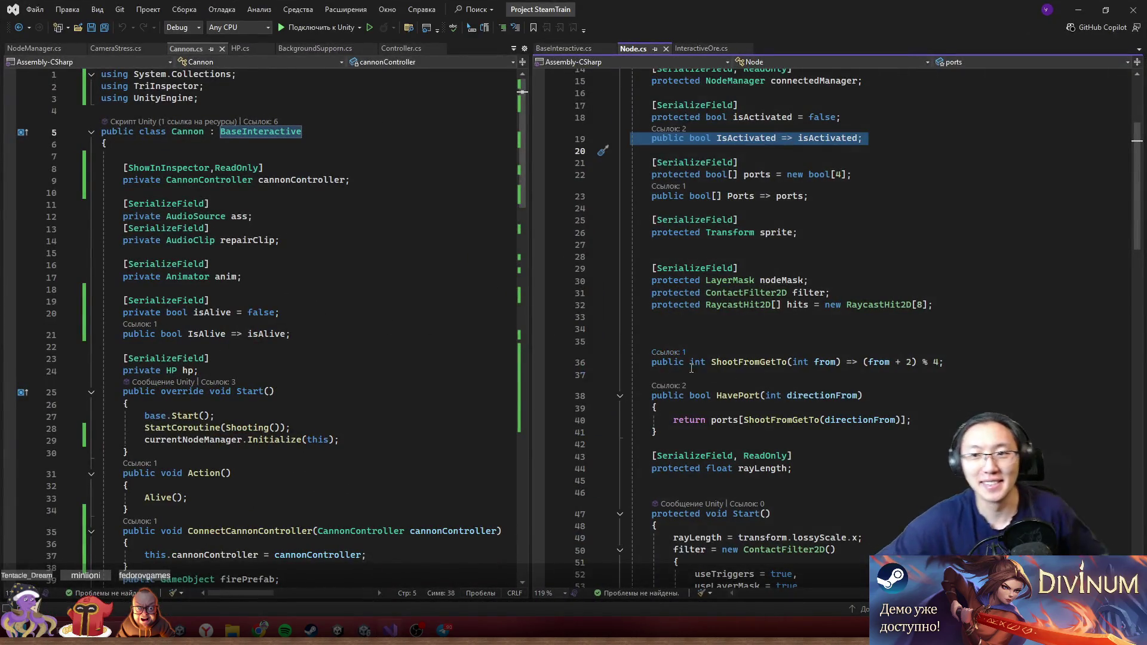
- Add a [Button()] attribute above RotateNode() in Node.cs, save, and return to Unity
{"action": "scroll", "coordinate": [808, 313], "scroll_direction": "down", "scroll_amount": 7}
{"action": "scroll", "coordinate": [808, 312], "scroll_direction": "down", "scroll_amount": 8}
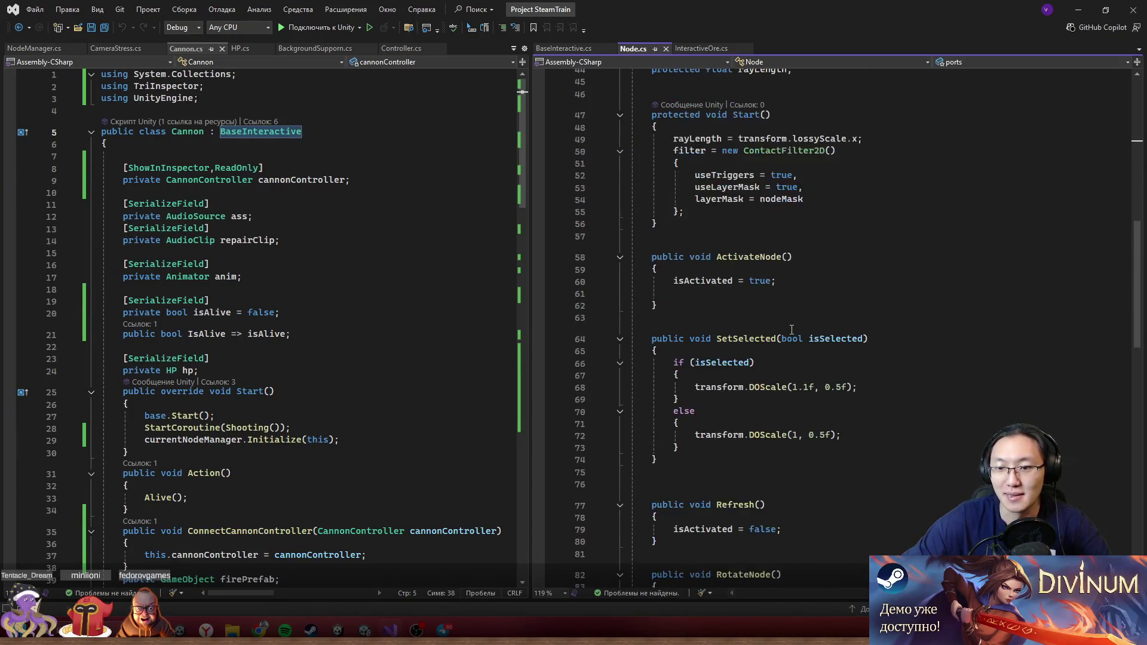
{"action": "left_click", "coordinate": [811, 384]}
{"action": "key", "text": "Up"}
{"action": "key", "text": "Return"}
{"action": "type", "text": "[S"}
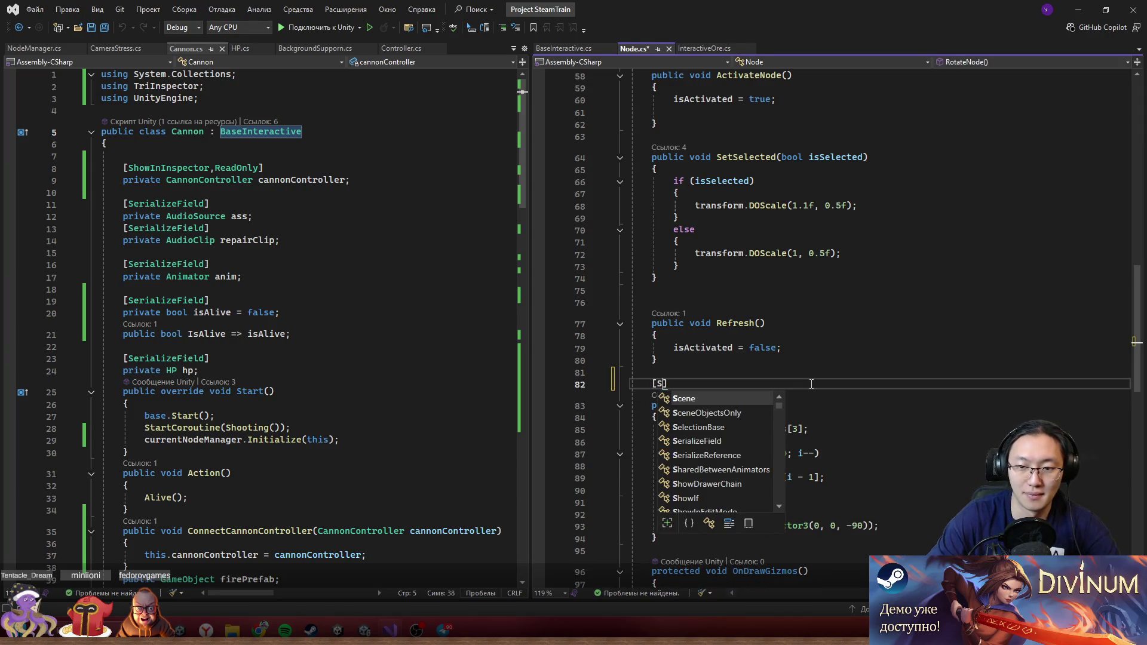
{"action": "key", "text": "BackSpace"}
{"action": "type", "text": "But"}
{"action": "key", "text": "Tab"}
{"action": "type", "text": "()"}
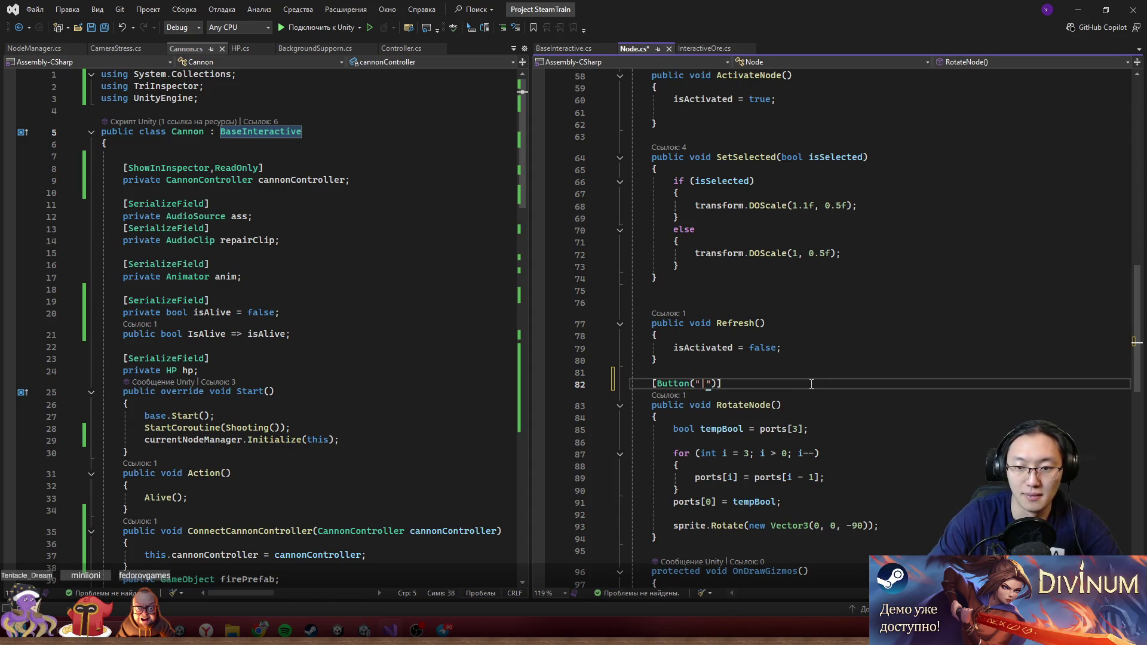
{"action": "key", "text": "ctrl+s"}
{"action": "left_click", "coordinate": [823, 241]}
{"action": "left_click", "coordinate": [1083, 8]}
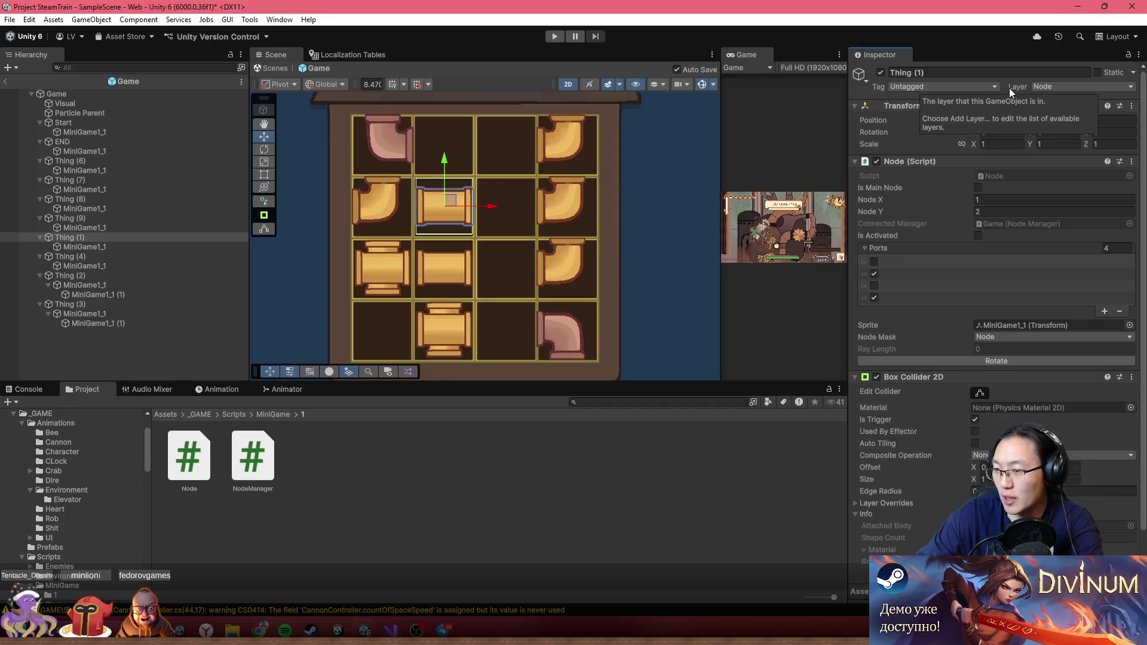
- Rotate the selected straight pipe back to vertical, then rotate Thing (8)'s elbow and move it to top-row column 2
{"action": "left_click", "coordinate": [1024, 364]}
{"action": "left_click", "coordinate": [1024, 364]}
{"action": "left_click", "coordinate": [1024, 364]}
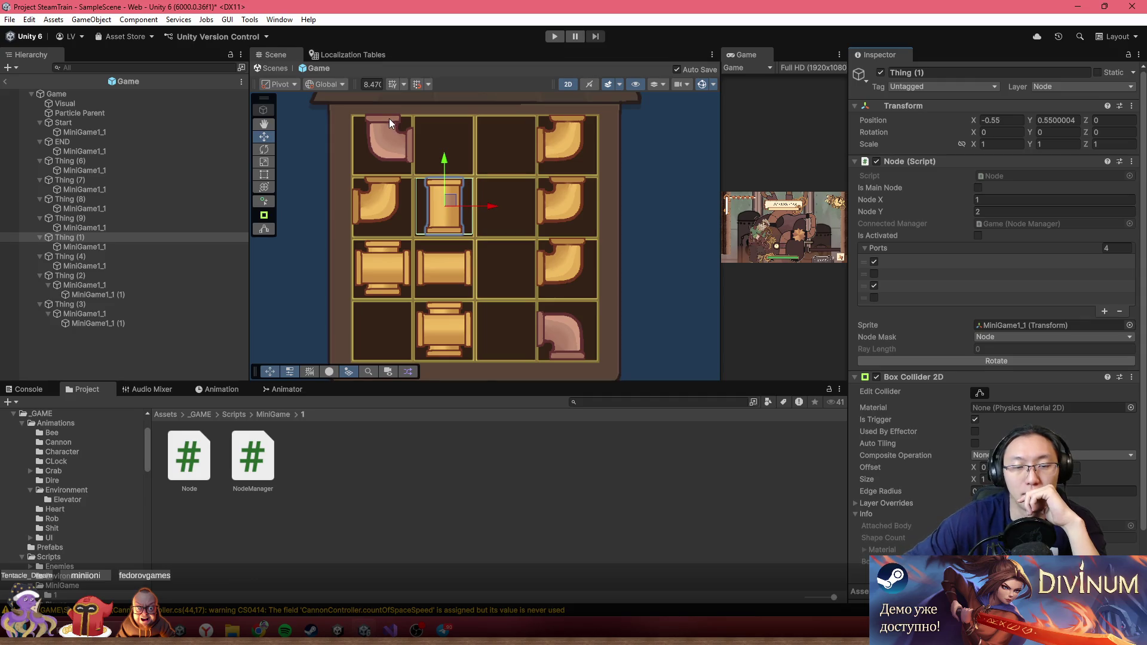
{"action": "left_click", "coordinate": [543, 141]}
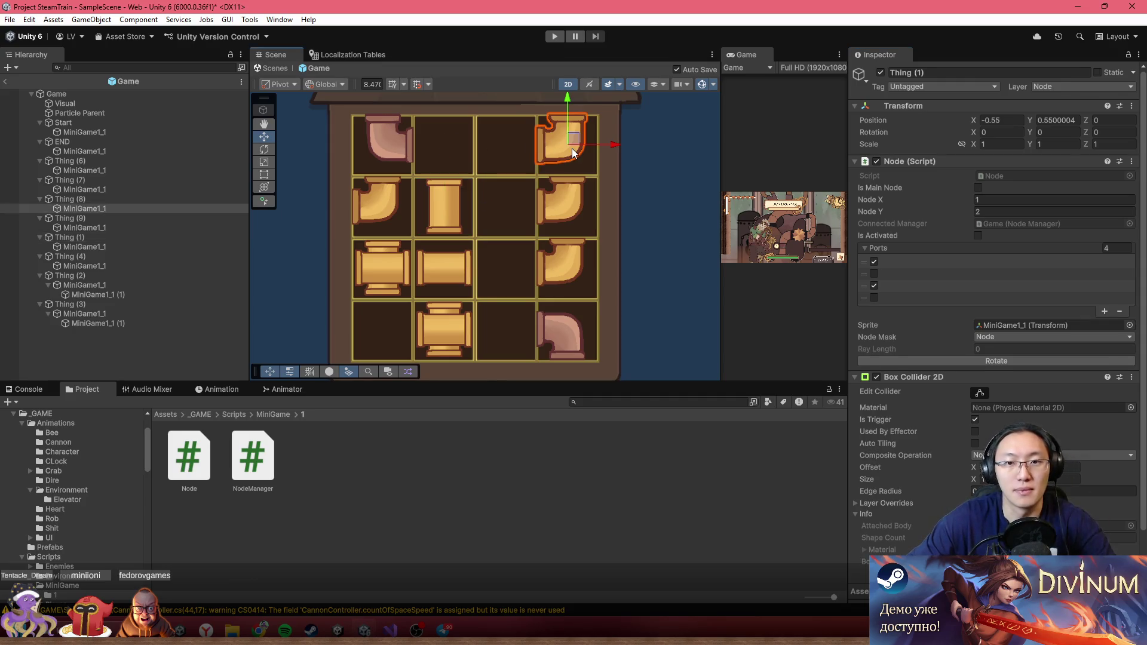
{"action": "left_click", "coordinate": [119, 203]}
{"action": "left_click", "coordinate": [963, 357]}
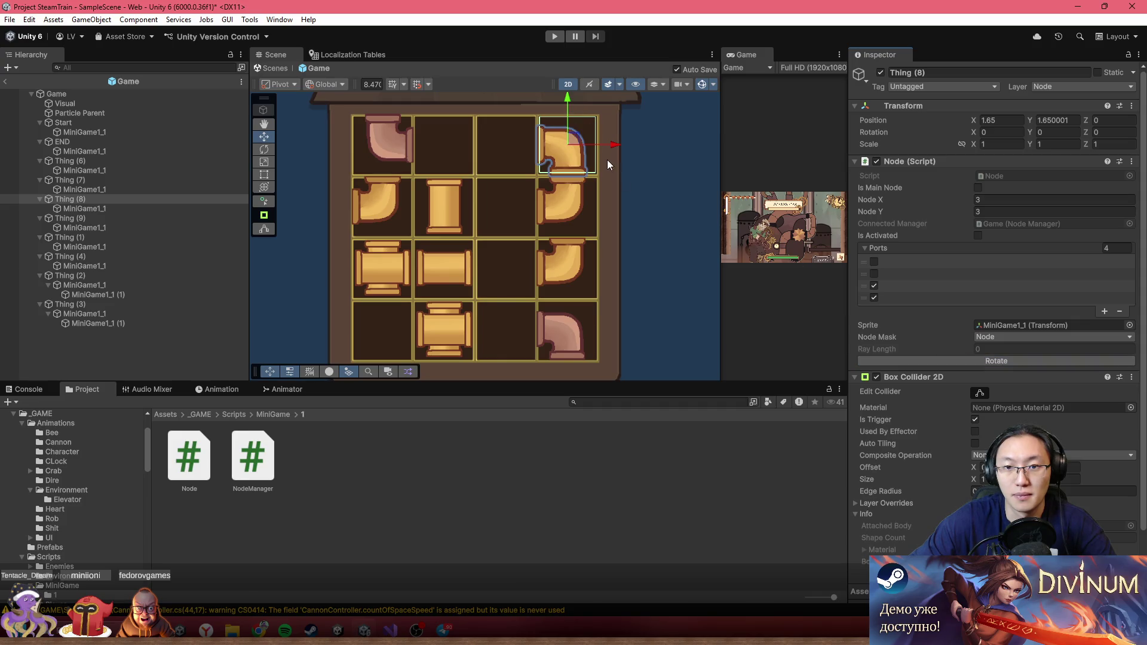
{"action": "left_click_drag", "start_coordinate": [606, 146], "coordinate": [482, 150]}
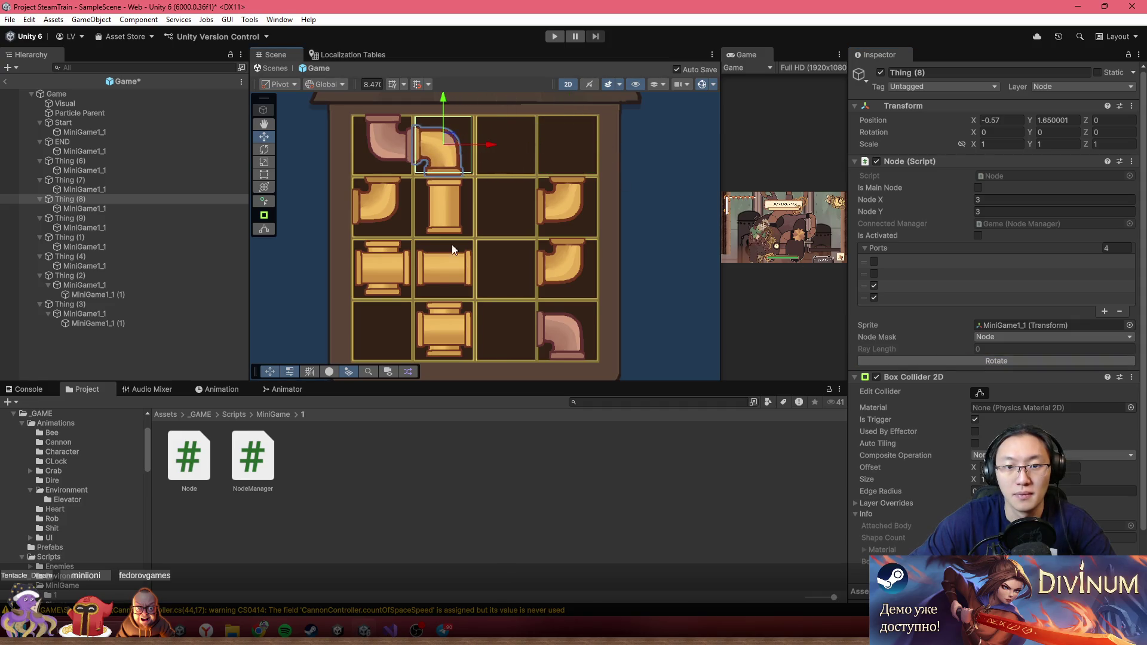
- Shift the straight pipe Thing (4) and the cross pipe Thing (2) one cell right
{"action": "left_click", "coordinate": [449, 273]}
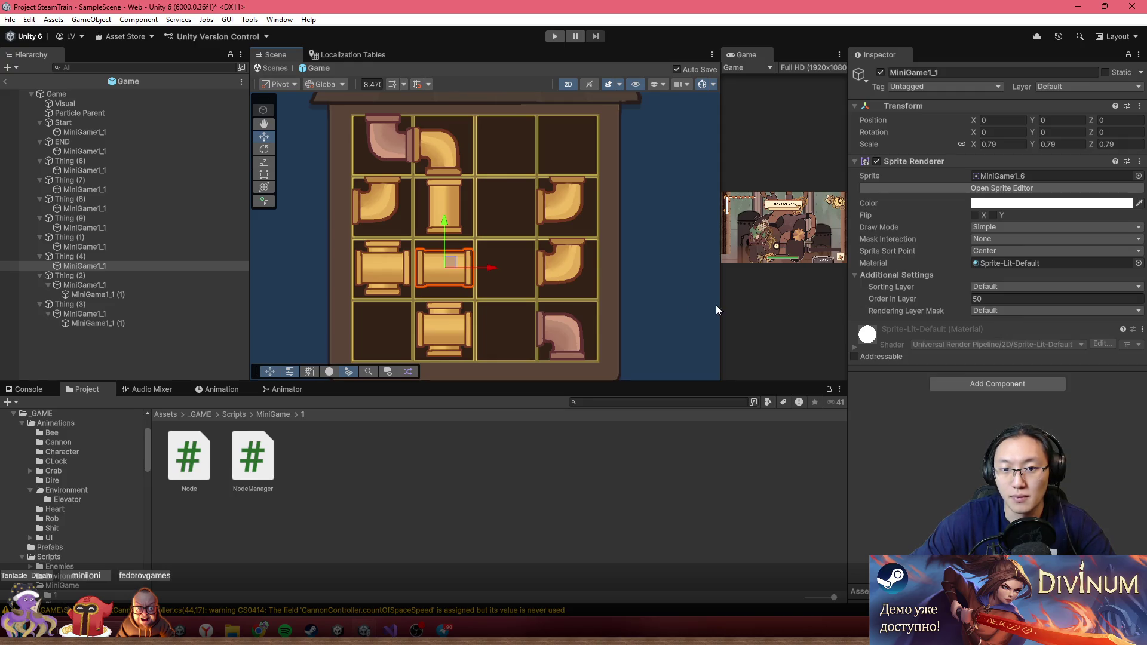
{"action": "left_click", "coordinate": [422, 260]}
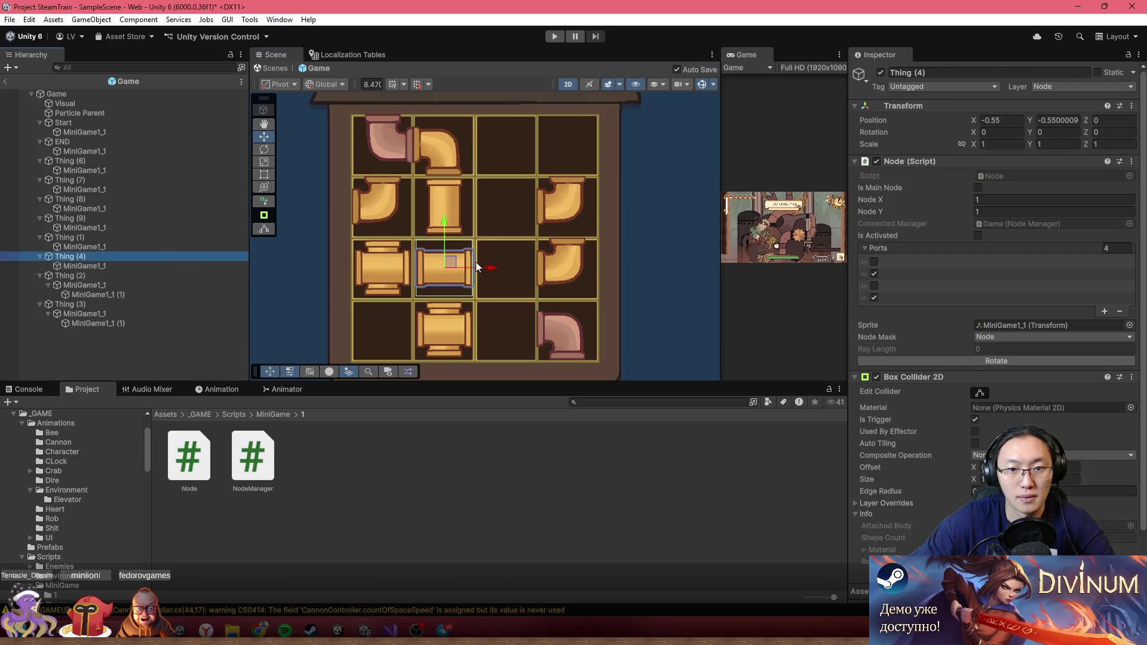
{"action": "left_click_drag", "start_coordinate": [489, 275], "coordinate": [547, 272]}
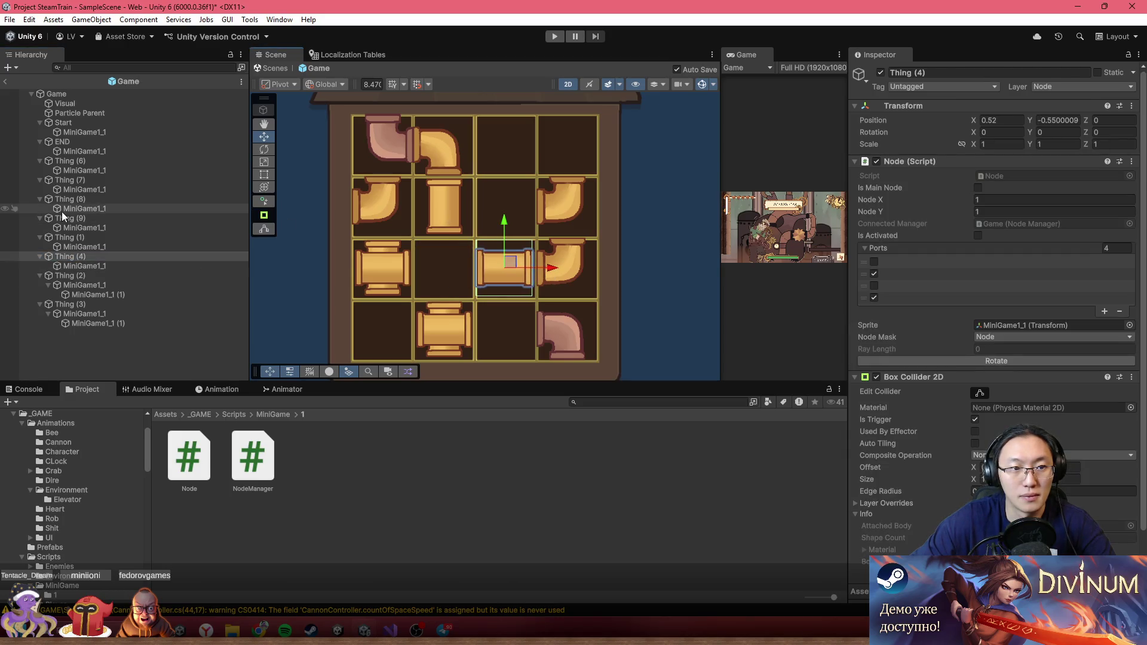
{"action": "left_click", "coordinate": [385, 207]}
{"action": "left_click", "coordinate": [83, 219]}
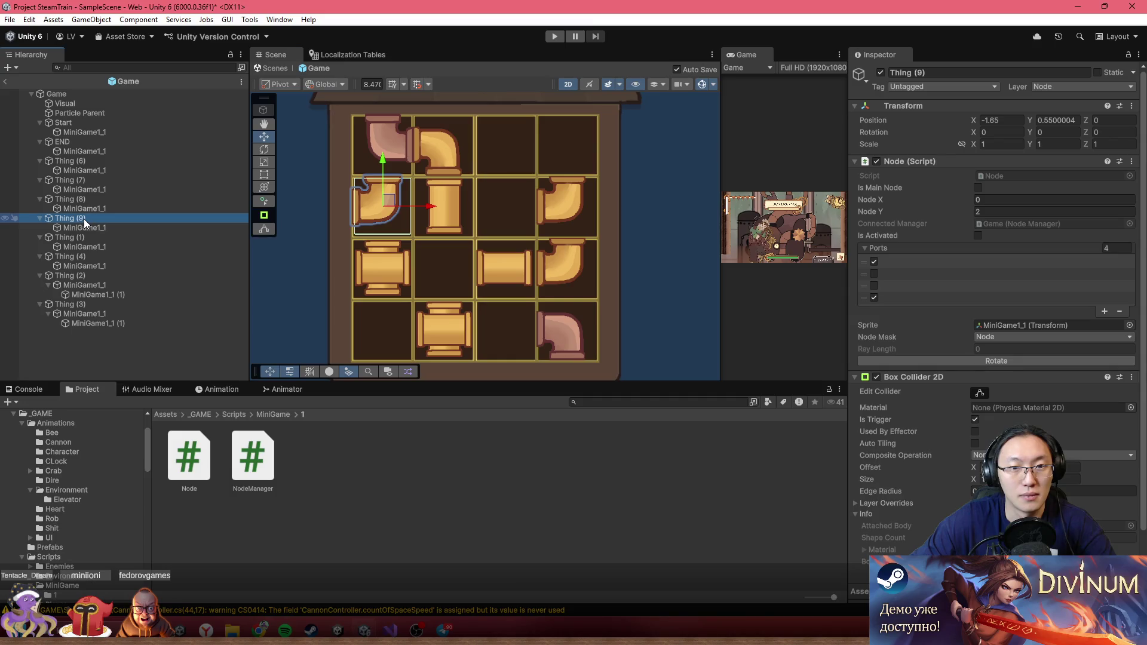
{"action": "left_click", "coordinate": [399, 260]}
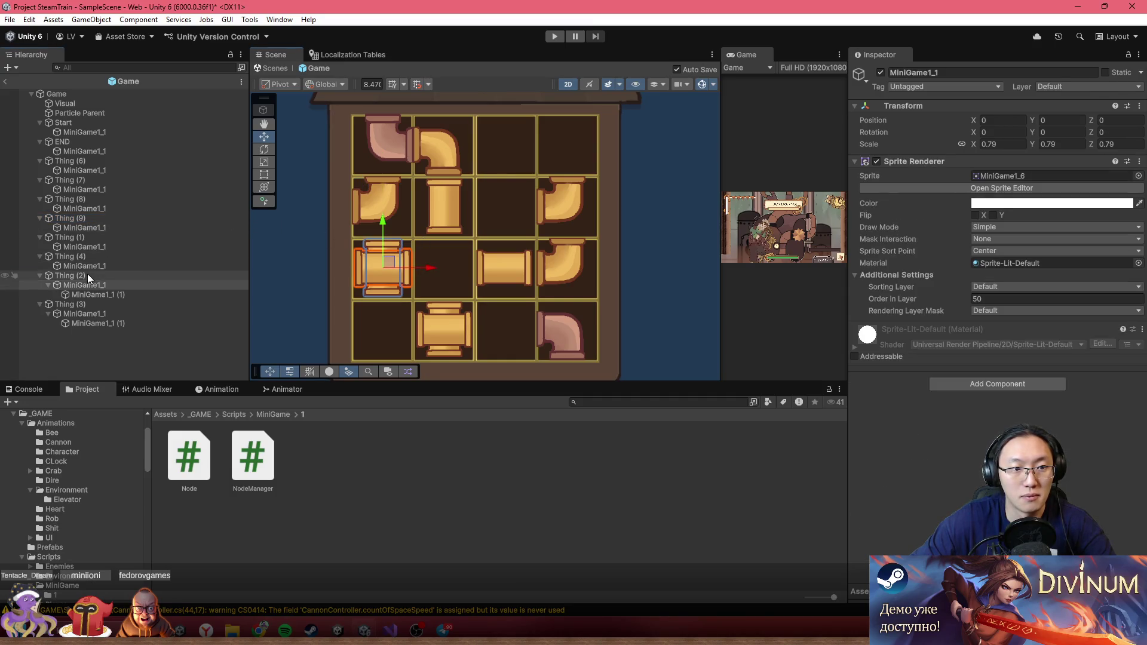
{"action": "left_click", "coordinate": [420, 265]}
{"action": "left_click_drag", "start_coordinate": [420, 265], "coordinate": [486, 275]}
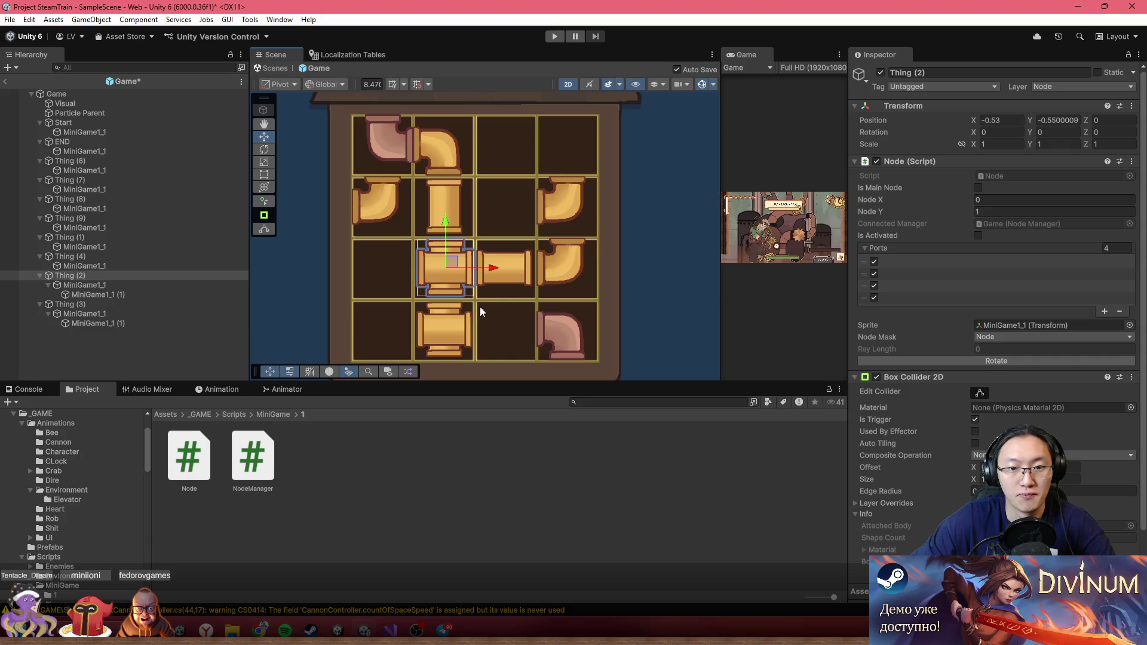
- Delete the lower cross pipe tile Thing (3)
{"action": "left_click", "coordinate": [449, 329]}
{"action": "left_click", "coordinate": [159, 303]}
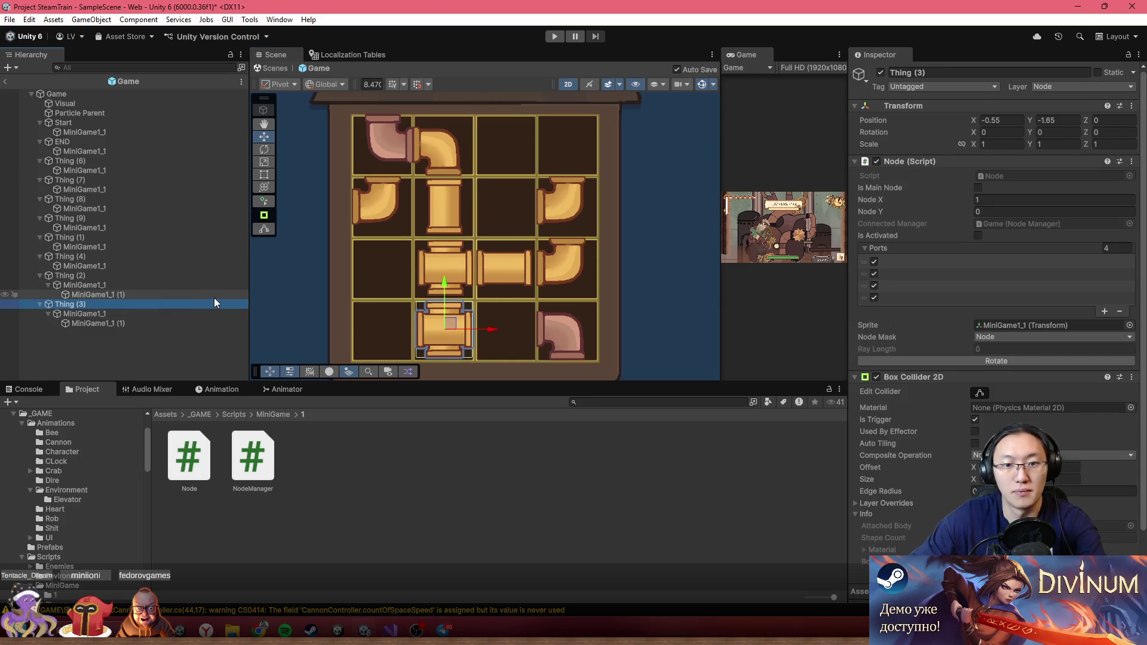
{"action": "key", "text": "Delete"}
- Rotate the Thing (7) elbow and move it into the bottom row, column 2
{"action": "left_click", "coordinate": [510, 271]}
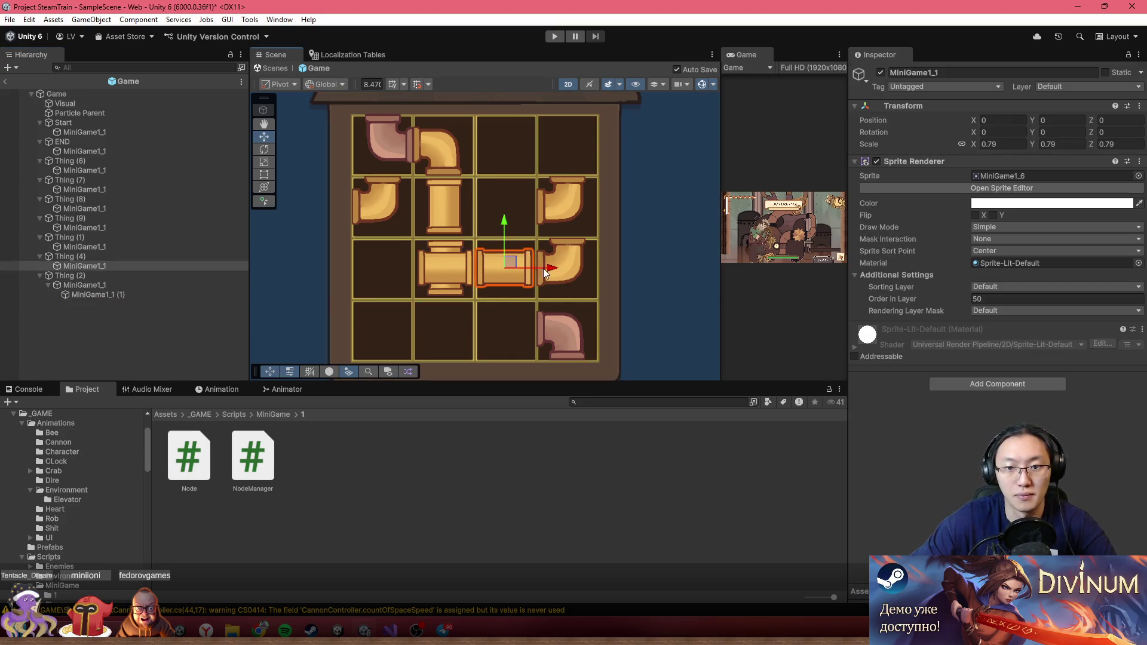
{"action": "left_click", "coordinate": [567, 205]}
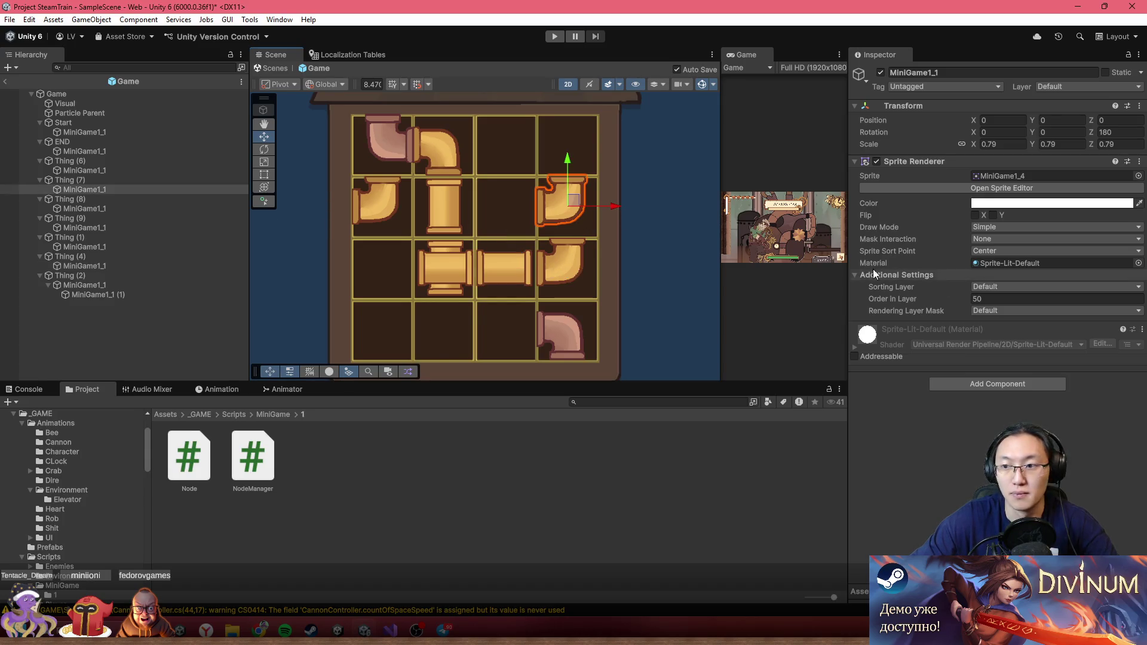
{"action": "left_click", "coordinate": [173, 181]}
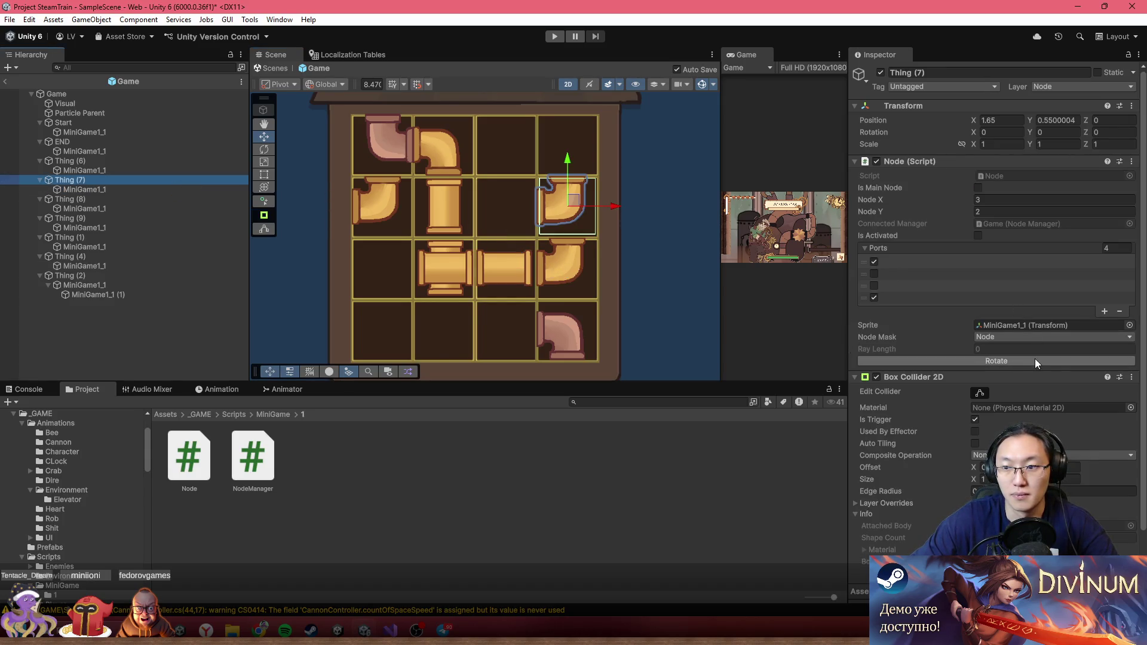
{"action": "left_click", "coordinate": [1036, 361]}
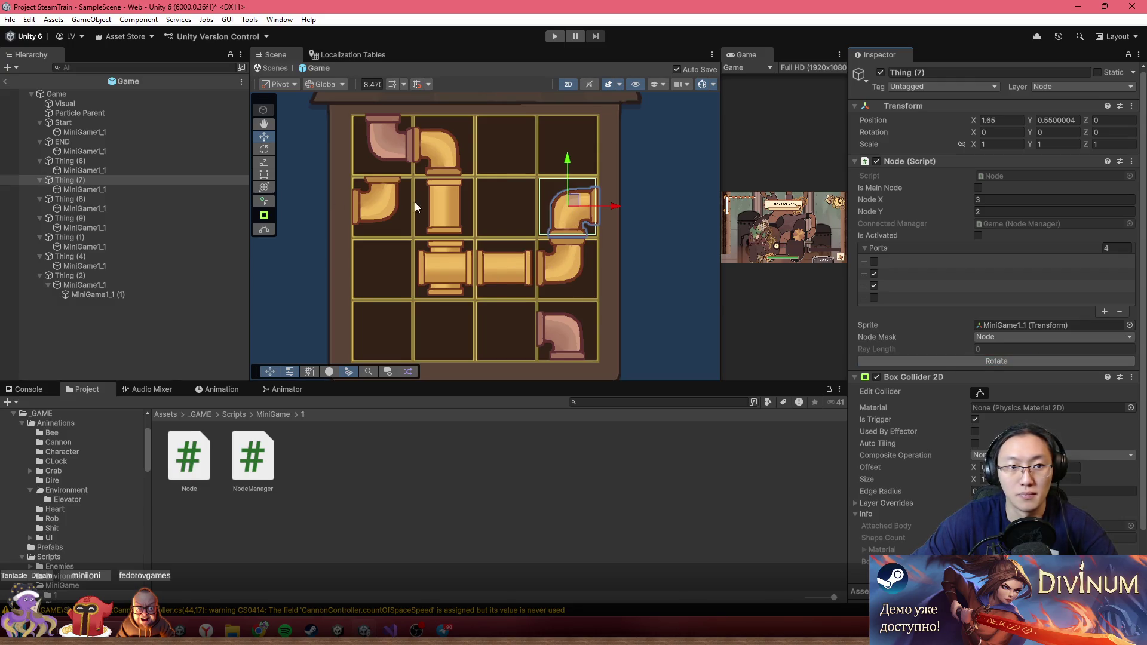
{"action": "left_click_drag", "start_coordinate": [588, 197], "coordinate": [450, 315]}
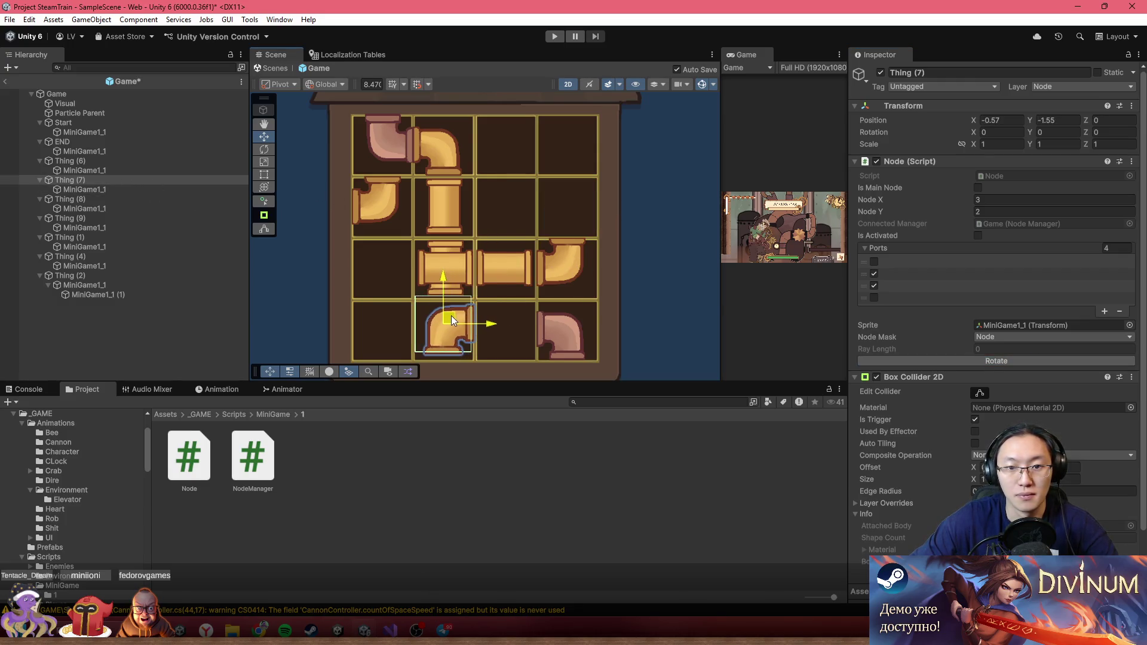
{"action": "left_click", "coordinate": [1020, 362]}
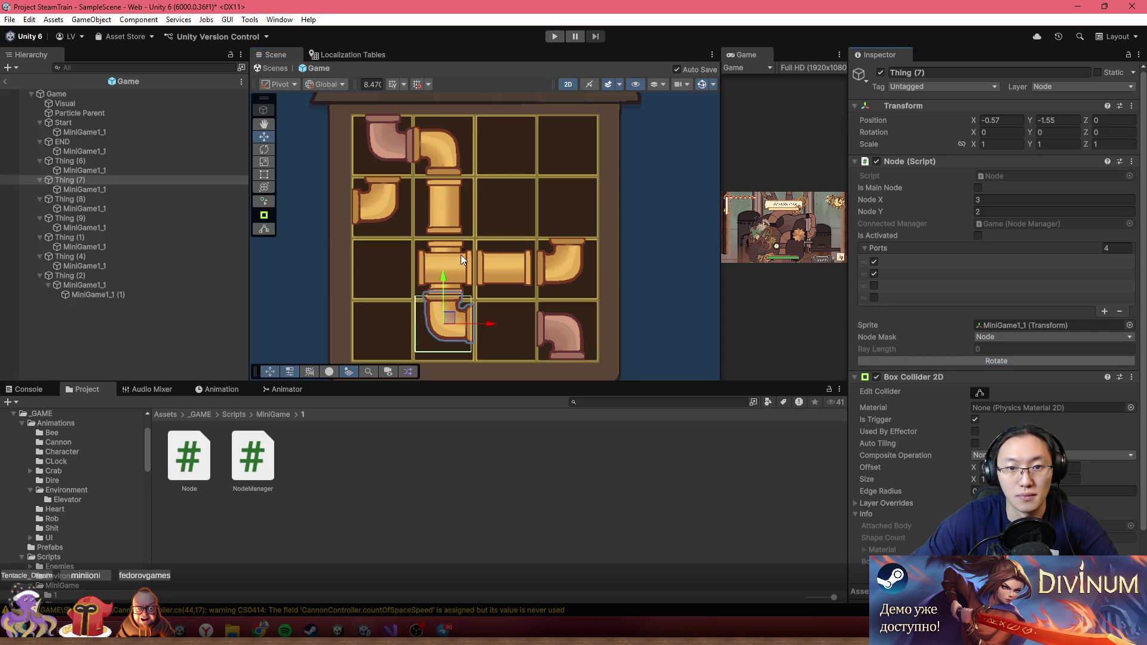
- Duplicate the straight pipe twice, placing copies in the bottom row and row 3, column 1
{"action": "left_click", "coordinate": [511, 270]}
{"action": "left_click", "coordinate": [162, 256]}
{"action": "key", "text": "ctrl+d"}
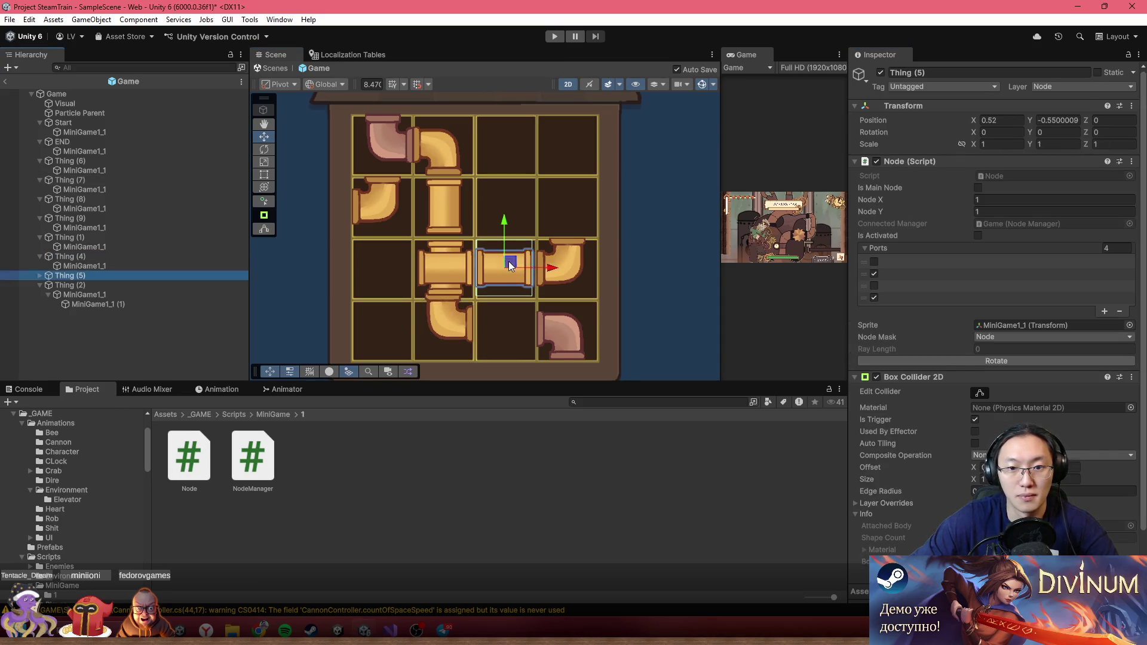
{"action": "left_click_drag", "start_coordinate": [510, 263], "coordinate": [511, 320]}
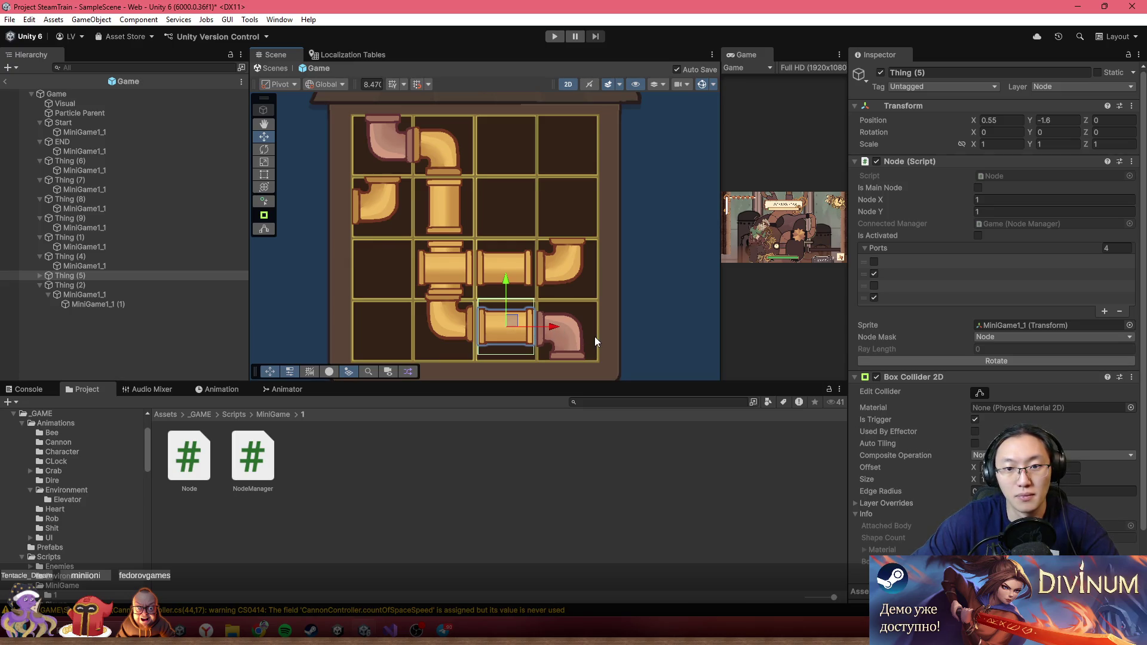
{"action": "key", "text": "ctrl+d"}
{"action": "left_click_drag", "start_coordinate": [515, 324], "coordinate": [396, 266]}
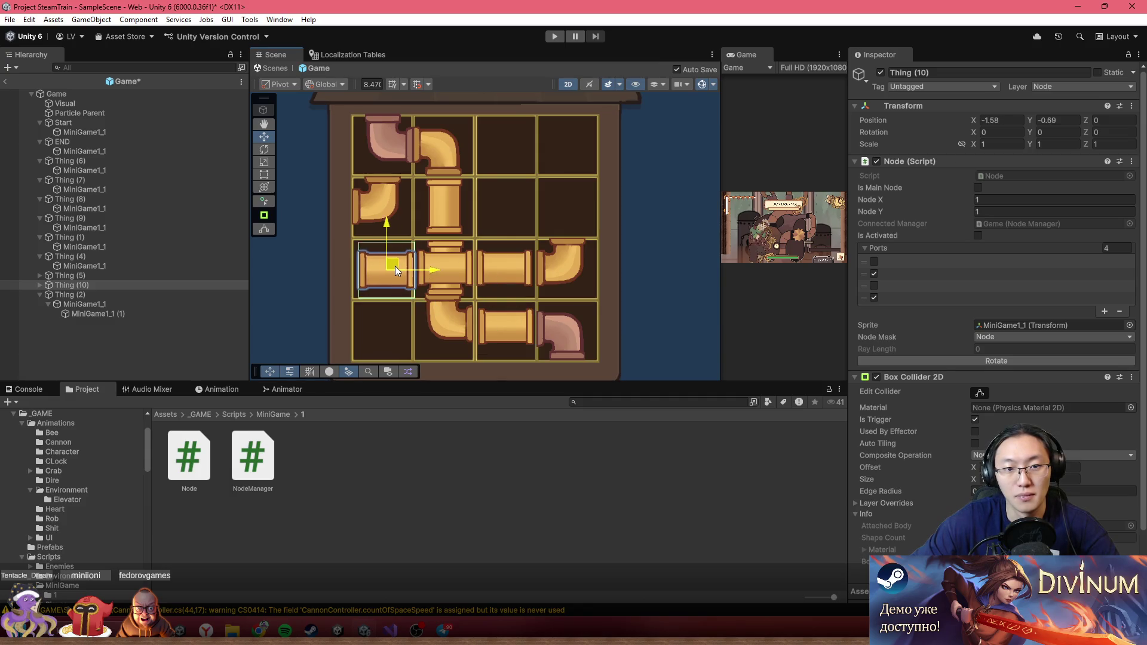
{"action": "left_click", "coordinate": [153, 273]}
- Move the Thing (9) elbow to row 2, column 4, rotate it twice, and save the scene
{"action": "left_click", "coordinate": [360, 210]}
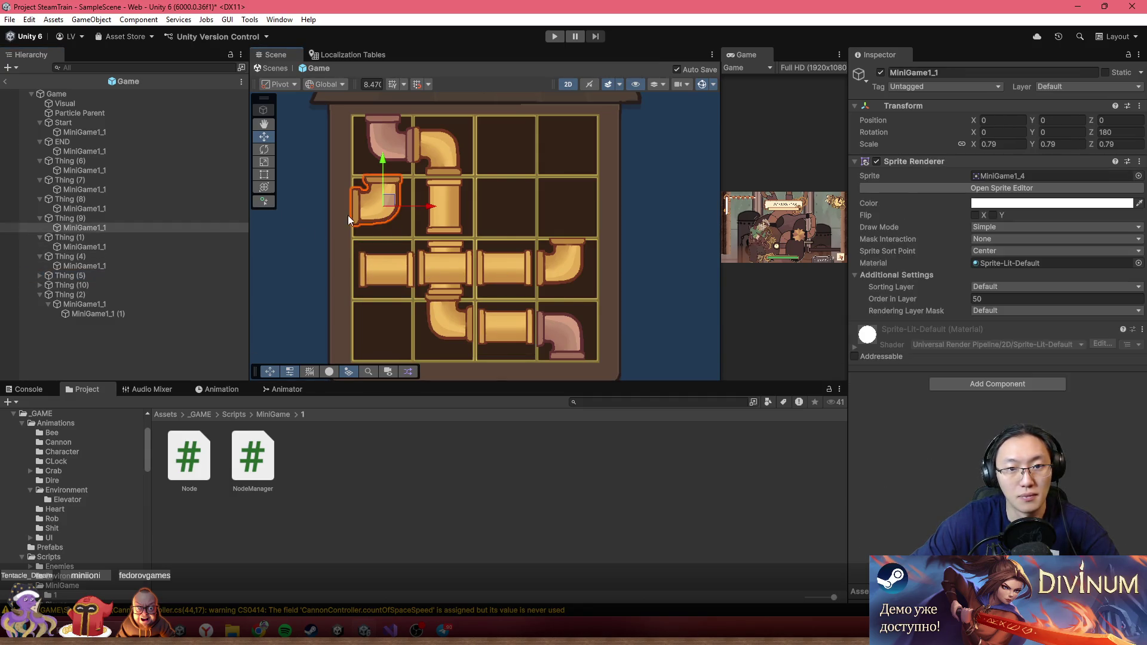
{"action": "left_click", "coordinate": [127, 218]}
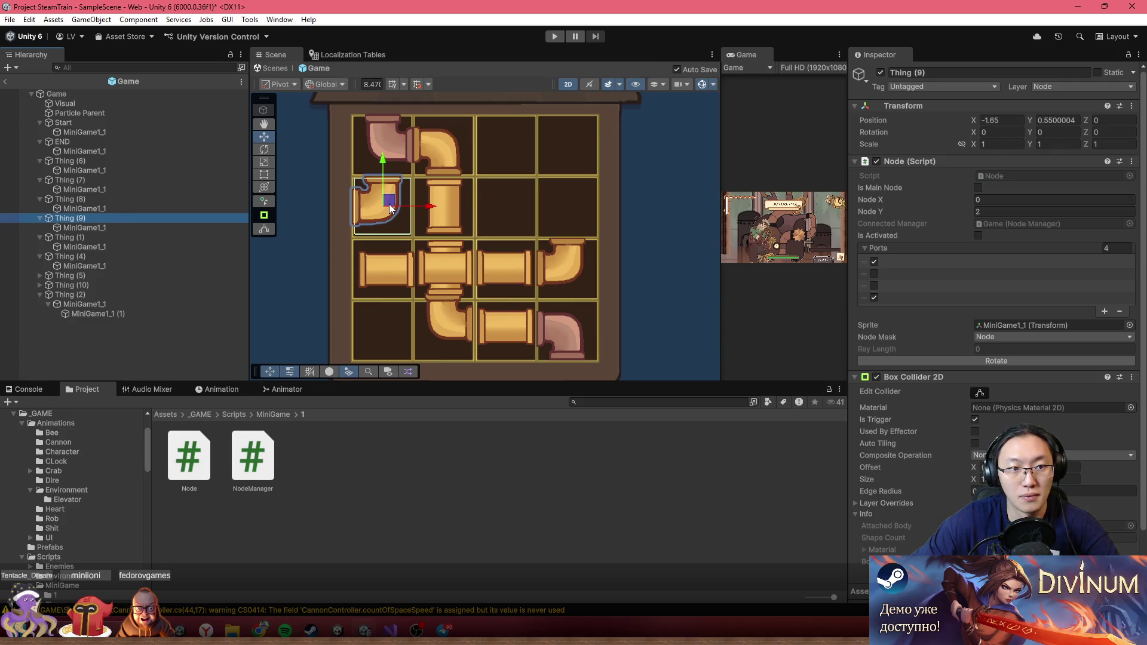
{"action": "left_click_drag", "start_coordinate": [389, 209], "coordinate": [577, 208]}
{"action": "left_click", "coordinate": [963, 358]}
{"action": "left_click", "coordinate": [963, 357]}
{"action": "left_click_drag", "start_coordinate": [587, 218], "coordinate": [584, 215]}
{"action": "key", "text": "ctrl+s"}
{"action": "scroll", "coordinate": [553, 210], "scroll_direction": "down", "scroll_amount": 3}
{"action": "scroll", "coordinate": [520, 239], "scroll_direction": "up", "scroll_amount": 5}
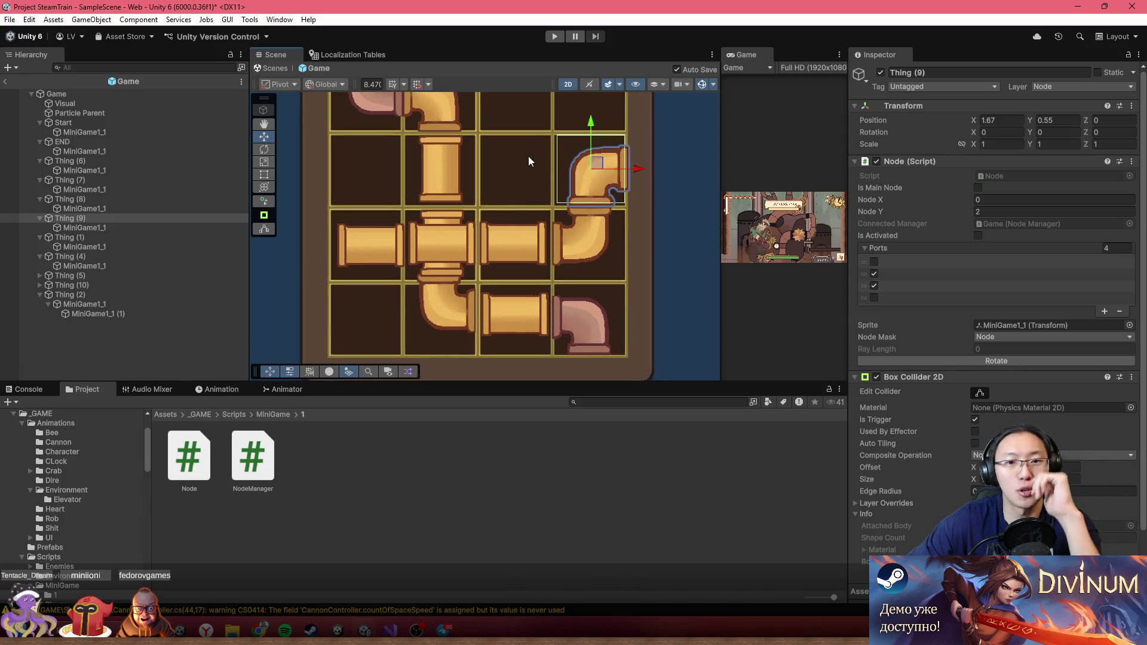
{"action": "left_click", "coordinate": [85, 96]}
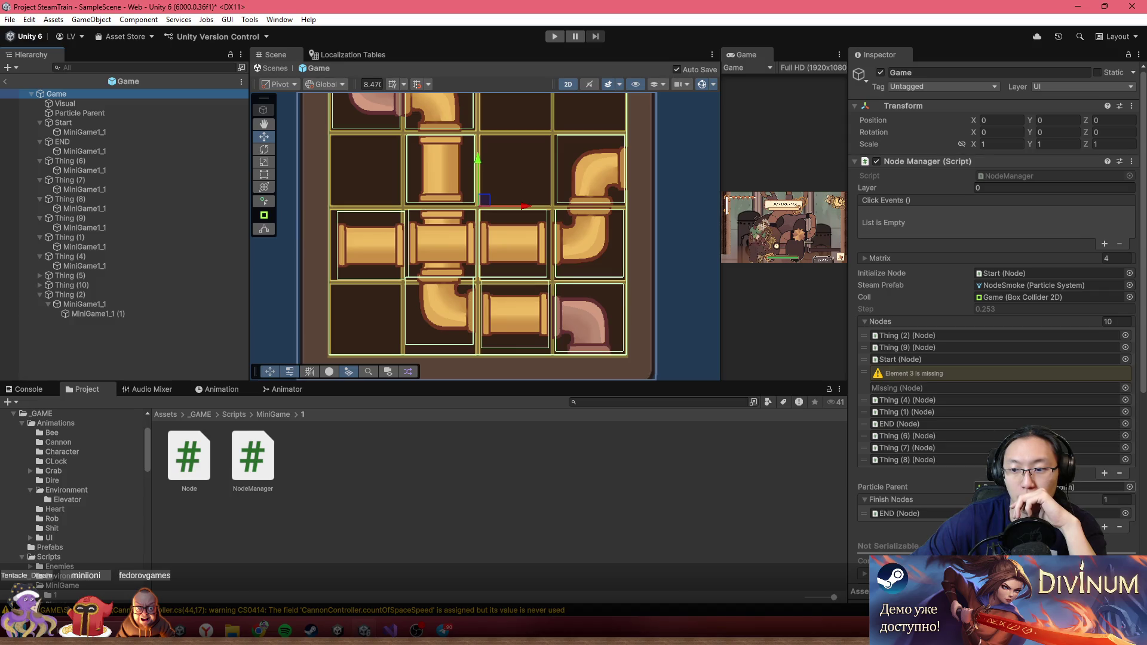
- Run Initialize Nodes twice on Game's Node Manager, leaving the Nodes list at 0 entries
{"action": "scroll", "coordinate": [957, 406], "scroll_direction": "down", "scroll_amount": 5}
{"action": "left_click", "coordinate": [932, 475]}
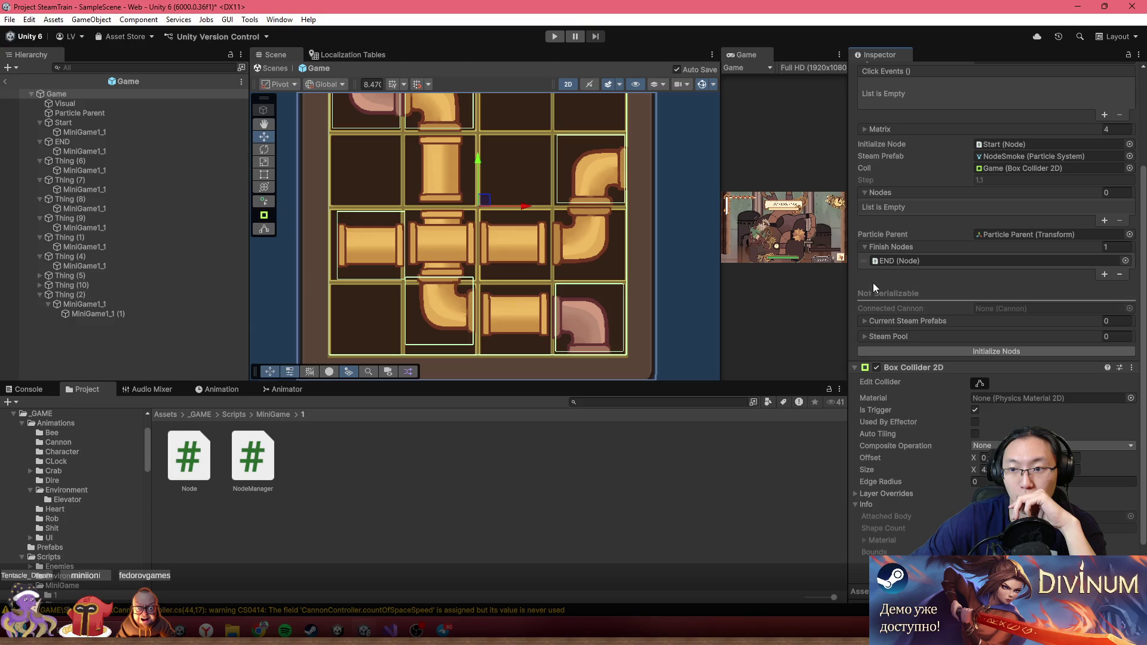
{"action": "left_click", "coordinate": [954, 349]}
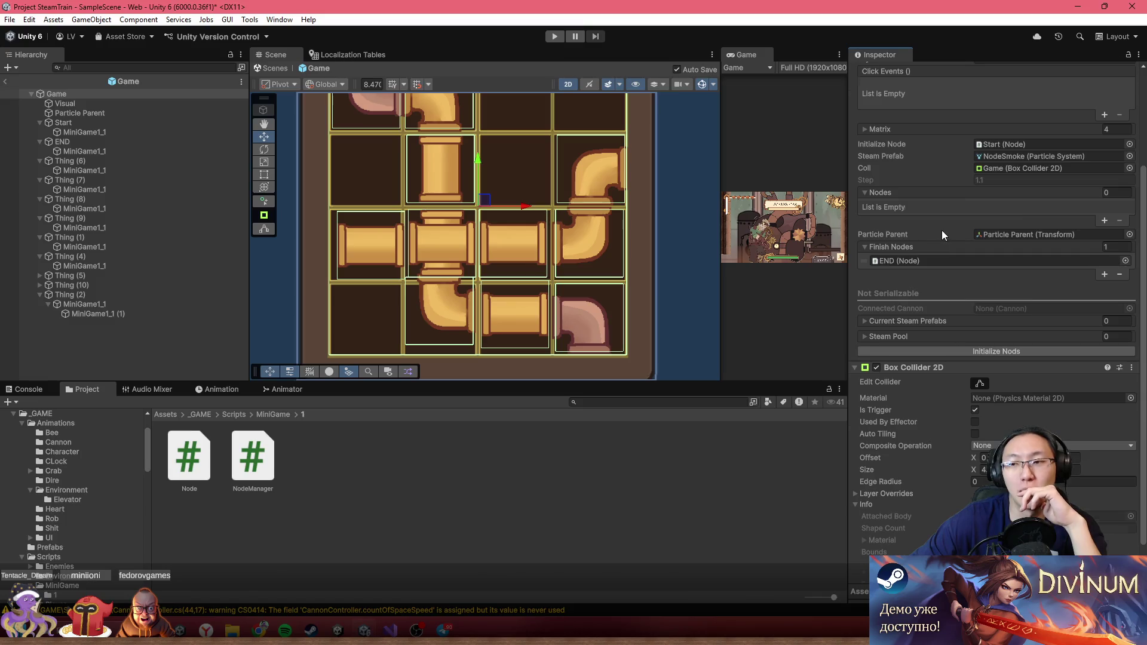
{"action": "scroll", "coordinate": [967, 275], "scroll_direction": "up", "scroll_amount": 3}
{"action": "scroll", "coordinate": [968, 287], "scroll_direction": "up", "scroll_amount": 3}
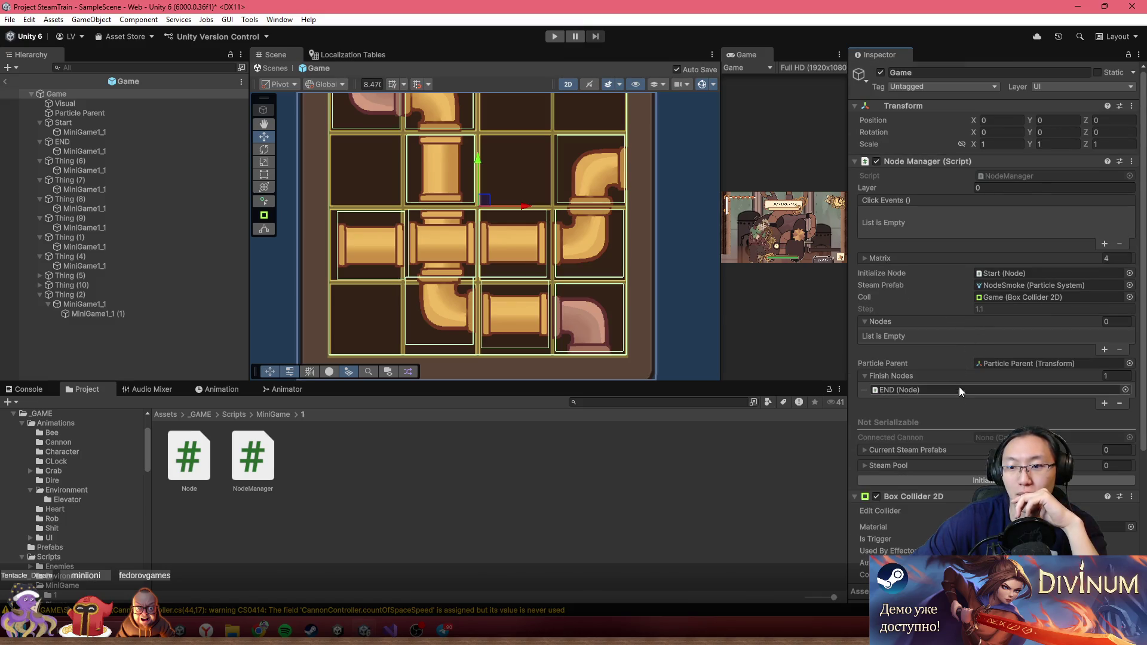
{"action": "scroll", "coordinate": [326, 256], "scroll_direction": "down", "scroll_amount": 2}
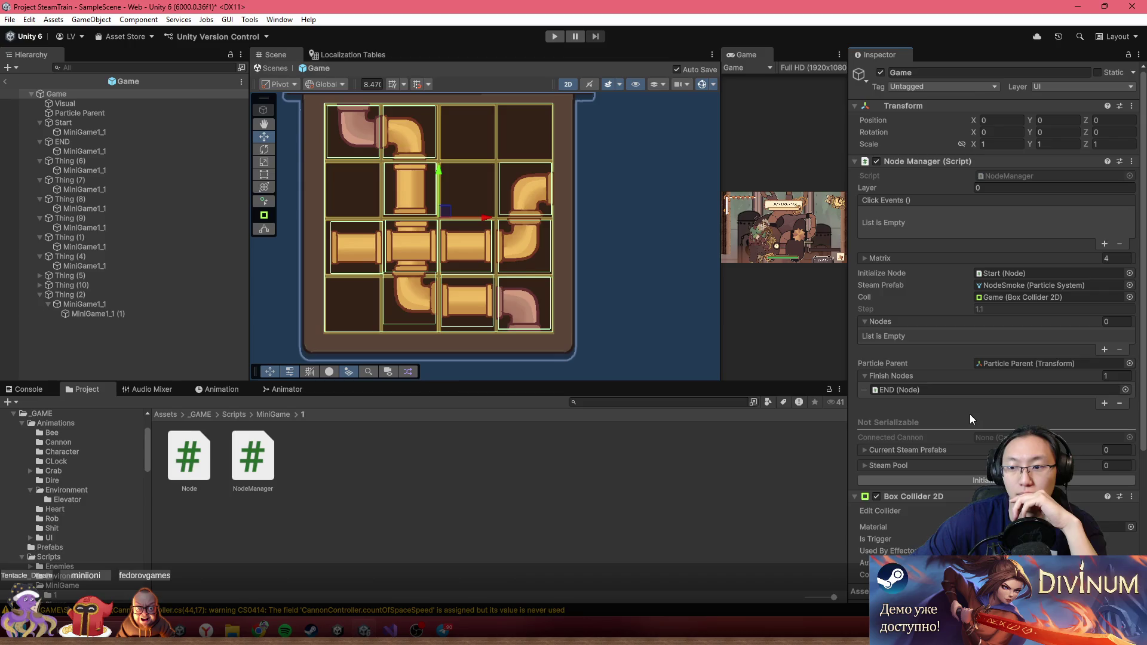
{"action": "scroll", "coordinate": [971, 420], "scroll_direction": "down", "scroll_amount": 3}
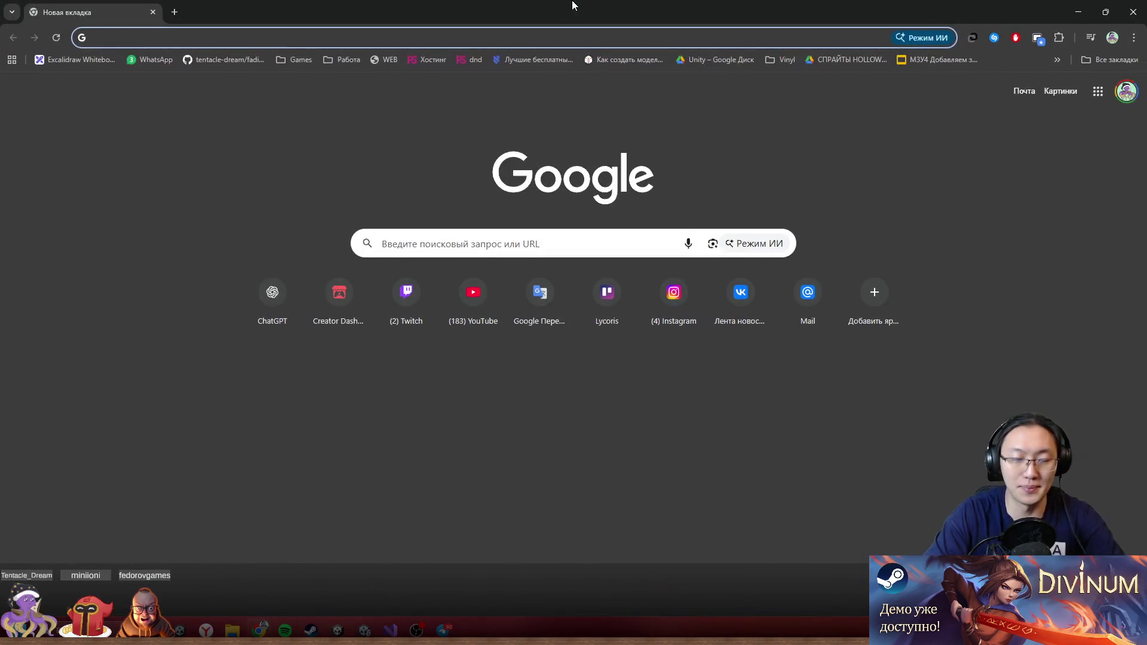
- Google 'coffee talk' and open the Coffee Talk Steam store result
{"action": "type", "text": "coff"}
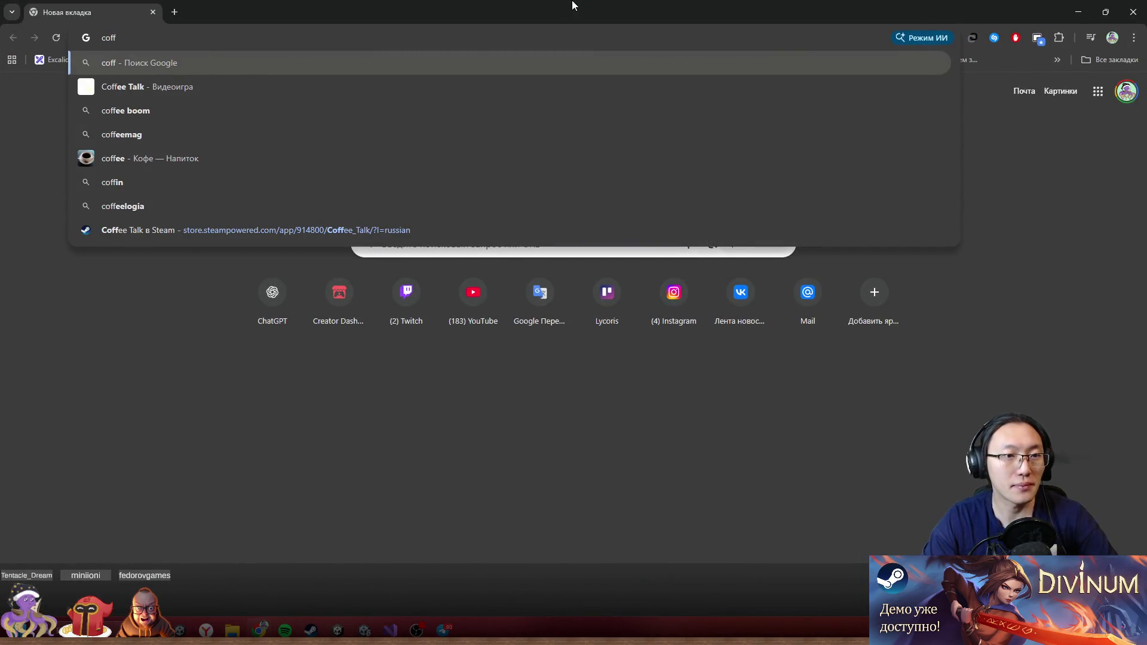
{"action": "key", "text": "Down"}
{"action": "key", "text": "Return"}
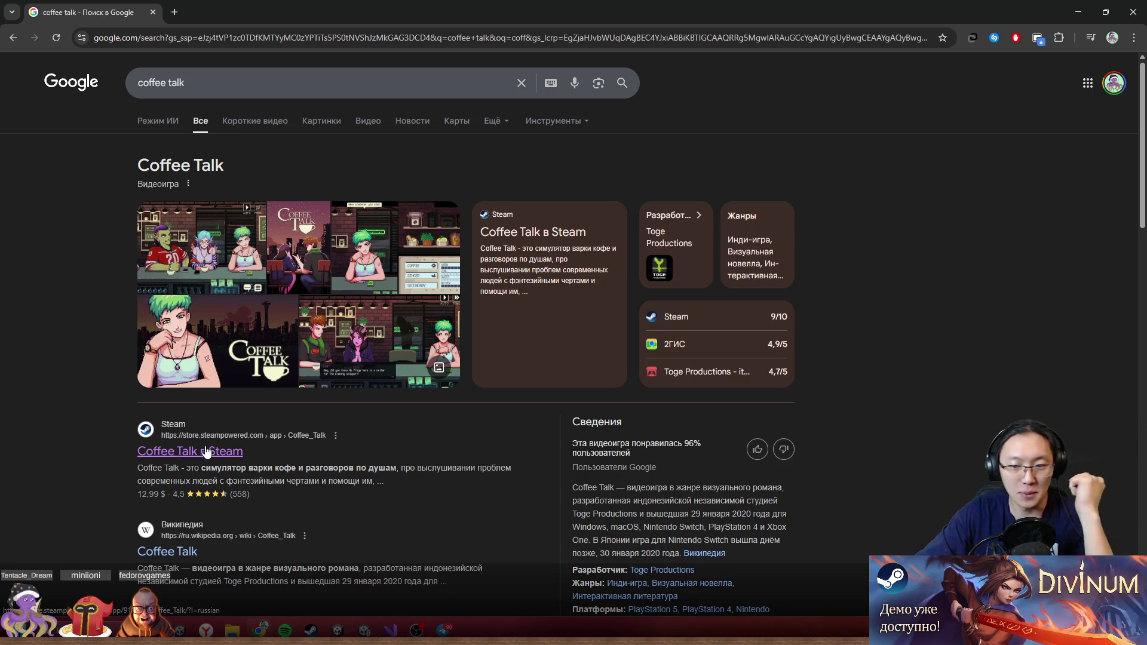
{"action": "left_click", "coordinate": [223, 455]}
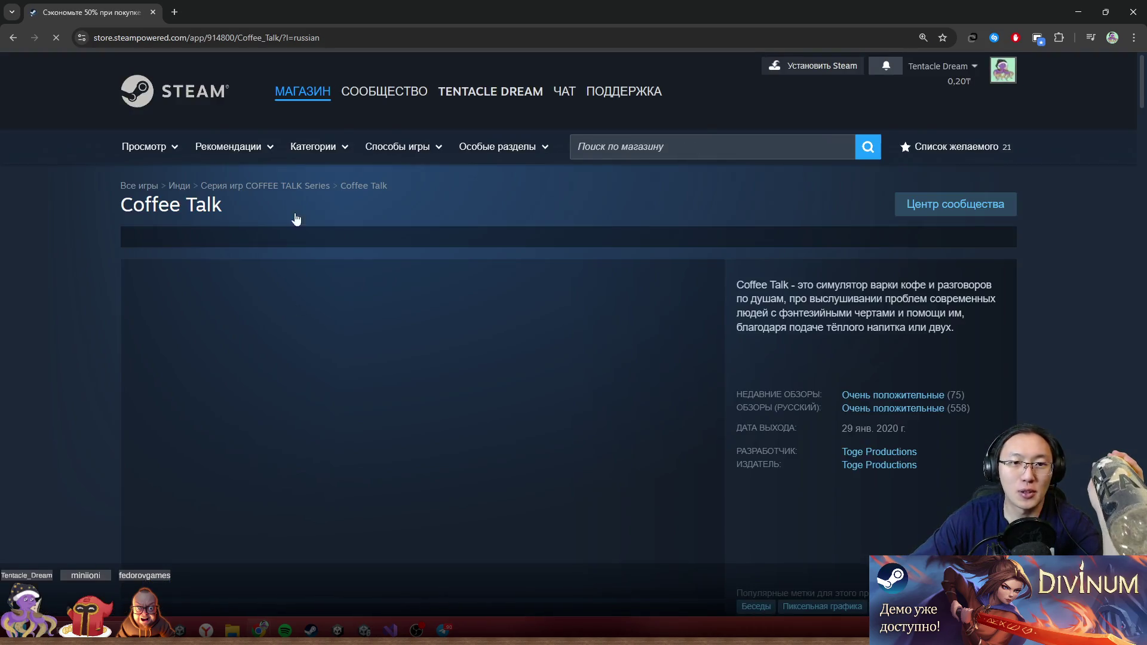
{"action": "mouse_move", "coordinate": [425, 172]}
{"action": "scroll", "coordinate": [578, 472], "scroll_direction": "down", "scroll_amount": 3}
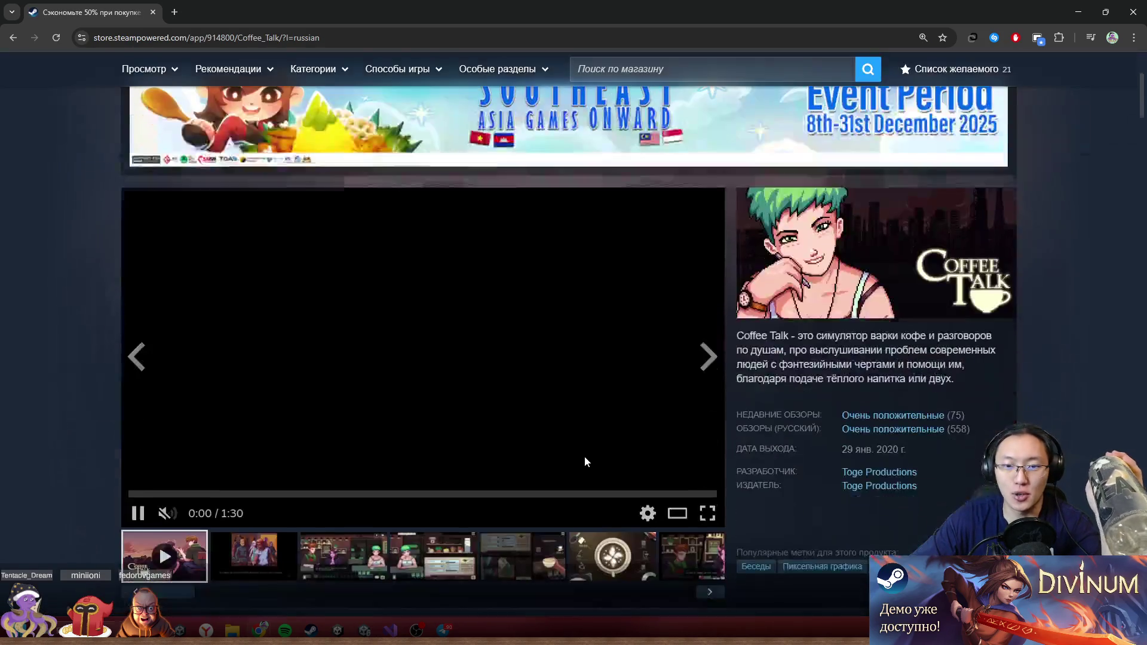
- Click through the Coffee Talk screenshots (café, brewing, latte art, elves), ending on the Lua café scene
{"action": "scroll", "coordinate": [417, 440], "scroll_direction": "down", "scroll_amount": 3}
{"action": "left_click", "coordinate": [272, 367]}
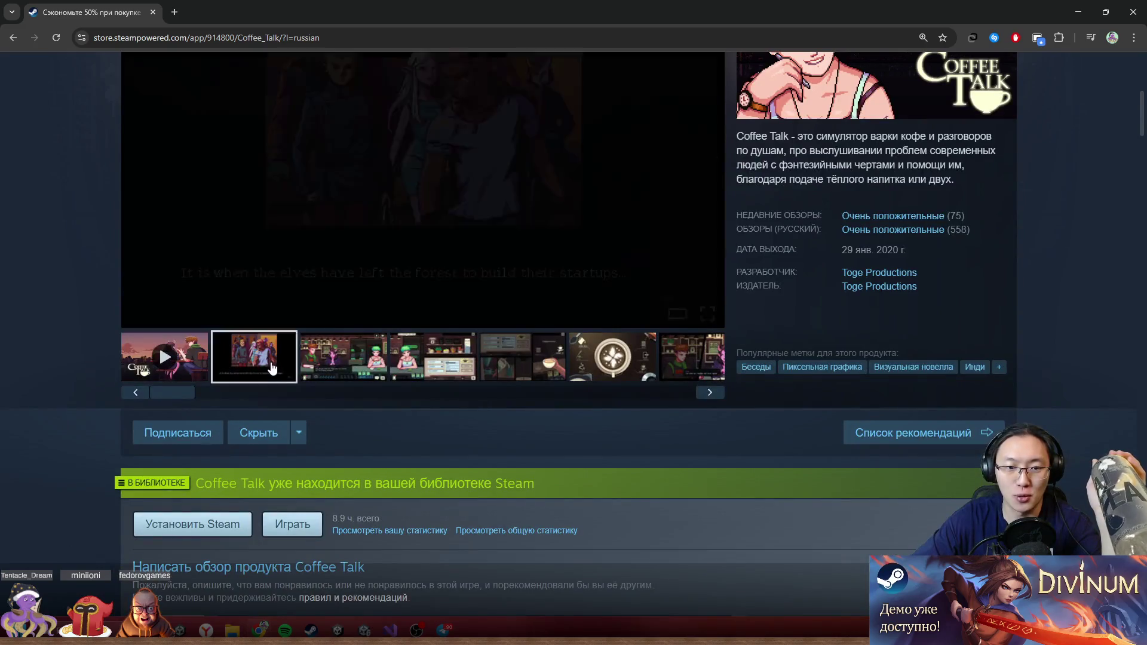
{"action": "scroll", "coordinate": [275, 370], "scroll_direction": "up", "scroll_amount": 2}
{"action": "left_click", "coordinate": [330, 465]}
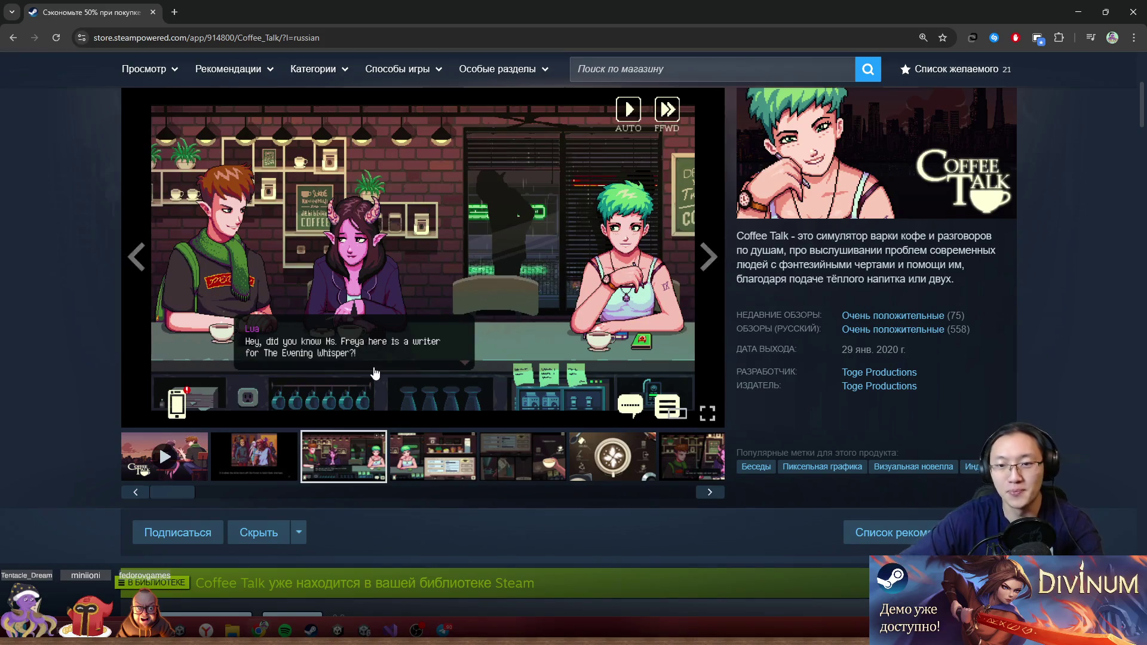
{"action": "left_click", "coordinate": [423, 465]}
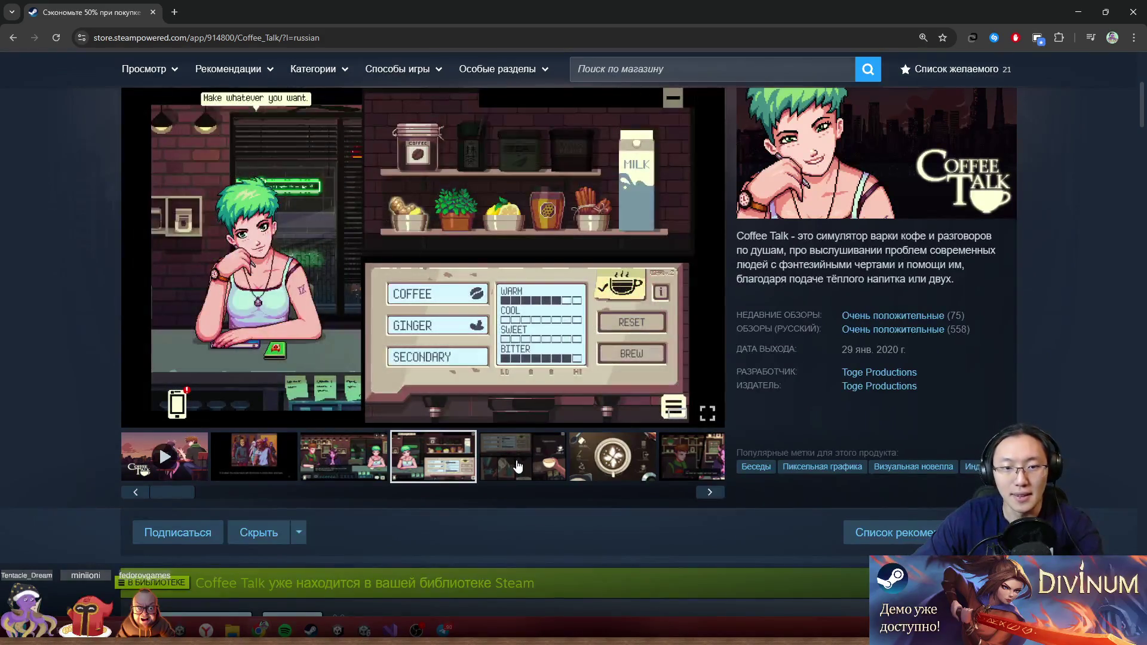
{"action": "left_click", "coordinate": [516, 467]}
{"action": "left_click", "coordinate": [642, 463]}
{"action": "left_click", "coordinate": [711, 477]}
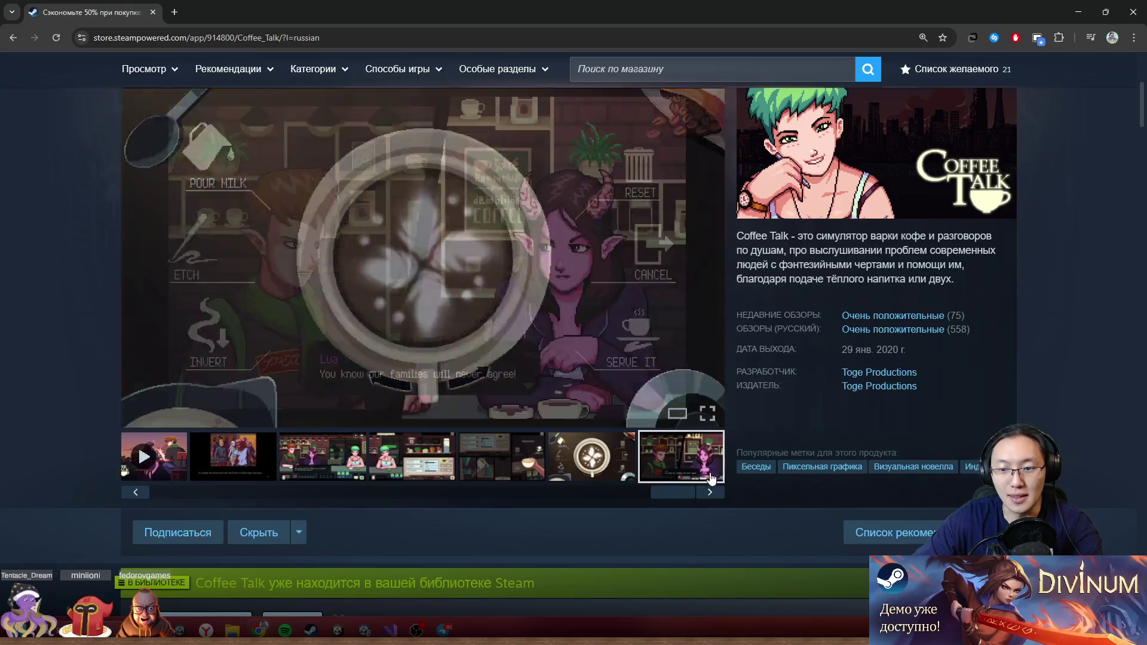
{"action": "left_click", "coordinate": [322, 477]}
{"action": "left_click", "coordinate": [270, 456]}
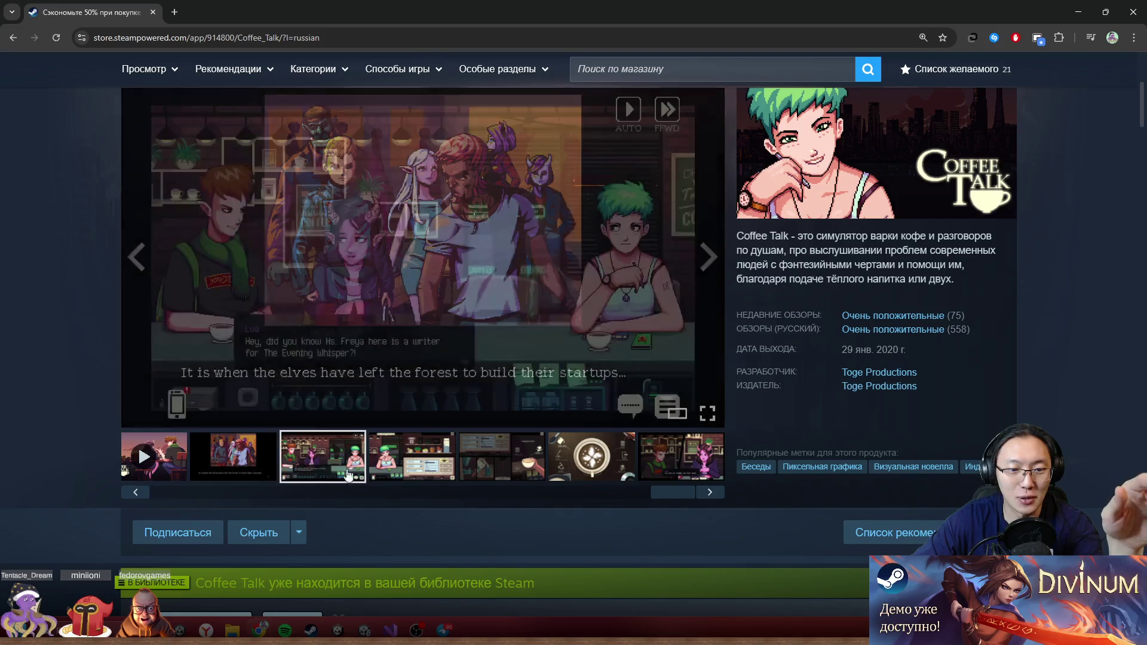
{"action": "left_click", "coordinate": [654, 472]}
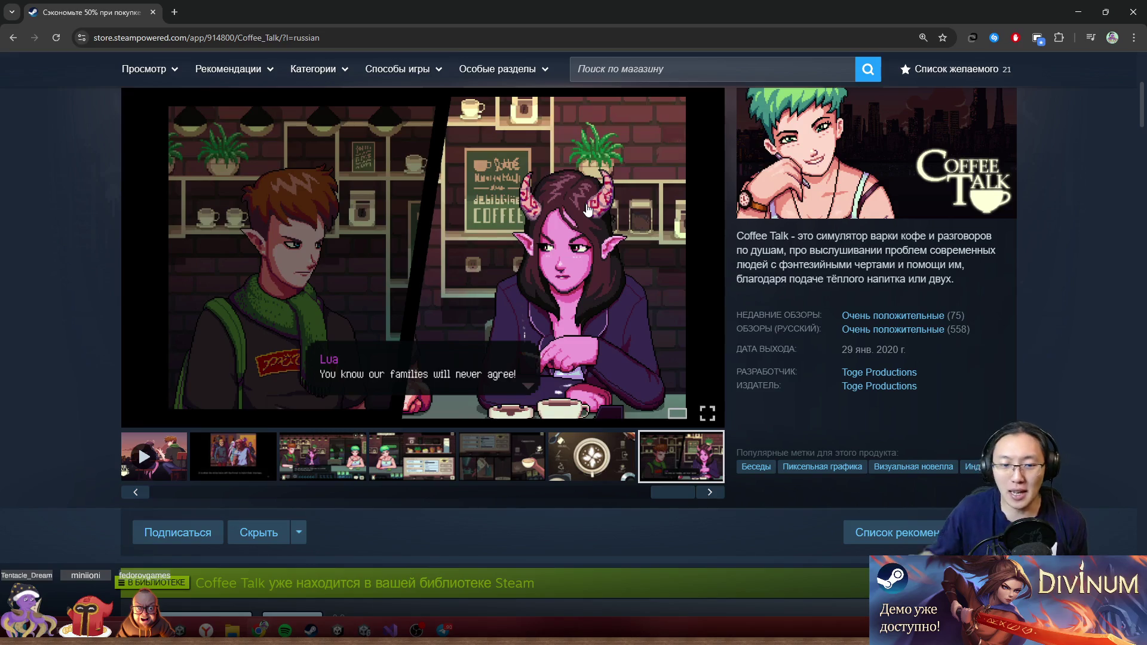
{"action": "scroll", "coordinate": [436, 404], "scroll_direction": "down", "scroll_amount": 8}
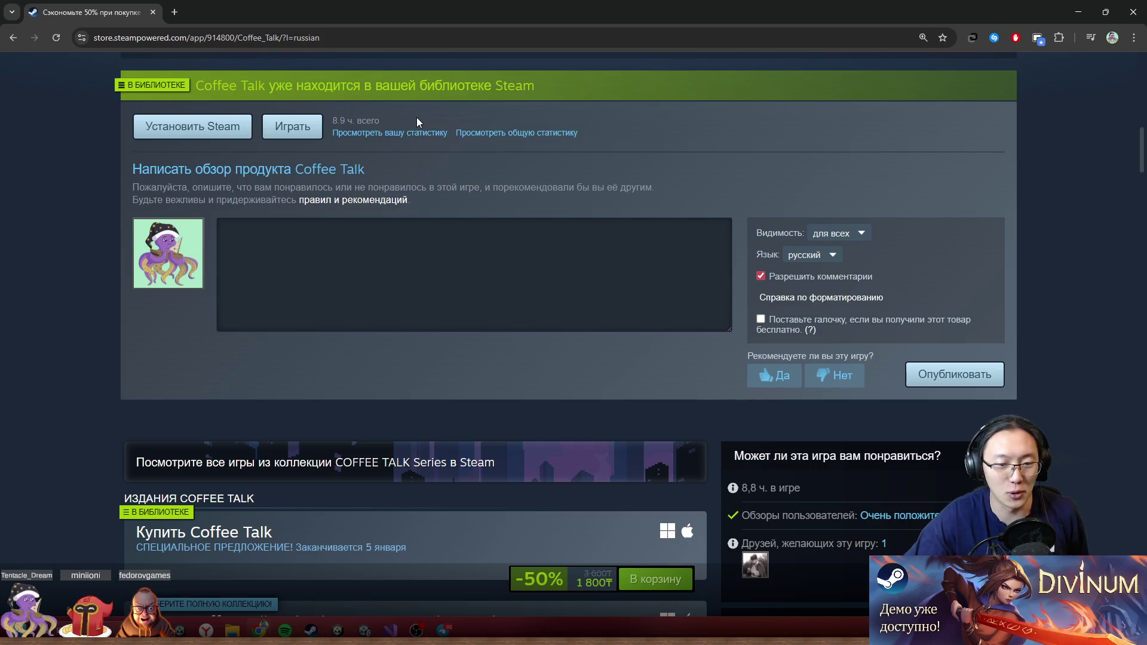
{"action": "scroll", "coordinate": [553, 402], "scroll_direction": "up", "scroll_amount": 10}
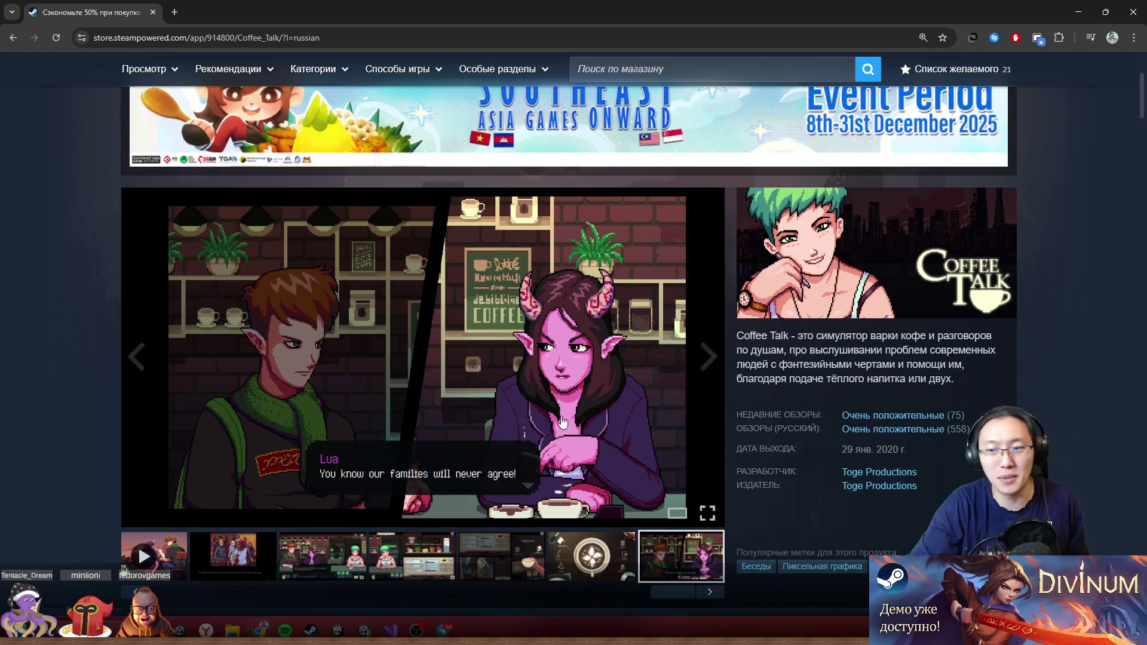
- Pause the Coffee Talk trailer and display the third screenshot with three customers at the counter
{"action": "scroll", "coordinate": [560, 422], "scroll_direction": "down", "scroll_amount": 6}
{"action": "scroll", "coordinate": [946, 311], "scroll_direction": "up", "scroll_amount": 3}
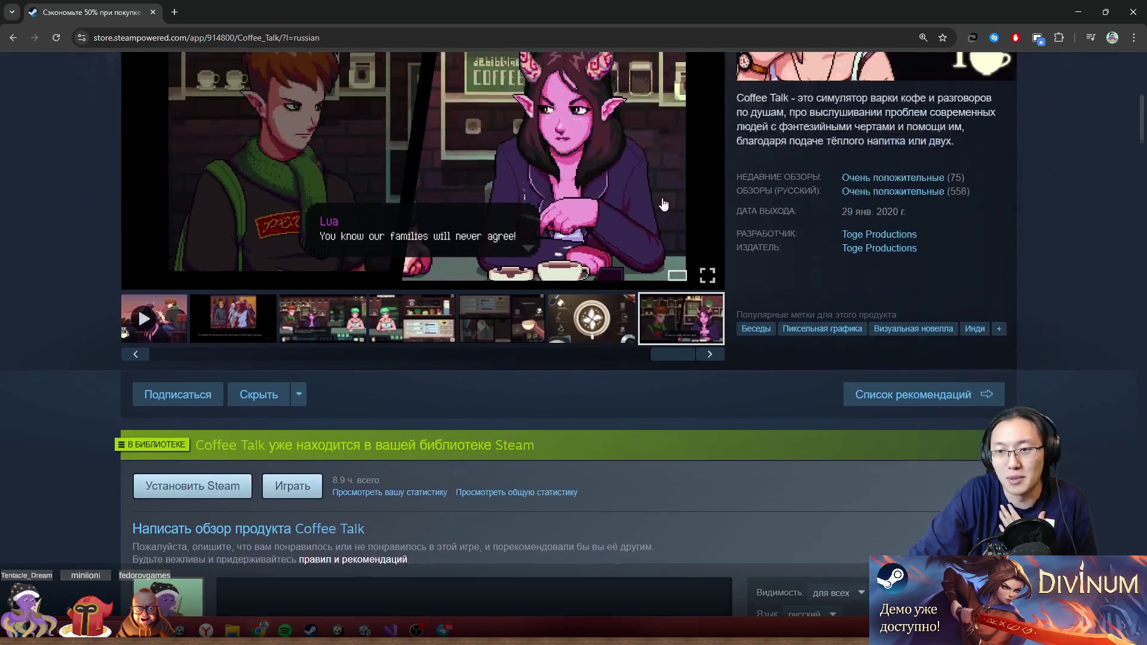
{"action": "left_click_drag", "start_coordinate": [894, 315], "coordinate": [1014, 298]}
{"action": "left_click", "coordinate": [1015, 293]}
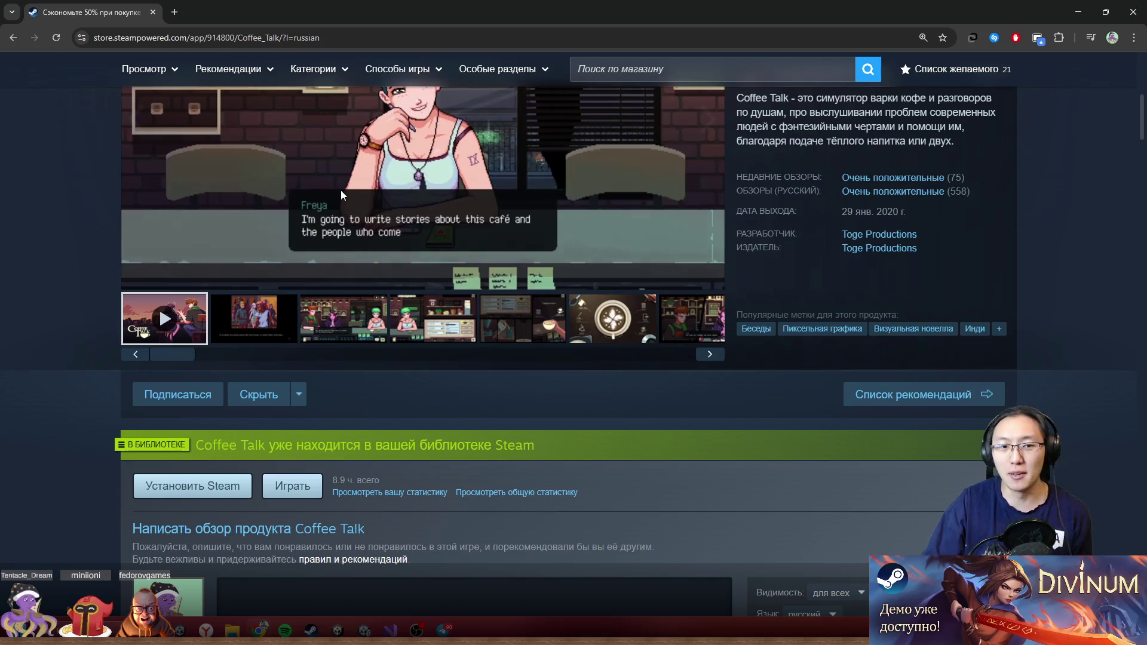
{"action": "left_click", "coordinate": [341, 190]}
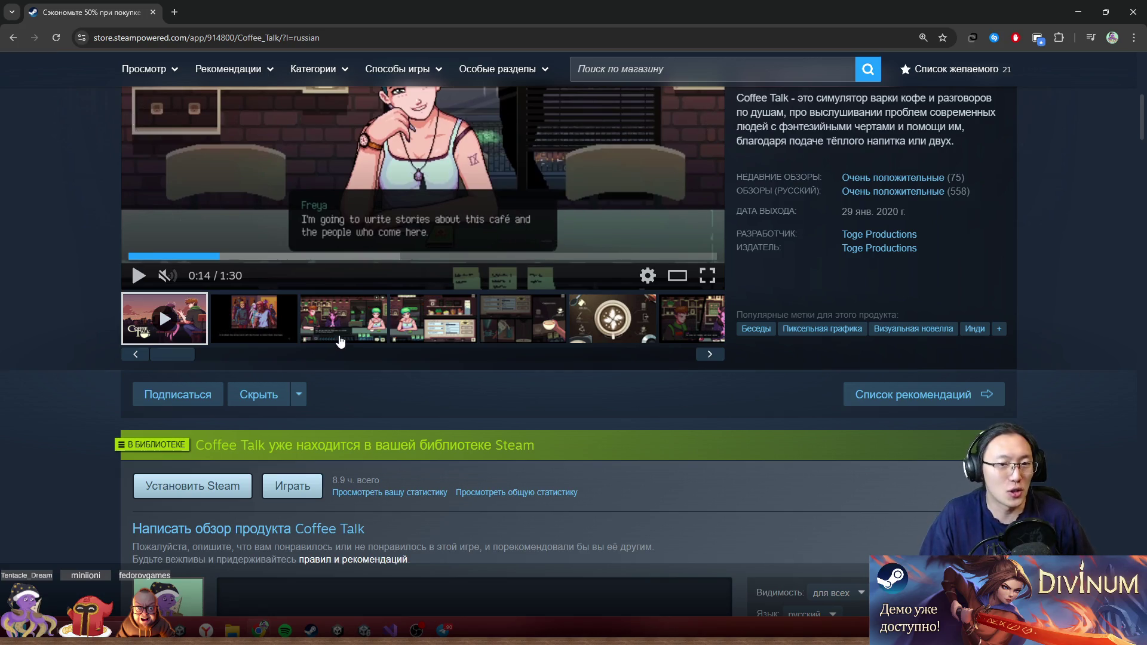
{"action": "left_click", "coordinate": [307, 328]}
{"action": "scroll", "coordinate": [303, 339], "scroll_direction": "up", "scroll_amount": 3}
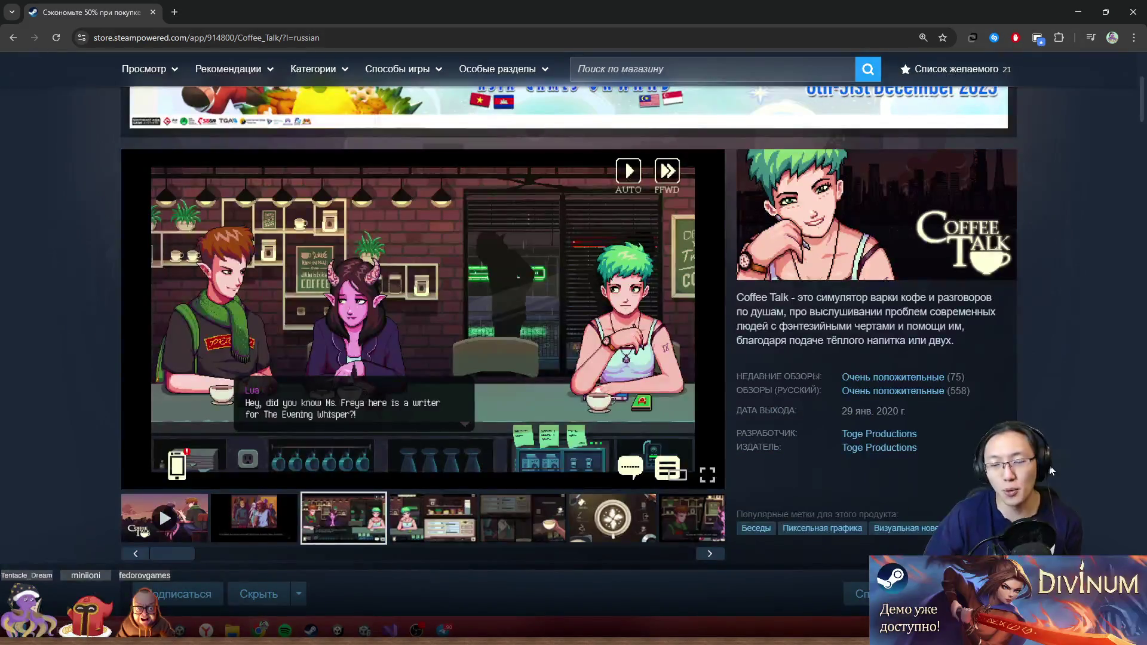
- Highlight the release details, tags and description text, and show the third screenshot again
{"action": "mouse_move", "coordinate": [1052, 471]}
{"action": "left_mouse_down"}
{"action": "mouse_move", "coordinate": [896, 526]}
{"action": "mouse_move", "coordinate": [848, 299]}
{"action": "mouse_move", "coordinate": [848, 357]}
{"action": "mouse_move", "coordinate": [823, 364]}
{"action": "mouse_move", "coordinate": [421, 258]}
{"action": "left_mouse_up"}
{"action": "left_click", "coordinate": [739, 355]}
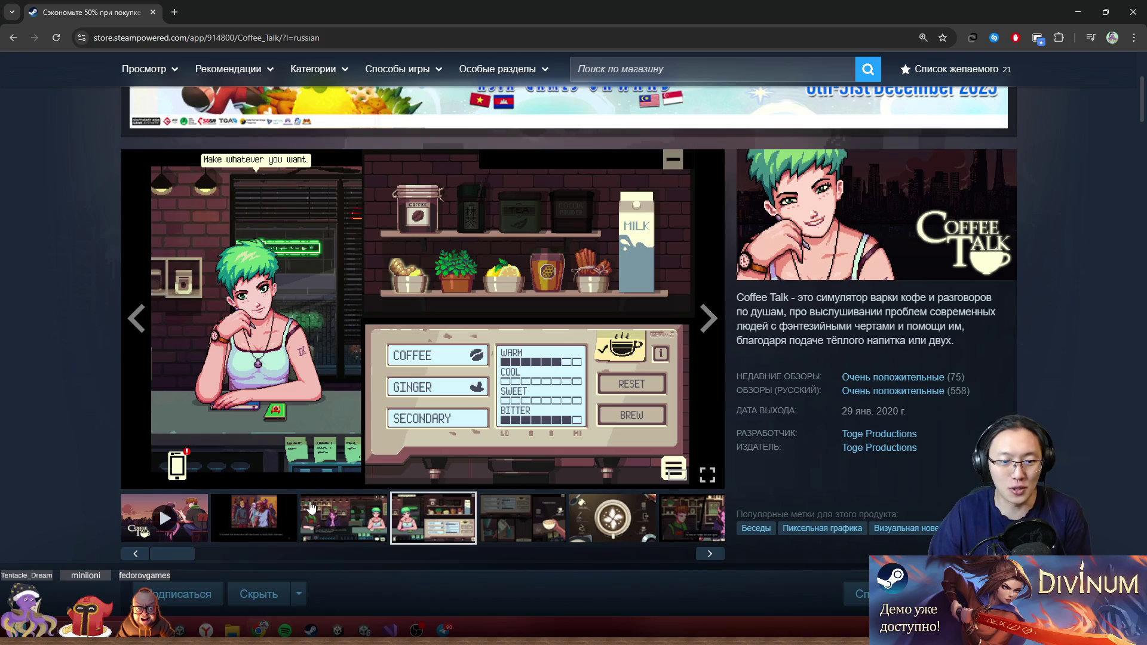
{"action": "left_click", "coordinate": [333, 526]}
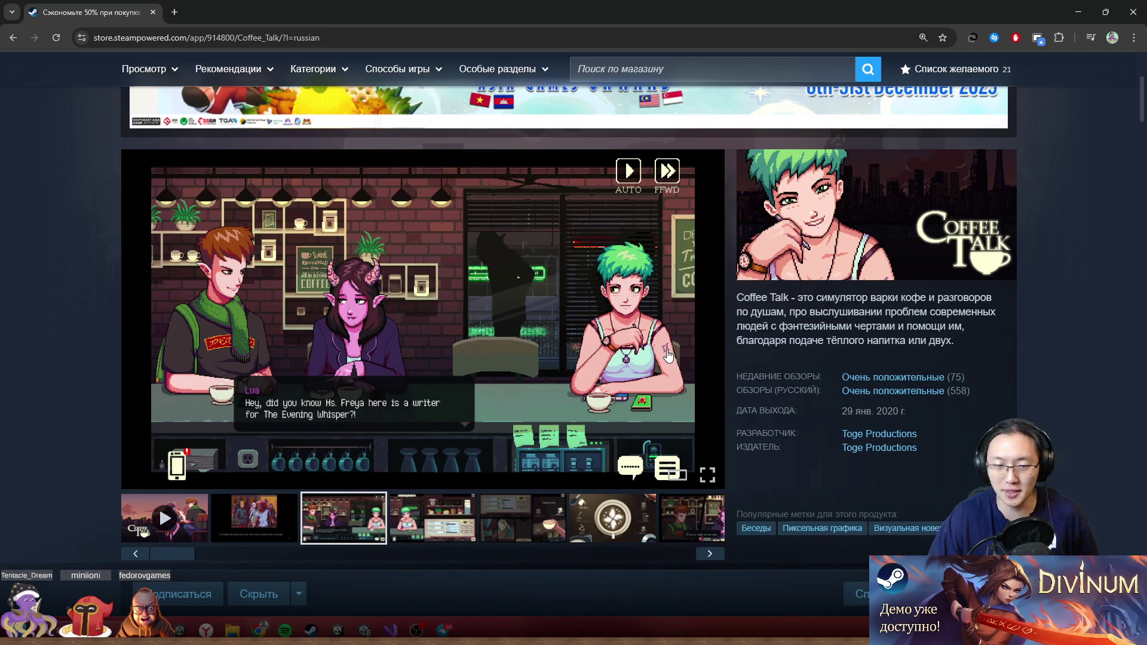
{"action": "mouse_move", "coordinate": [869, 418]}
{"action": "left_mouse_down"}
{"action": "mouse_move", "coordinate": [606, 223]}
{"action": "mouse_move", "coordinate": [609, 251]}
{"action": "left_mouse_up"}
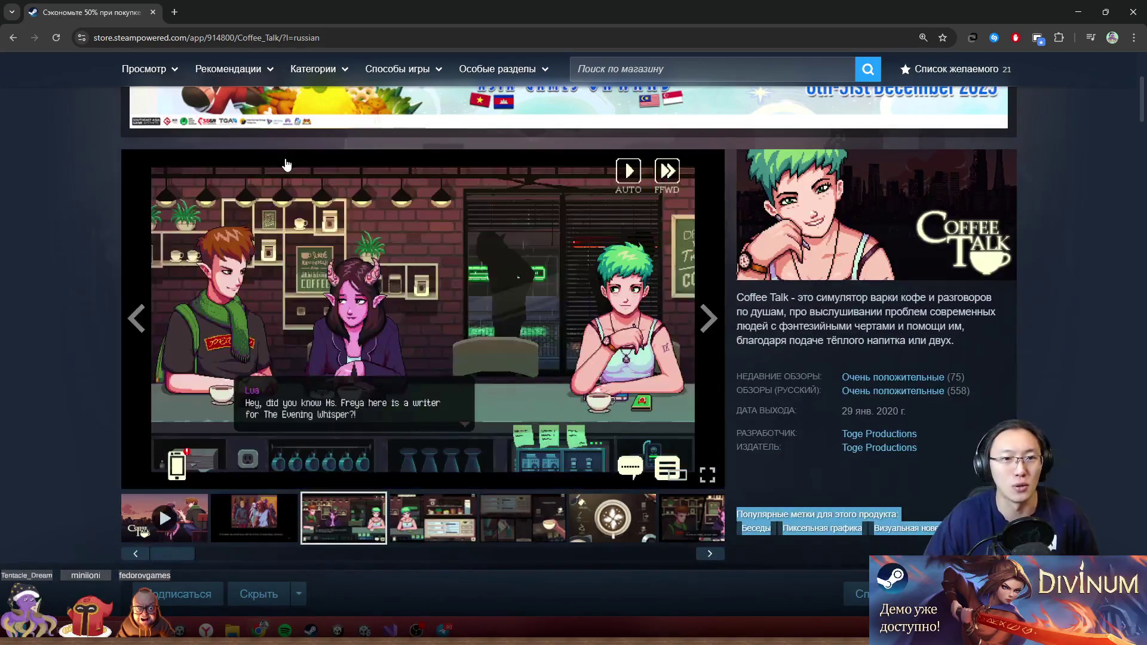
{"action": "left_click", "coordinate": [956, 532]}
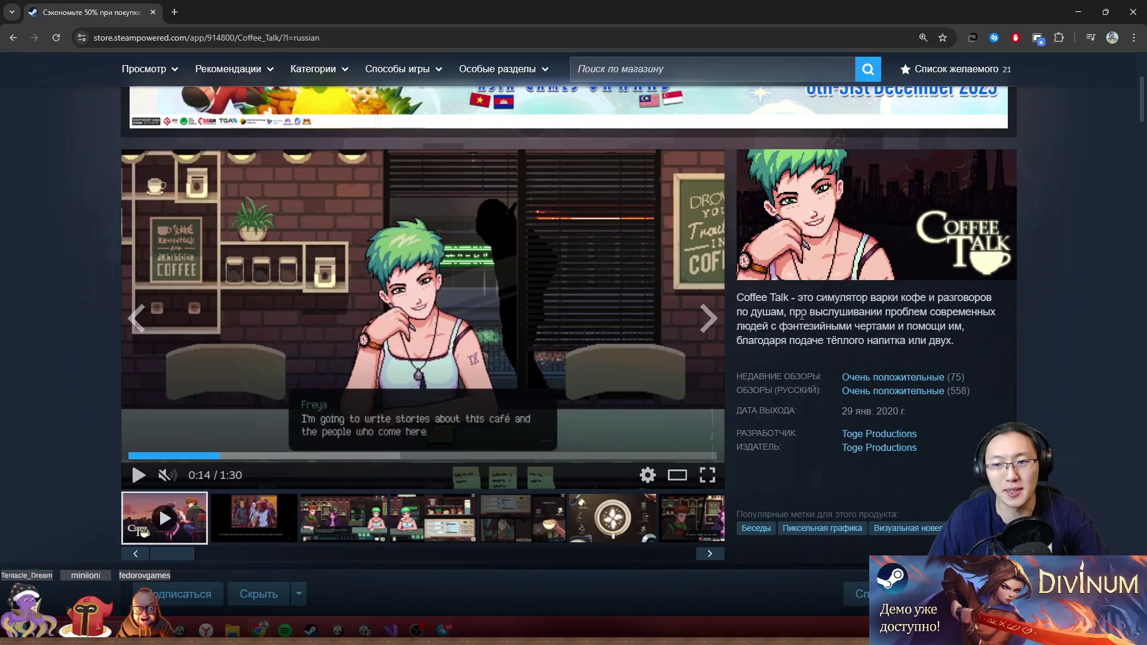
{"action": "left_click_drag", "start_coordinate": [803, 311], "coordinate": [852, 377]}
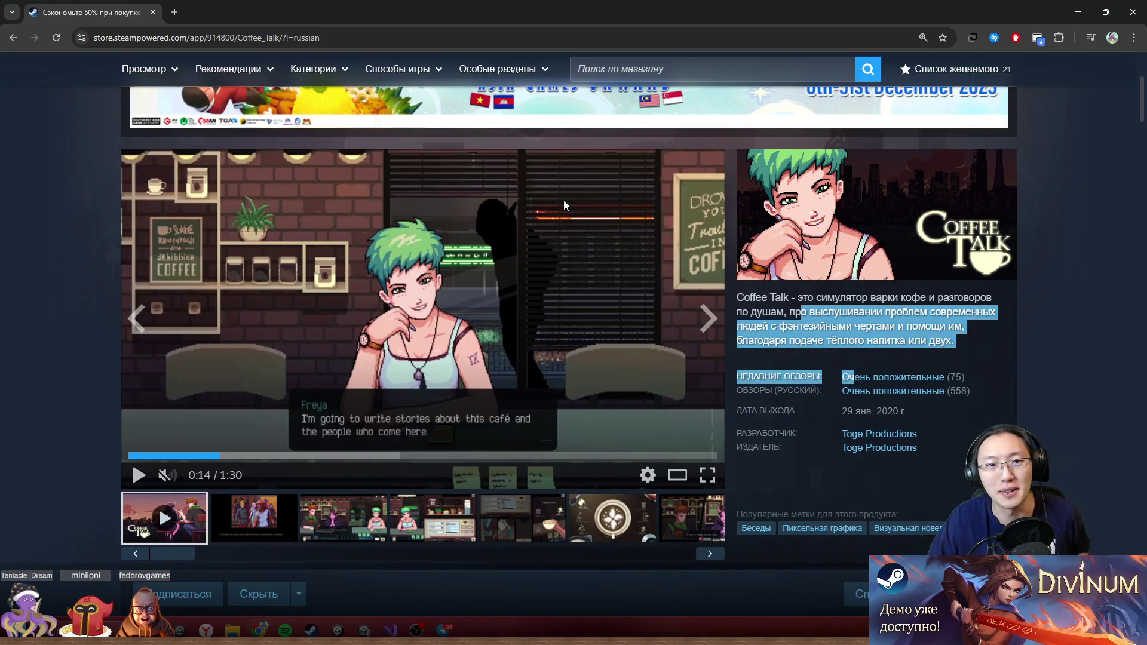
{"action": "left_click", "coordinate": [356, 39]}
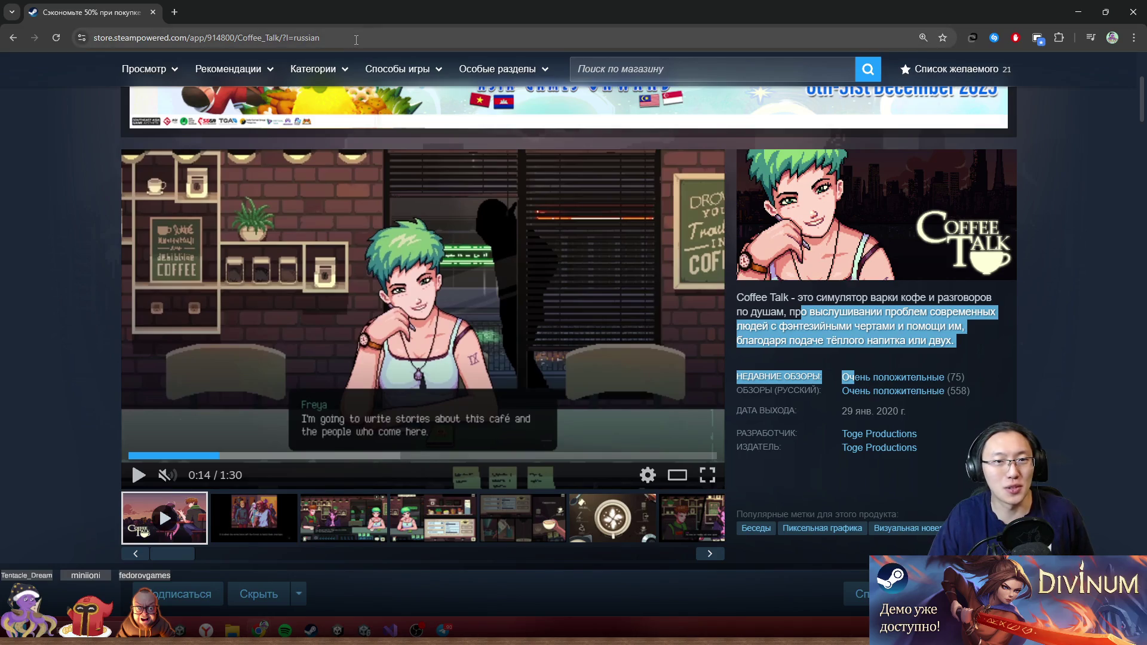
- Google 'red strings club' and open The Red Strings Club's Steam store page
{"action": "type", "text": "red"}
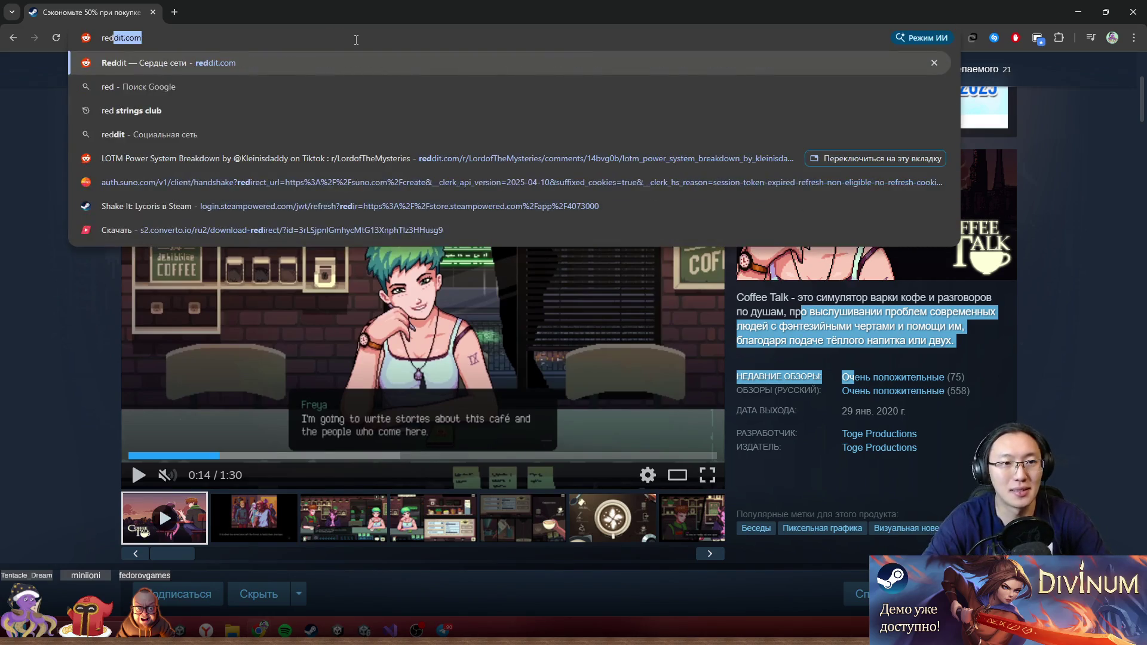
{"action": "type", "text": " strings"}
{"action": "key", "text": "Down"}
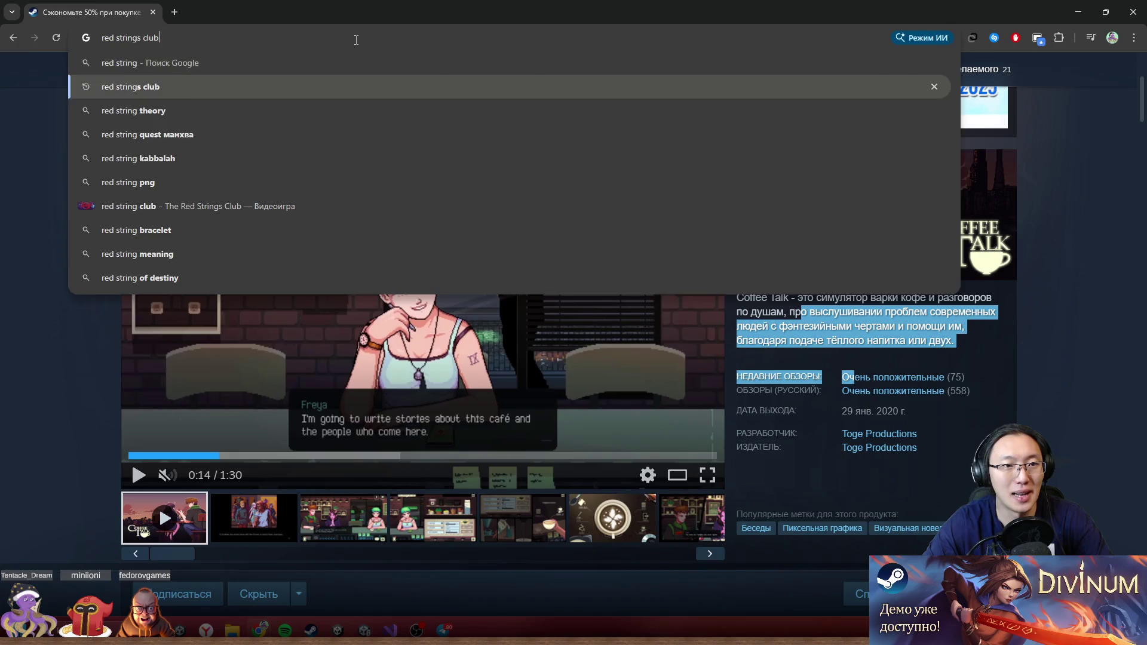
{"action": "key", "text": "Return"}
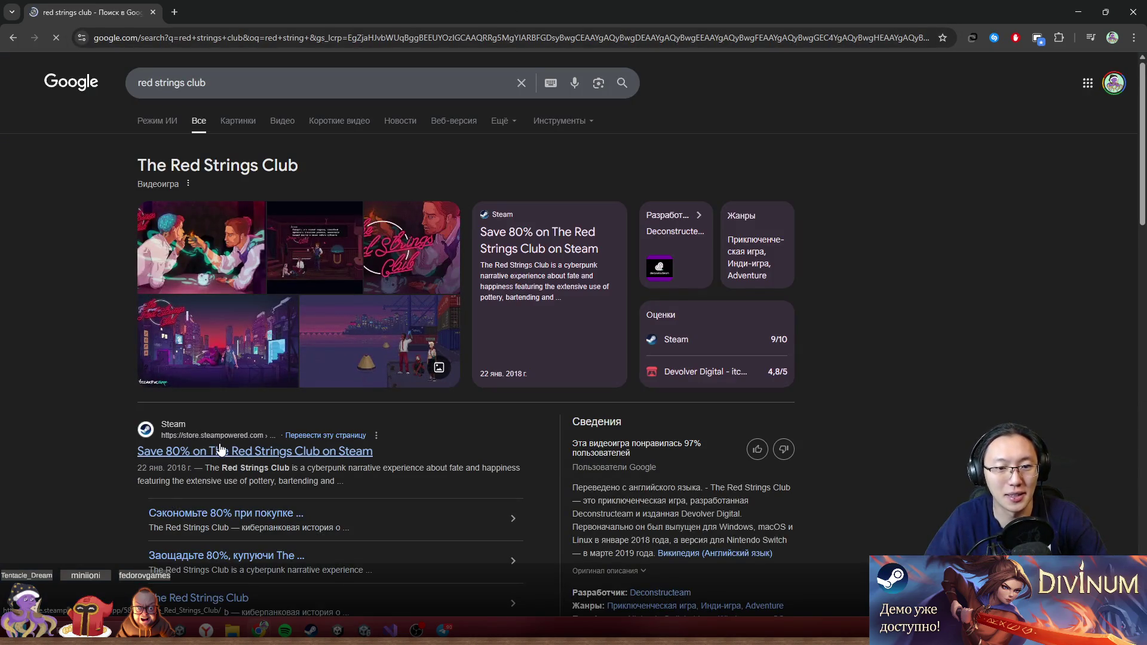
{"action": "left_click", "coordinate": [223, 449]}
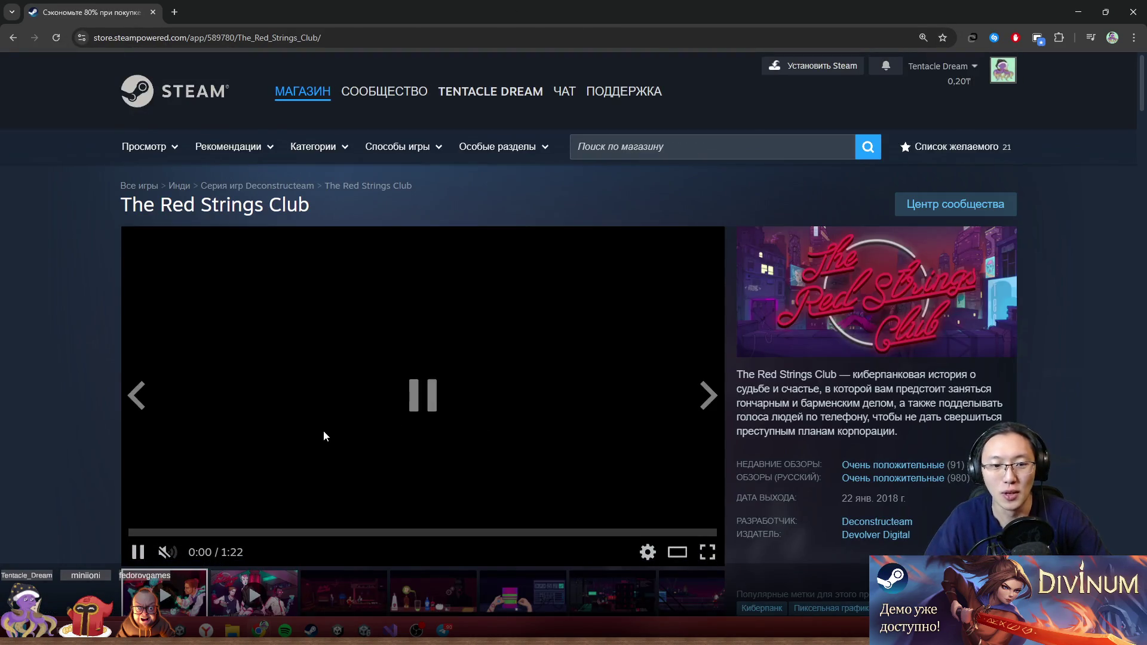
- Browse The Red Strings Club's Steam screenshots: drinks, hands, bridge, docks, keypad and bar scenes
{"action": "scroll", "coordinate": [203, 493], "scroll_direction": "down", "scroll_amount": 2}
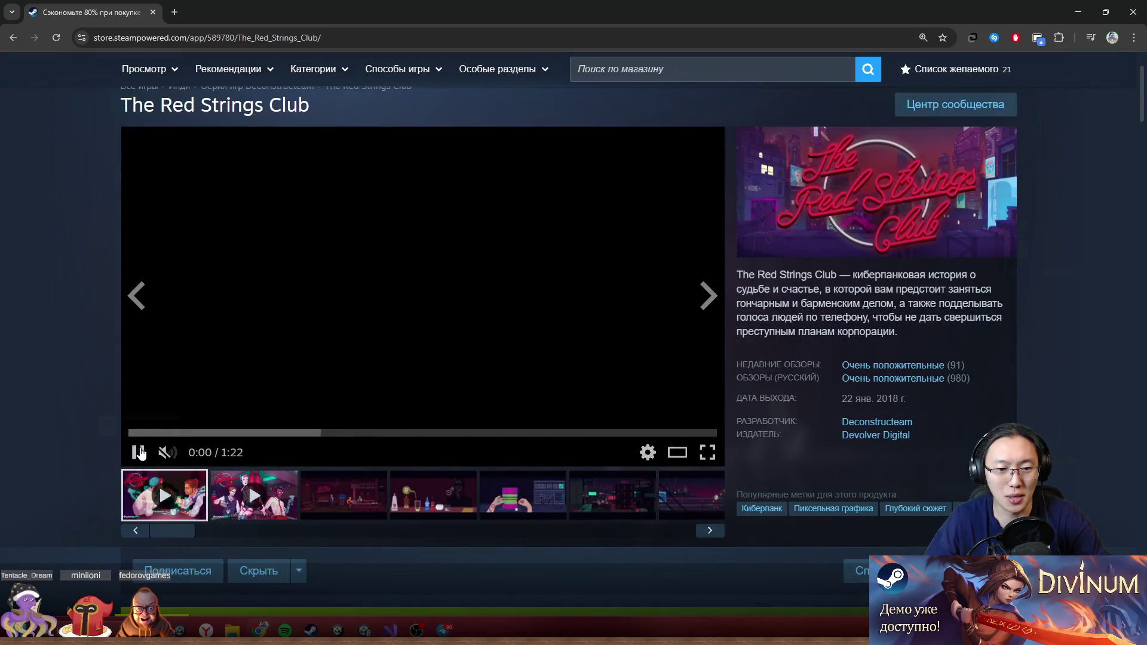
{"action": "left_click", "coordinate": [322, 501]}
{"action": "left_click", "coordinate": [421, 507]}
{"action": "left_click", "coordinate": [515, 505]}
{"action": "left_click", "coordinate": [460, 496]}
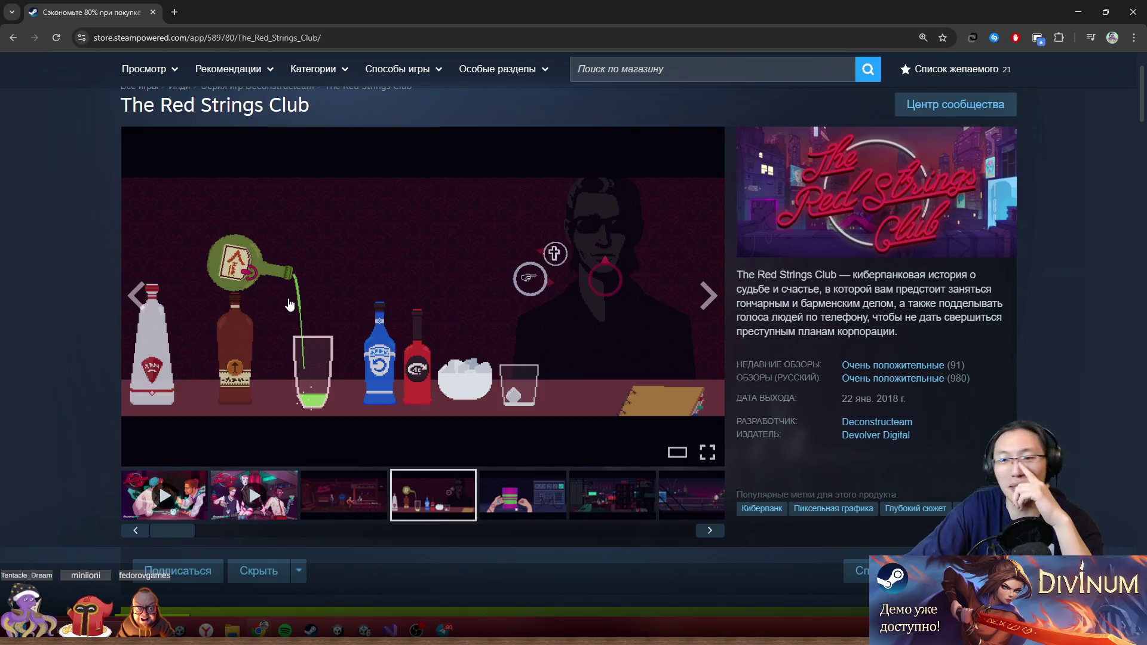
{"action": "left_click", "coordinate": [538, 498]}
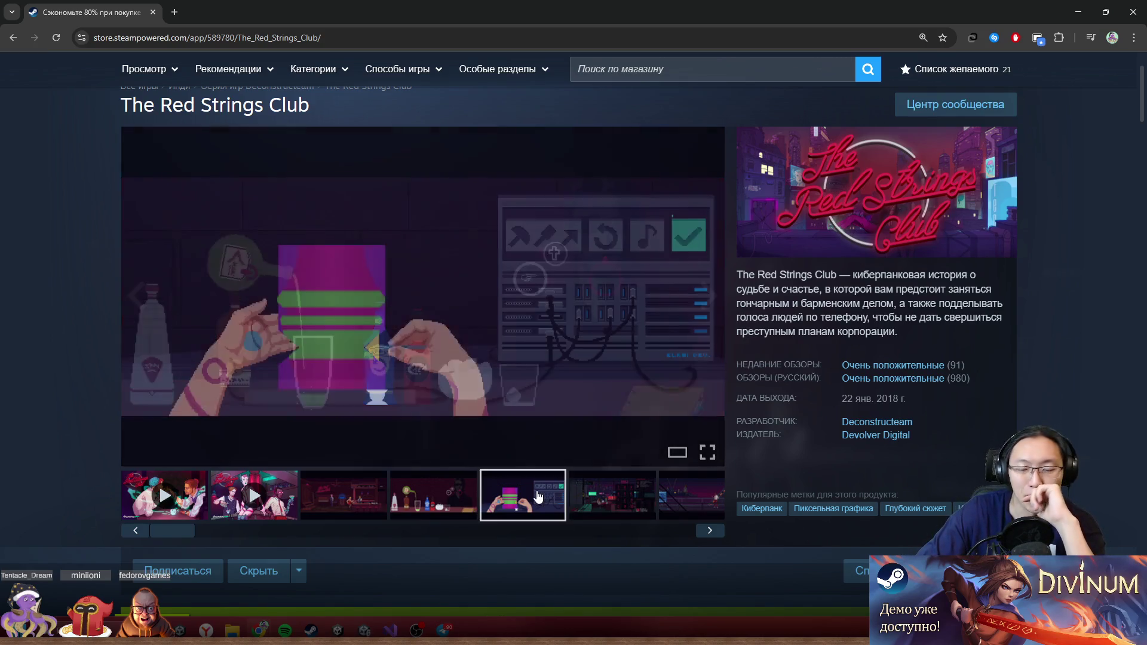
{"action": "left_click", "coordinate": [660, 510]}
{"action": "left_click", "coordinate": [551, 502]}
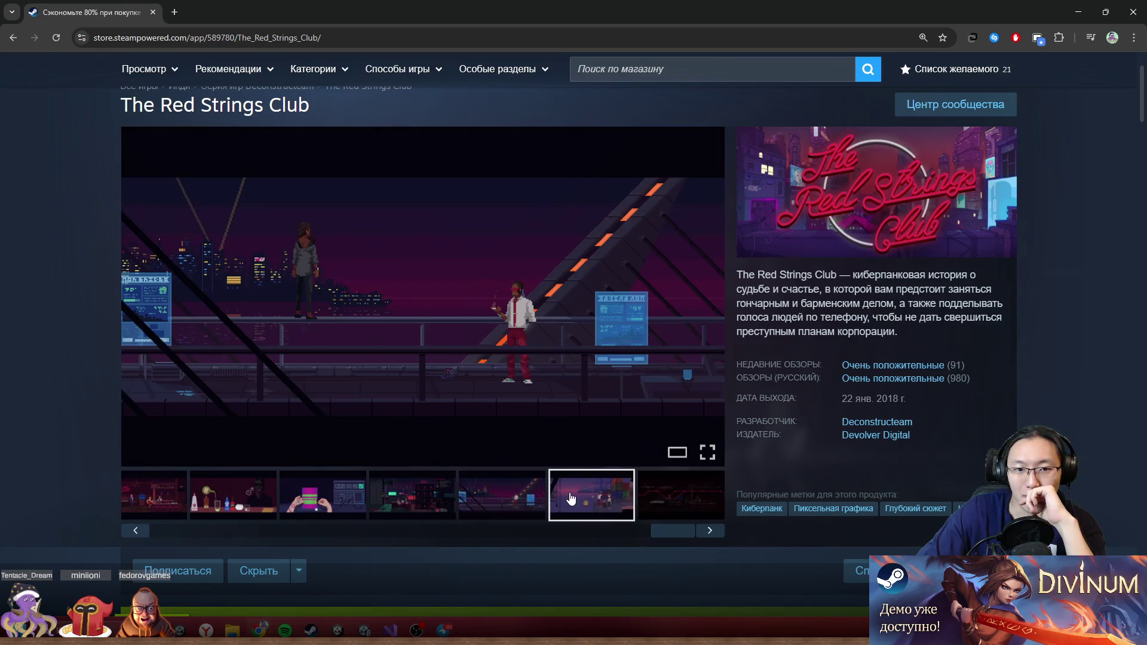
{"action": "left_click", "coordinate": [403, 495]}
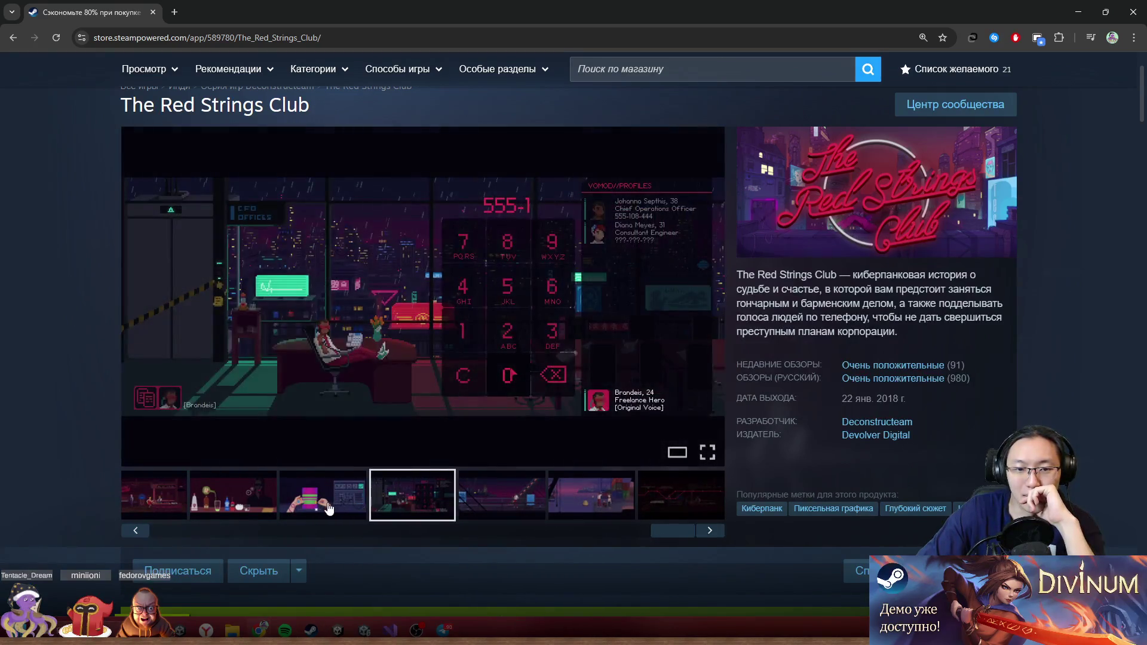
{"action": "left_click", "coordinate": [327, 508]}
{"action": "left_click", "coordinate": [230, 511]}
{"action": "left_click", "coordinate": [159, 513]}
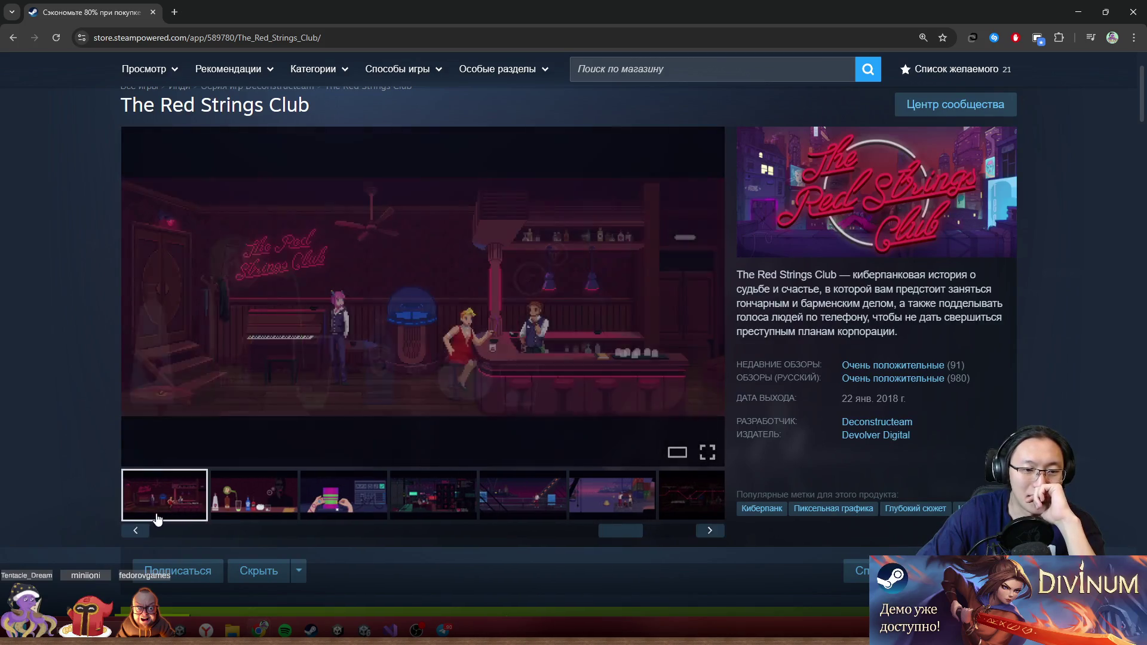
- View the second trailer and more screenshots up to the graph one, then restore the browser window smaller
{"action": "left_click", "coordinate": [188, 532]}
{"action": "left_click", "coordinate": [311, 513]}
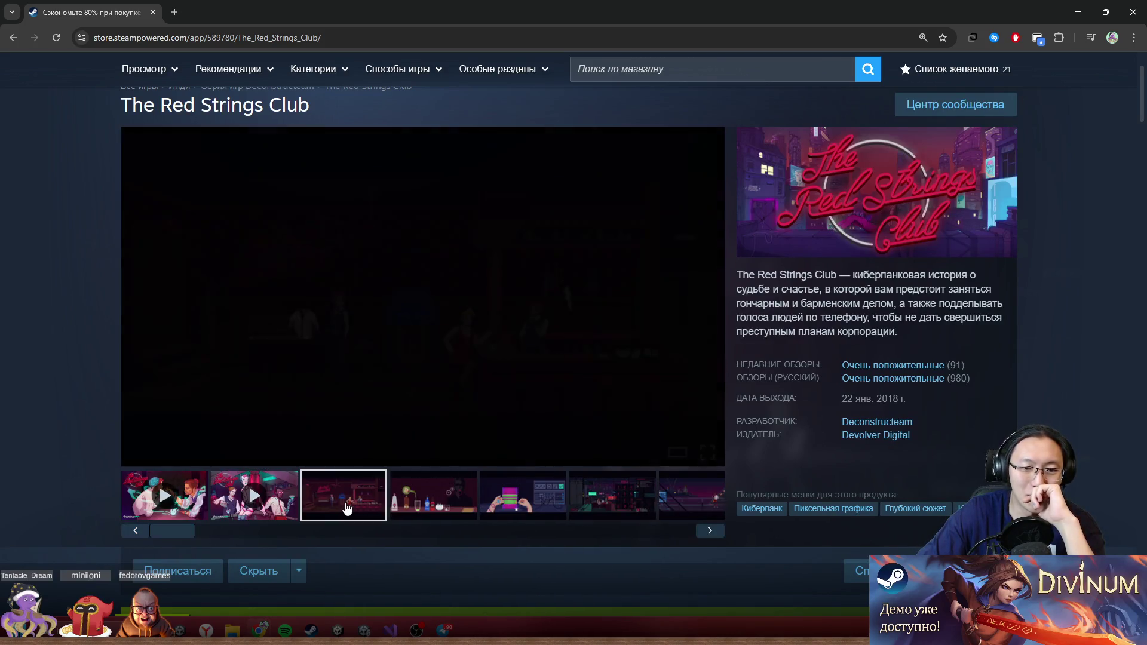
{"action": "left_click", "coordinate": [424, 501]}
{"action": "left_click", "coordinate": [517, 502]}
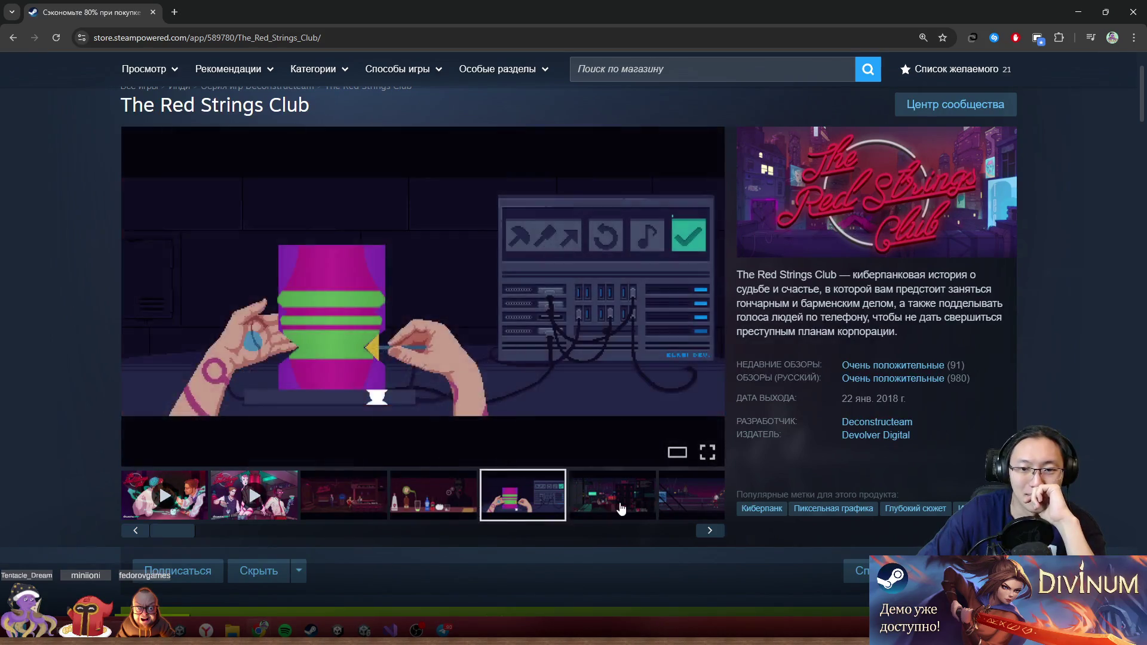
{"action": "left_click", "coordinate": [609, 501]}
{"action": "left_click", "coordinate": [692, 503]}
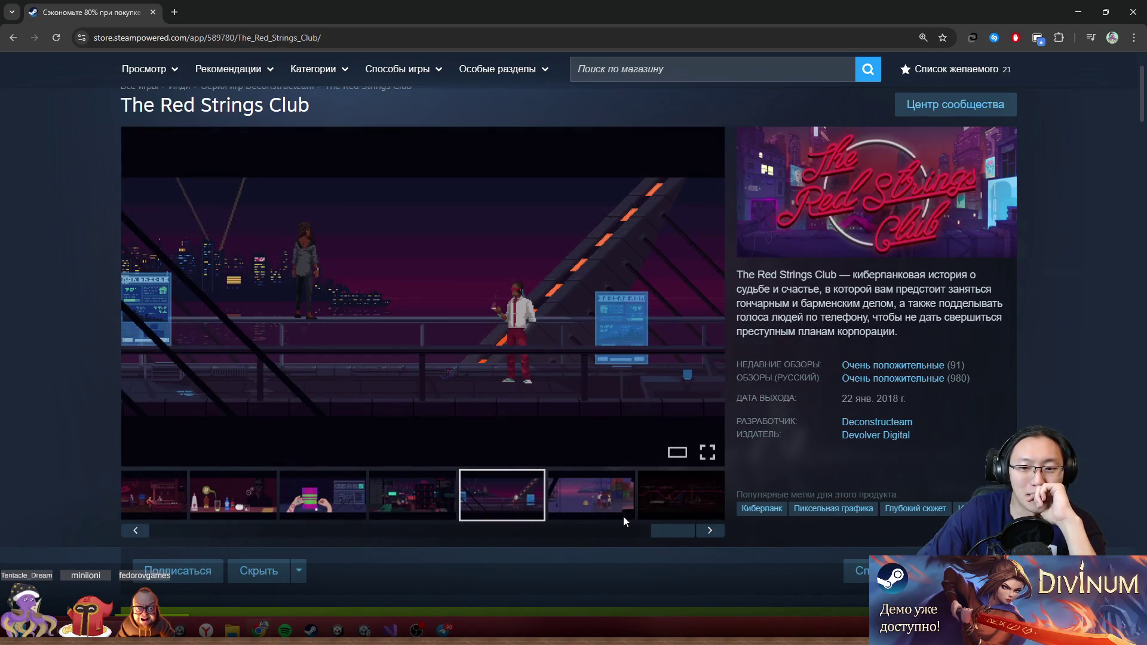
{"action": "left_click", "coordinate": [627, 507]}
{"action": "left_click", "coordinate": [646, 507]}
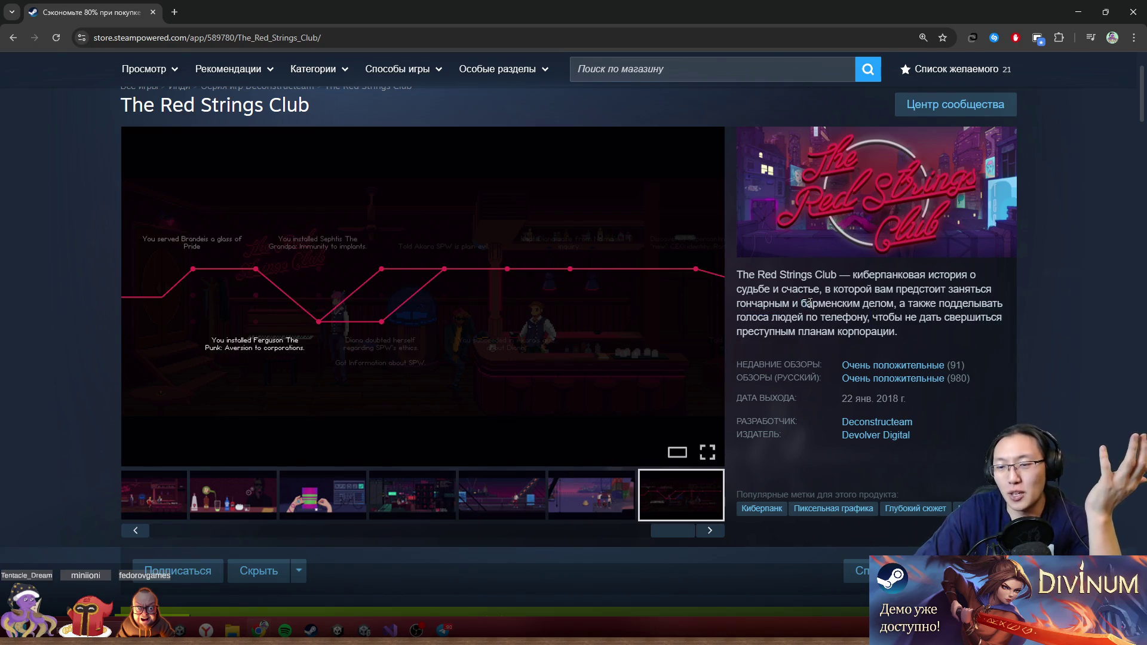
{"action": "key", "text": "super+Down"}
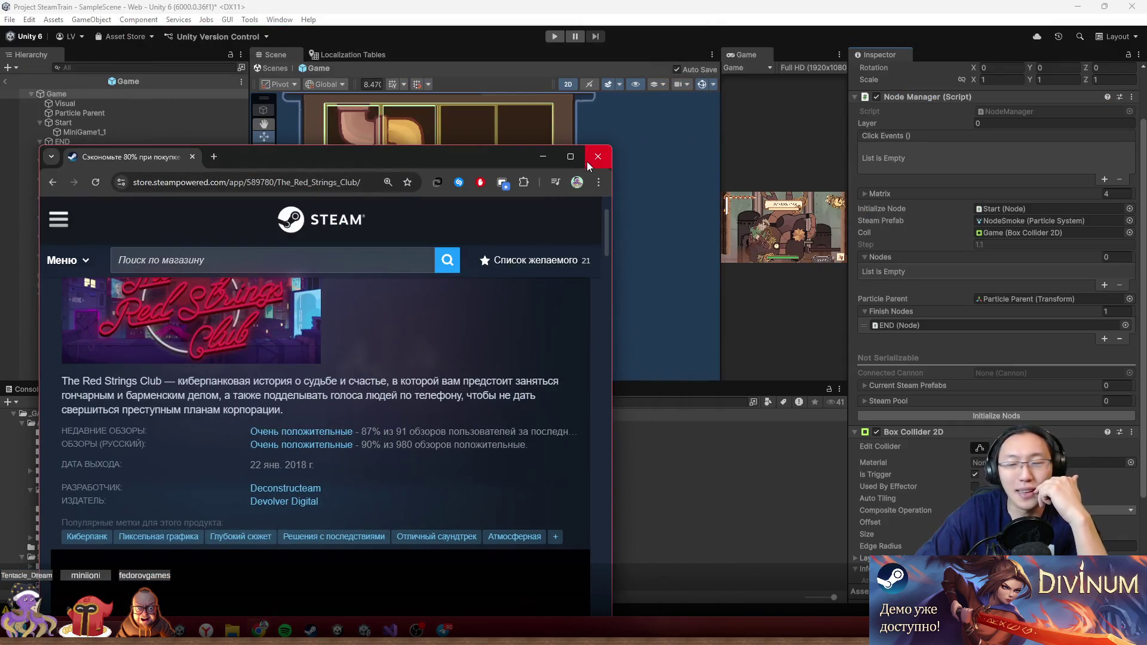
- Close the browser and look up the NodeManager script in Visual Studio
{"action": "left_click", "coordinate": [596, 159]}
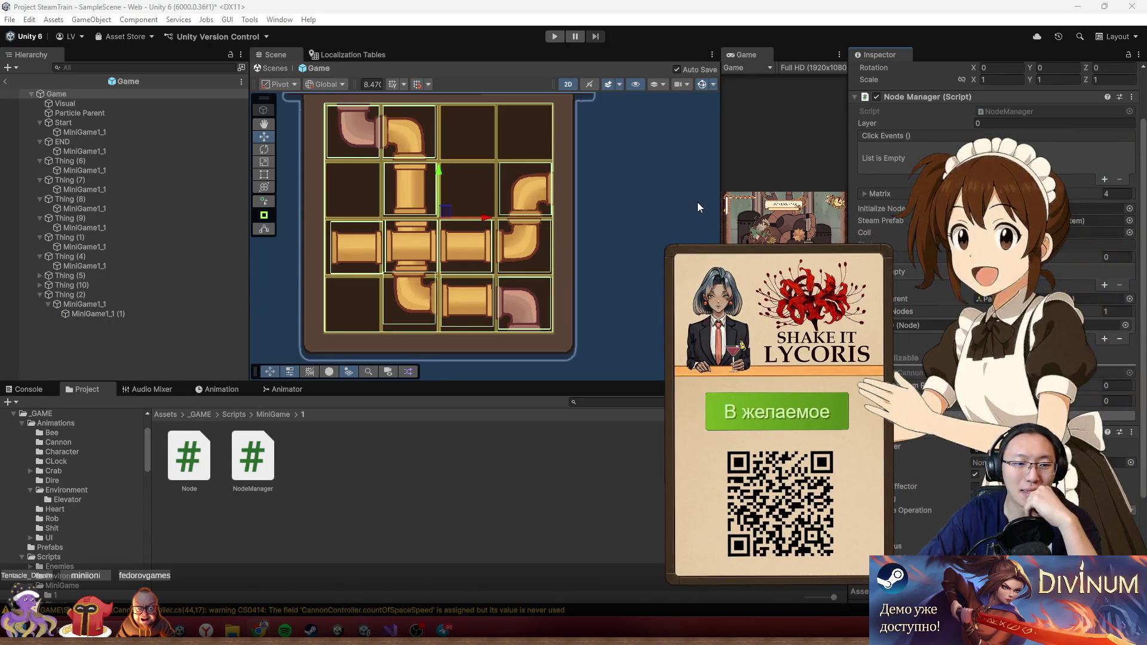
{"action": "scroll", "coordinate": [992, 239], "scroll_direction": "up", "scroll_amount": 2}
{"action": "left_click", "coordinate": [1052, 176]}
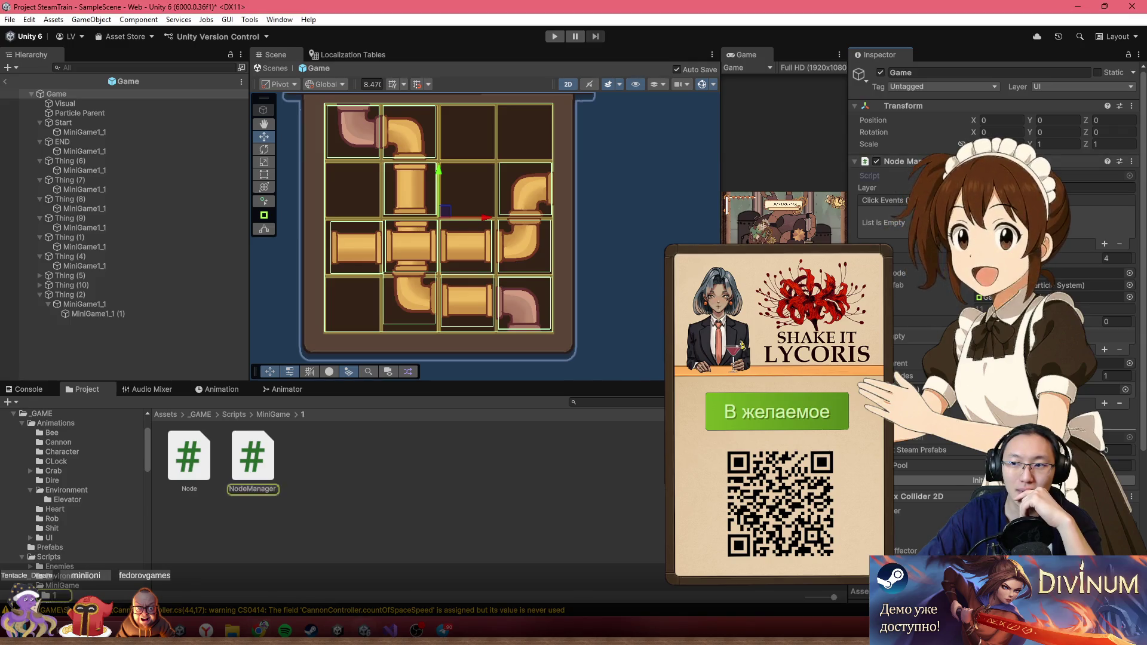
{"action": "scroll", "coordinate": [154, 191], "scroll_direction": "up", "scroll_amount": 8}
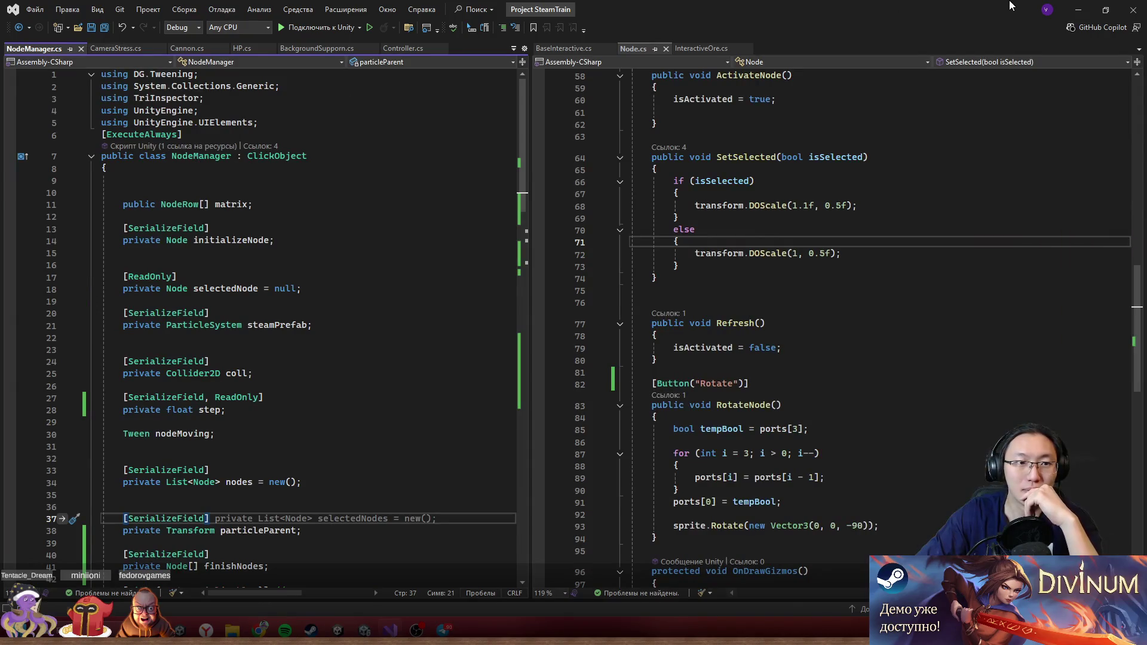
- Return to the Unity editor and exit the Game prefab back to the main scene
{"action": "left_click", "coordinate": [1079, 10]}
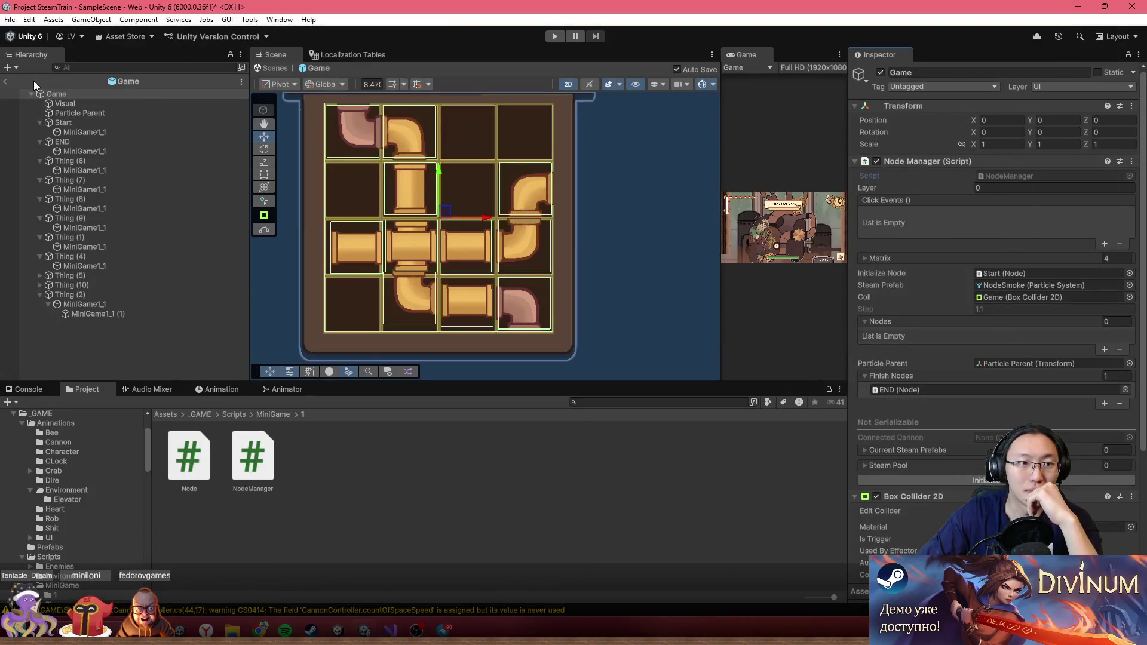
{"action": "left_click", "coordinate": [6, 80]}
{"action": "scroll", "coordinate": [500, 282], "scroll_direction": "down", "scroll_amount": 5}
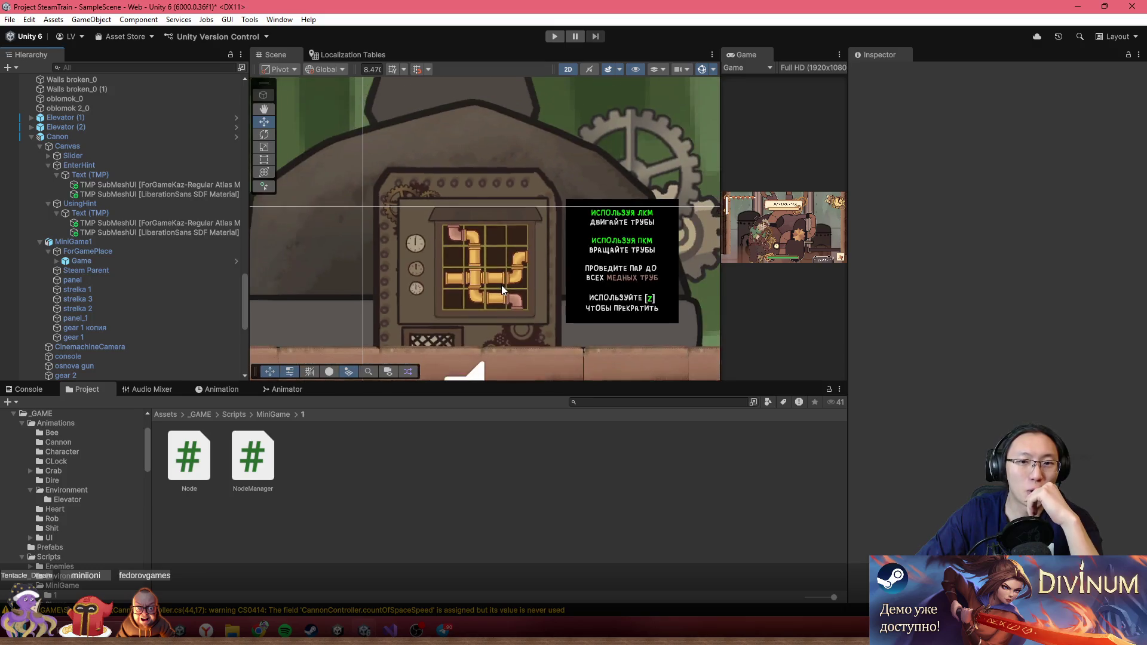
- Initialize the scene Game puzzle's Nodes list with its 11 tiles and frame it in the Scene view
{"action": "scroll", "coordinate": [500, 275], "scroll_direction": "up", "scroll_amount": 10}
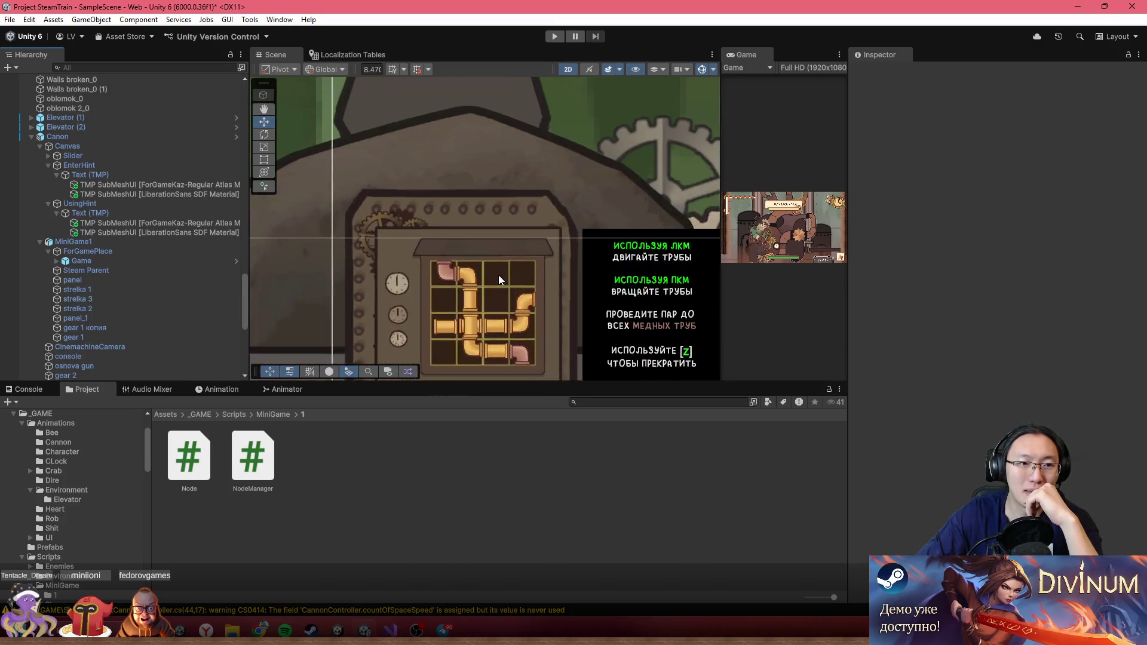
{"action": "left_click", "coordinate": [153, 261]}
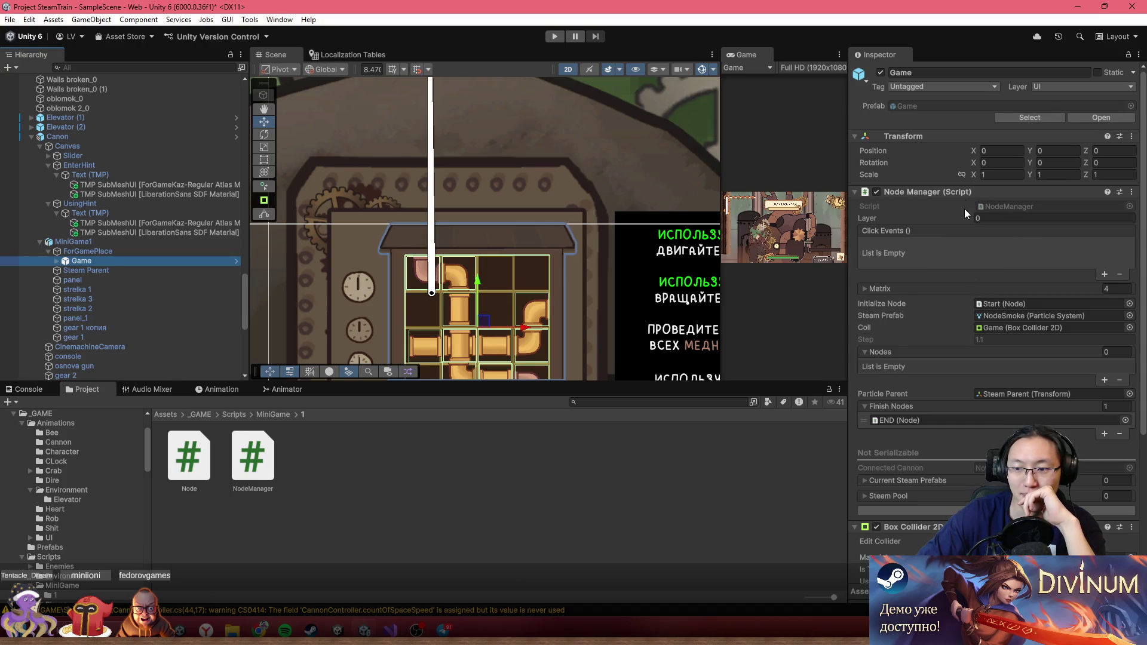
{"action": "left_click_drag", "start_coordinate": [529, 199], "coordinate": [533, 154]}
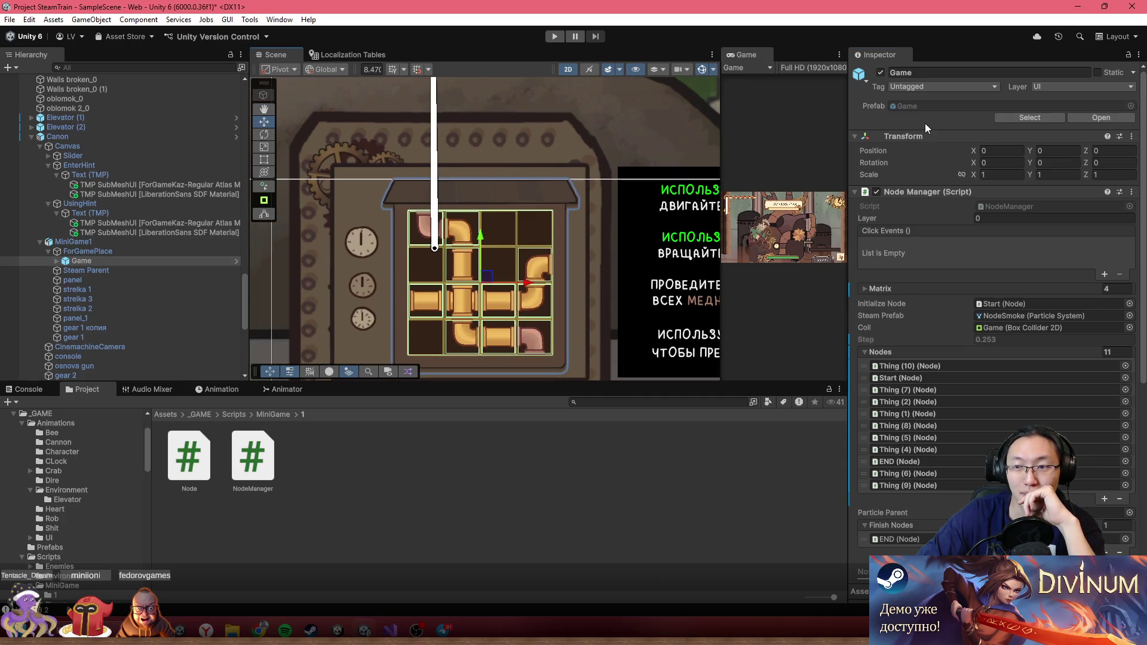
{"action": "left_click", "coordinate": [98, 260]}
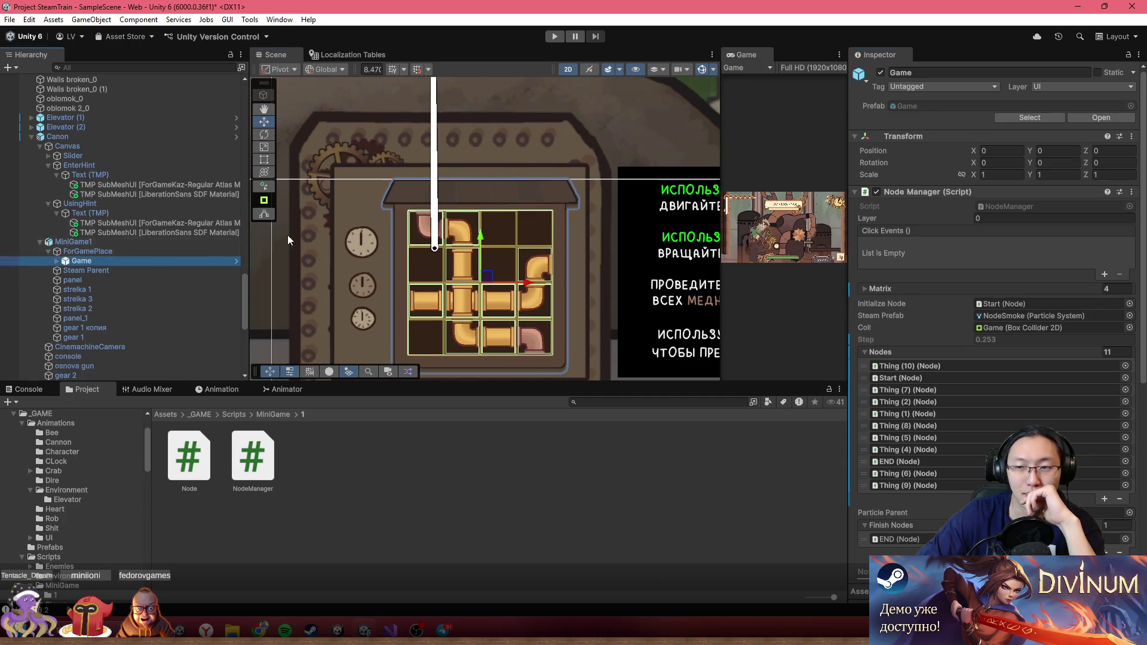
{"action": "key", "text": "f"}
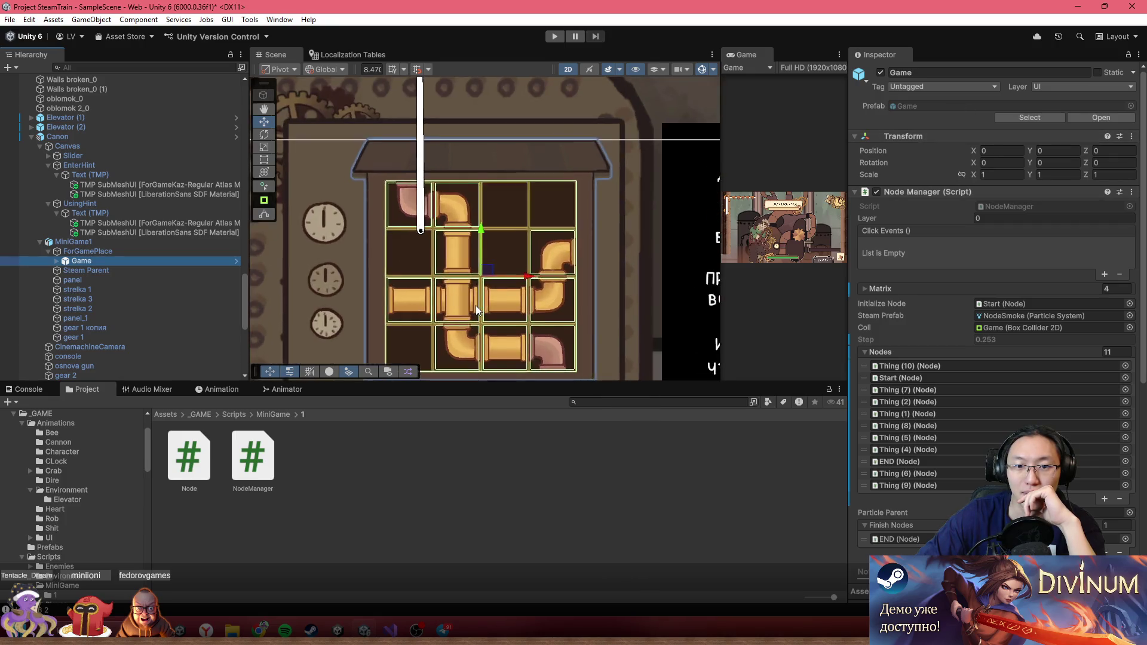
- Reselect Game and locate its prefab asset in the Prefabs folder
{"action": "left_click", "coordinate": [116, 283]}
{"action": "left_click", "coordinate": [104, 253]}
{"action": "left_click", "coordinate": [95, 262]}
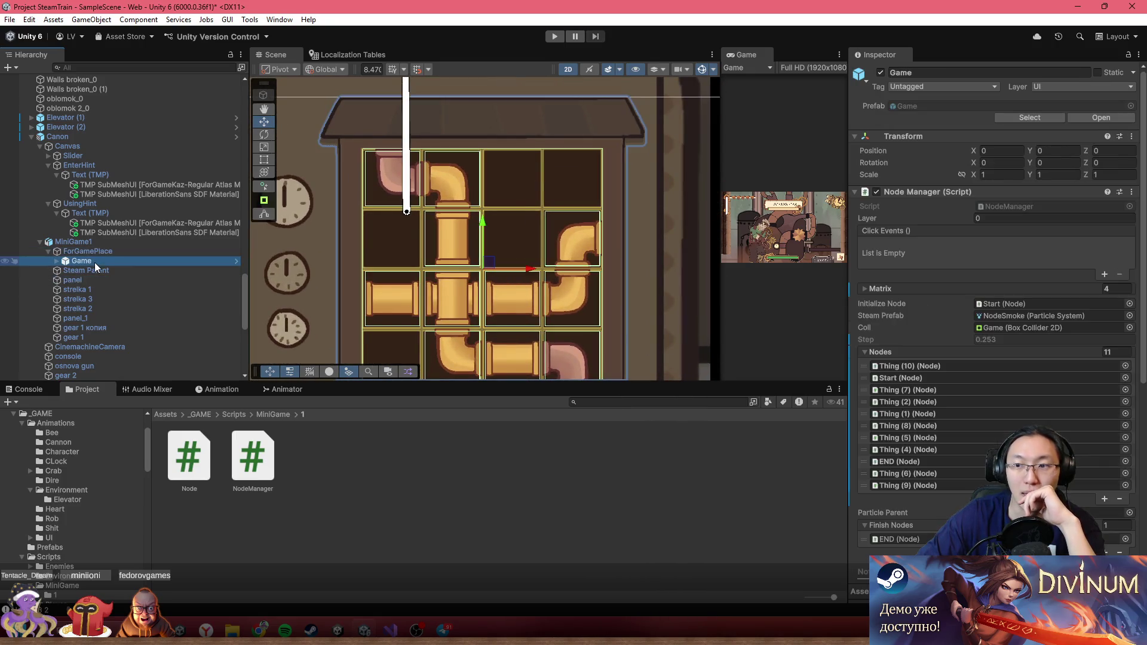
{"action": "left_click", "coordinate": [1035, 117]}
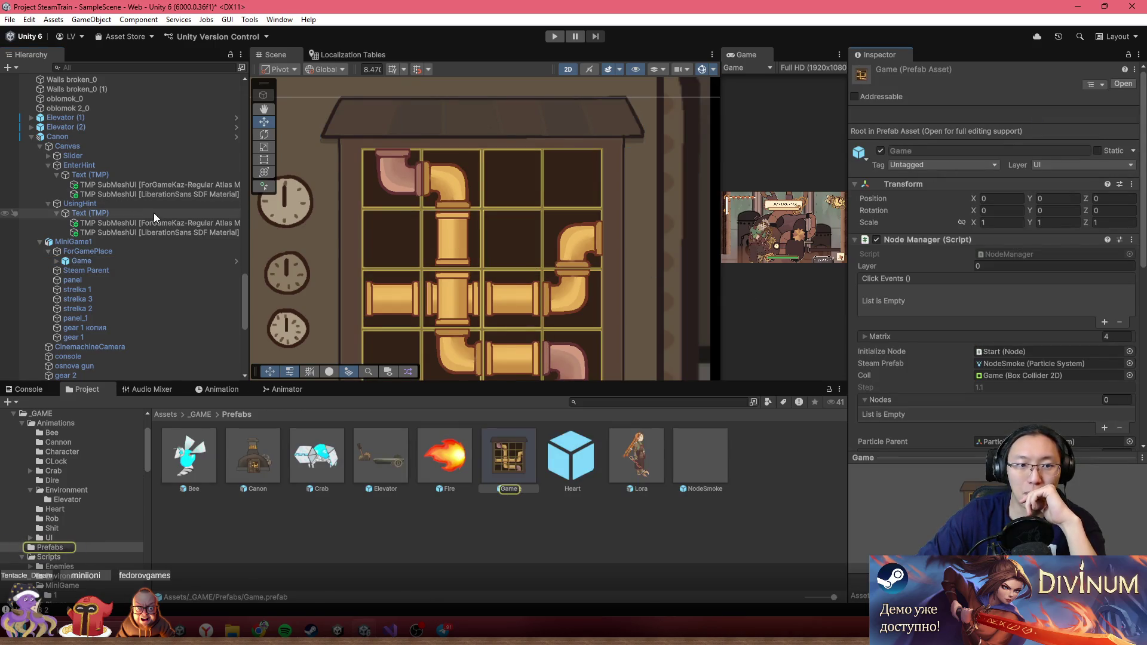
- Reselect Game, glance at its icon colour choices without changing them, and locate its prefab asset
{"action": "left_click", "coordinate": [95, 261]}
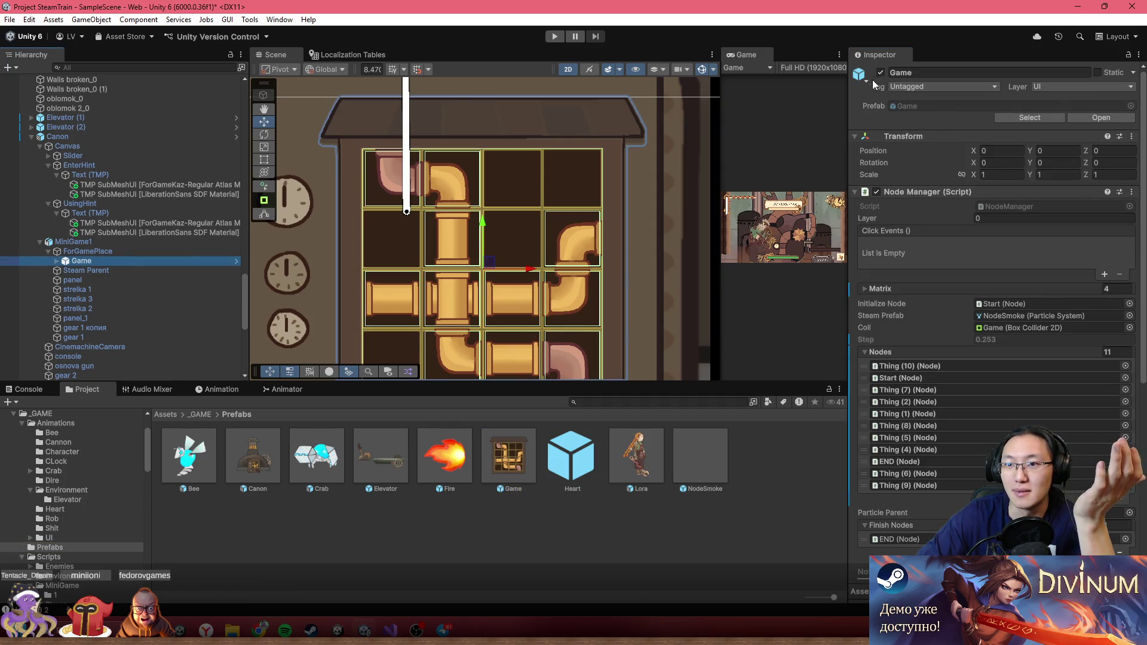
{"action": "left_click", "coordinate": [866, 80]}
{"action": "left_click", "coordinate": [952, 117]}
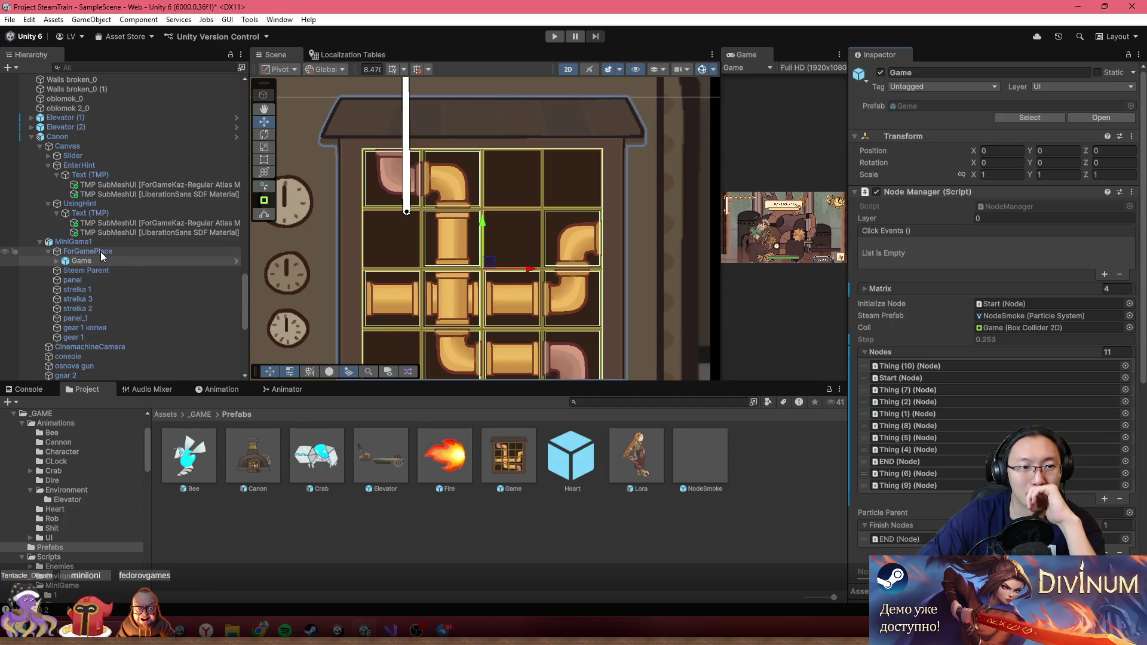
{"action": "scroll", "coordinate": [1040, 220], "scroll_direction": "down", "scroll_amount": 10}
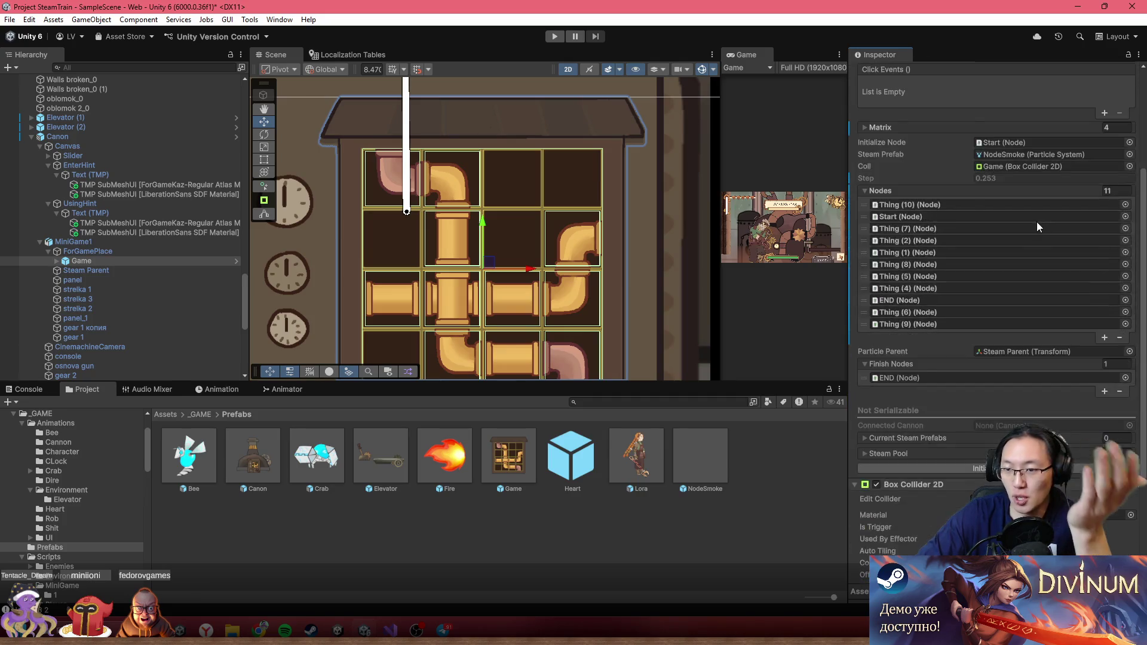
{"action": "scroll", "coordinate": [1013, 264], "scroll_direction": "up", "scroll_amount": 10}
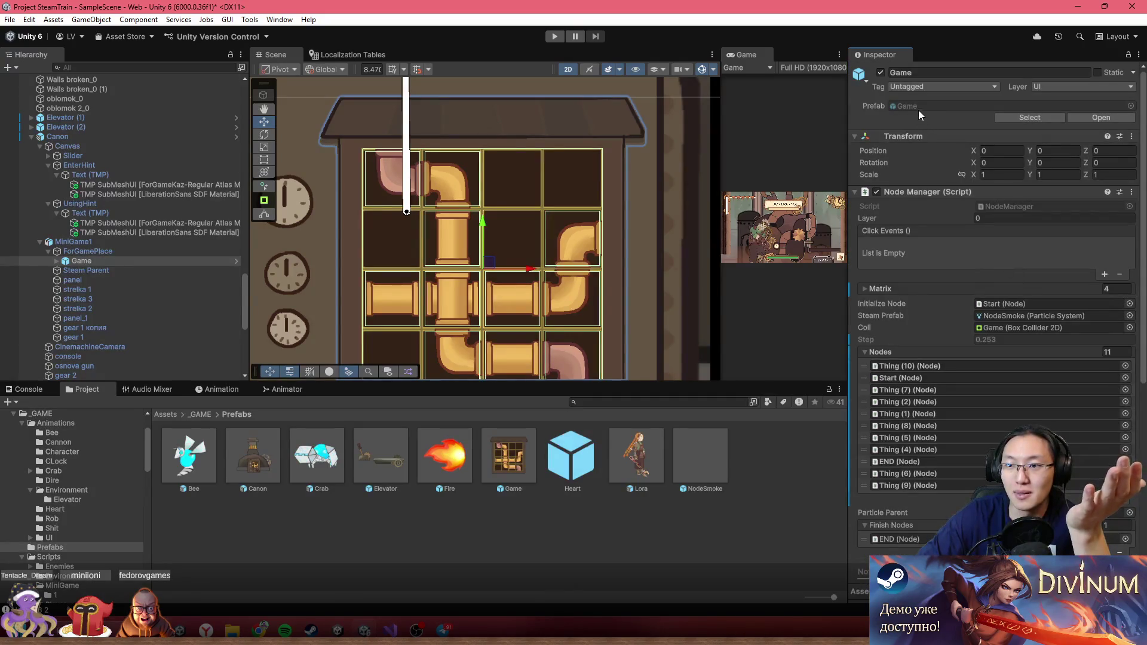
{"action": "left_click", "coordinate": [966, 105]}
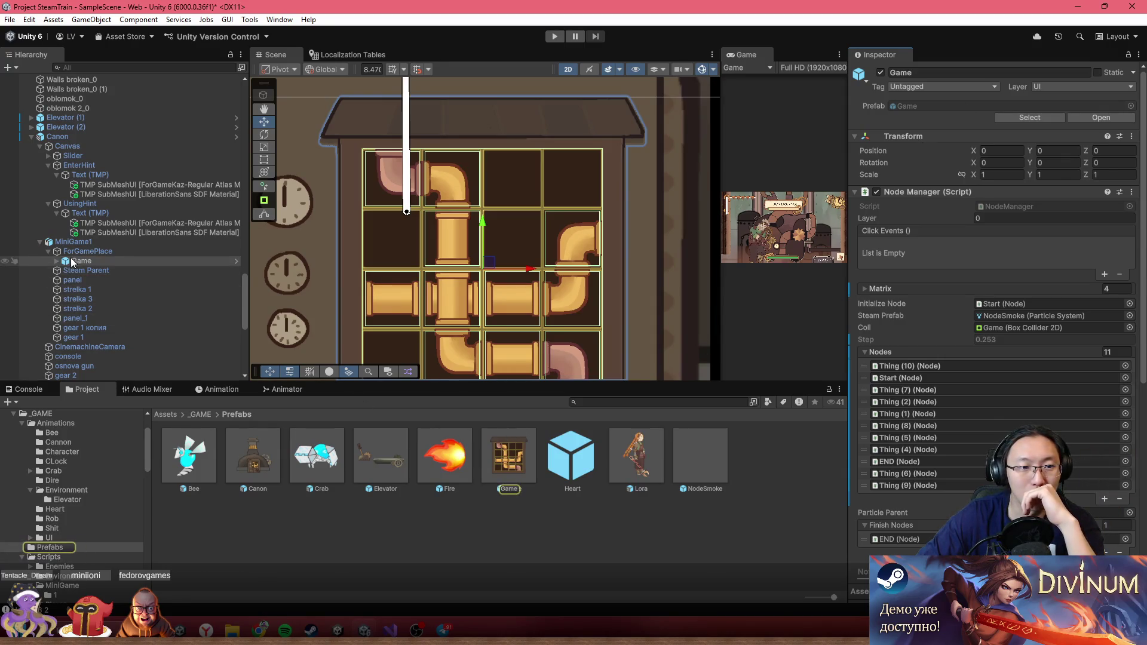
- Try moving Game under Canon, dismiss the restructure warning, then open the Game prefab for editing
{"action": "left_click_drag", "start_coordinate": [70, 261], "coordinate": [62, 137]}
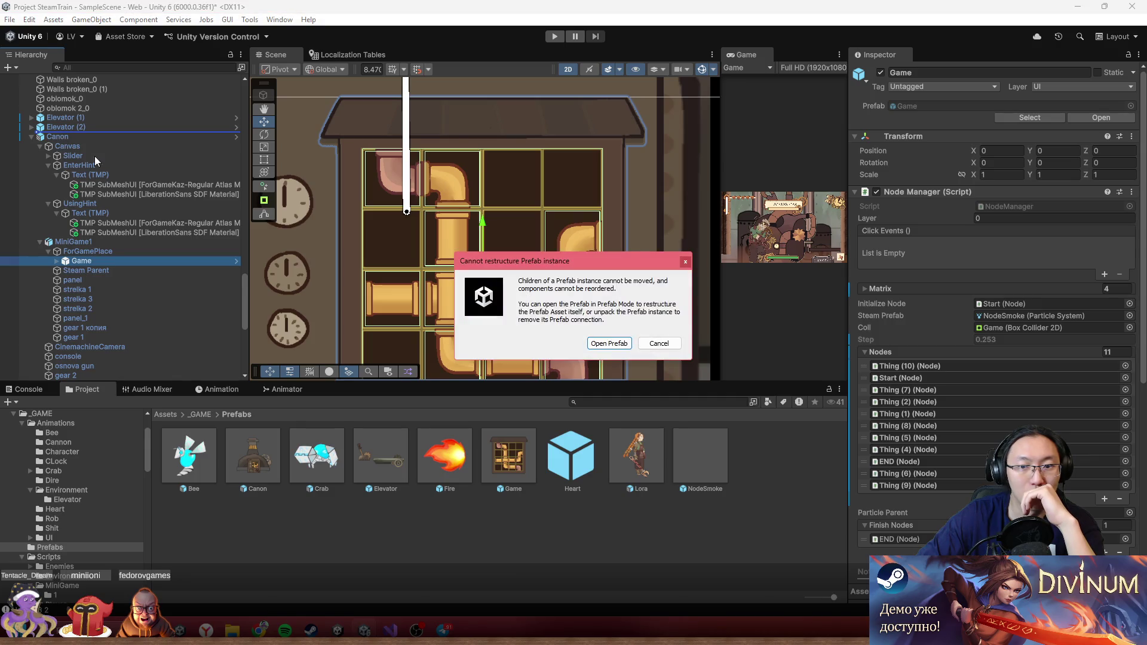
{"action": "left_click", "coordinate": [656, 346]}
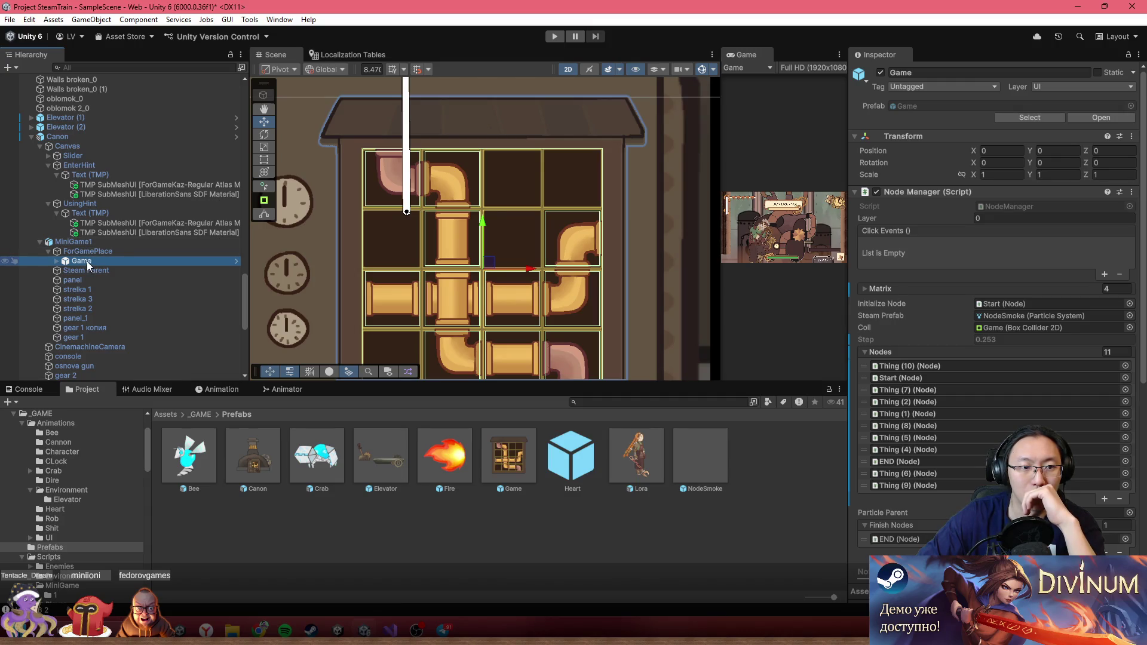
{"action": "left_click", "coordinate": [58, 261]}
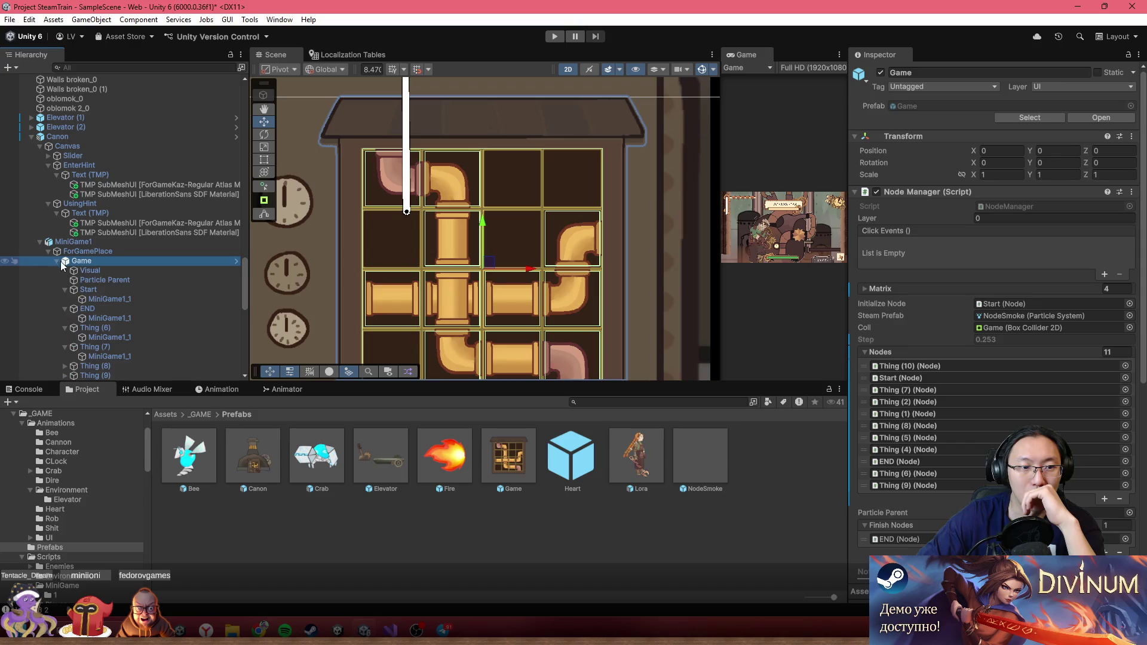
{"action": "left_click", "coordinate": [102, 270]}
{"action": "left_click", "coordinate": [106, 263]}
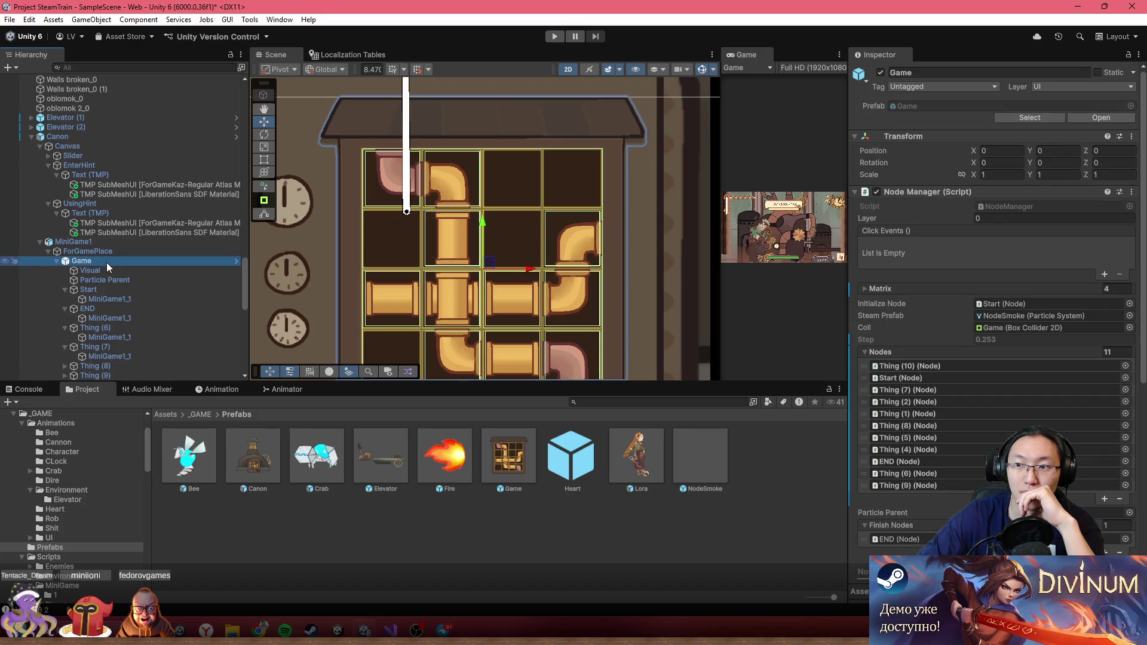
{"action": "double_click", "coordinate": [501, 450]}
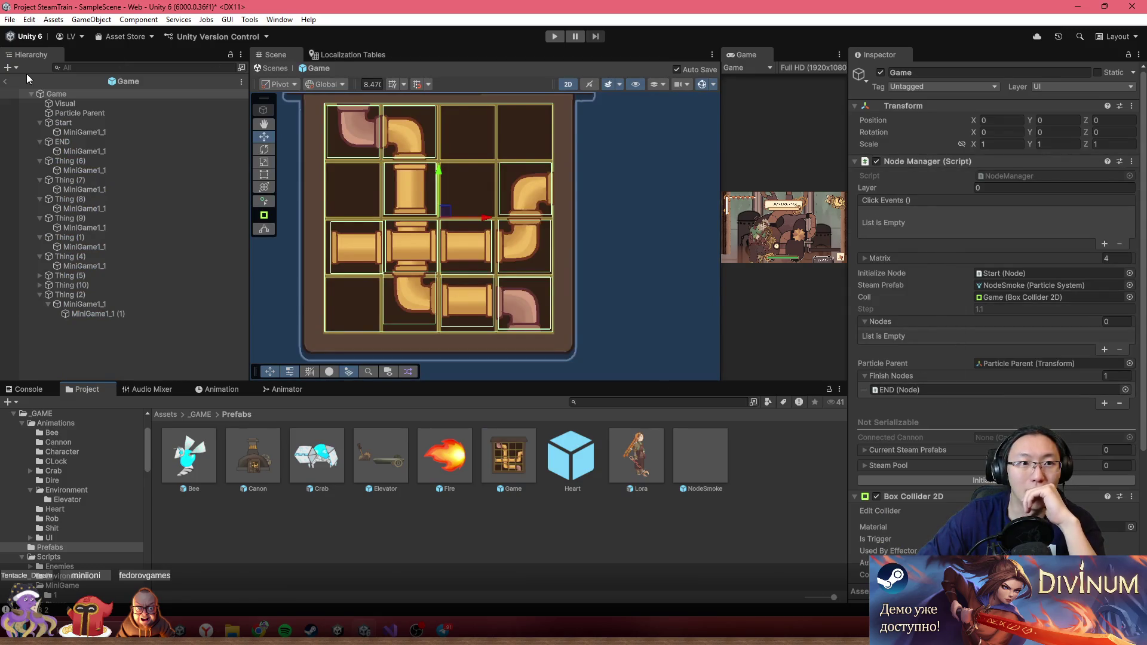
- Exit Prefab Mode to the scene, reselect Game, and close the Unity editor
{"action": "left_click", "coordinate": [7, 83]}
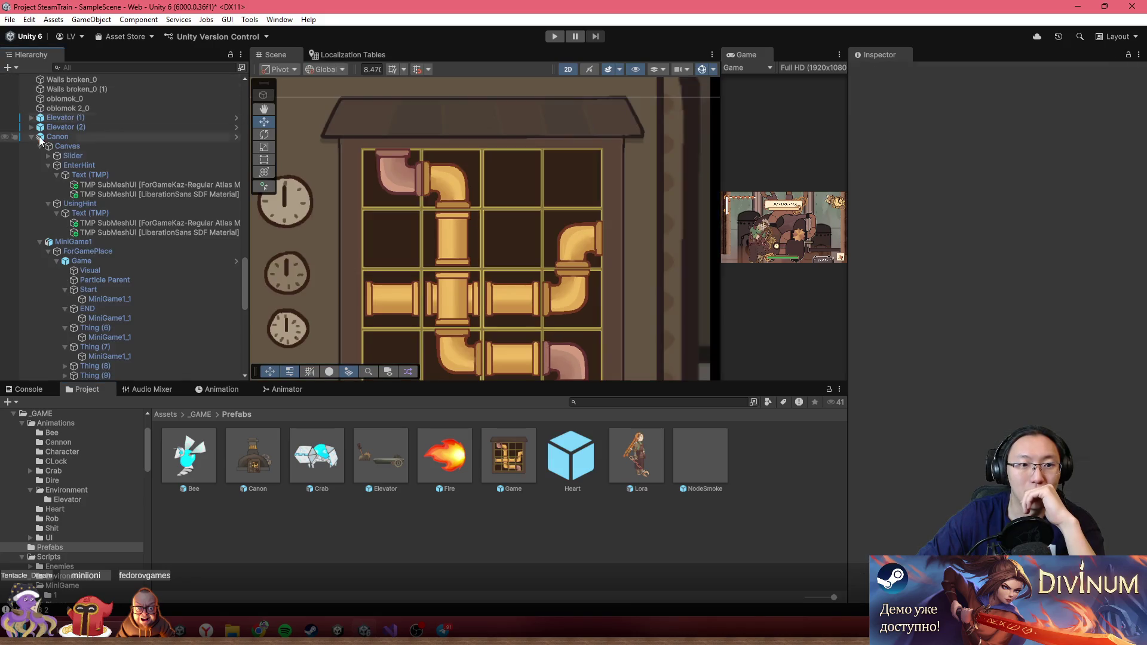
{"action": "left_click", "coordinate": [134, 261]}
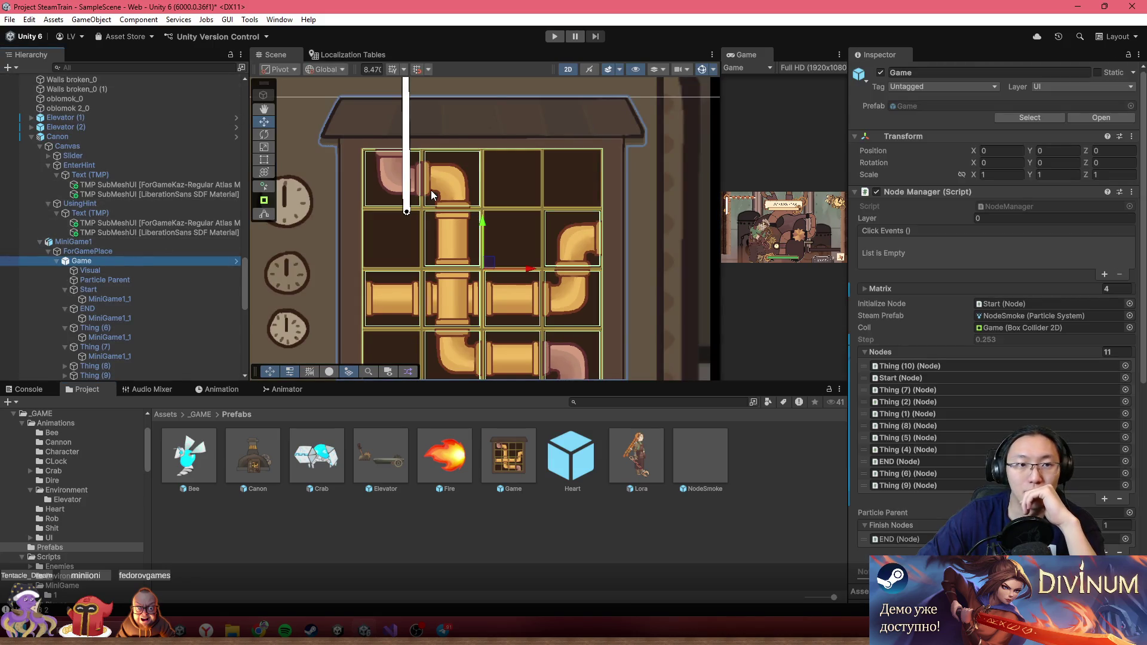
{"action": "left_click", "coordinate": [170, 163]}
{"action": "left_click", "coordinate": [136, 260]}
{"action": "scroll", "coordinate": [620, 224], "scroll_direction": "down", "scroll_amount": 1}
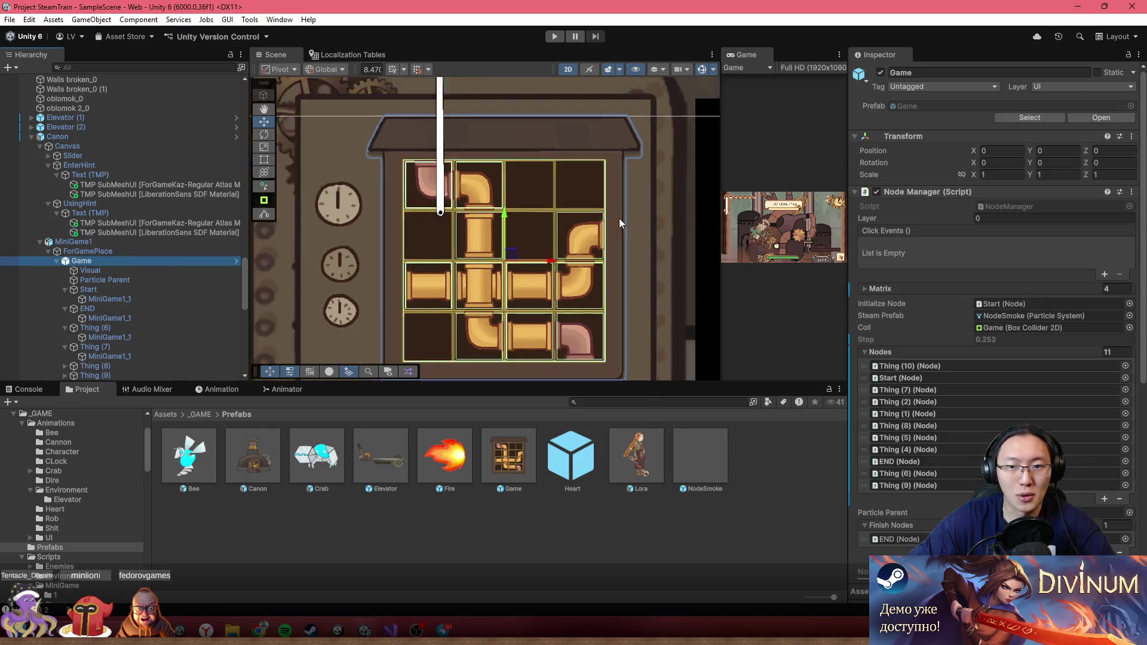
{"action": "scroll", "coordinate": [593, 188], "scroll_direction": "up", "scroll_amount": 2}
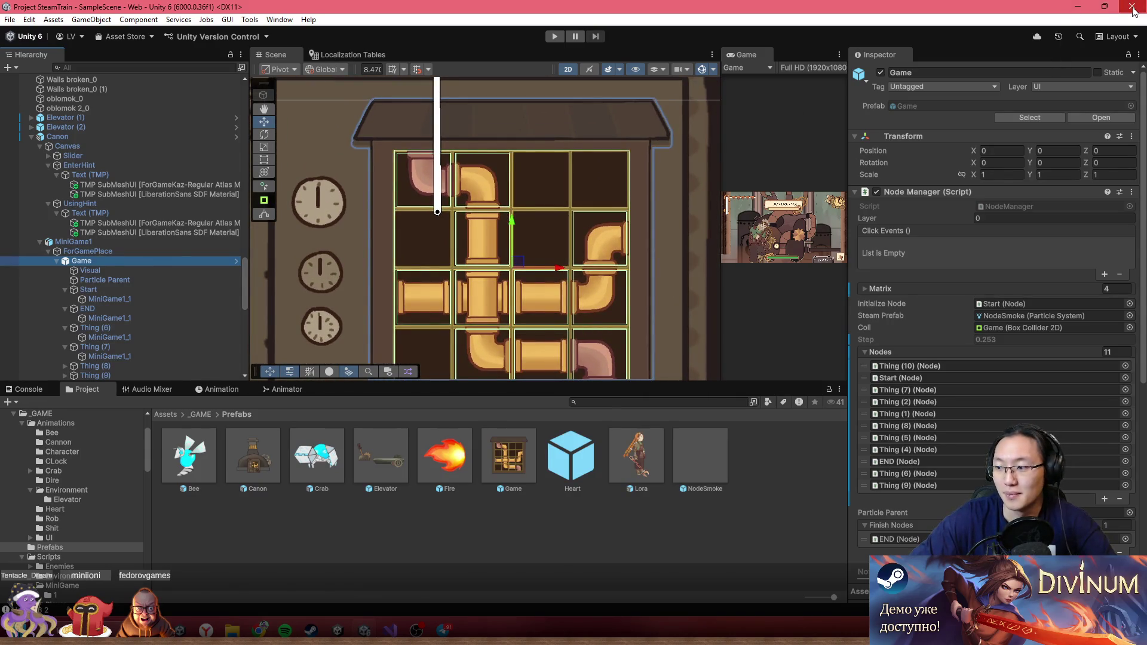
{"action": "left_click", "coordinate": [1134, 9]}
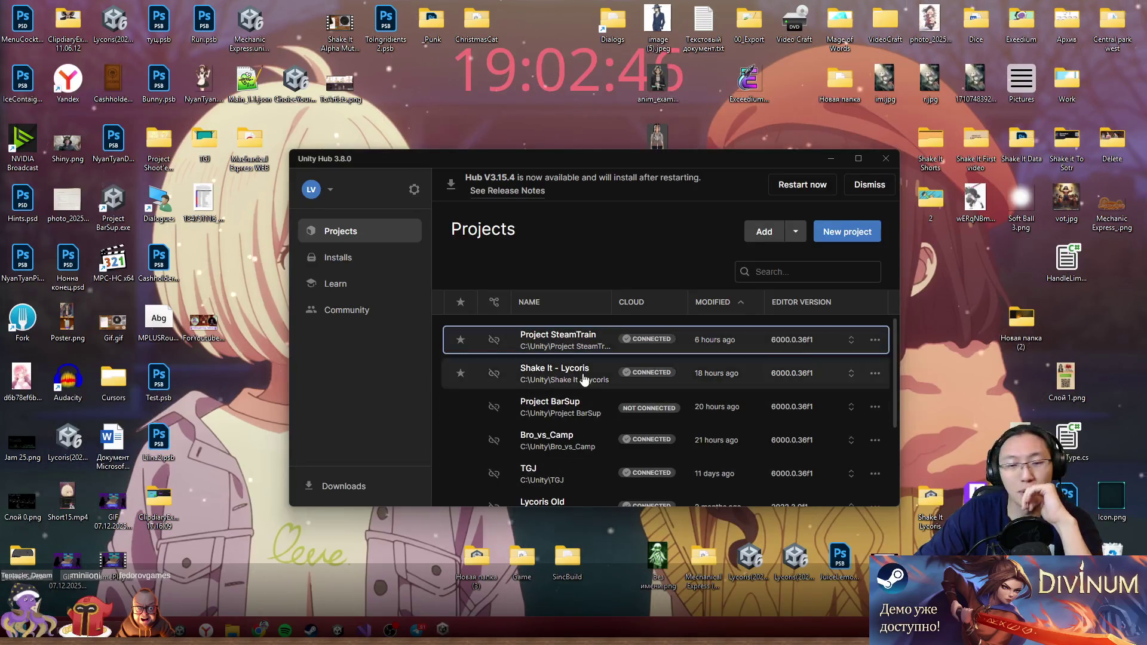
- Launch Project SteamTrain from Unity Hub's Projects list
{"action": "left_click", "coordinate": [587, 344]}
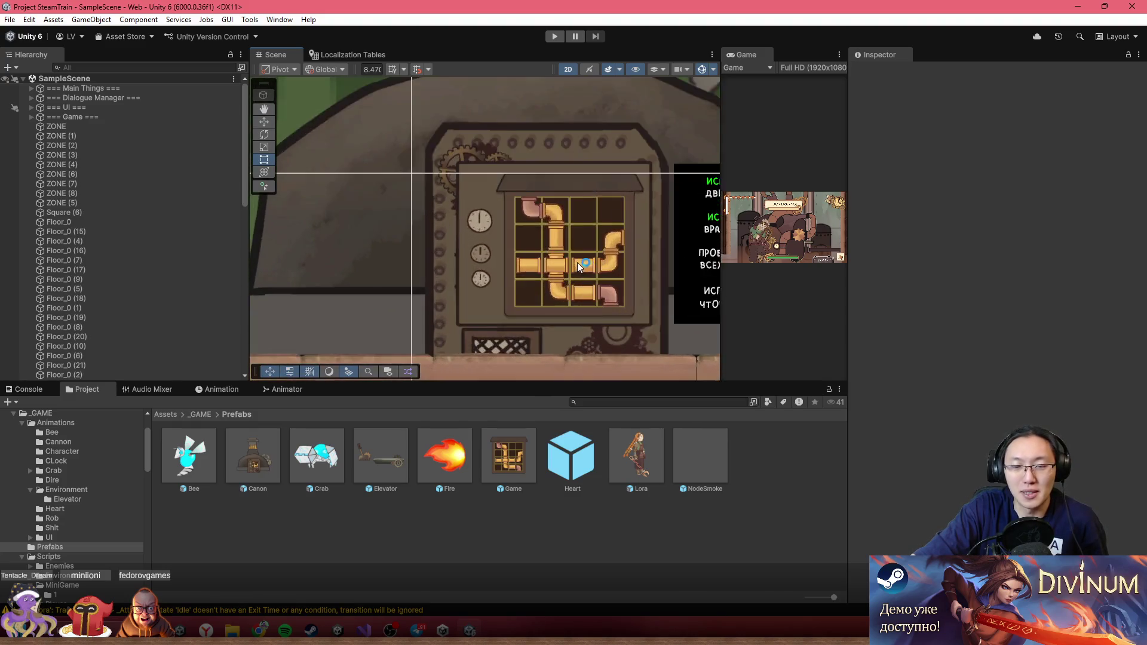
- Expand Canon > MiniGame1 > ForGamePlace and inspect the Game puzzle's 11-entry Node Manager list
{"action": "scroll", "coordinate": [558, 267], "scroll_direction": "up", "scroll_amount": 3}
{"action": "left_click", "coordinate": [550, 255]}
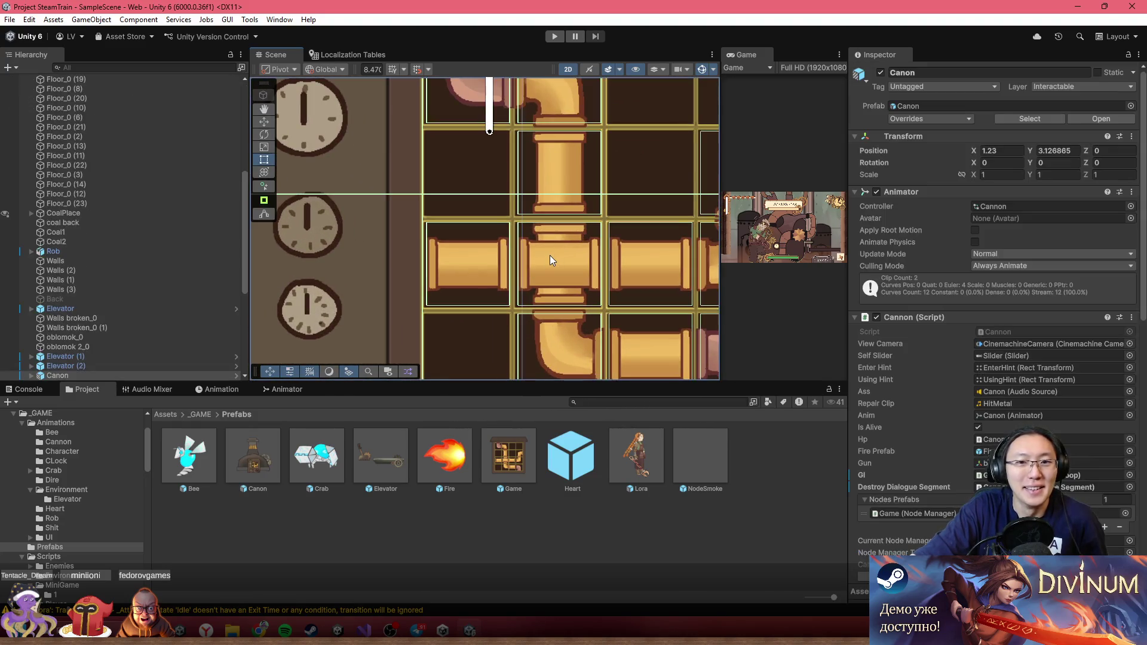
{"action": "scroll", "coordinate": [104, 370], "scroll_direction": "down", "scroll_amount": 7}
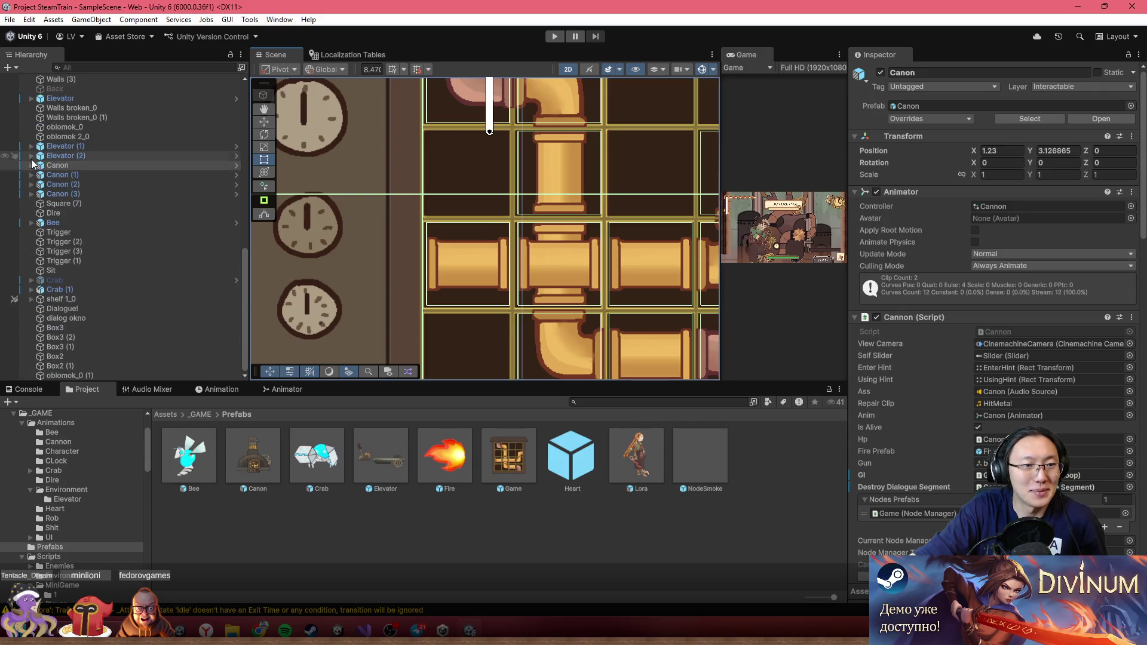
{"action": "left_click", "coordinate": [30, 166]}
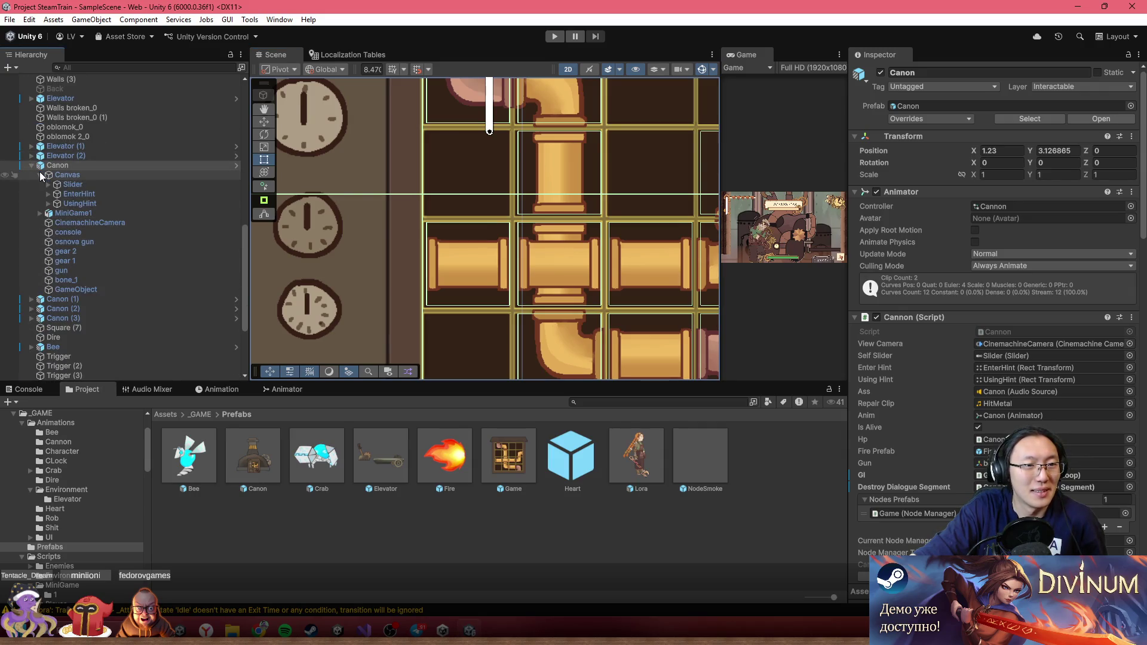
{"action": "left_click", "coordinate": [40, 175]}
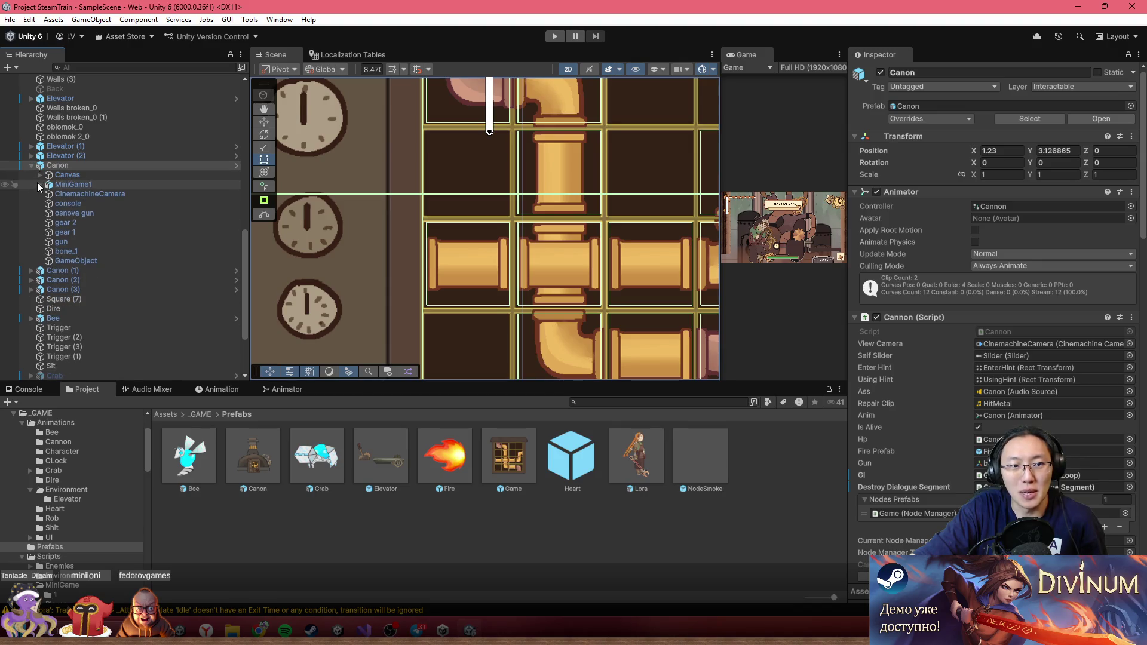
{"action": "left_click", "coordinate": [39, 184]}
{"action": "left_click", "coordinate": [46, 190]}
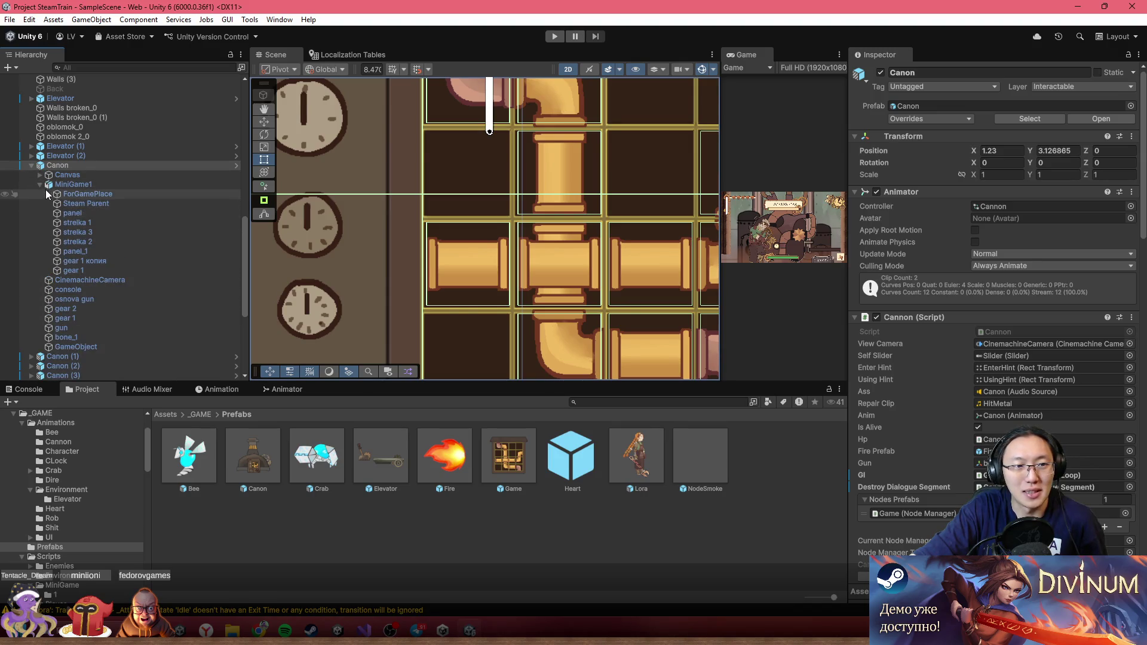
{"action": "left_click", "coordinate": [47, 192]}
{"action": "left_click", "coordinate": [76, 204]}
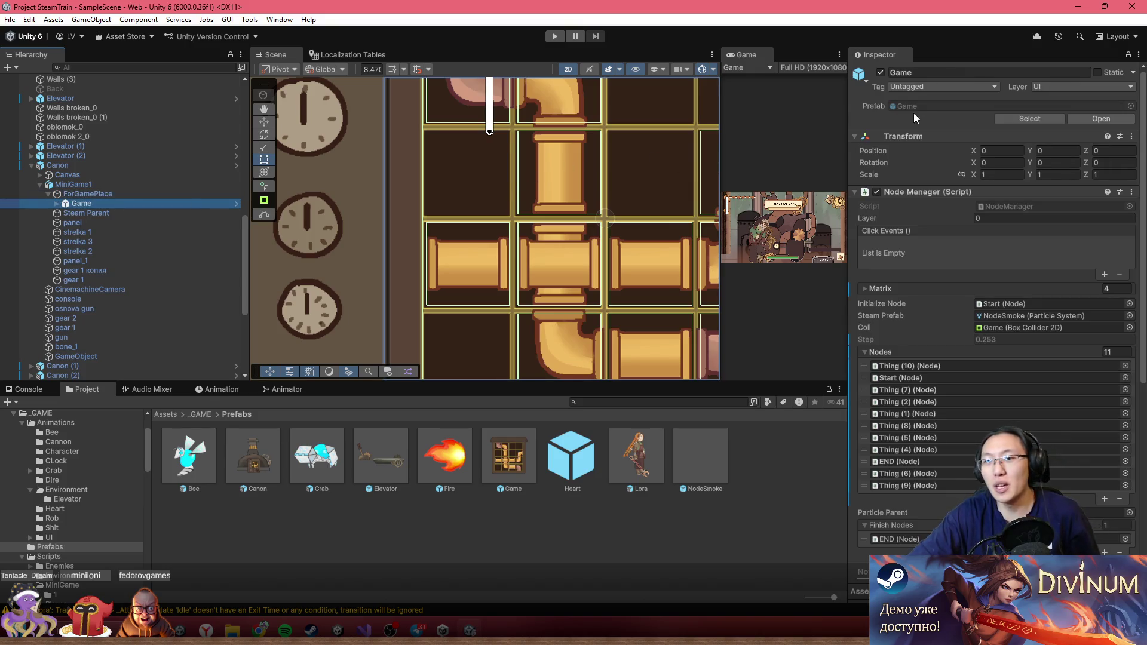
{"action": "scroll", "coordinate": [1046, 370], "scroll_direction": "down", "scroll_amount": 3}
{"action": "scroll", "coordinate": [1046, 375], "scroll_direction": "down", "scroll_amount": 1}
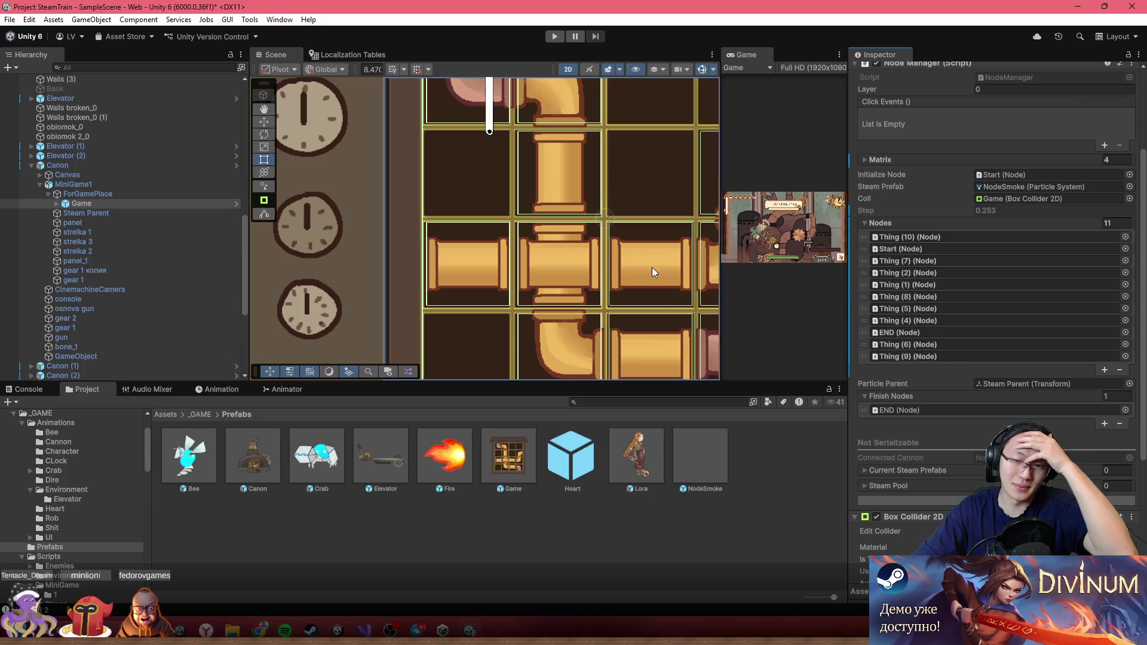
{"action": "scroll", "coordinate": [923, 190], "scroll_direction": "up", "scroll_amount": 3}
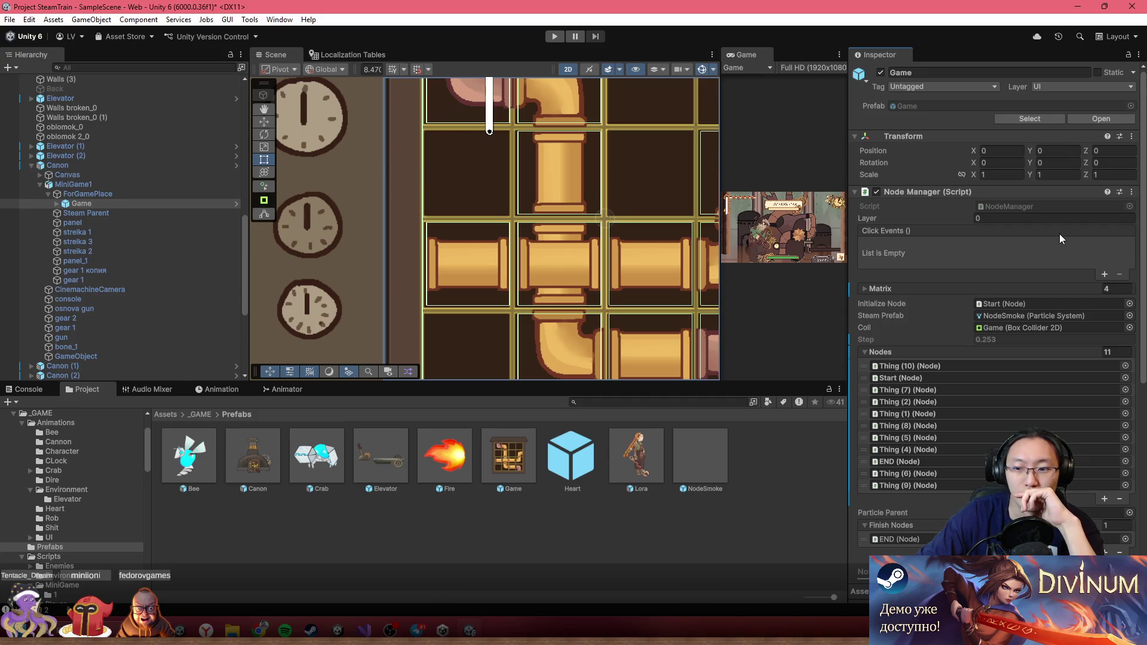
- Expand Game to check its Visual and END children, then inspect MiniGame1's transform
{"action": "left_click", "coordinate": [57, 204]}
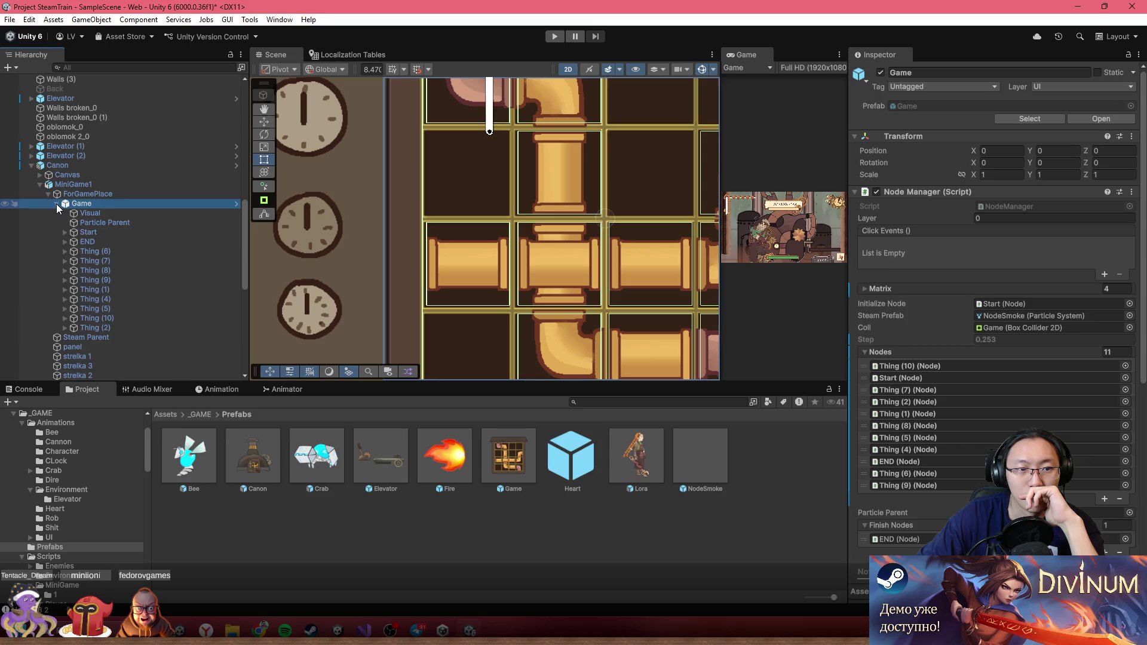
{"action": "left_click", "coordinate": [94, 214]}
{"action": "left_click", "coordinate": [118, 242]}
{"action": "left_click", "coordinate": [119, 215]}
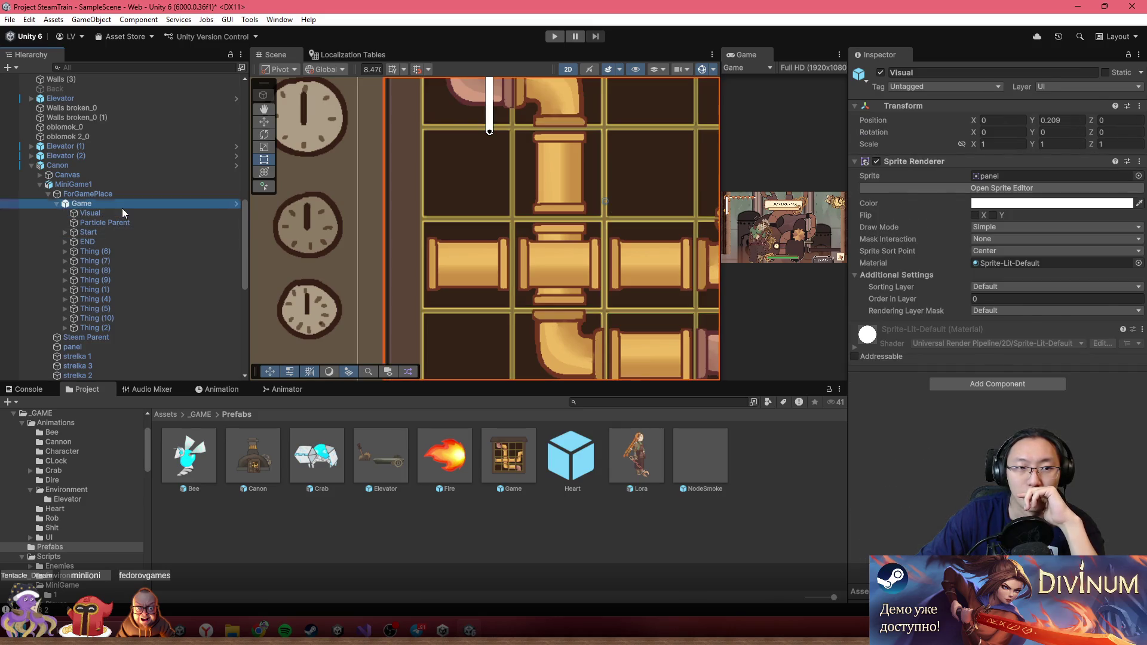
{"action": "key", "text": "Up"}
{"action": "left_click", "coordinate": [116, 185]}
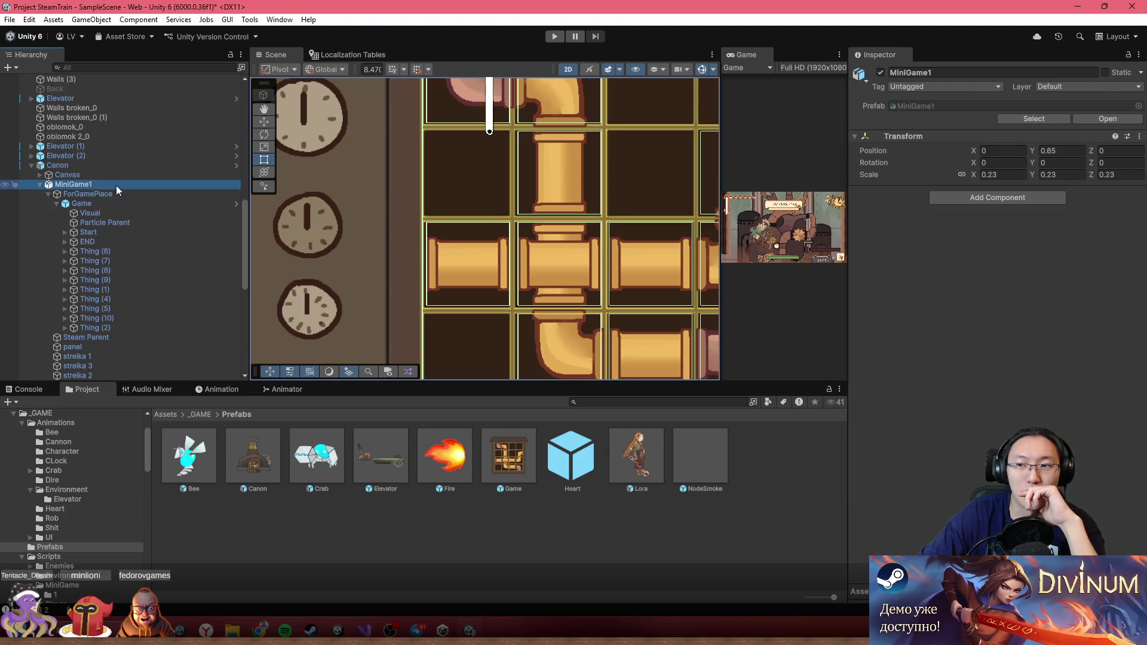
- Check MiniGame1's Prefab context submenu, then review and close Canon's prefab overrides list
{"action": "right_click", "coordinate": [72, 184]}
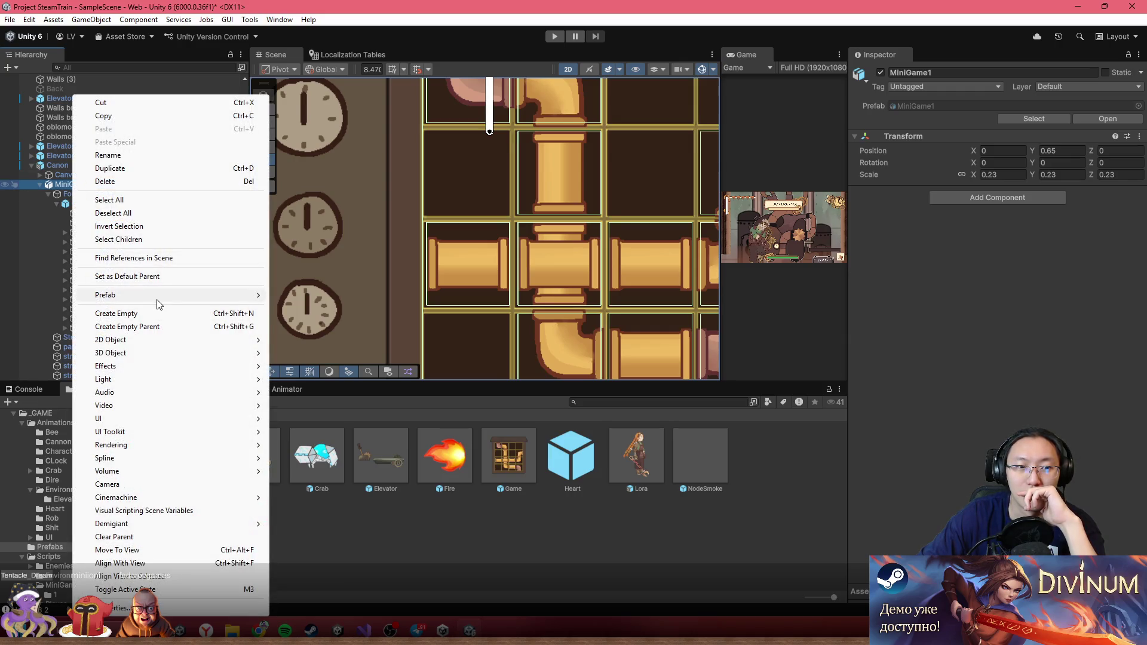
{"action": "mouse_move", "coordinate": [217, 295]}
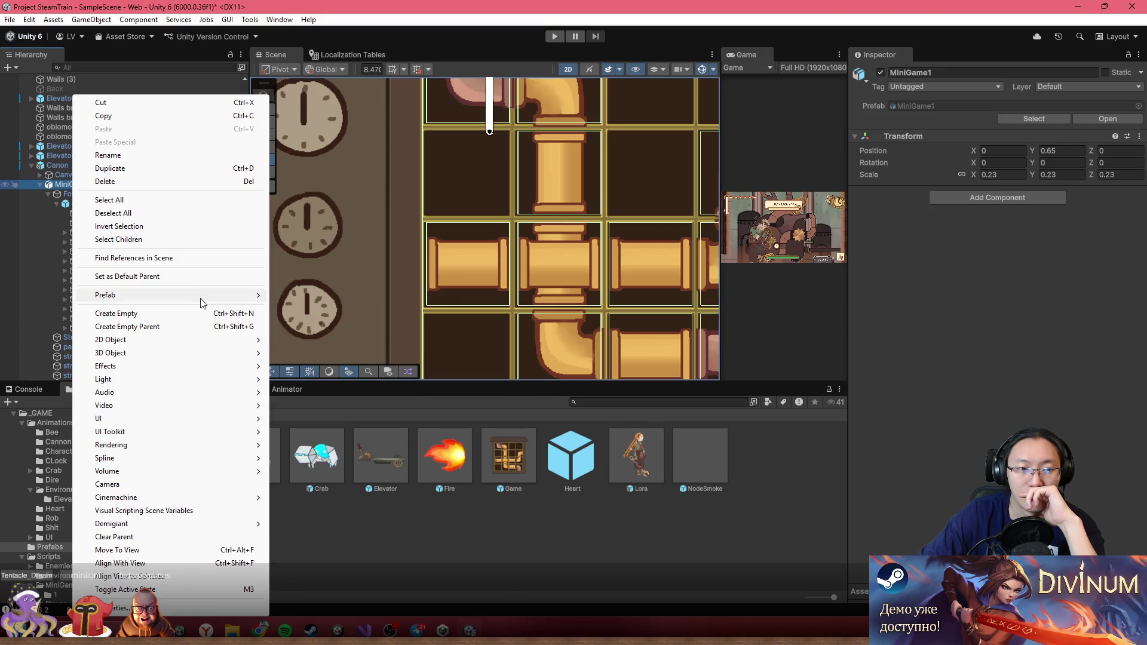
{"action": "left_click", "coordinate": [42, 167]}
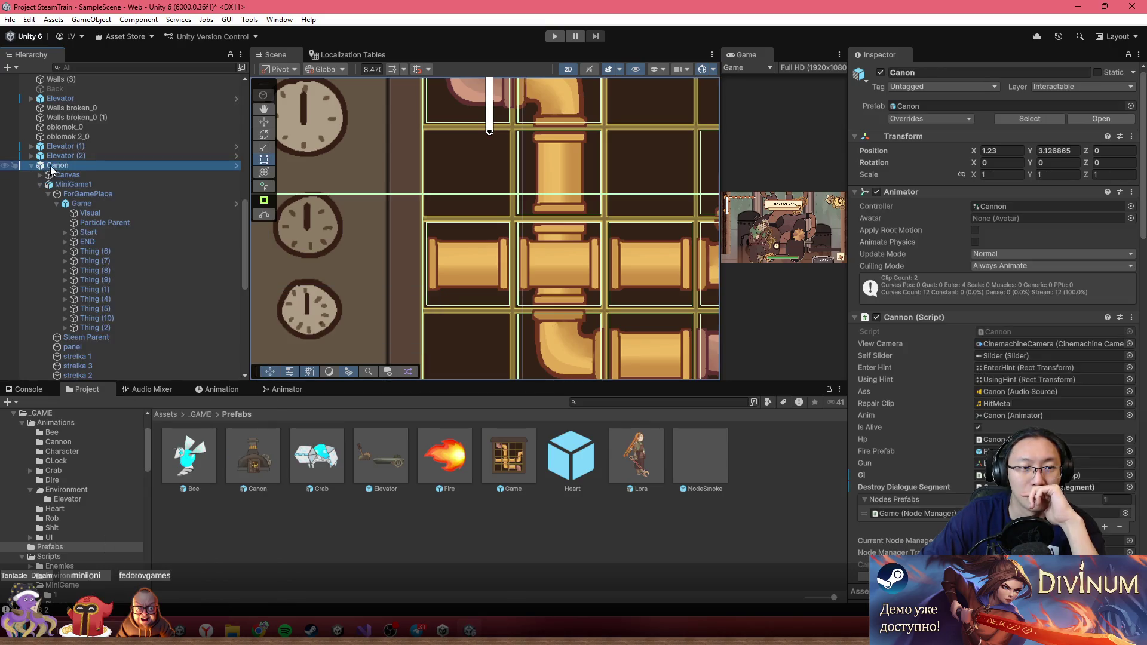
{"action": "left_click", "coordinate": [919, 118]}
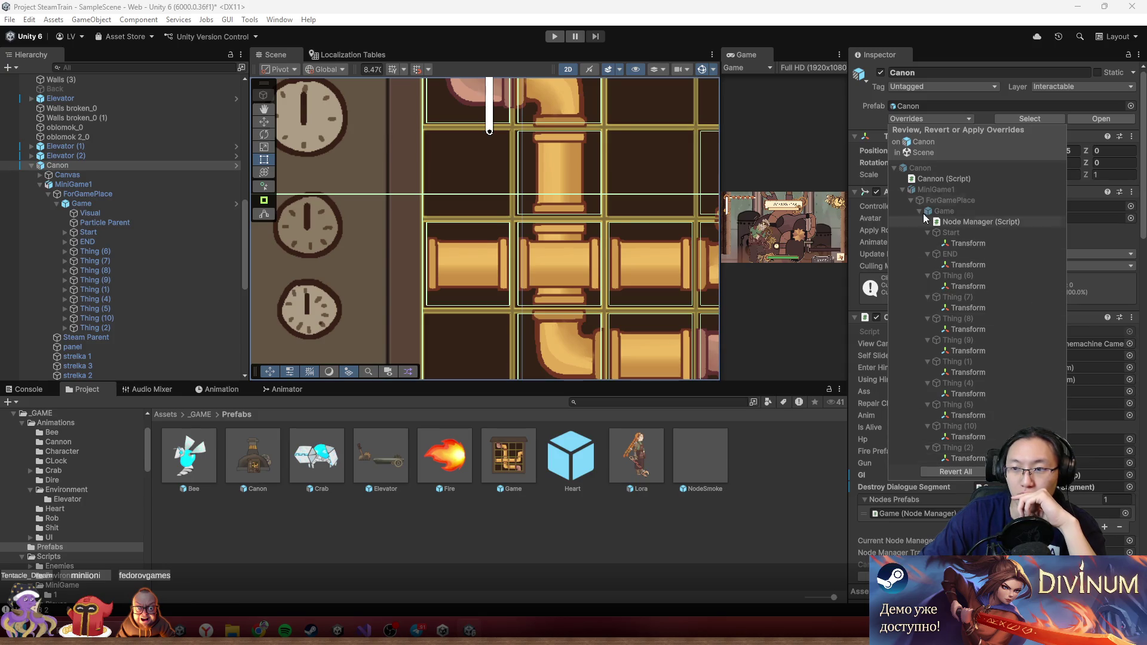
{"action": "left_click", "coordinate": [94, 169]}
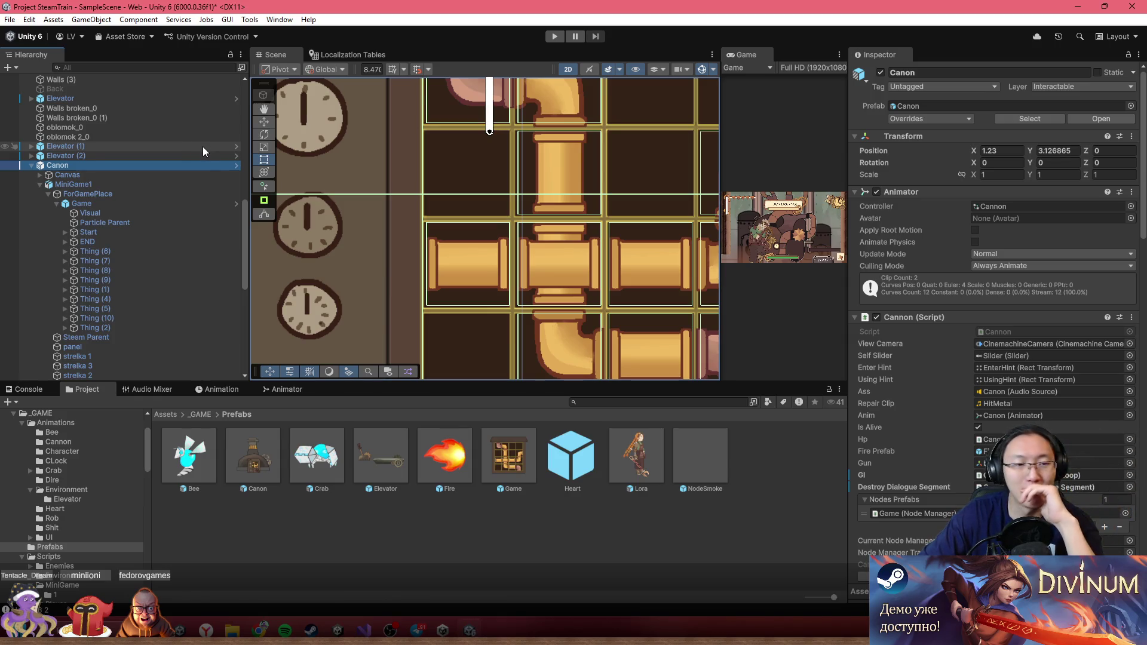
- Enable the Game puzzle's Node Manager (Script), then drag the Game prefab into the scene as a top-level copy
{"action": "left_click", "coordinate": [41, 175]}
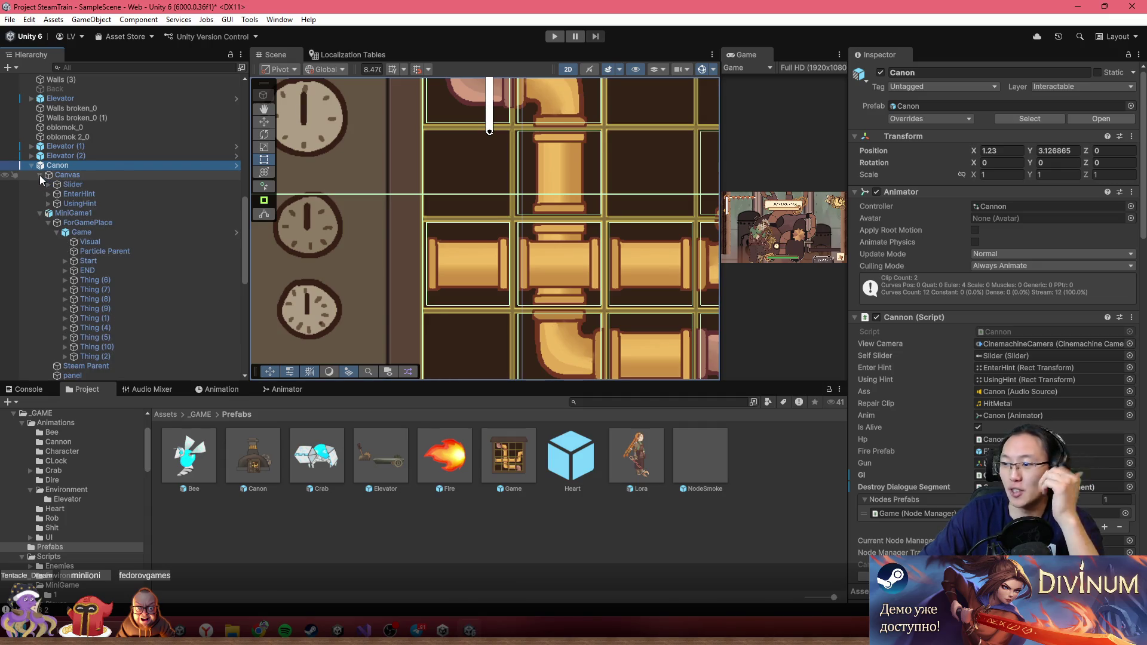
{"action": "left_click", "coordinate": [108, 233]}
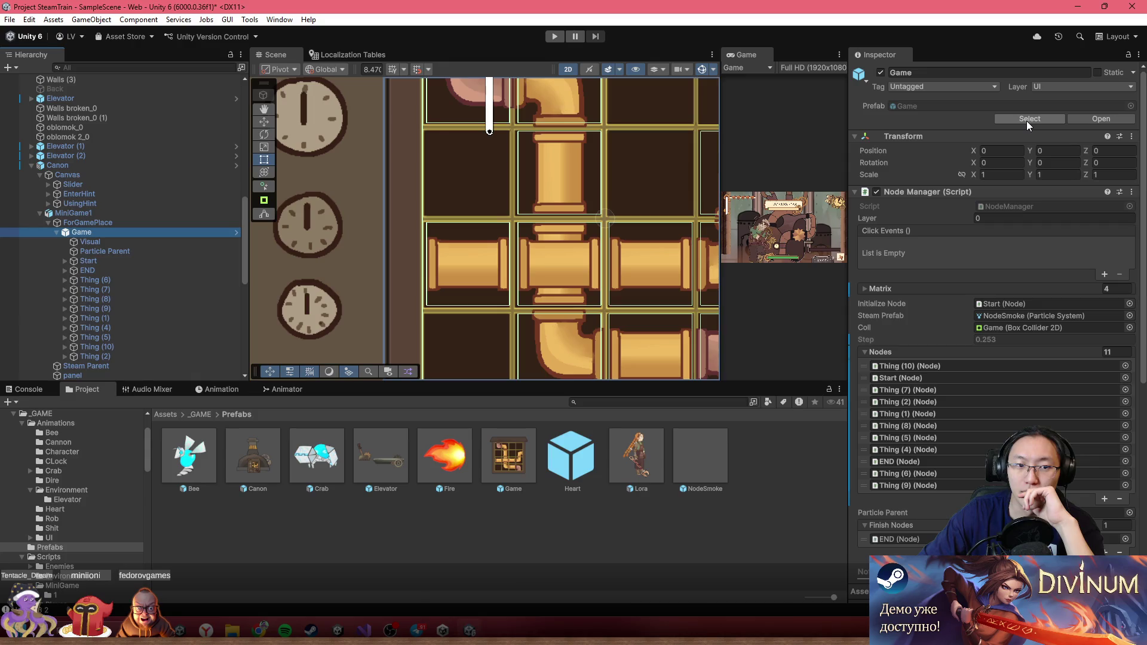
{"action": "scroll", "coordinate": [440, 309], "scroll_direction": "down", "scroll_amount": 10}
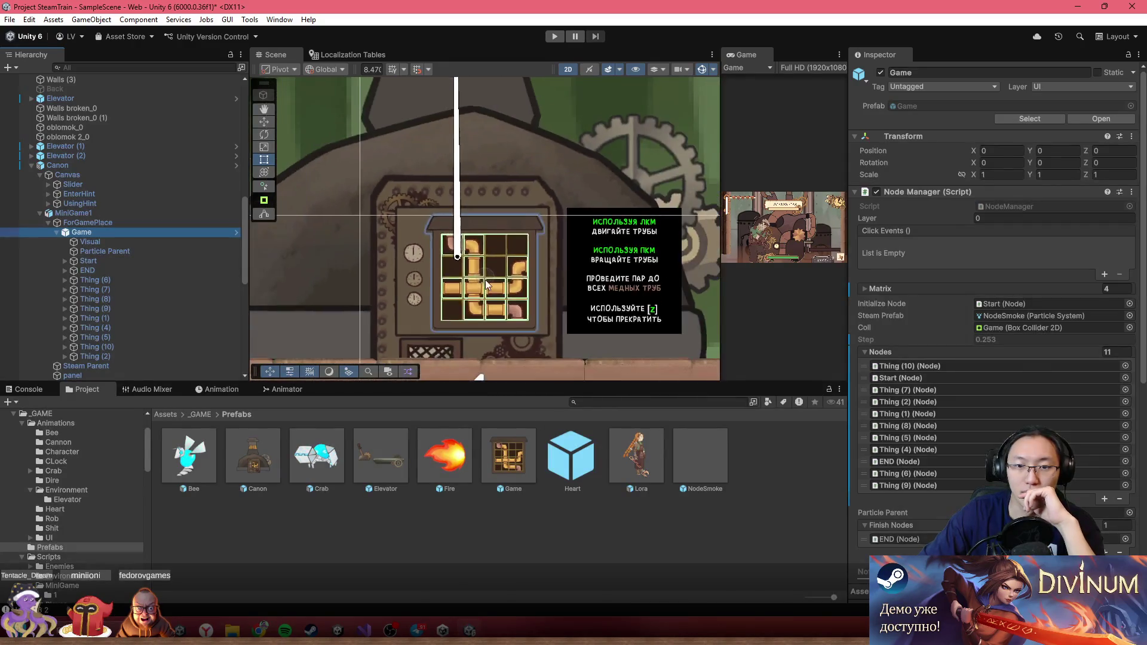
{"action": "scroll", "coordinate": [503, 236], "scroll_direction": "up", "scroll_amount": 3}
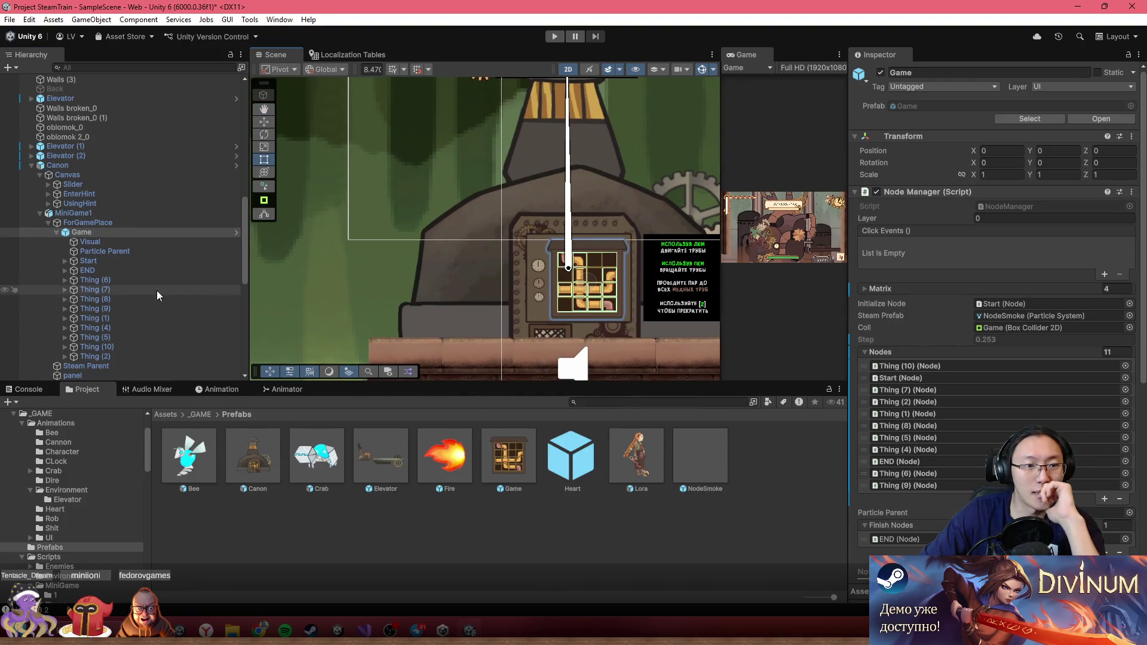
{"action": "scroll", "coordinate": [988, 309], "scroll_direction": "down", "scroll_amount": 5}
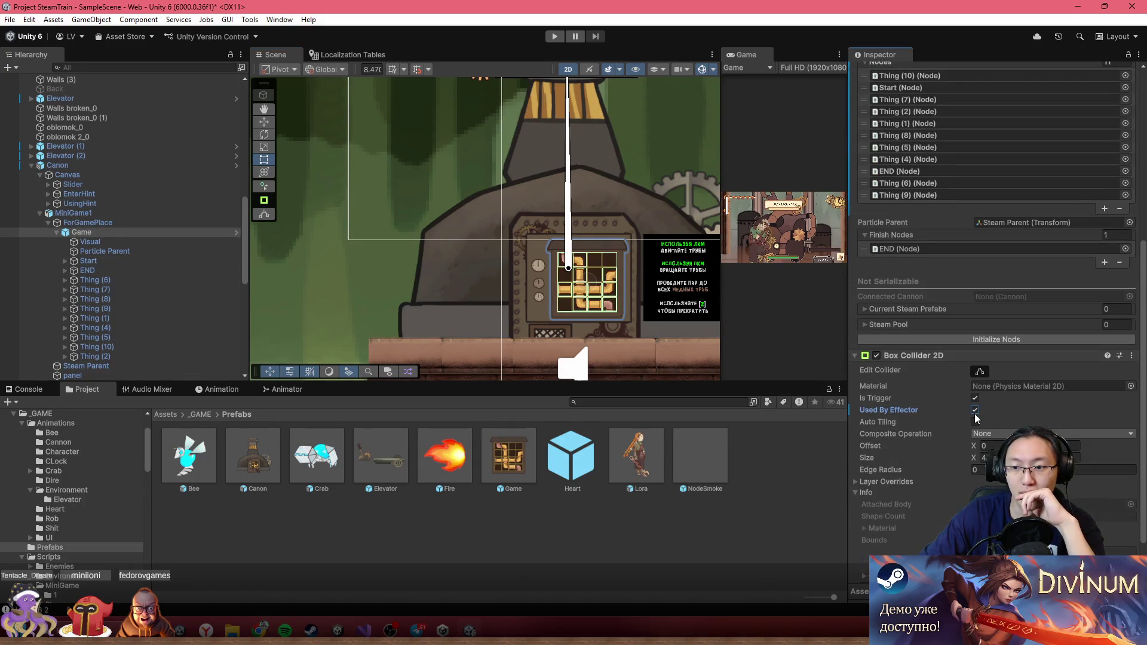
{"action": "scroll", "coordinate": [984, 389], "scroll_direction": "up", "scroll_amount": 5}
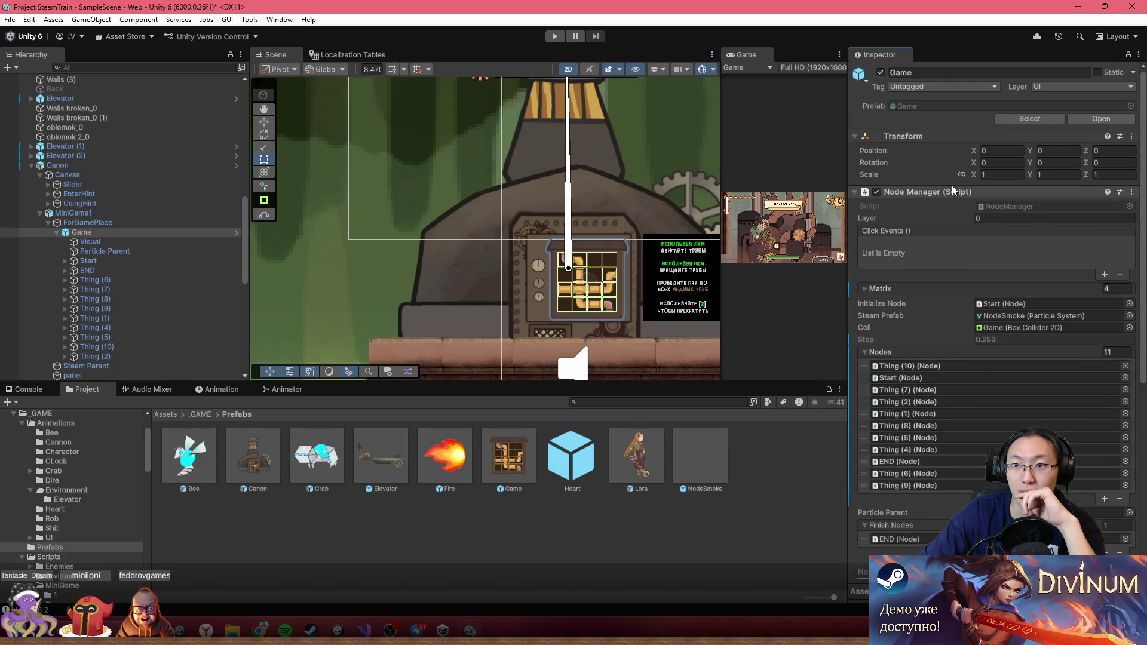
{"action": "left_click", "coordinate": [877, 192]}
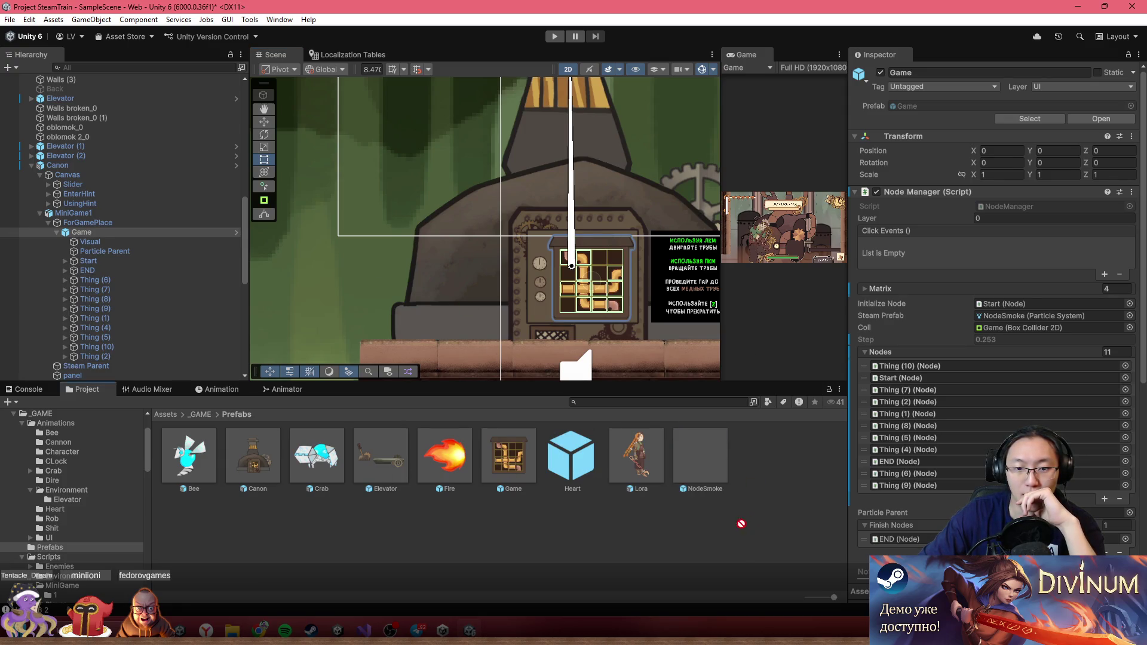
{"action": "mouse_move", "coordinate": [537, 491]}
{"action": "left_mouse_down"}
{"action": "mouse_move", "coordinate": [540, 209]}
{"action": "mouse_move", "coordinate": [365, 198]}
{"action": "mouse_move", "coordinate": [333, 172]}
{"action": "left_mouse_up"}
- Drop the new Game puzzle copy into the scene and initialize its node list to 11 nodes
{"action": "mouse_move", "coordinate": [525, 272]}
{"action": "left_mouse_down"}
{"action": "mouse_move", "coordinate": [650, 289]}
{"action": "mouse_move", "coordinate": [505, 283]}
{"action": "left_mouse_up"}
{"action": "scroll", "coordinate": [651, 289], "scroll_direction": "down", "scroll_amount": 2}
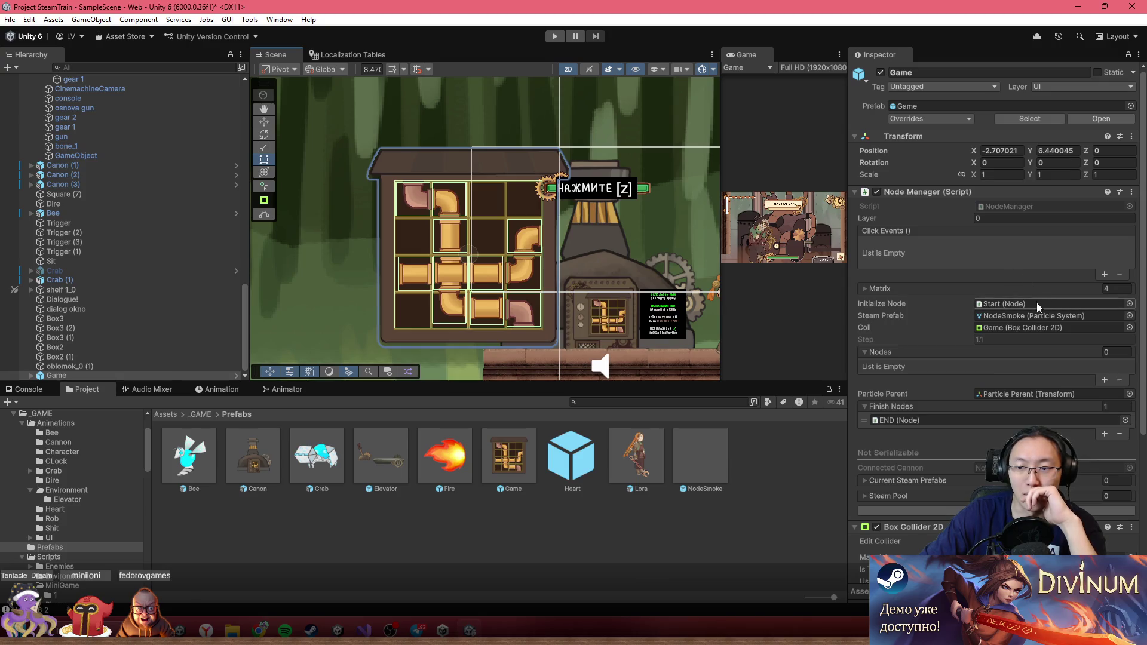
{"action": "left_click", "coordinate": [997, 511]}
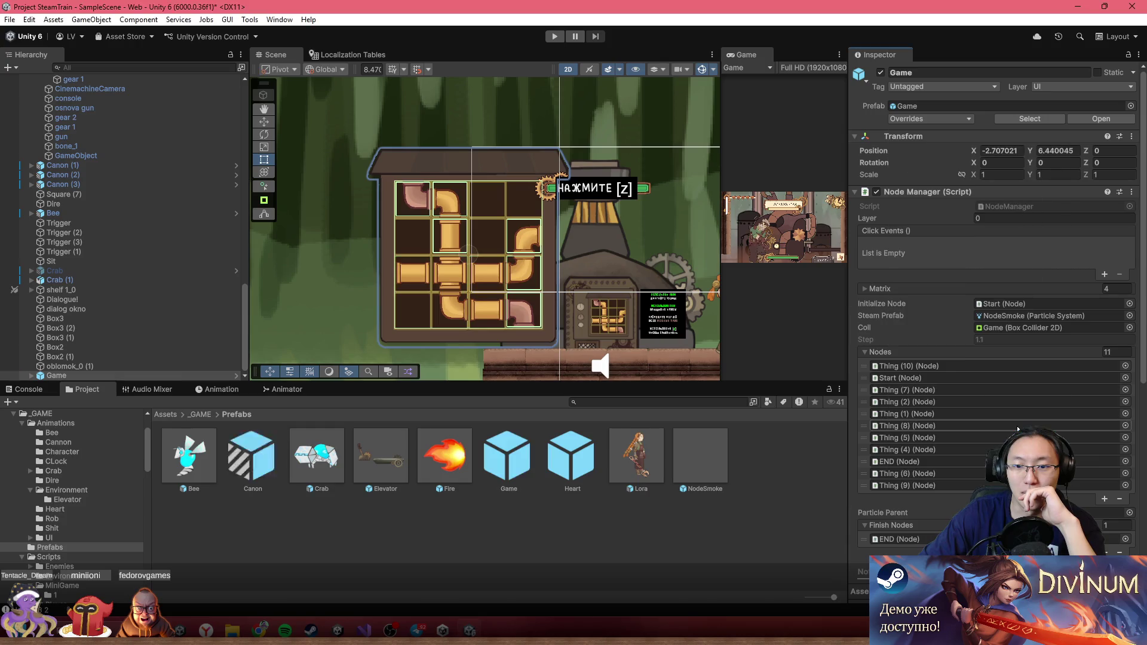
{"action": "left_click", "coordinate": [83, 377]}
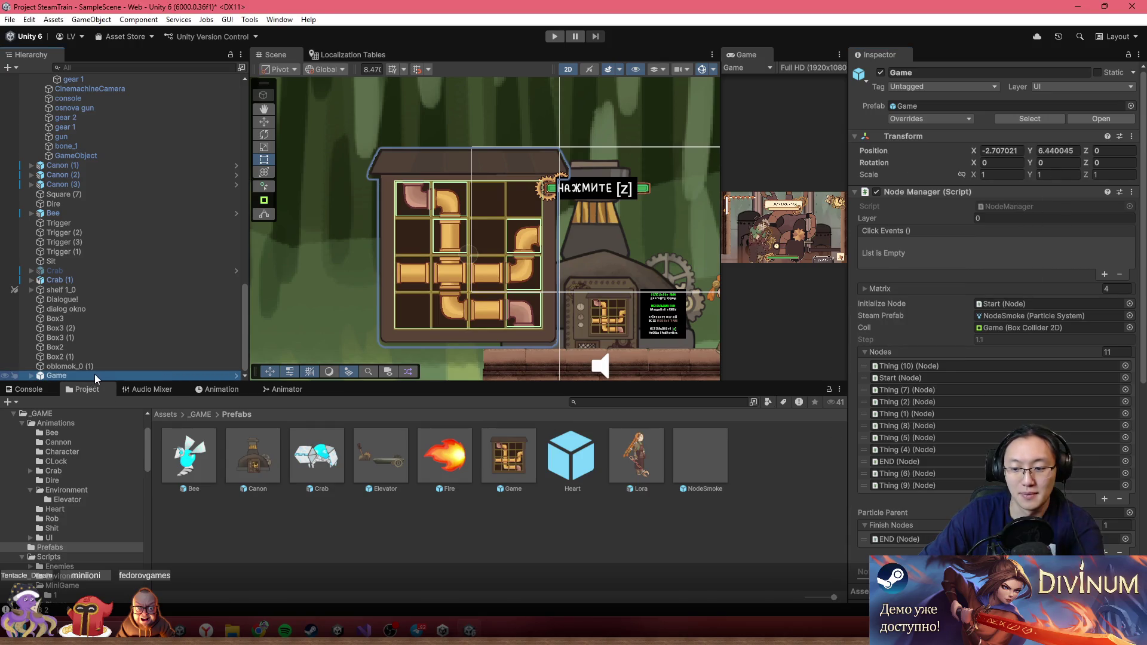
{"action": "left_click", "coordinate": [506, 303]}
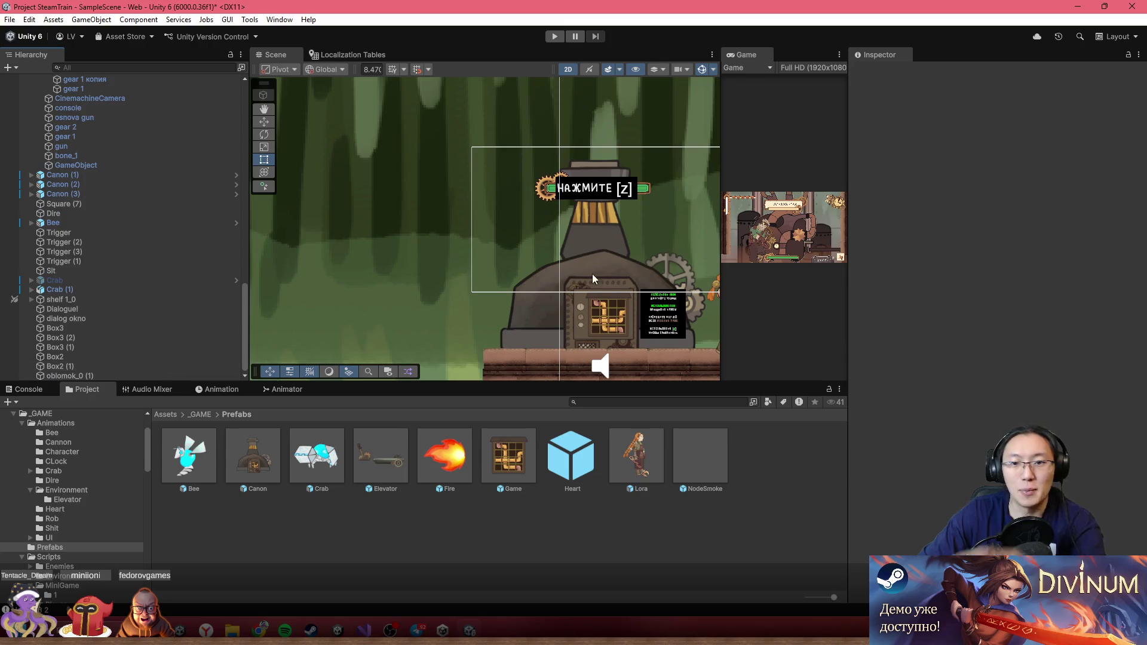
- Delete the Game puzzle object under ForGamePlace, leaving the grid frame without pipe tiles
{"action": "scroll", "coordinate": [507, 304], "scroll_direction": "up", "scroll_amount": 5}
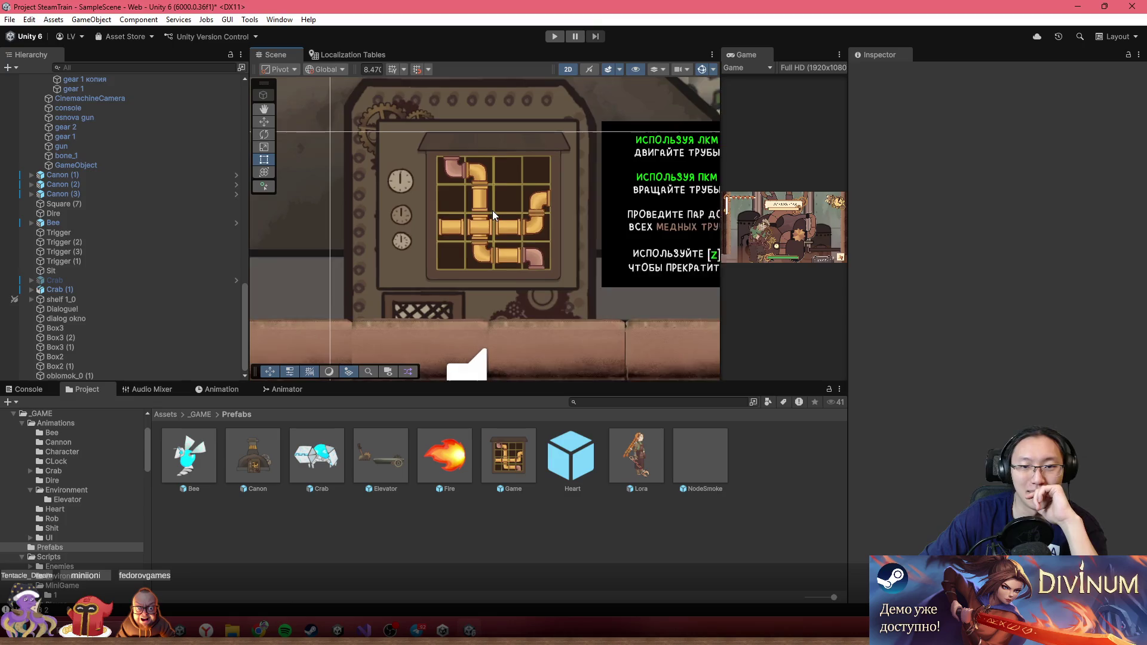
{"action": "scroll", "coordinate": [493, 210], "scroll_direction": "up", "scroll_amount": 2}
{"action": "scroll", "coordinate": [429, 203], "scroll_direction": "up", "scroll_amount": 4}
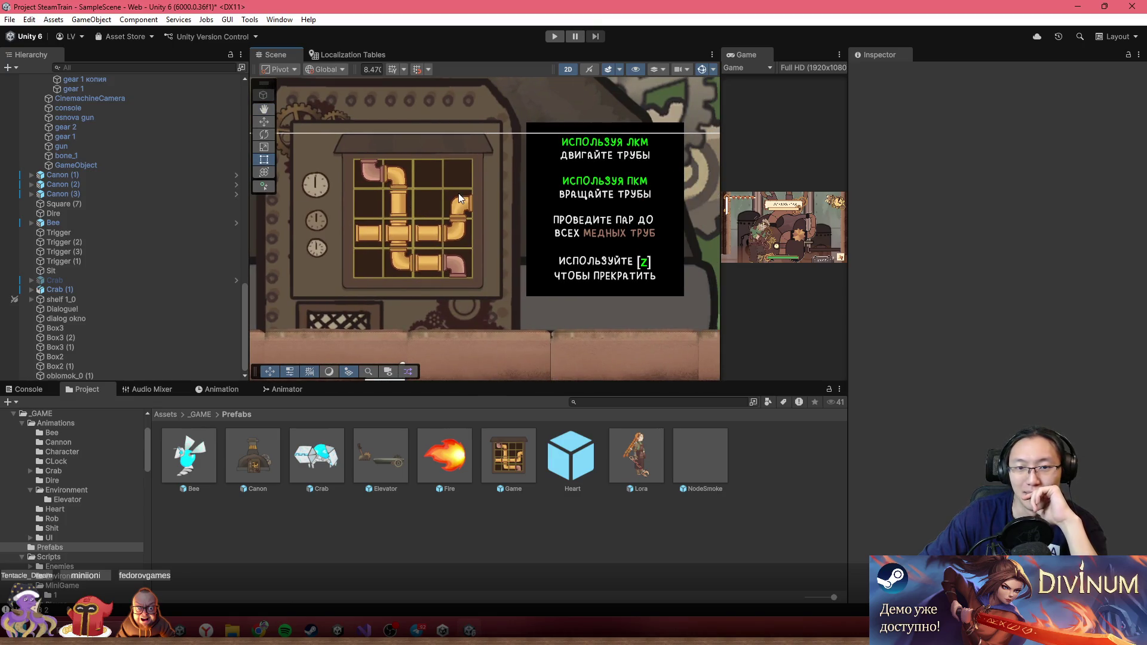
{"action": "scroll", "coordinate": [419, 242], "scroll_direction": "down", "scroll_amount": 2}
{"action": "left_click", "coordinate": [447, 177]}
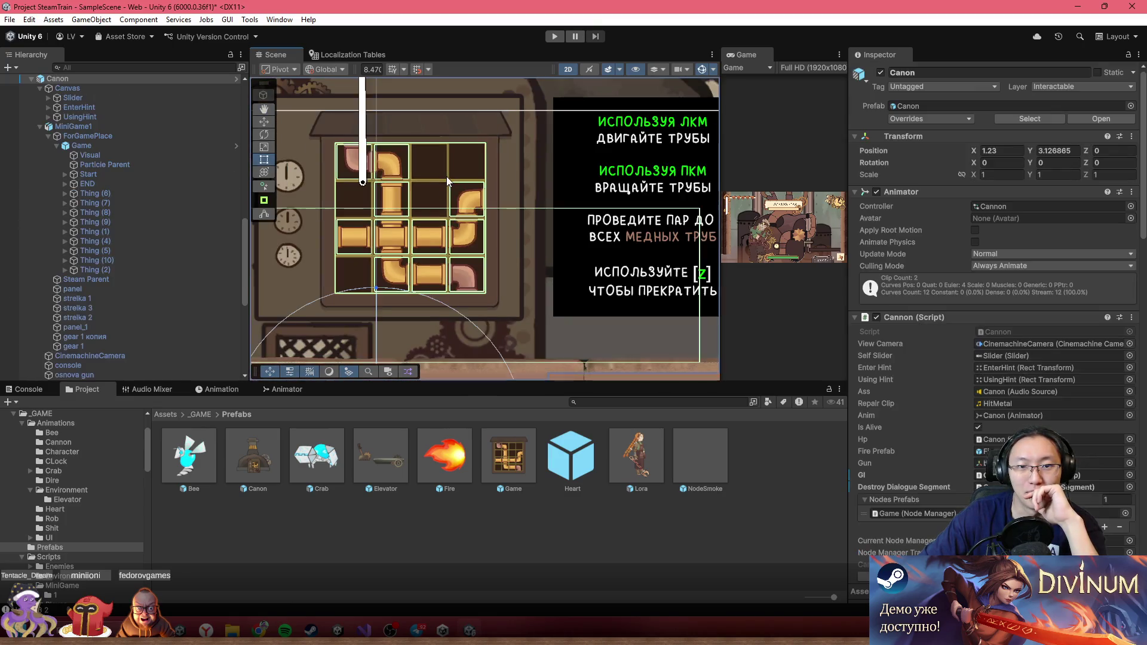
{"action": "left_click", "coordinate": [446, 177]}
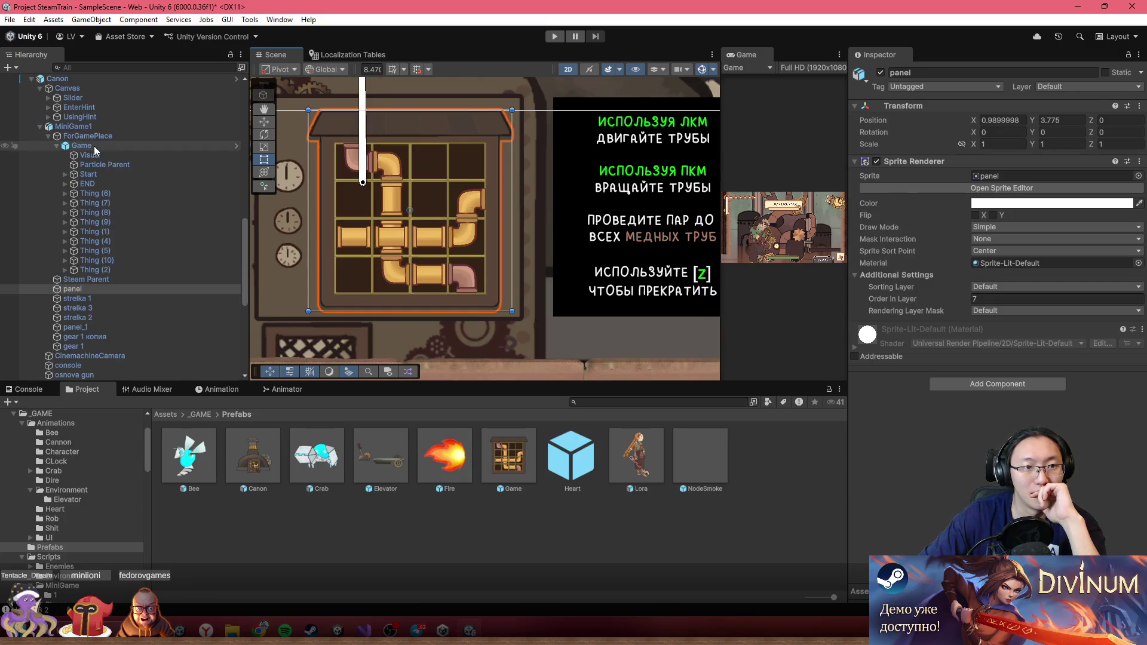
{"action": "left_click", "coordinate": [95, 146]}
{"action": "scroll", "coordinate": [645, 211], "scroll_direction": "down", "scroll_amount": 1}
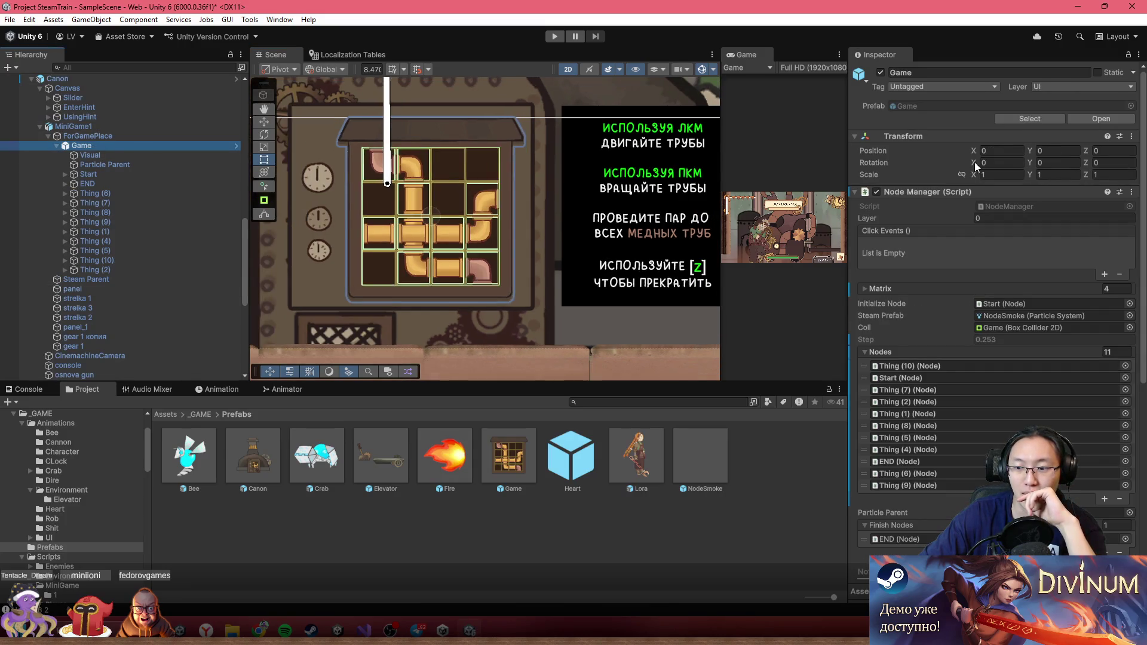
{"action": "scroll", "coordinate": [959, 162], "scroll_direction": "down", "scroll_amount": 3}
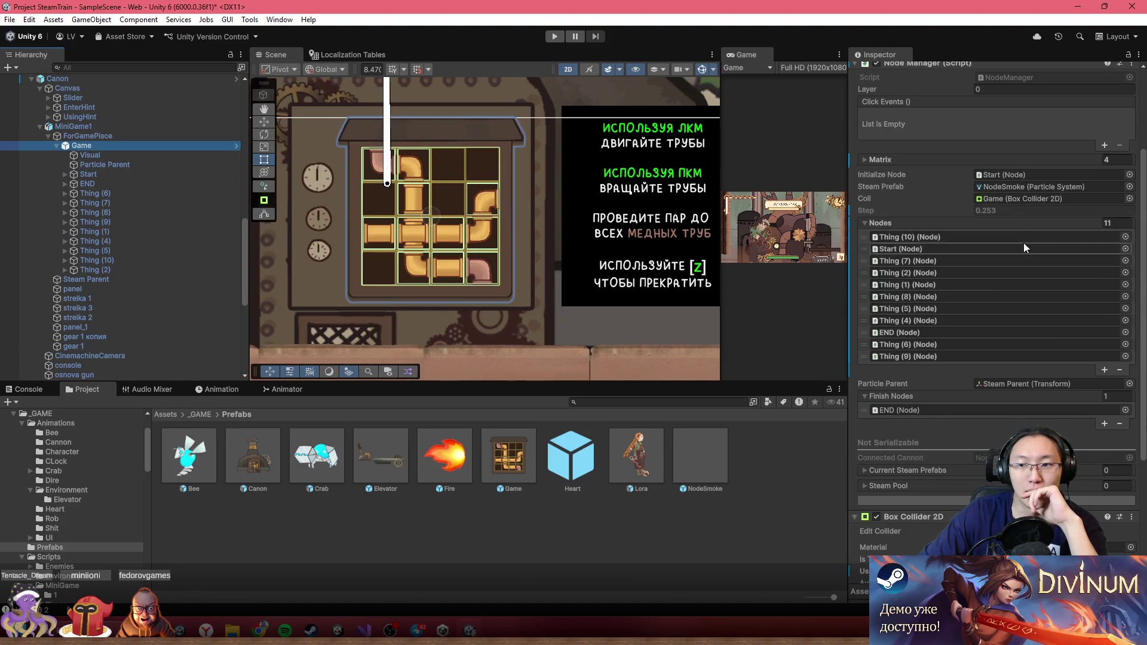
{"action": "scroll", "coordinate": [938, 254], "scroll_direction": "up", "scroll_amount": 3}
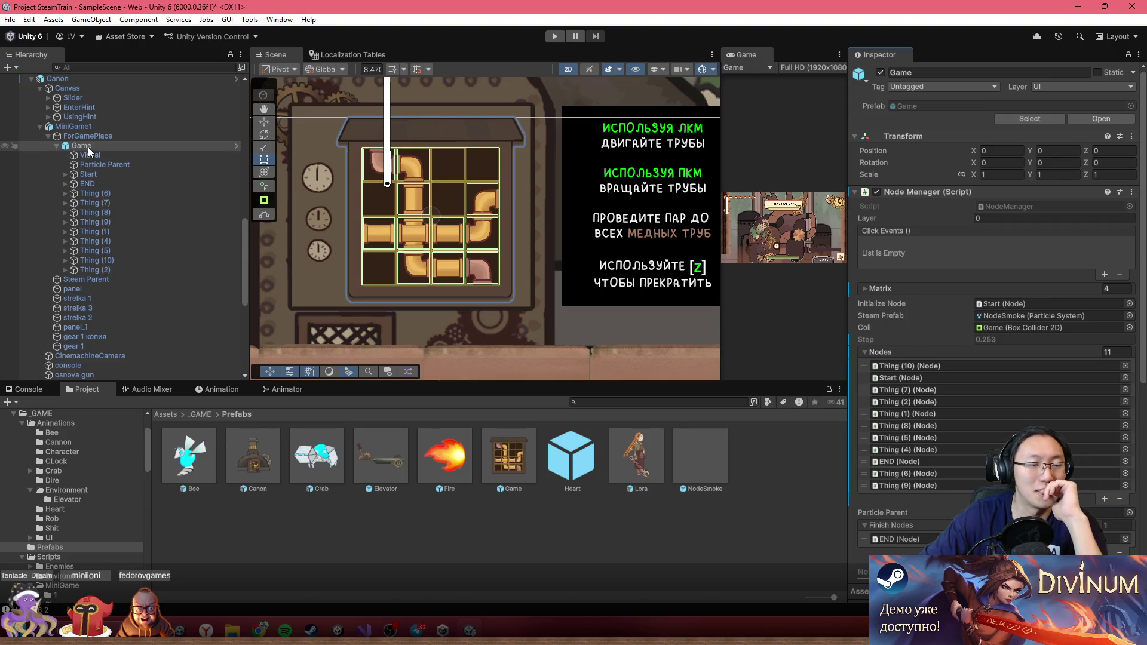
{"action": "left_click", "coordinate": [128, 145]}
{"action": "key", "text": "Delete"}
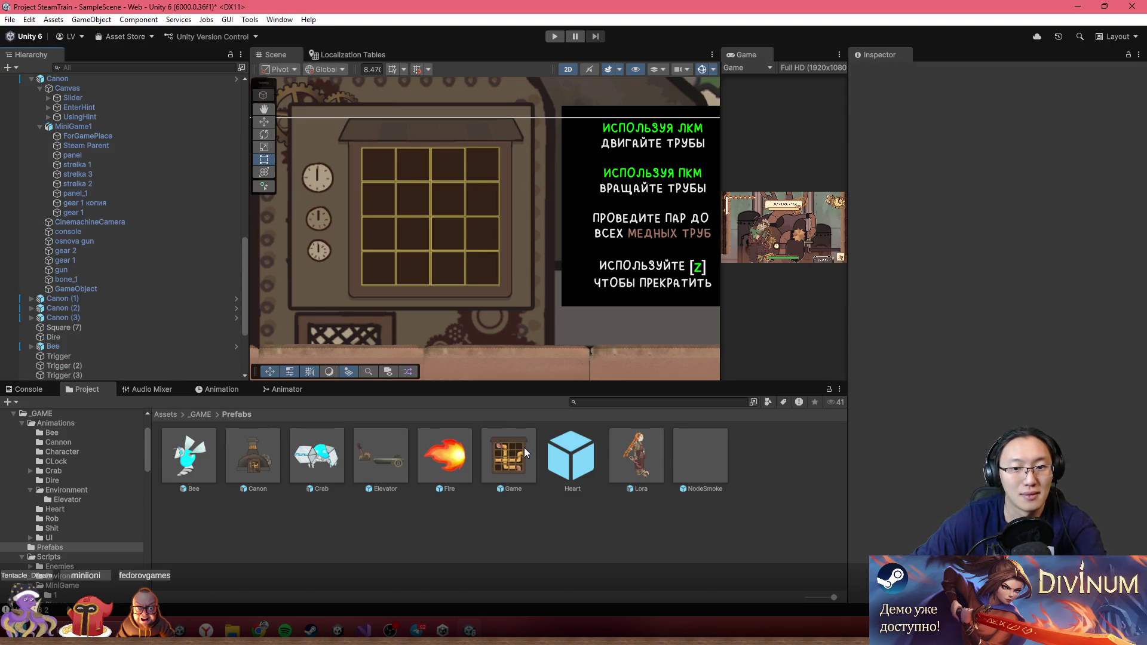
- Deactivate the Visual background inside the Game prefab and return to the main scene
{"action": "double_click", "coordinate": [525, 447]}
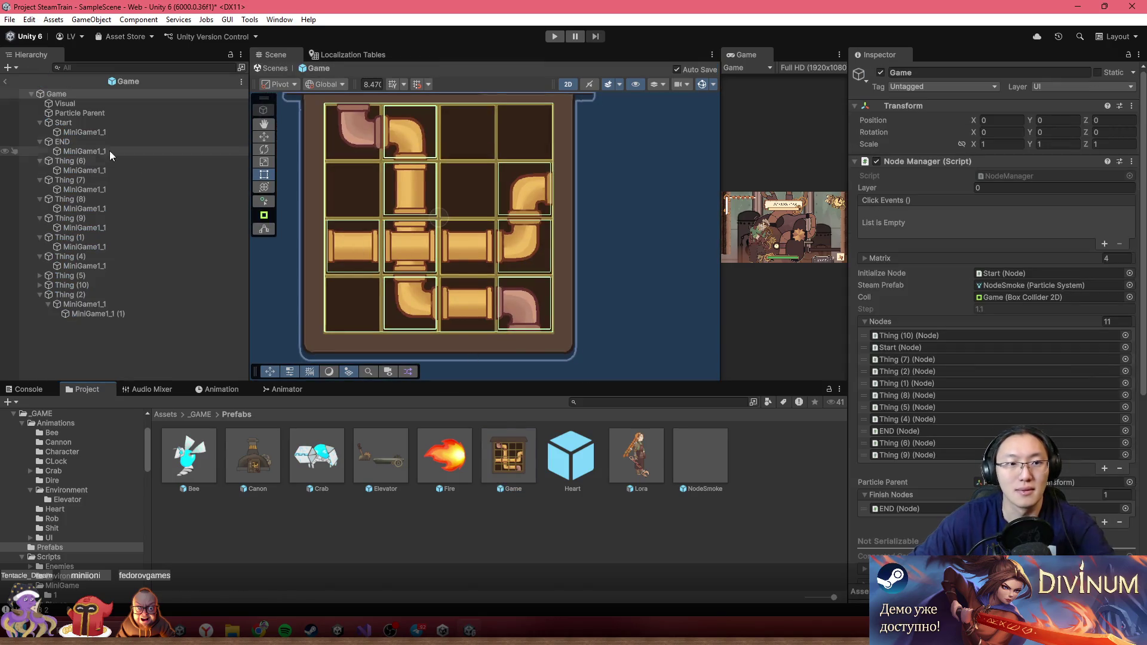
{"action": "left_click", "coordinate": [130, 106]}
{"action": "key", "text": "alt+shift+a"}
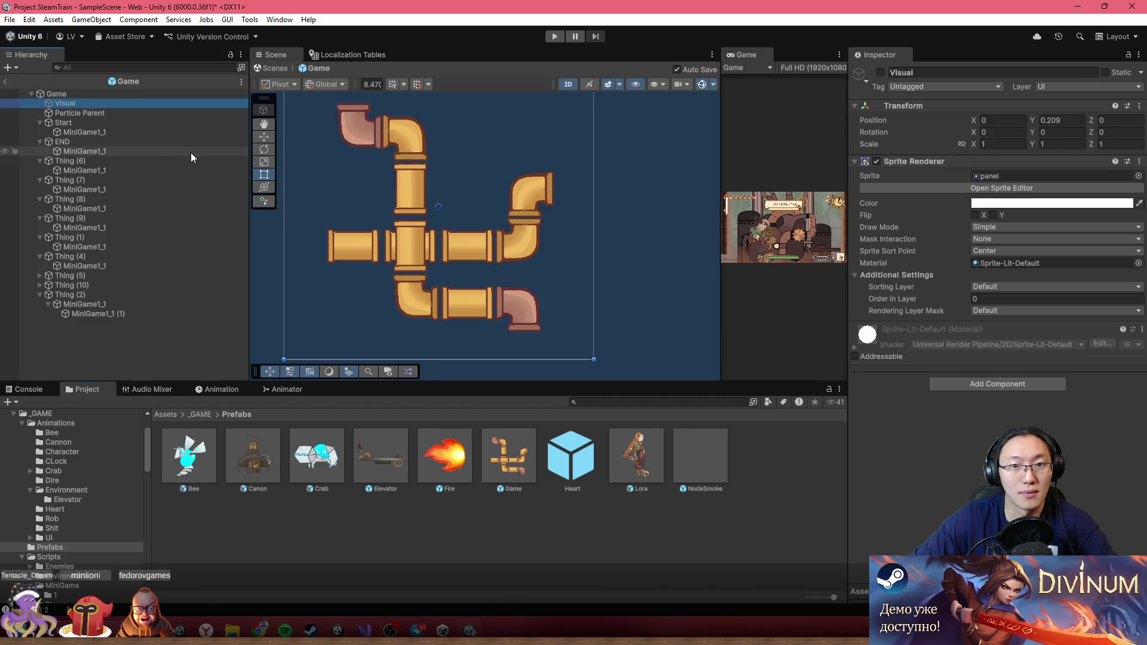
{"action": "left_click", "coordinate": [6, 83]}
{"action": "scroll", "coordinate": [442, 299], "scroll_direction": "down", "scroll_amount": 5}
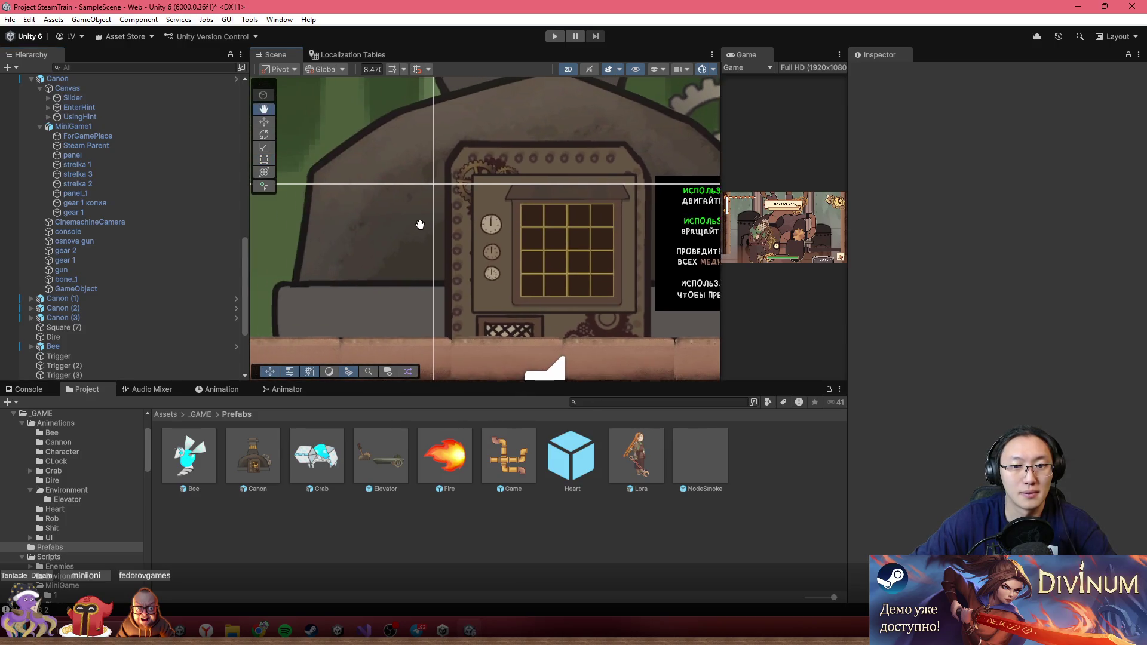
- Drag the Game prefab under ForGamePlace in the Hierarchy and frame it in view
{"action": "scroll", "coordinate": [438, 276], "scroll_direction": "down", "scroll_amount": 1}
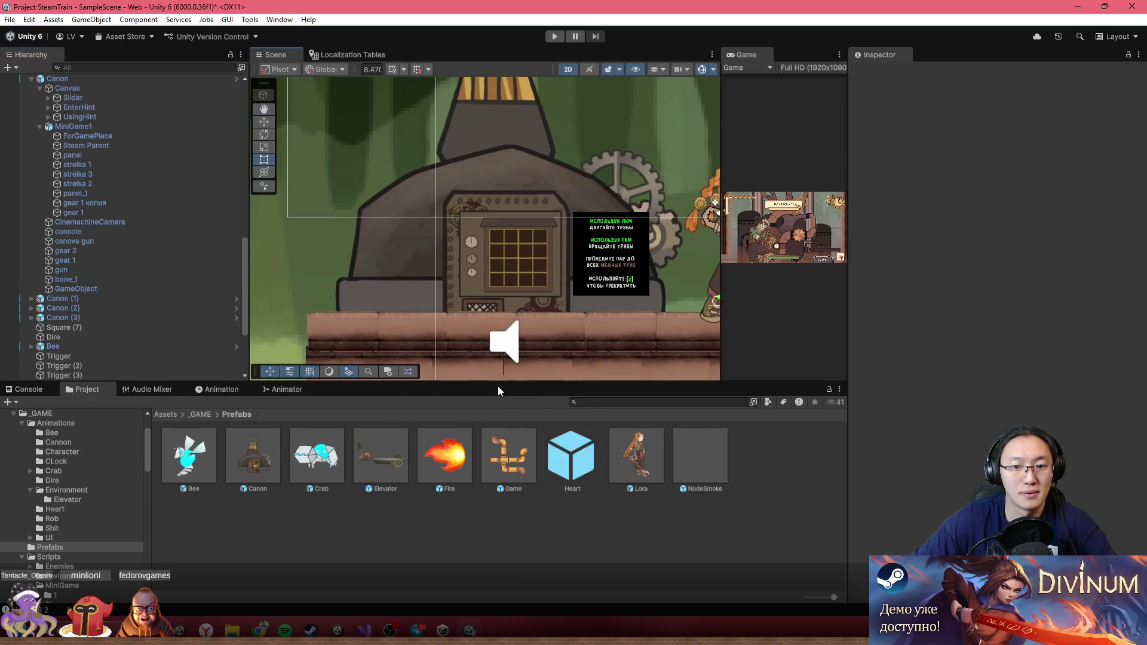
{"action": "left_click", "coordinate": [513, 449]}
{"action": "scroll", "coordinate": [105, 246], "scroll_direction": "up", "scroll_amount": 5}
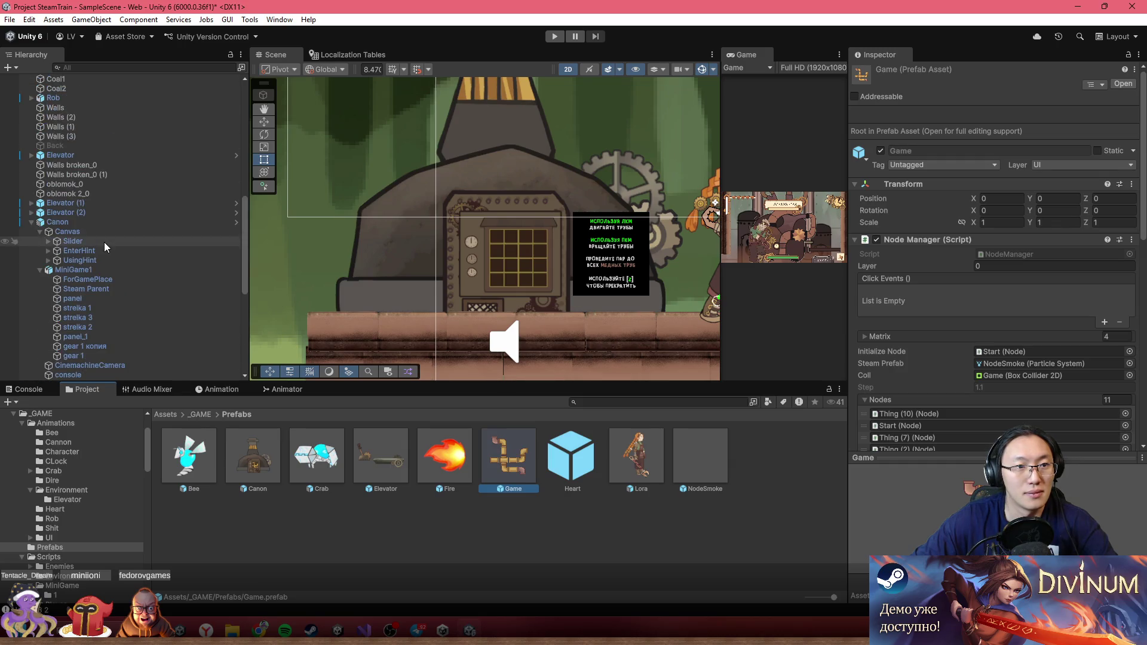
{"action": "scroll", "coordinate": [105, 247], "scroll_direction": "down", "scroll_amount": 6}
{"action": "scroll", "coordinate": [106, 252], "scroll_direction": "up", "scroll_amount": 3}
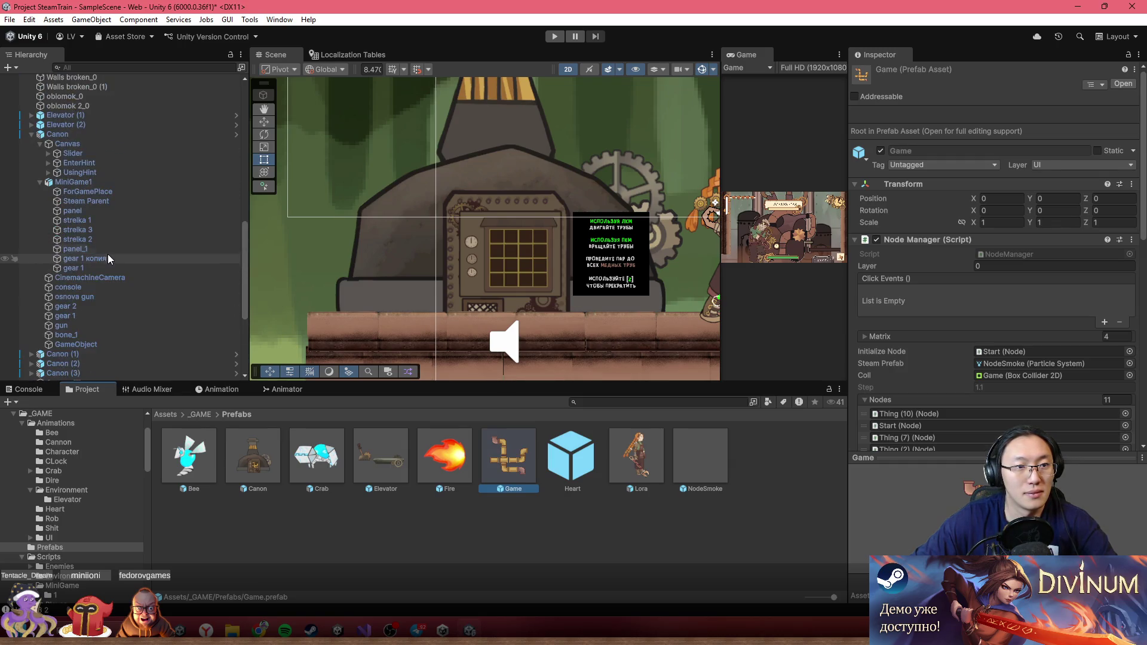
{"action": "mouse_move", "coordinate": [500, 466]}
{"action": "left_mouse_down"}
{"action": "mouse_move", "coordinate": [65, 193]}
{"action": "mouse_move", "coordinate": [77, 194]}
{"action": "left_mouse_up"}
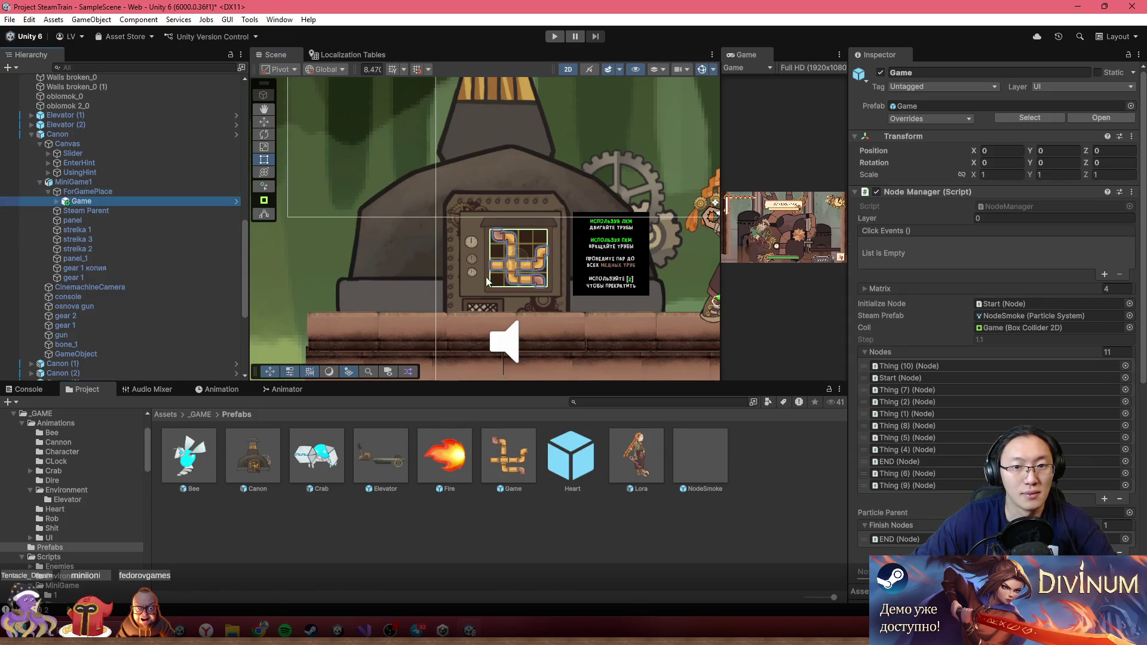
{"action": "key", "text": "f"}
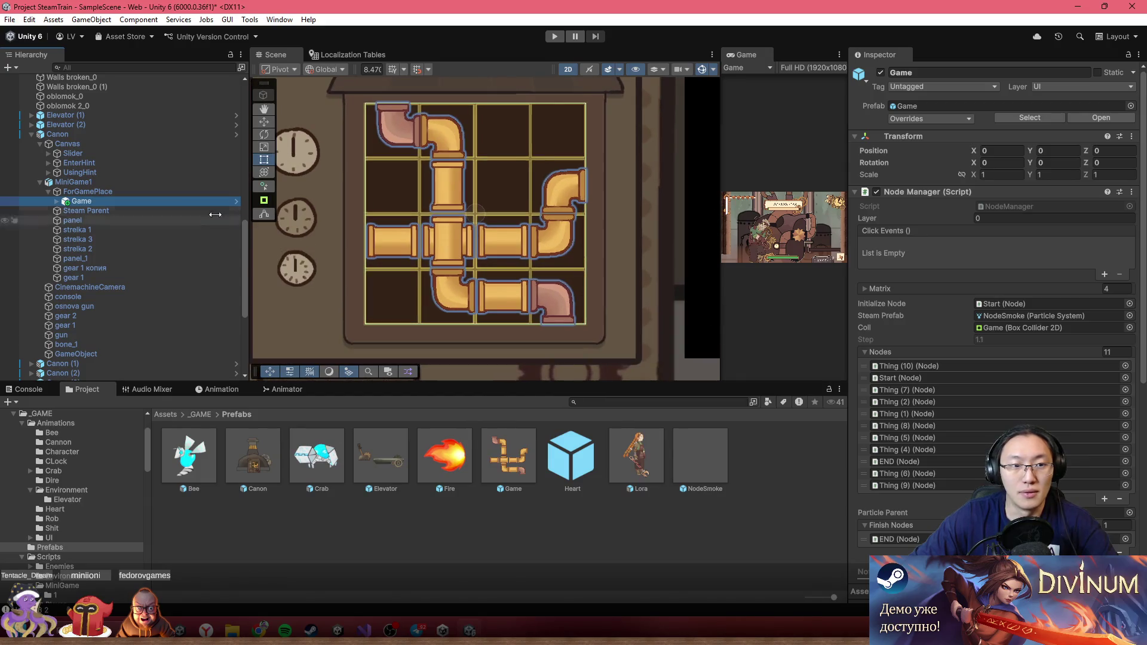
- Expand the new Game instance to list its 11 pipe nodes
{"action": "left_click", "coordinate": [66, 132]}
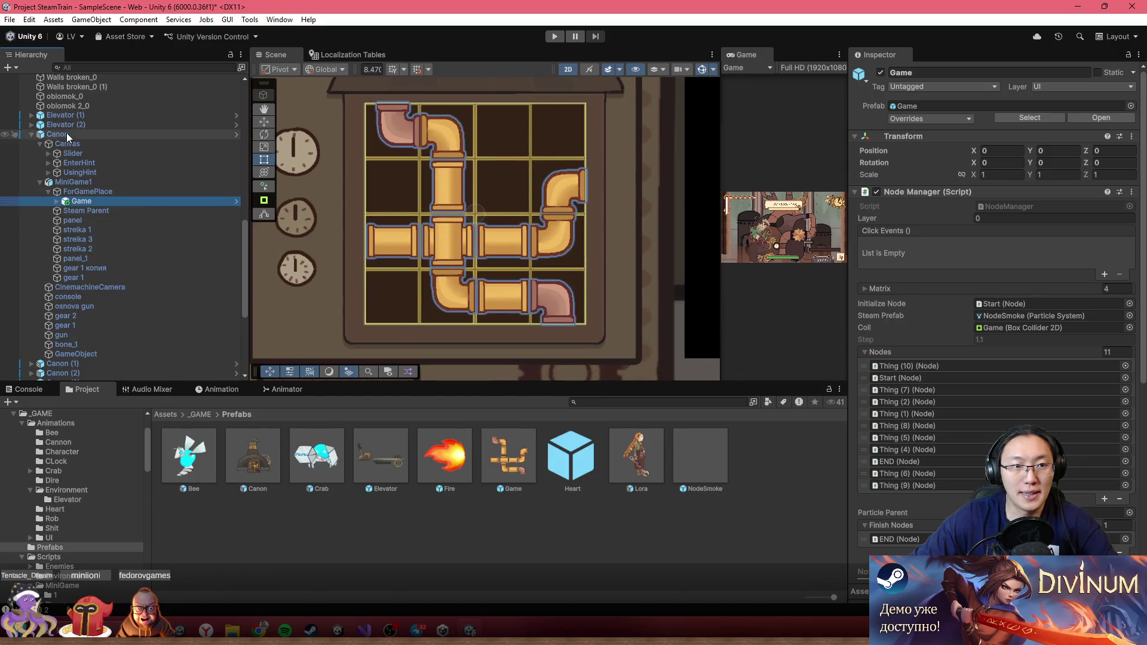
{"action": "left_click", "coordinate": [98, 199]}
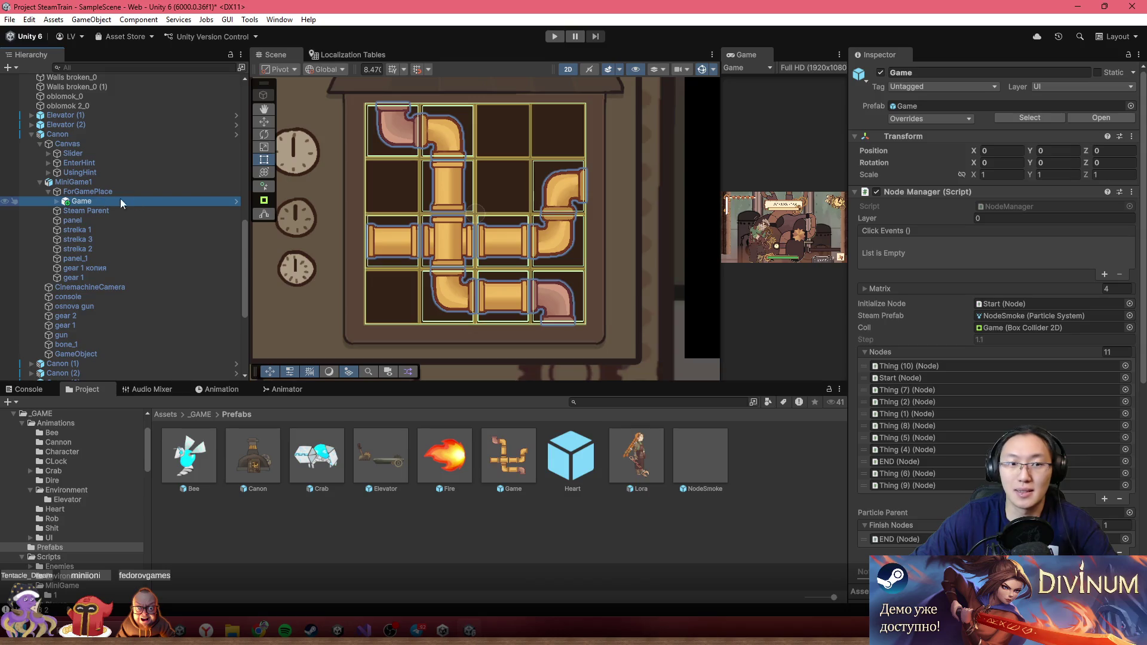
{"action": "left_click", "coordinate": [58, 202]}
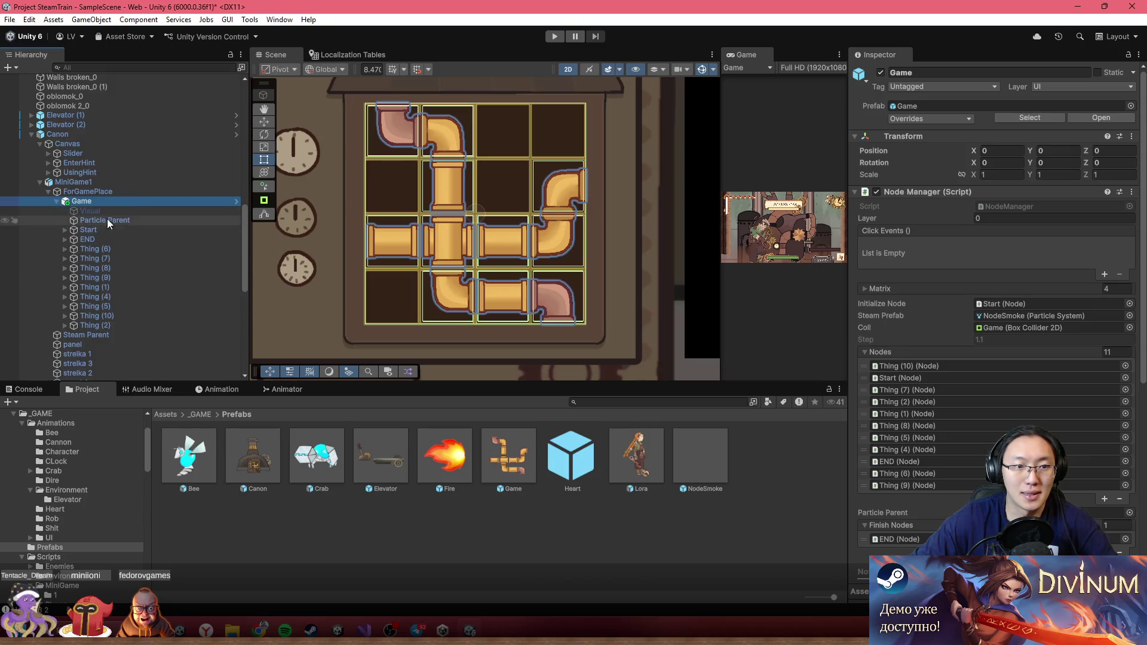
{"action": "scroll", "coordinate": [580, 245], "scroll_direction": "down", "scroll_amount": 3}
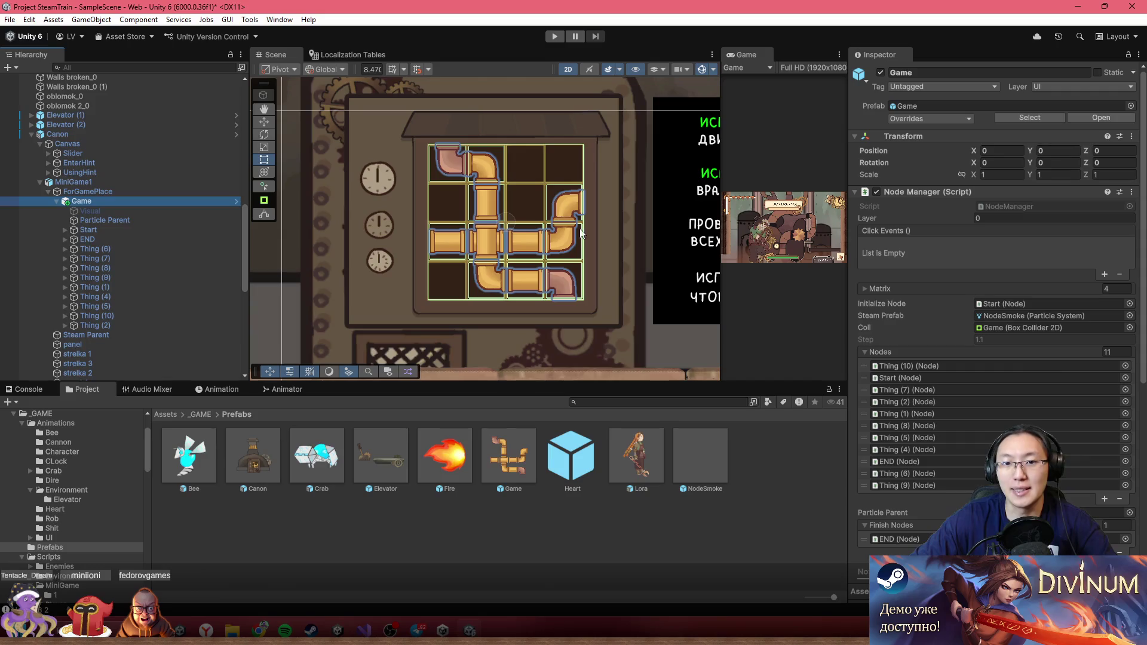
{"action": "scroll", "coordinate": [643, 264], "scroll_direction": "down", "scroll_amount": 3}
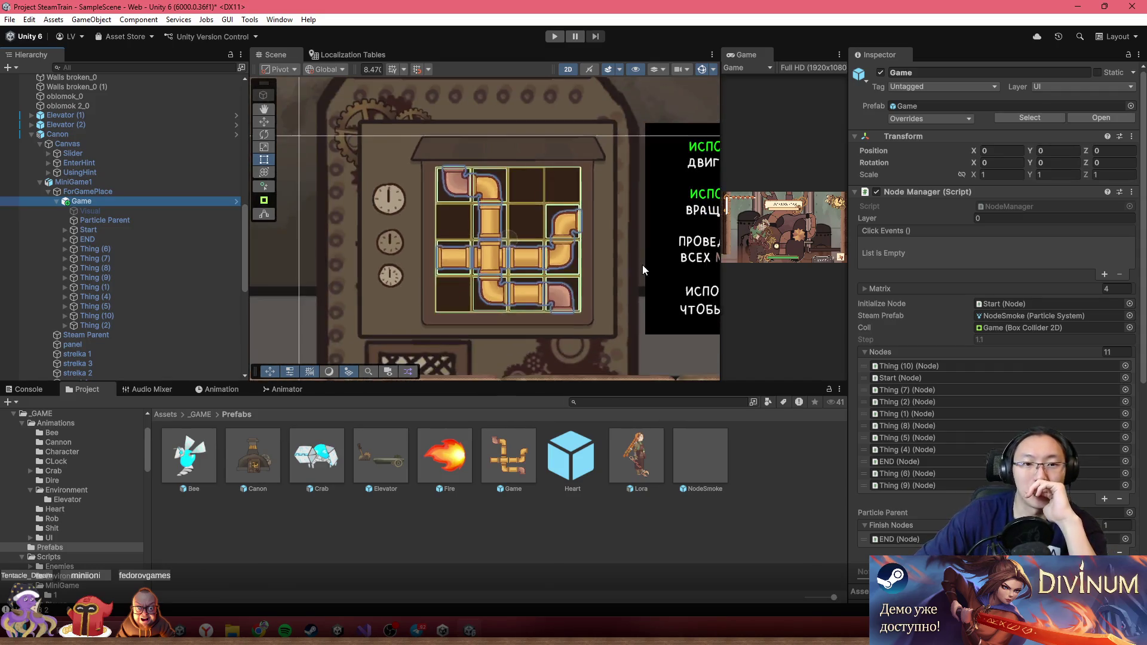
{"action": "scroll", "coordinate": [446, 263], "scroll_direction": "down", "scroll_amount": 5}
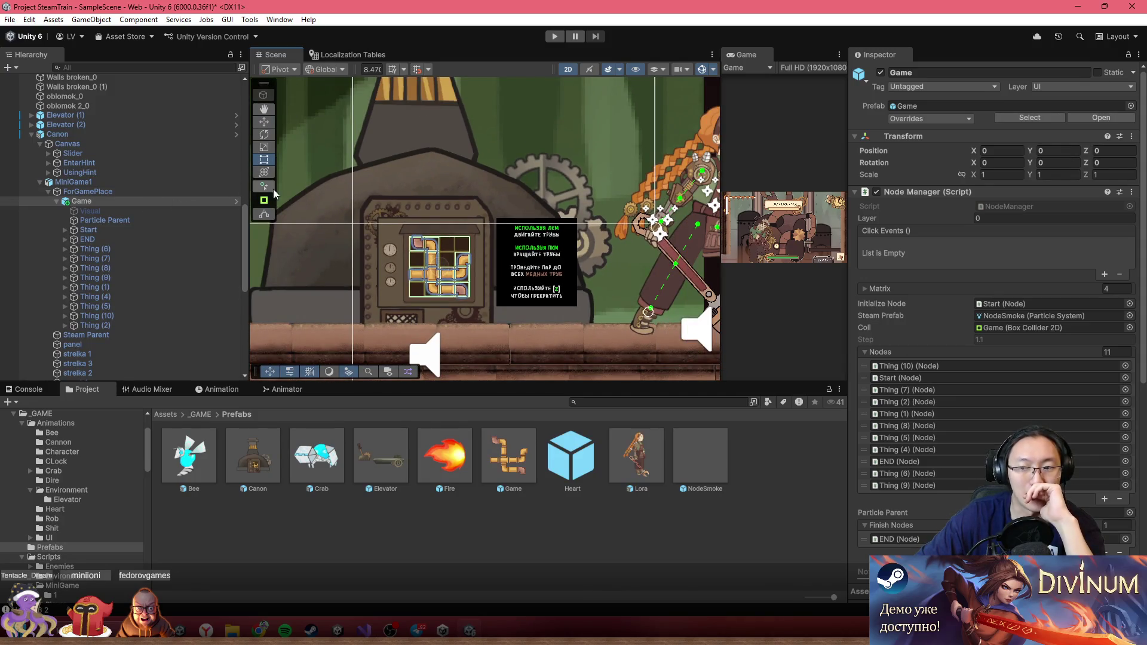
{"action": "left_click", "coordinate": [120, 194]}
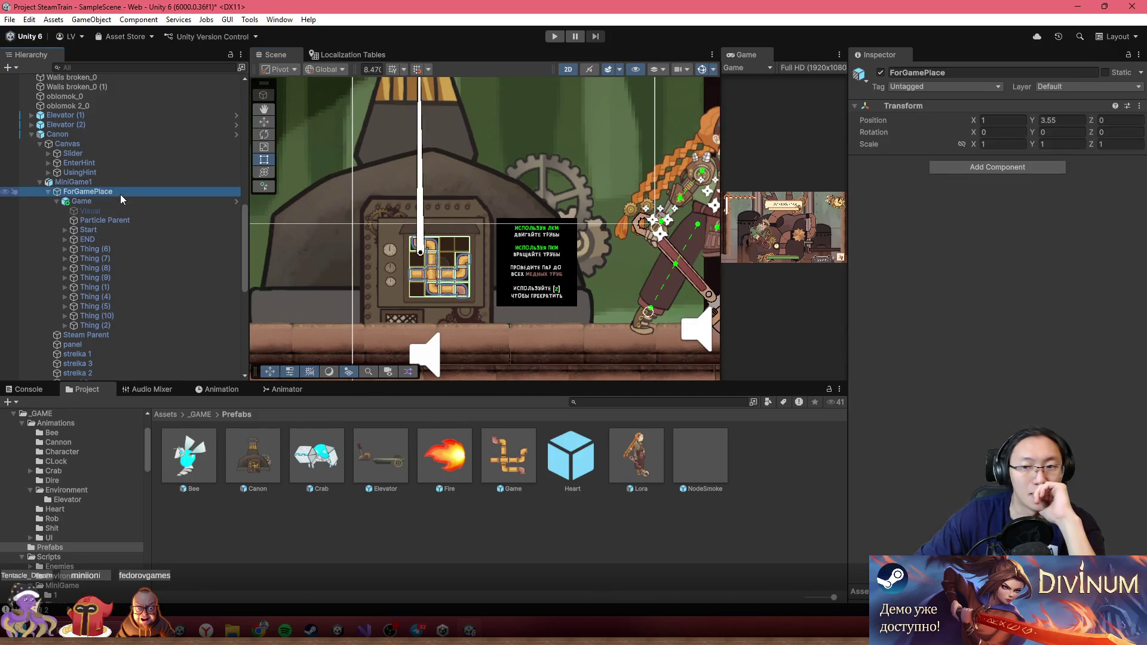
{"action": "left_click", "coordinate": [122, 199]}
{"action": "scroll", "coordinate": [1016, 336], "scroll_direction": "down", "scroll_amount": 5}
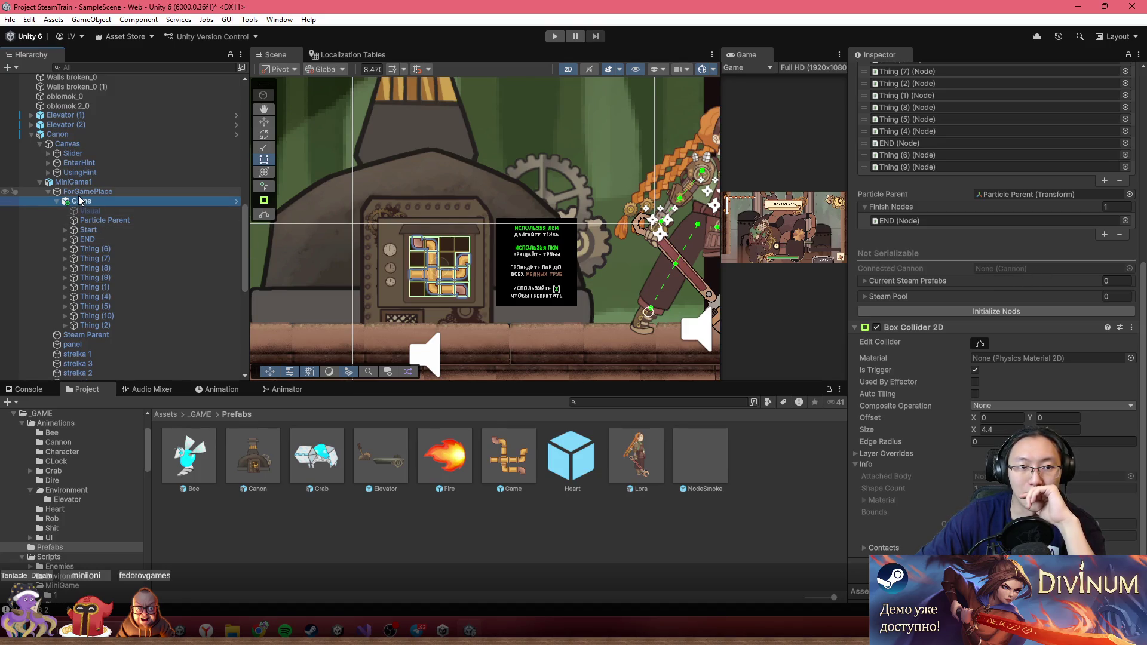
{"action": "left_click", "coordinate": [555, 36]}
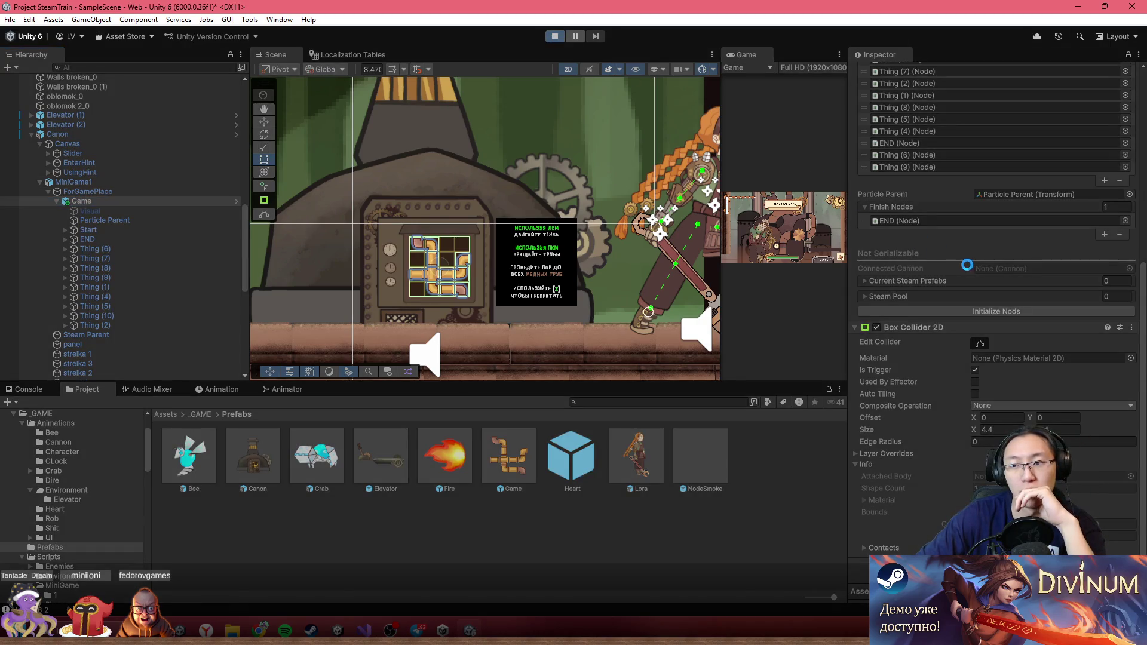
{"action": "left_click", "coordinate": [555, 36]}
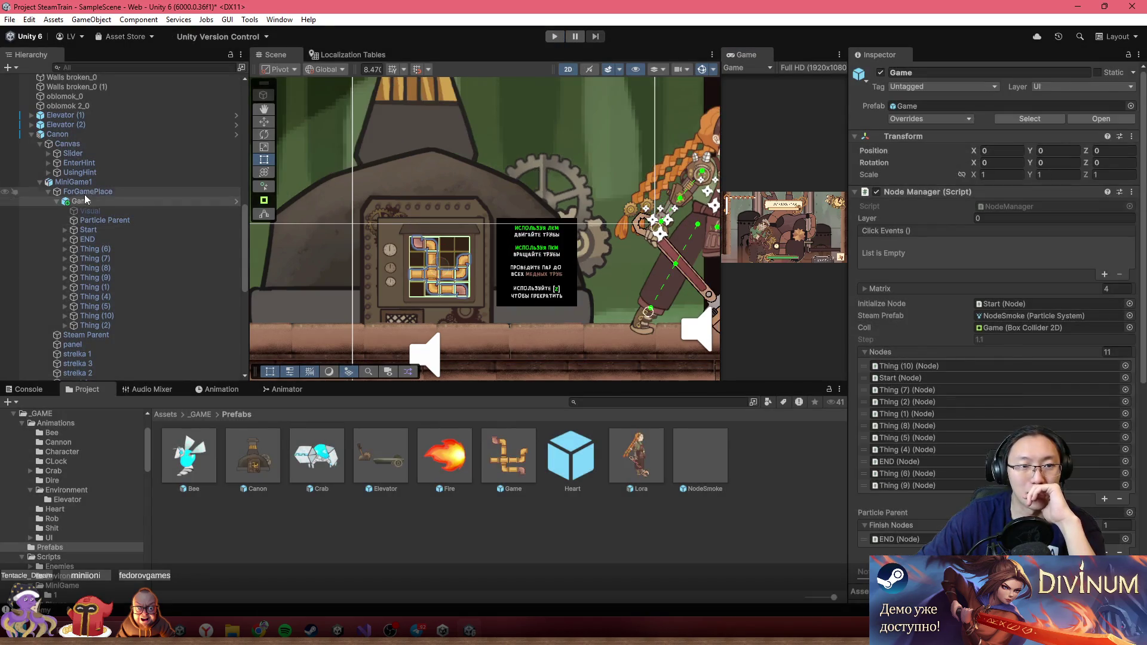
{"action": "left_click", "coordinate": [86, 192]}
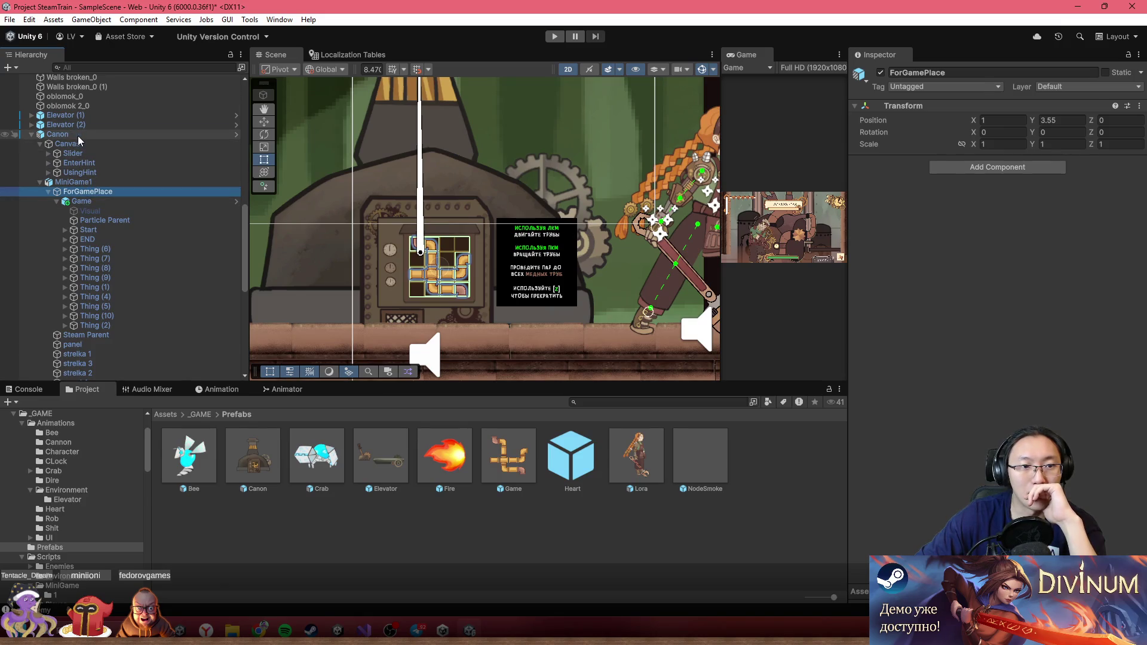
- Assign Game as Canon's Current Node Manager, then run the game in a maximized Game view
{"action": "left_click", "coordinate": [79, 136]}
{"action": "scroll", "coordinate": [1022, 279], "scroll_direction": "down", "scroll_amount": 5}
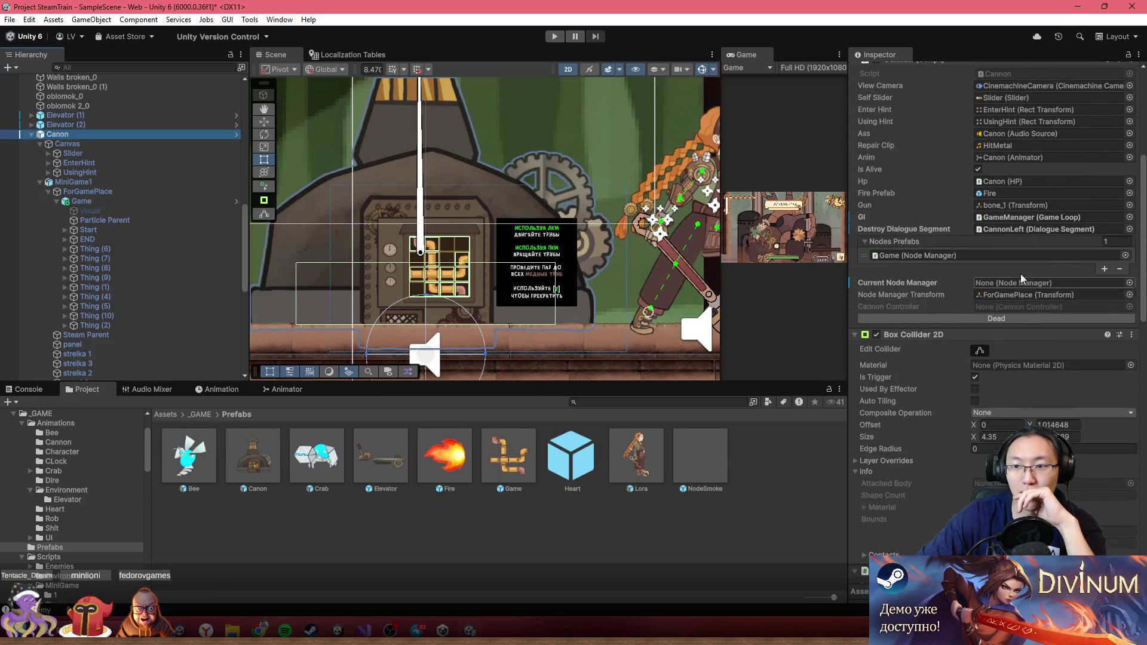
{"action": "mouse_move", "coordinate": [100, 198]}
{"action": "left_mouse_down"}
{"action": "mouse_move", "coordinate": [1063, 337]}
{"action": "mouse_move", "coordinate": [1050, 284]}
{"action": "left_mouse_up"}
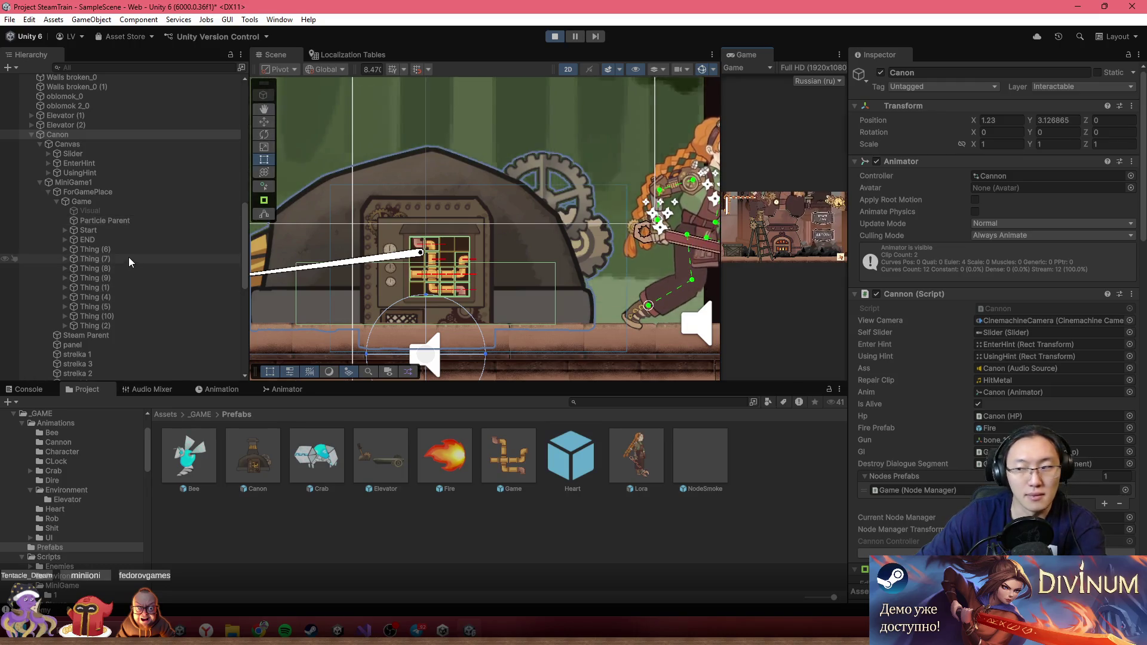
{"action": "scroll", "coordinate": [969, 486], "scroll_direction": "down", "scroll_amount": 5}
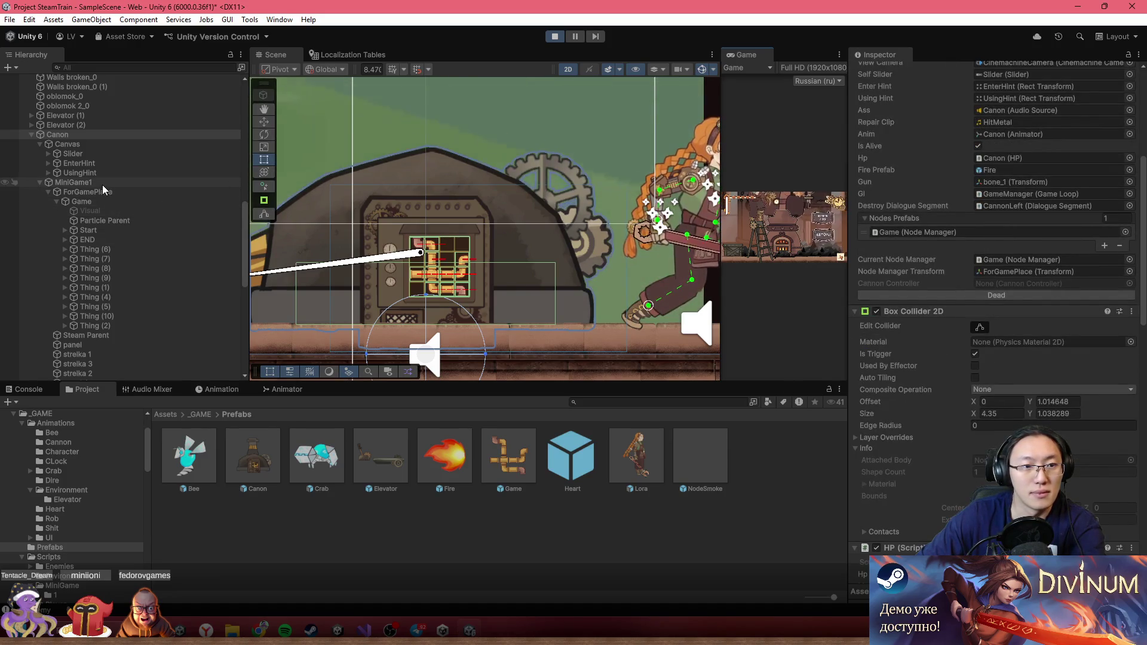
{"action": "left_click", "coordinate": [113, 202]}
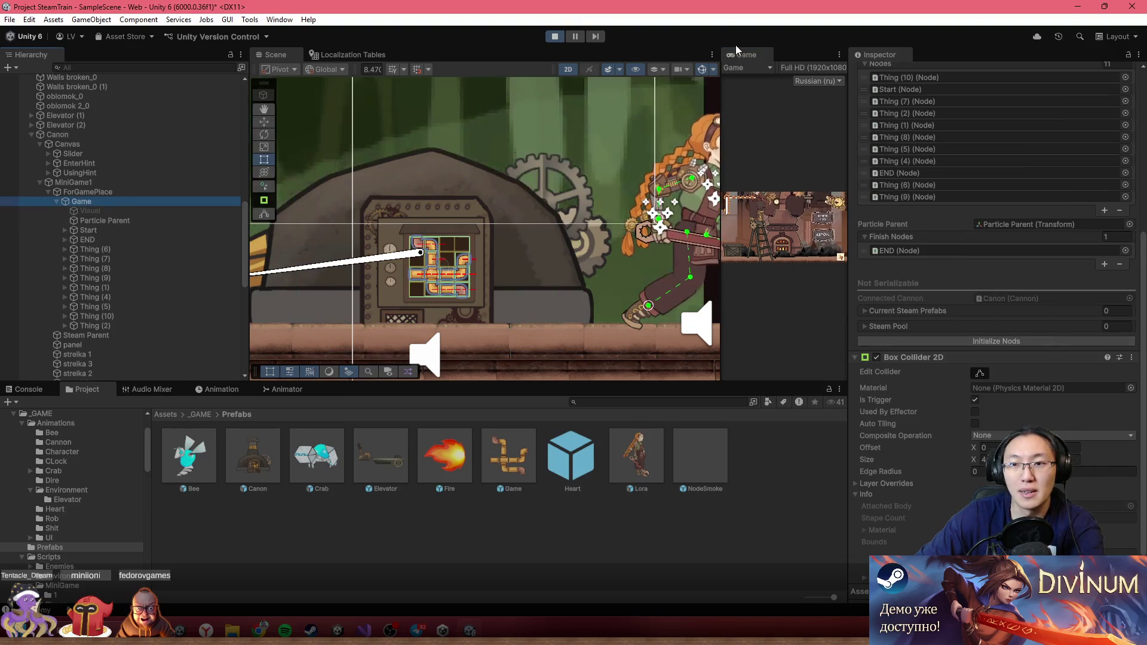
{"action": "key", "text": "shift+space"}
- Start the game via «Начать игру», run the heroine left to the cannon, then restore the editor layout
{"action": "mouse_move", "coordinate": [844, 561]}
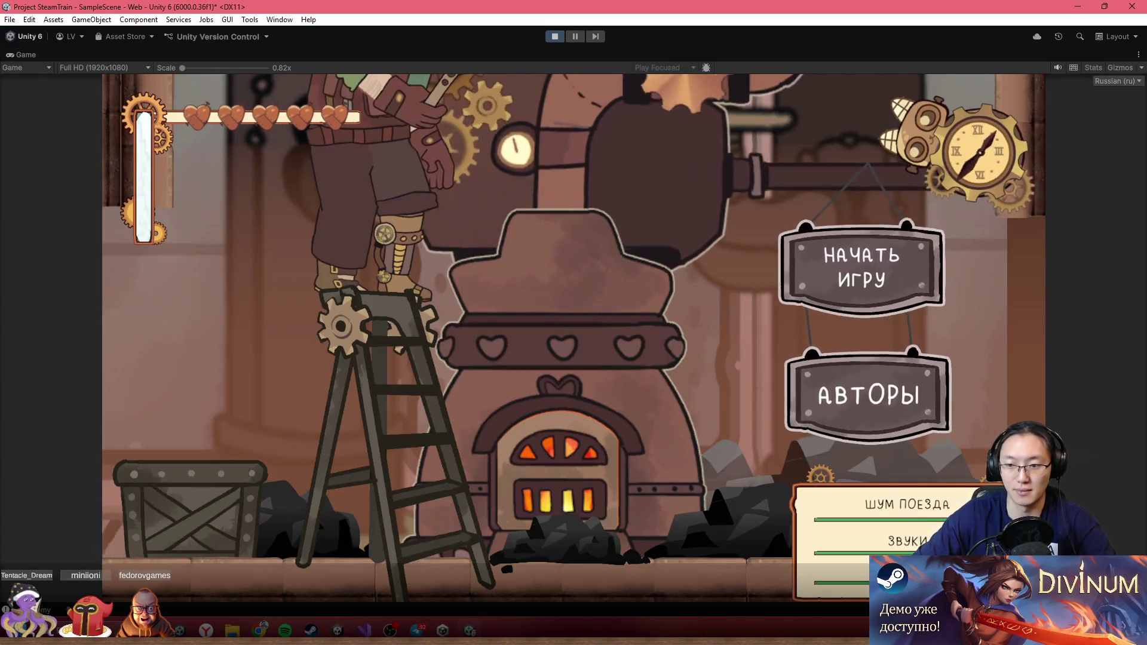
{"action": "left_click", "coordinate": [865, 266]}
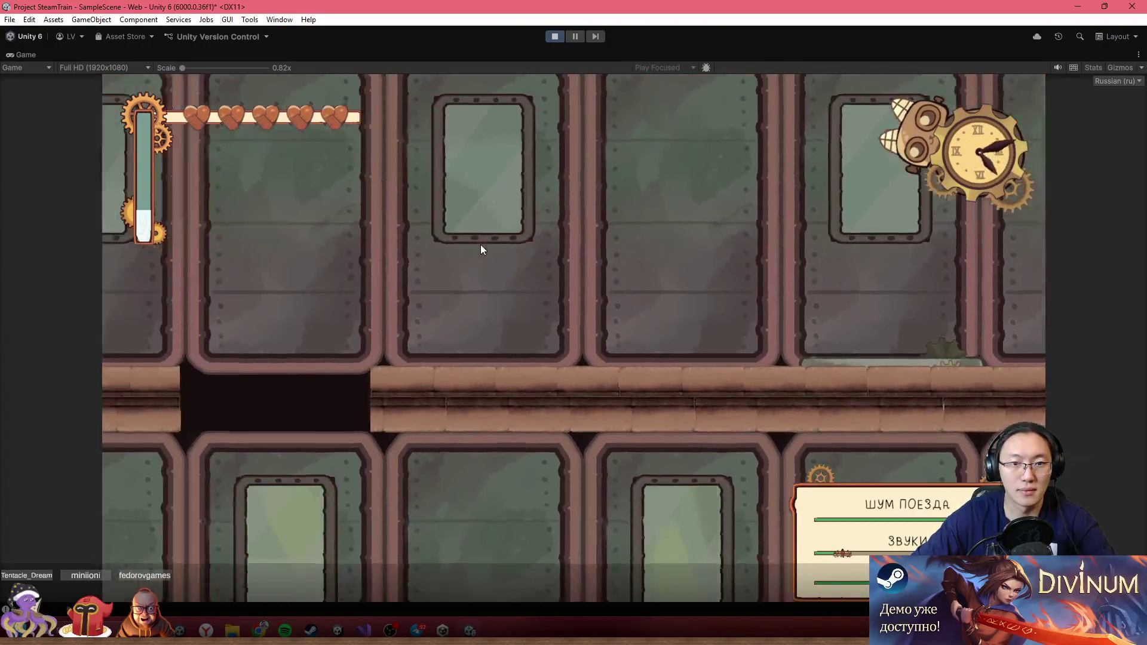
{"action": "key", "text": "a"}
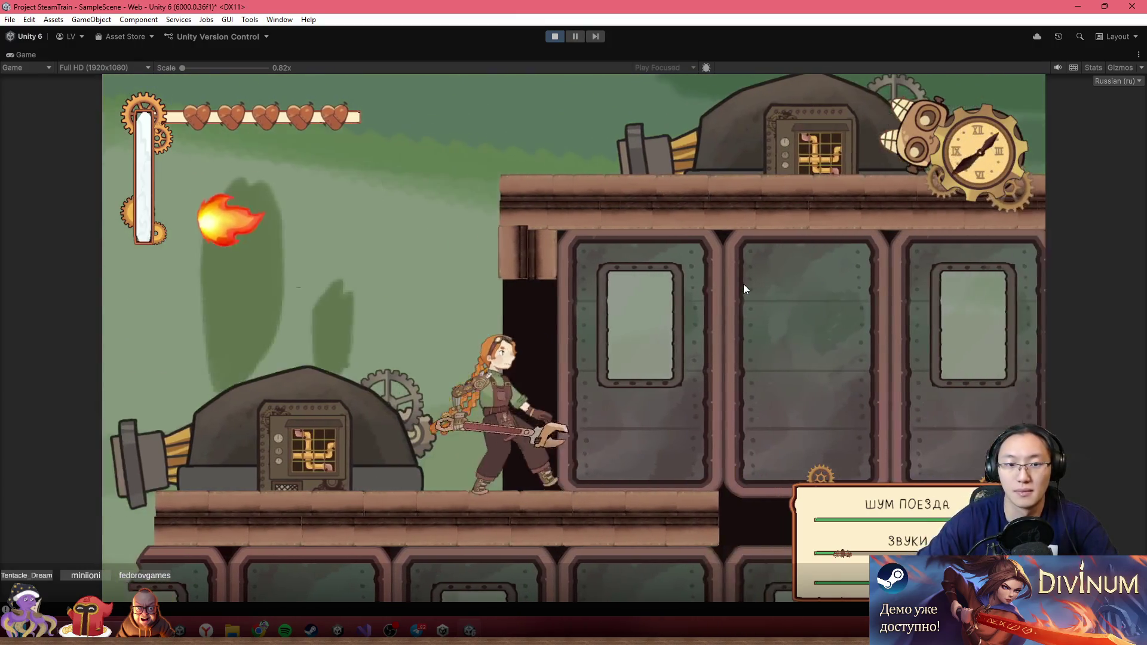
{"action": "key", "text": "shift+space"}
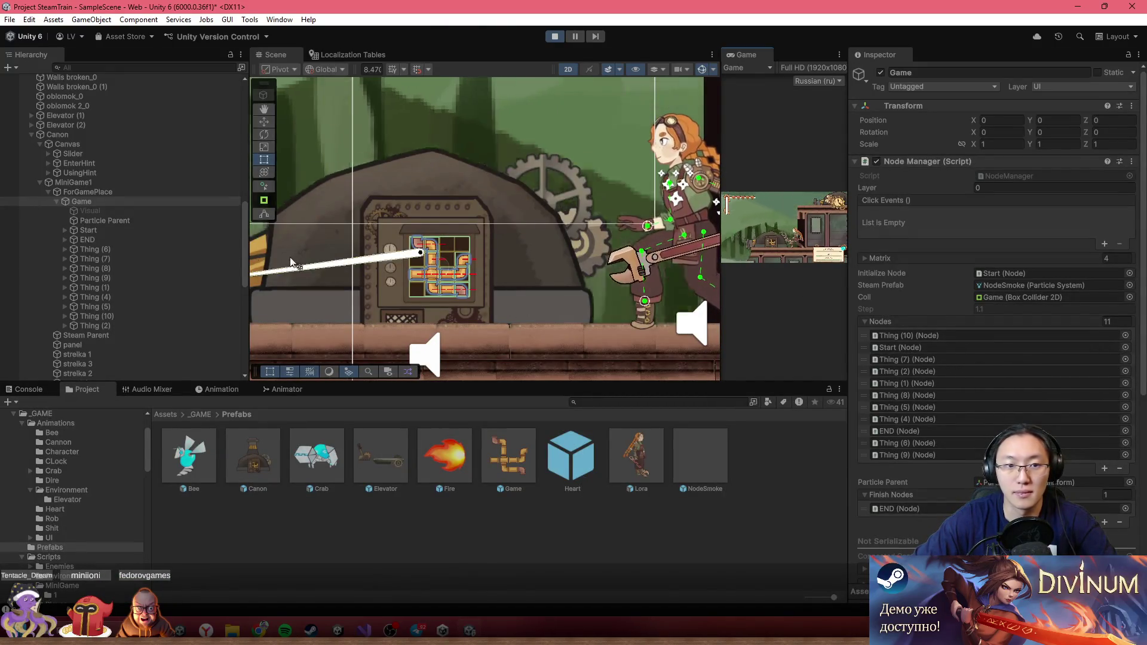
- Trigger the Canon's Dead button in the Inspector, then stop play mode
{"action": "left_click_drag", "start_coordinate": [388, 209], "coordinate": [464, 206]}
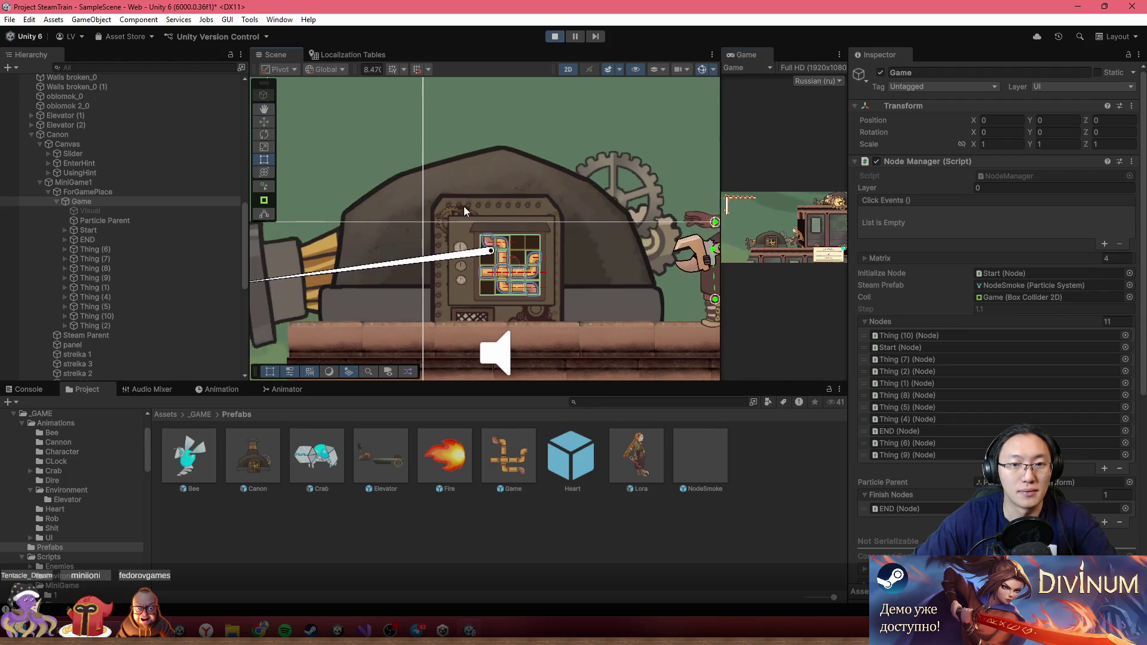
{"action": "scroll", "coordinate": [995, 380], "scroll_direction": "down", "scroll_amount": 8}
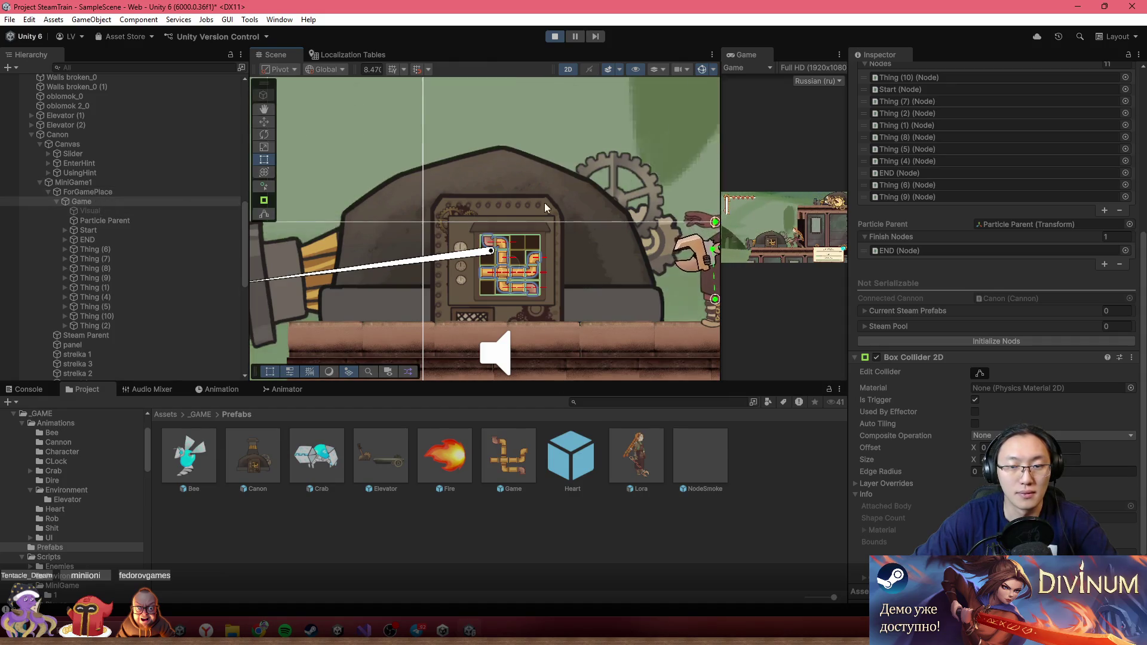
{"action": "scroll", "coordinate": [520, 293], "scroll_direction": "up", "scroll_amount": 4}
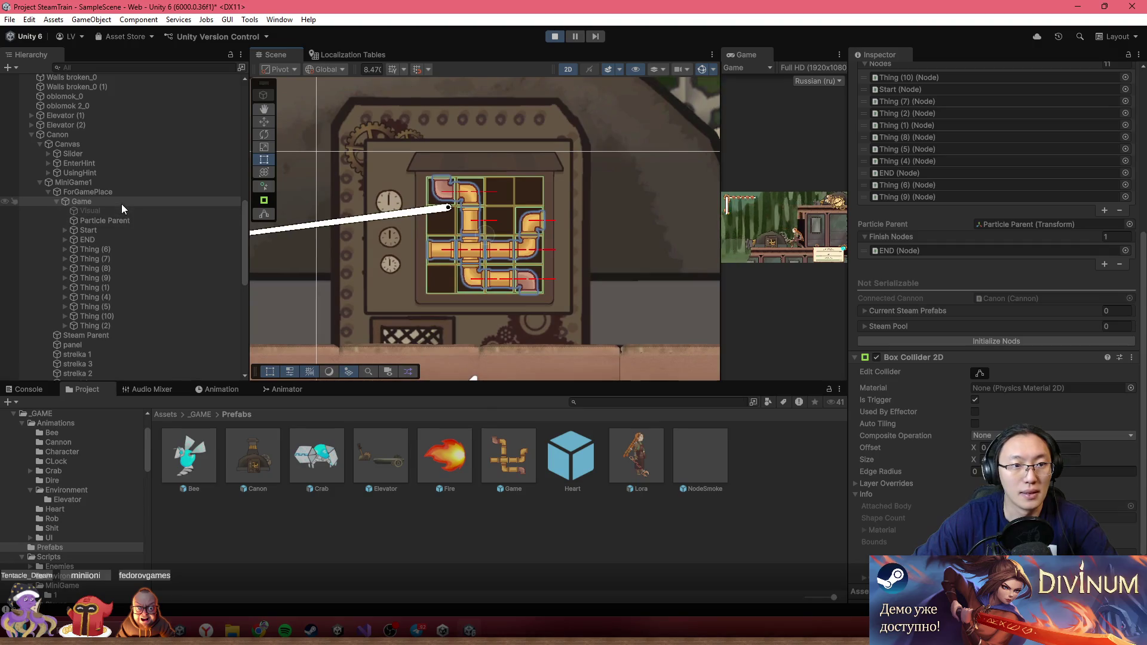
{"action": "scroll", "coordinate": [120, 179], "scroll_direction": "up", "scroll_amount": 5}
{"action": "left_click", "coordinate": [102, 278]}
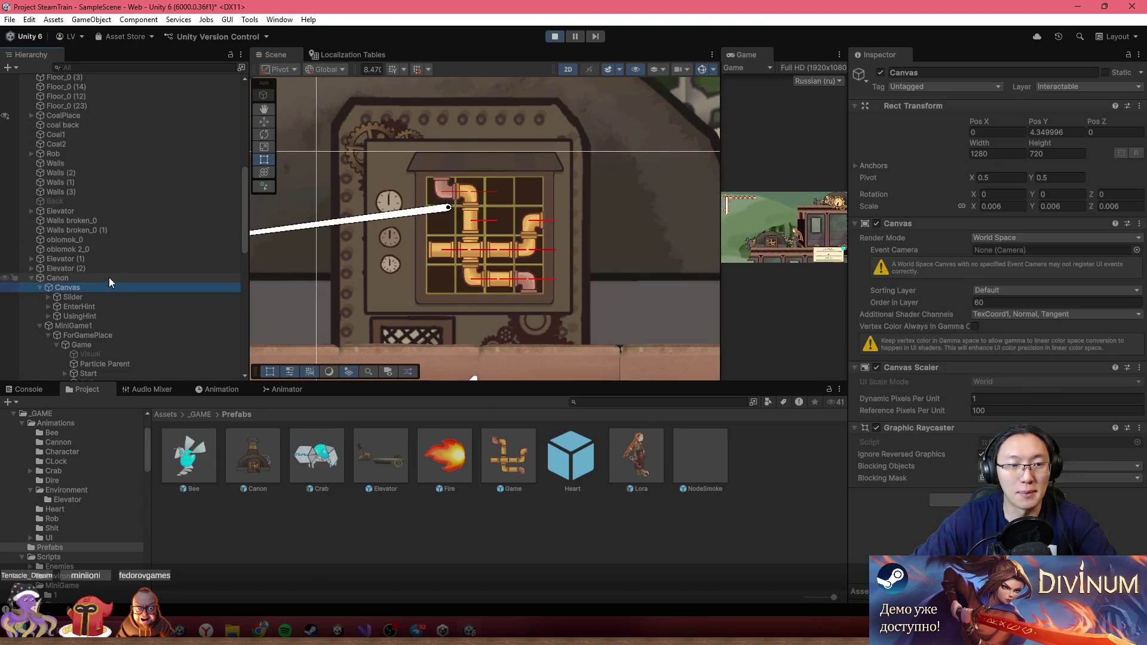
{"action": "scroll", "coordinate": [955, 367], "scroll_direction": "down", "scroll_amount": 5}
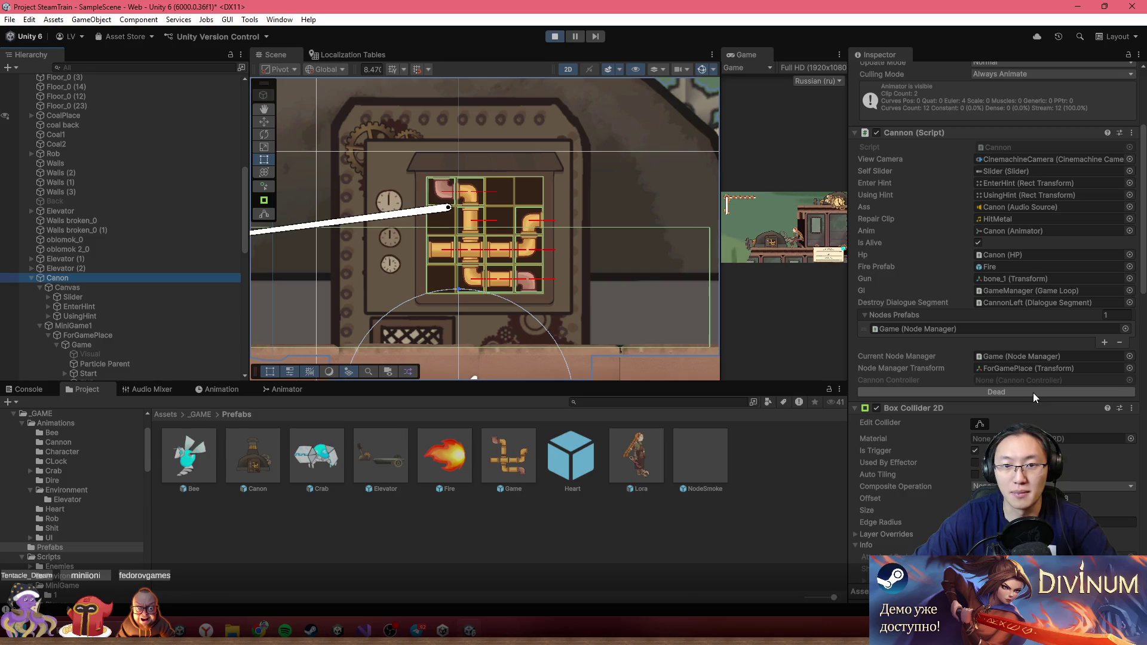
{"action": "left_click", "coordinate": [1033, 392]}
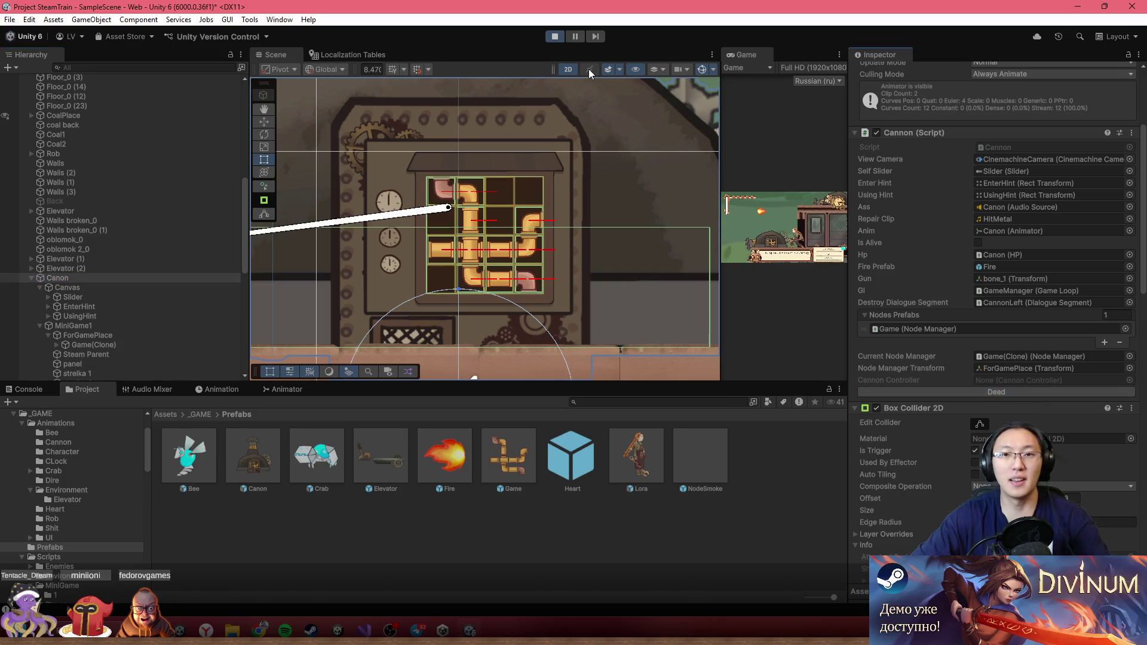
{"action": "left_click", "coordinate": [556, 36]}
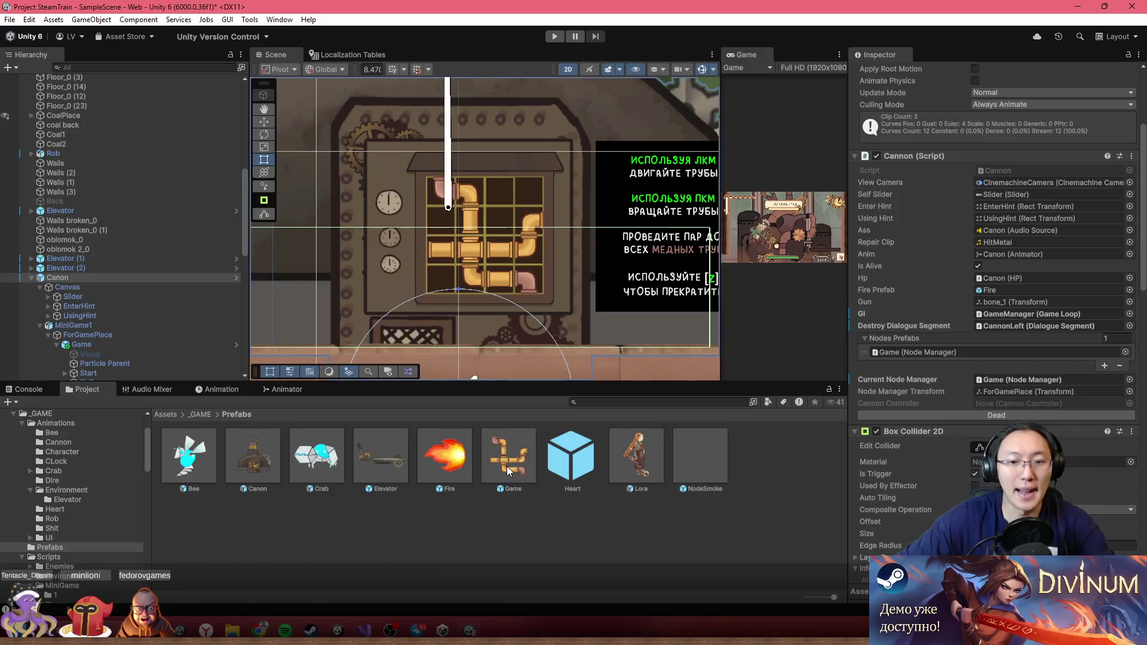
- Place a copy of the Game prefab in the scene and frame it
{"action": "left_click", "coordinate": [507, 466]}
{"action": "scroll", "coordinate": [682, 356], "scroll_direction": "down", "scroll_amount": 10}
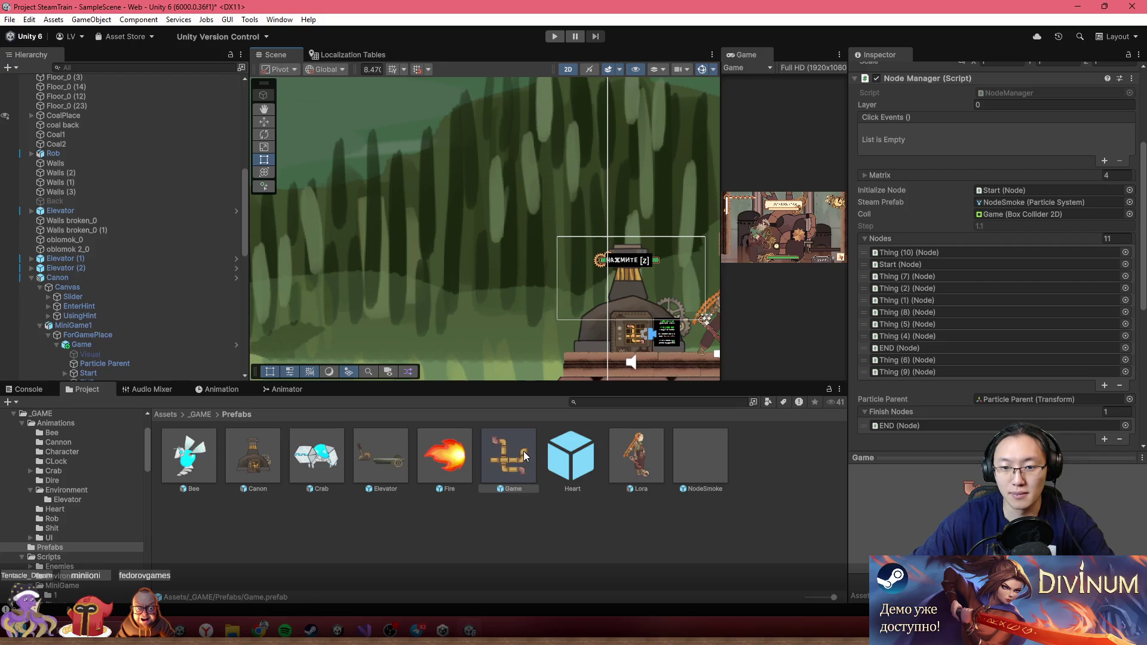
{"action": "mouse_move", "coordinate": [526, 457]}
{"action": "left_mouse_down"}
{"action": "mouse_move", "coordinate": [481, 320]}
{"action": "mouse_move", "coordinate": [497, 322]}
{"action": "left_mouse_up"}
{"action": "key", "text": "f"}
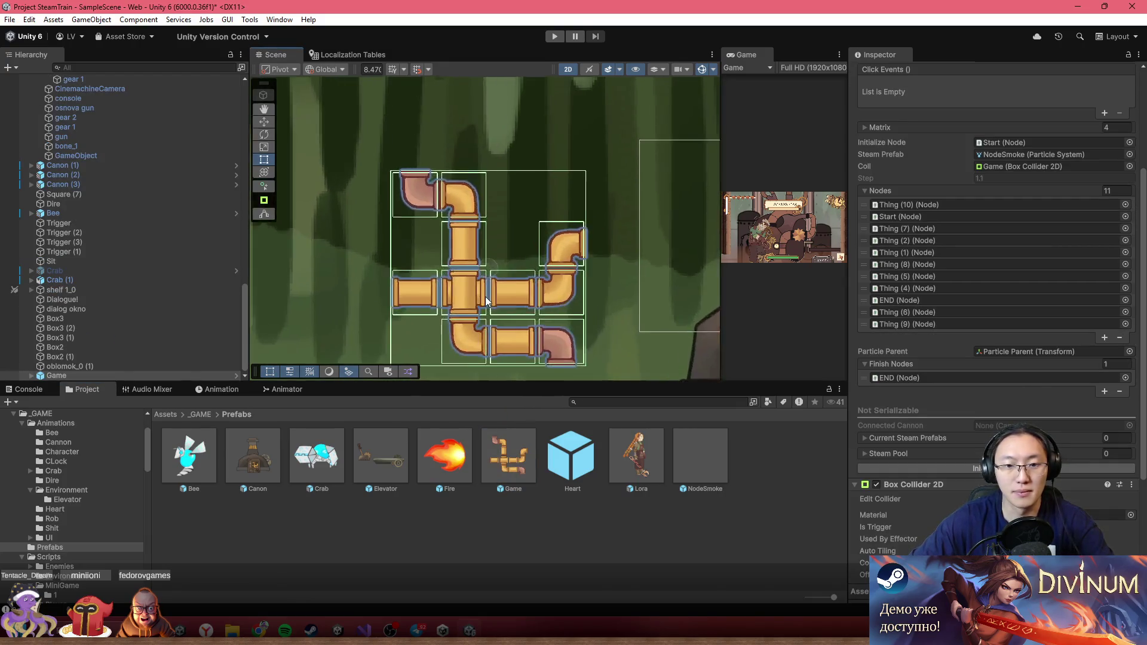
- Create a MiniGames folder inside Prefabs and move the Game prefab into it
{"action": "right_click", "coordinate": [509, 528]}
{"action": "mouse_move", "coordinate": [677, 194]}
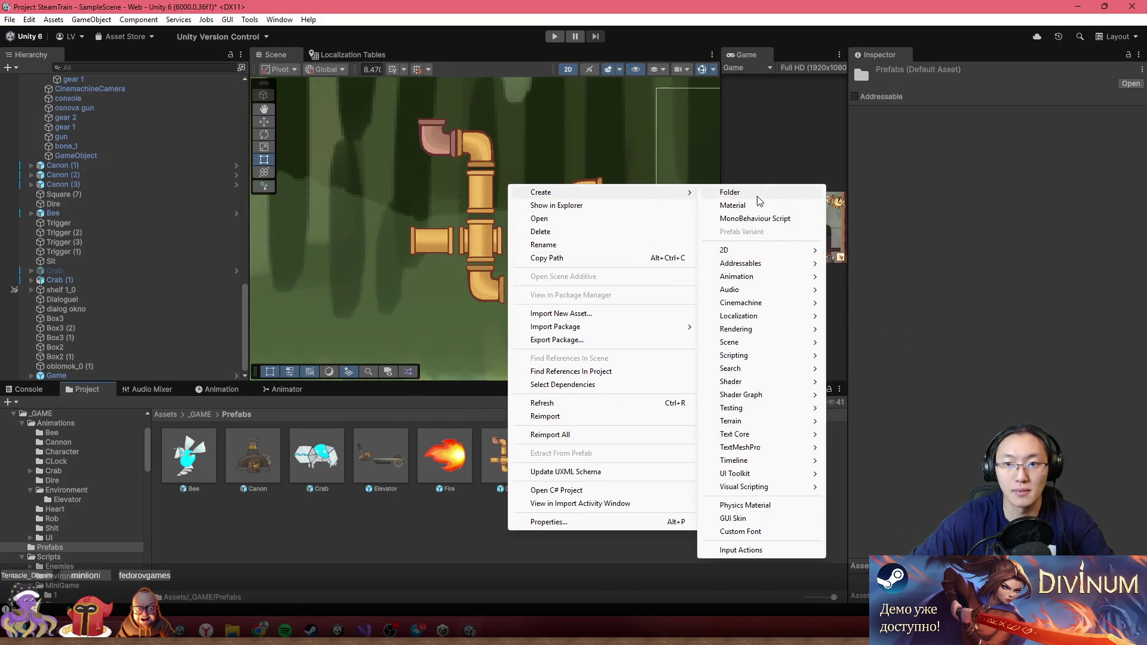
{"action": "left_click", "coordinate": [762, 193]}
{"action": "type", "text": "Min"}
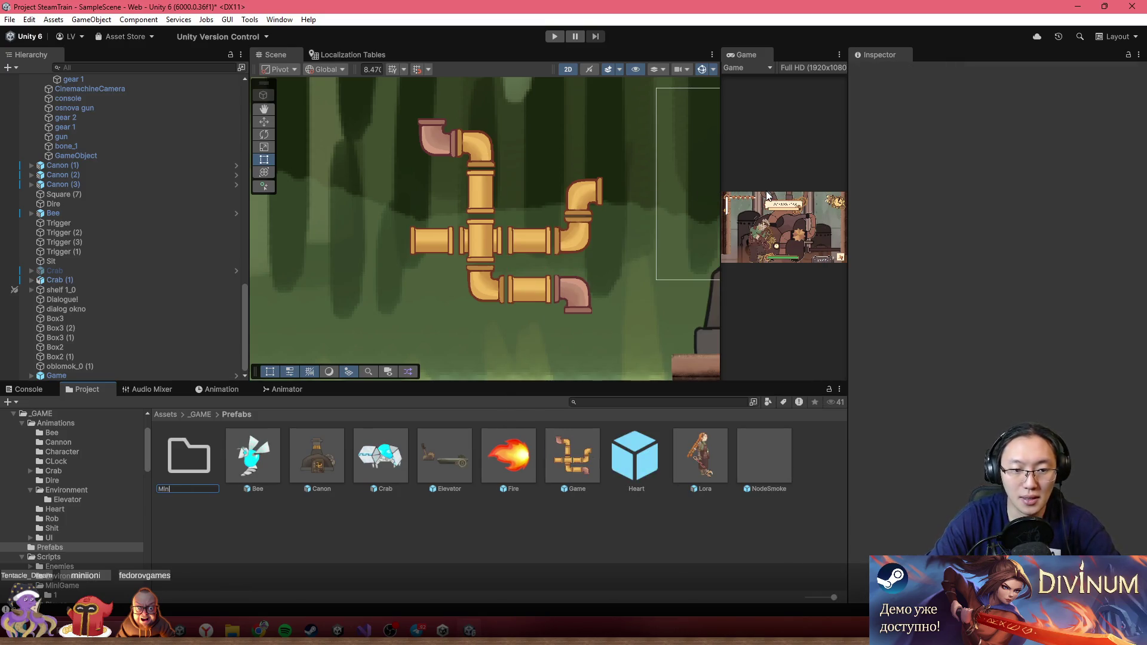
{"action": "type", "text": "iGgames"}
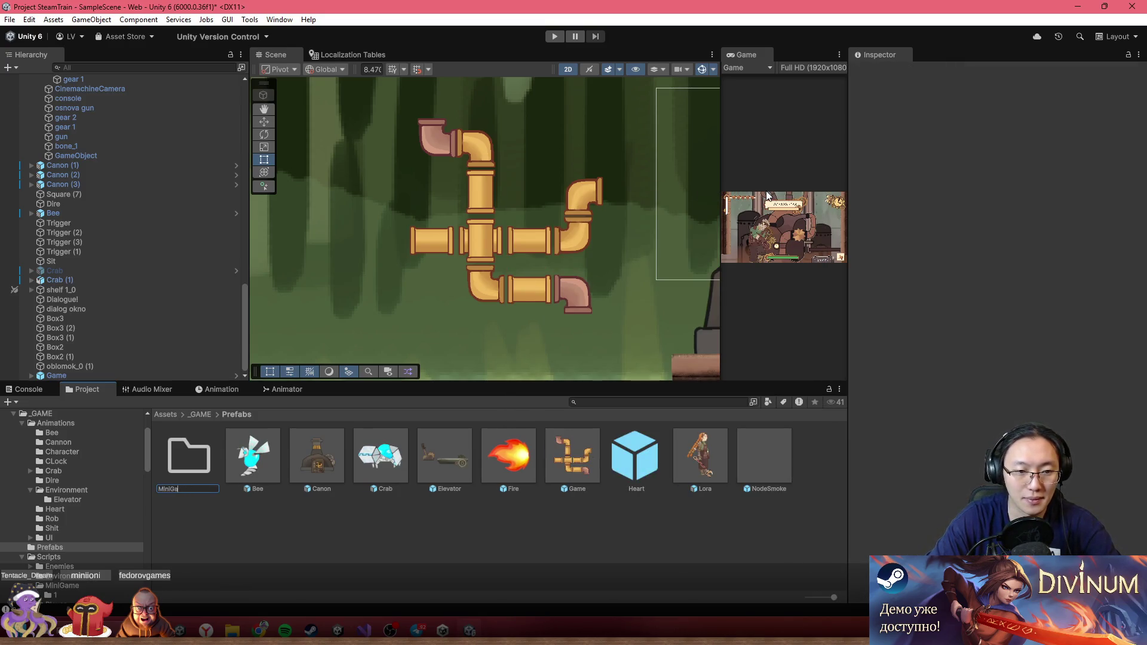
{"action": "type", "text": "mes"}
{"action": "key", "text": "Return"}
{"action": "left_click_drag", "start_coordinate": [588, 477], "coordinate": [188, 458]}
{"action": "double_click", "coordinate": [215, 478]}
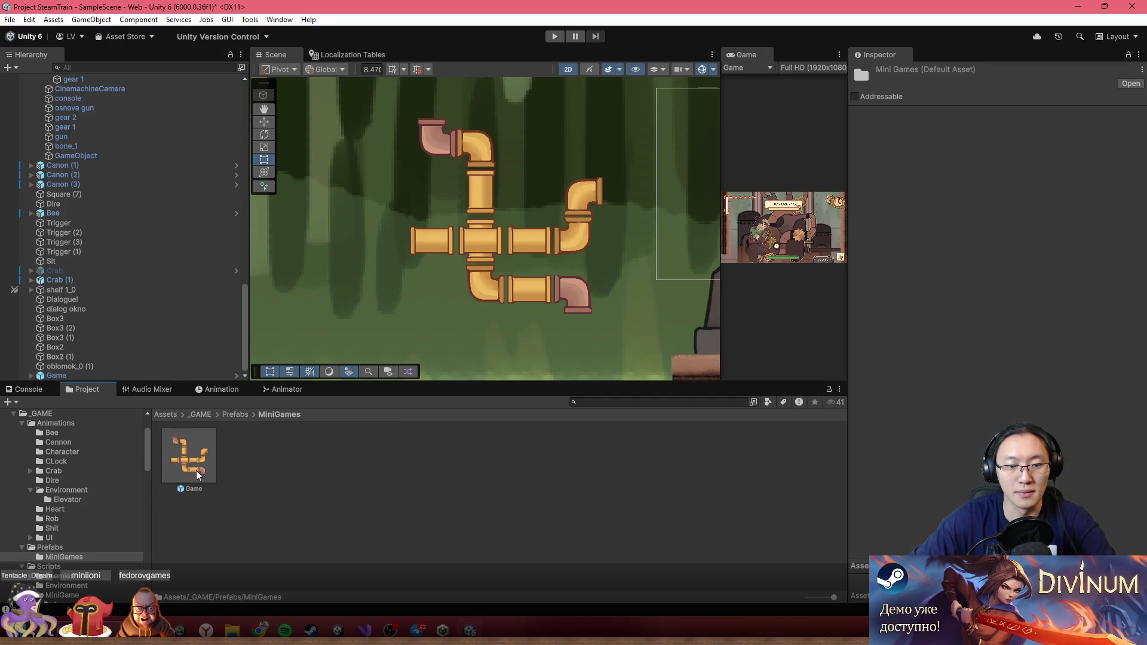
- Create a prefab variant of Game named 1
{"action": "left_click", "coordinate": [201, 472]}
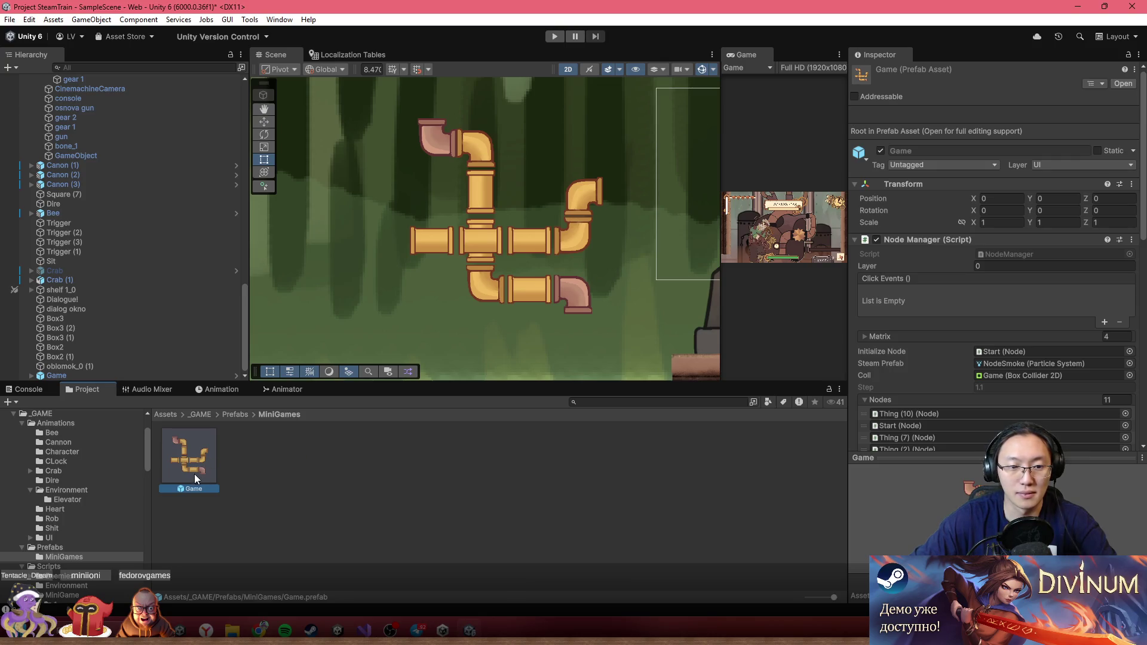
{"action": "right_click", "coordinate": [238, 462]}
{"action": "right_click", "coordinate": [181, 452]}
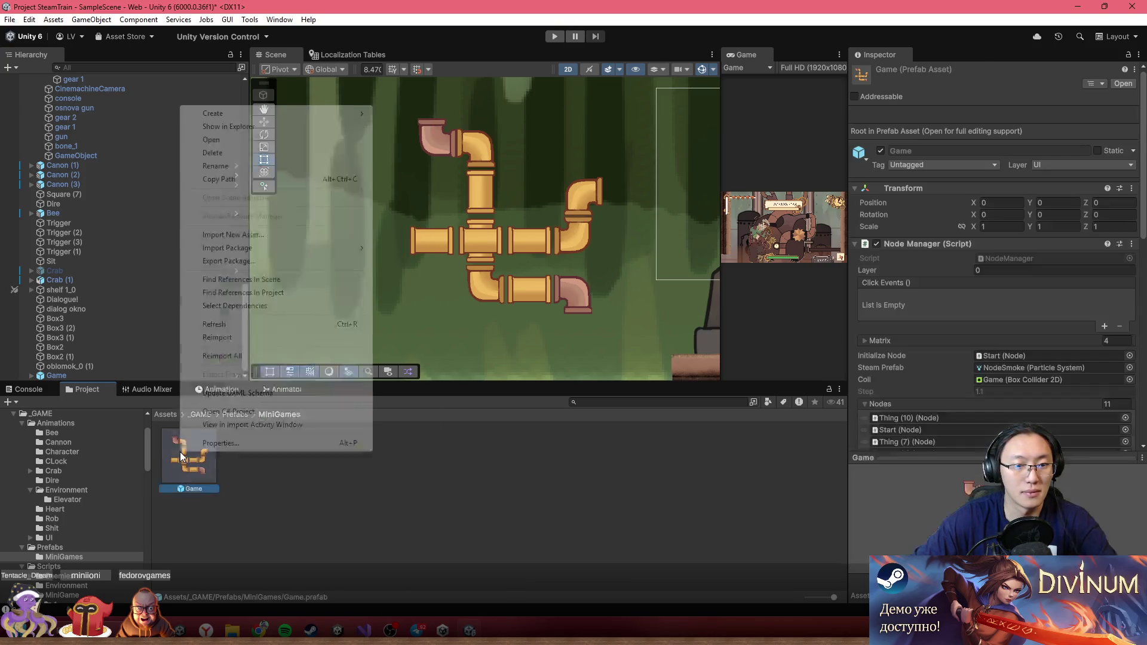
{"action": "mouse_move", "coordinate": [294, 122]}
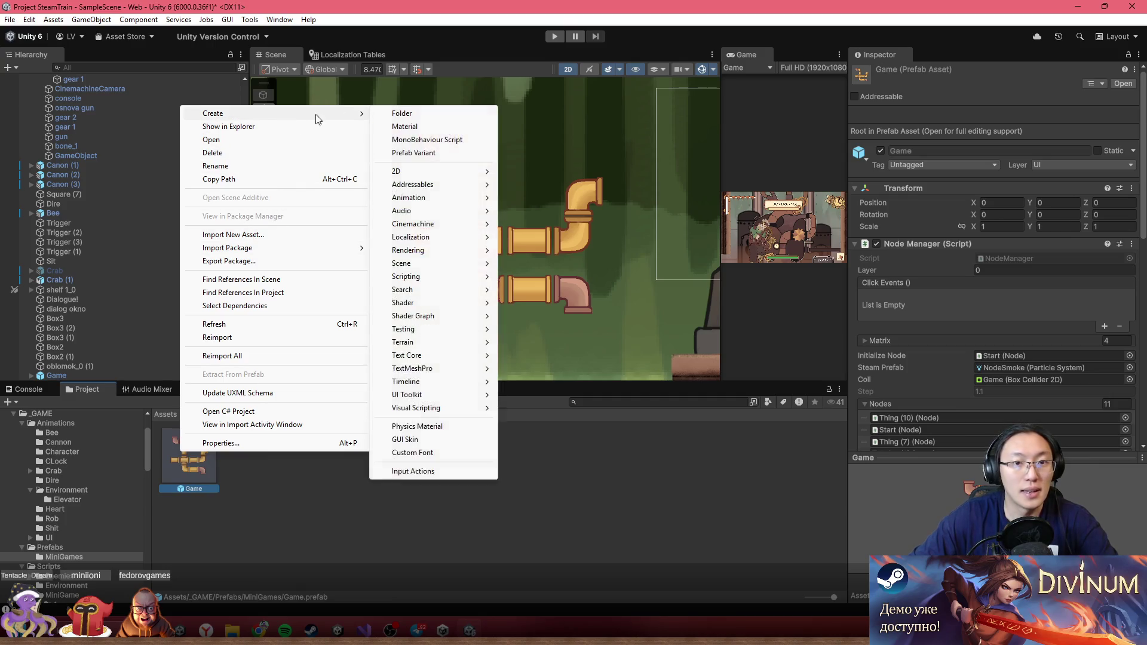
{"action": "left_click", "coordinate": [447, 153]}
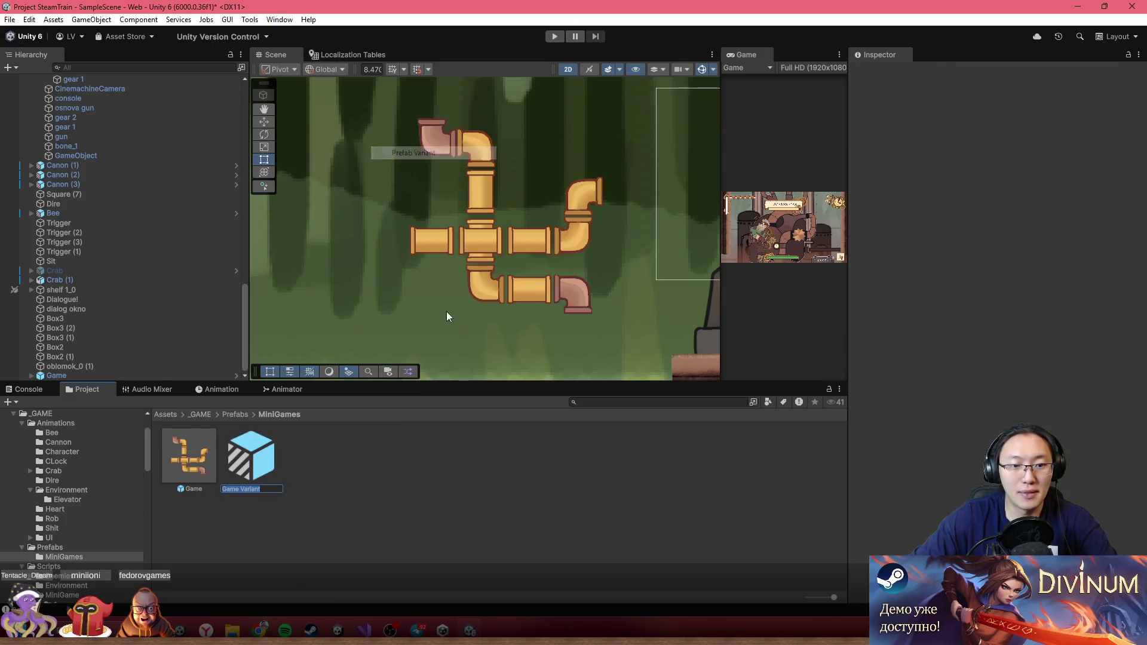
{"action": "type", "text": "1"}
{"action": "key", "text": "Return"}
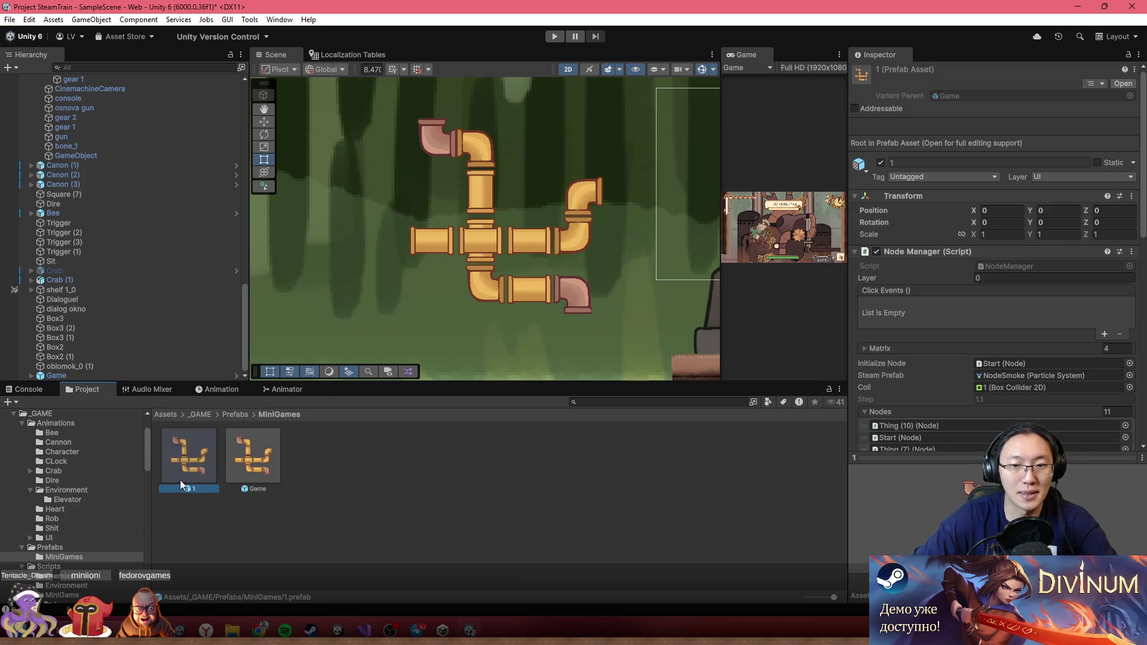
- Replace the Game copy in the scene with an instance of variant 1 and frame it
{"action": "left_click", "coordinate": [95, 376]}
{"action": "key", "text": "Delete"}
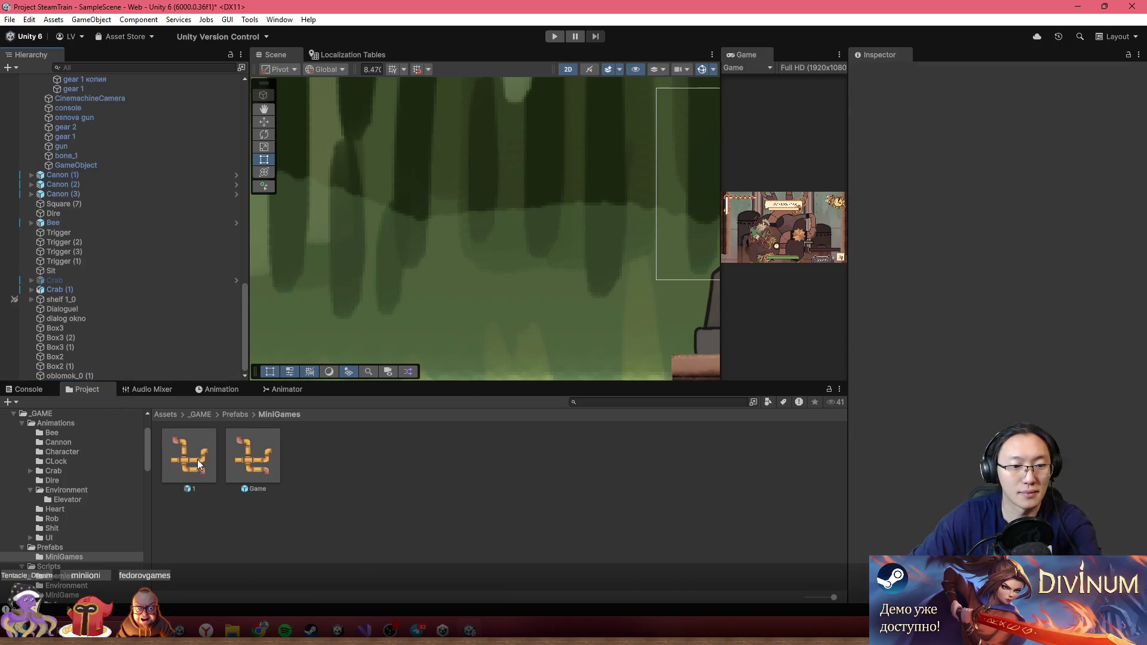
{"action": "left_click_drag", "start_coordinate": [466, 261], "coordinate": [462, 258]}
{"action": "scroll", "coordinate": [488, 223], "scroll_direction": "up", "scroll_amount": 3}
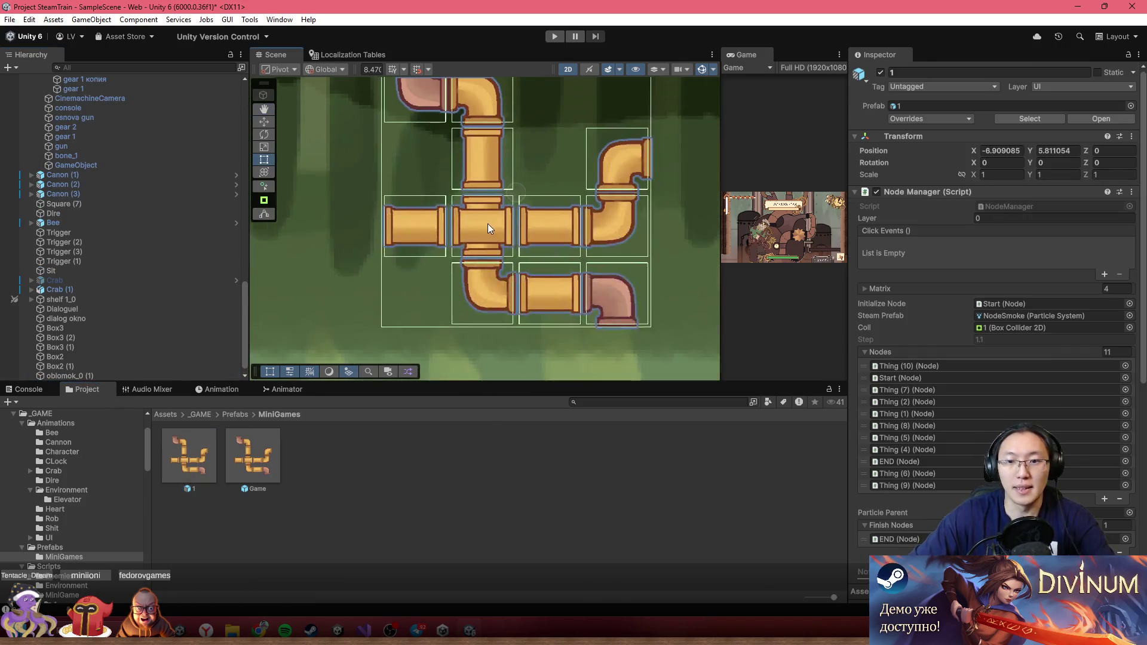
{"action": "left_click", "coordinate": [197, 470]}
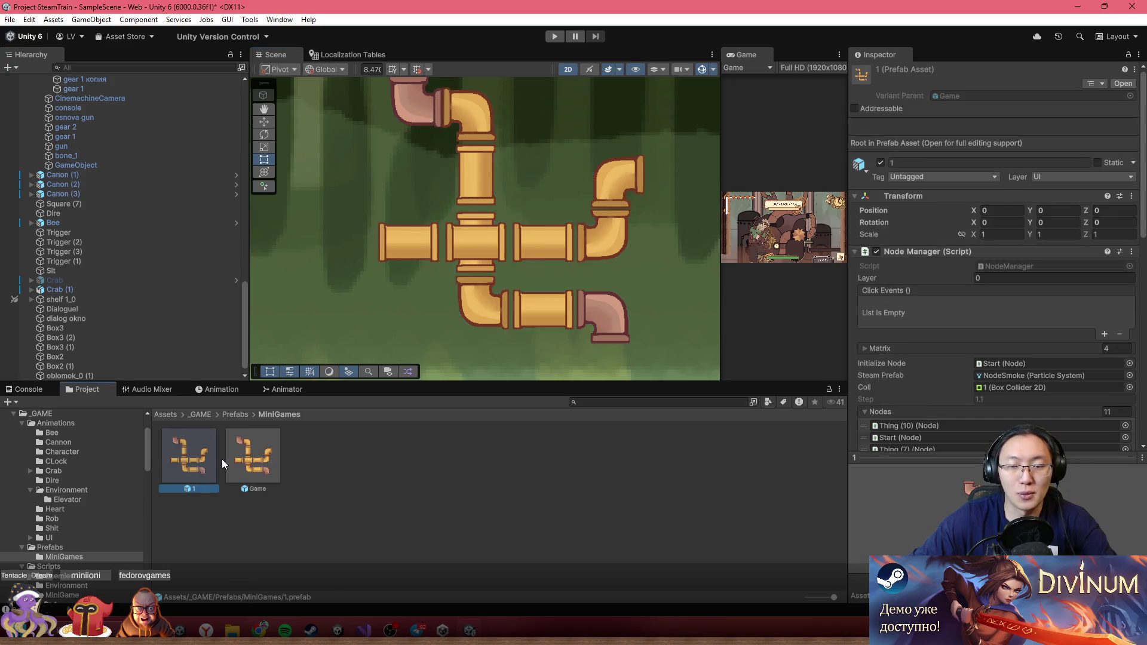
{"action": "scroll", "coordinate": [117, 343], "scroll_direction": "down", "scroll_amount": 1}
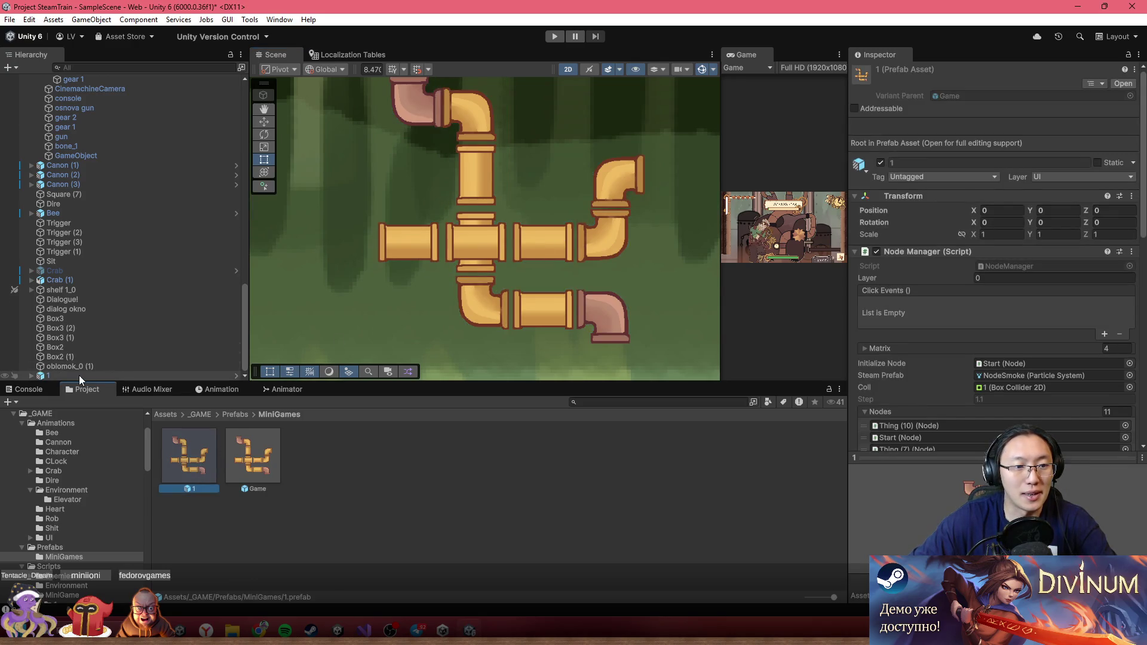
{"action": "left_click", "coordinate": [78, 376]}
{"action": "key", "text": "f"}
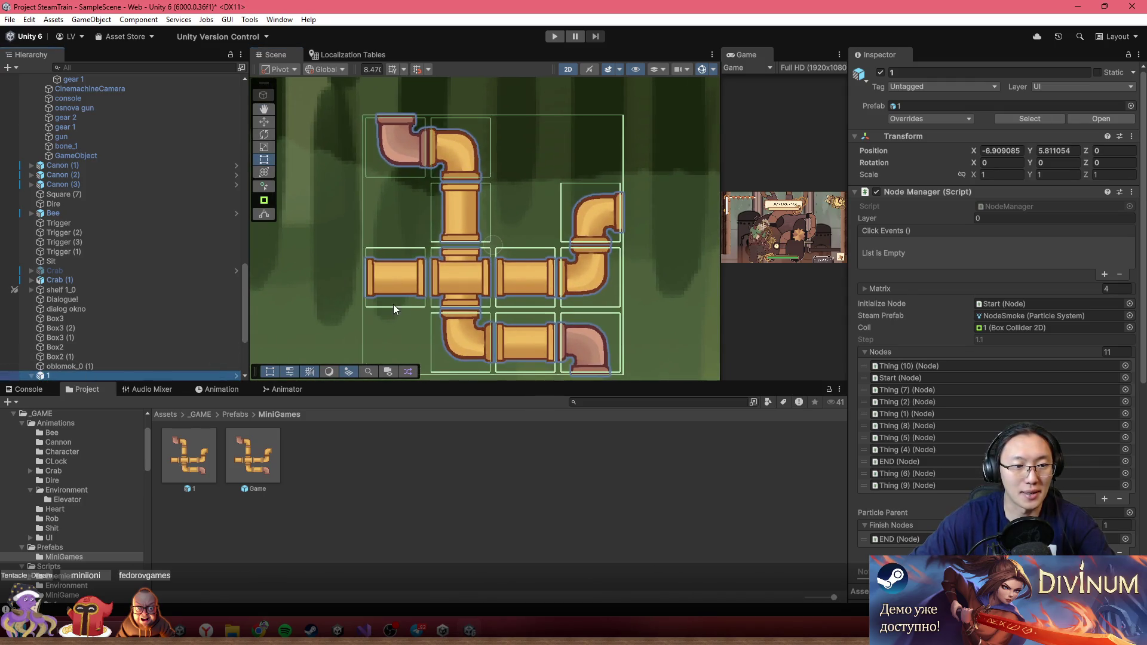
{"action": "scroll", "coordinate": [465, 275], "scroll_direction": "down", "scroll_amount": 2}
{"action": "scroll", "coordinate": [617, 236], "scroll_direction": "up", "scroll_amount": 2}
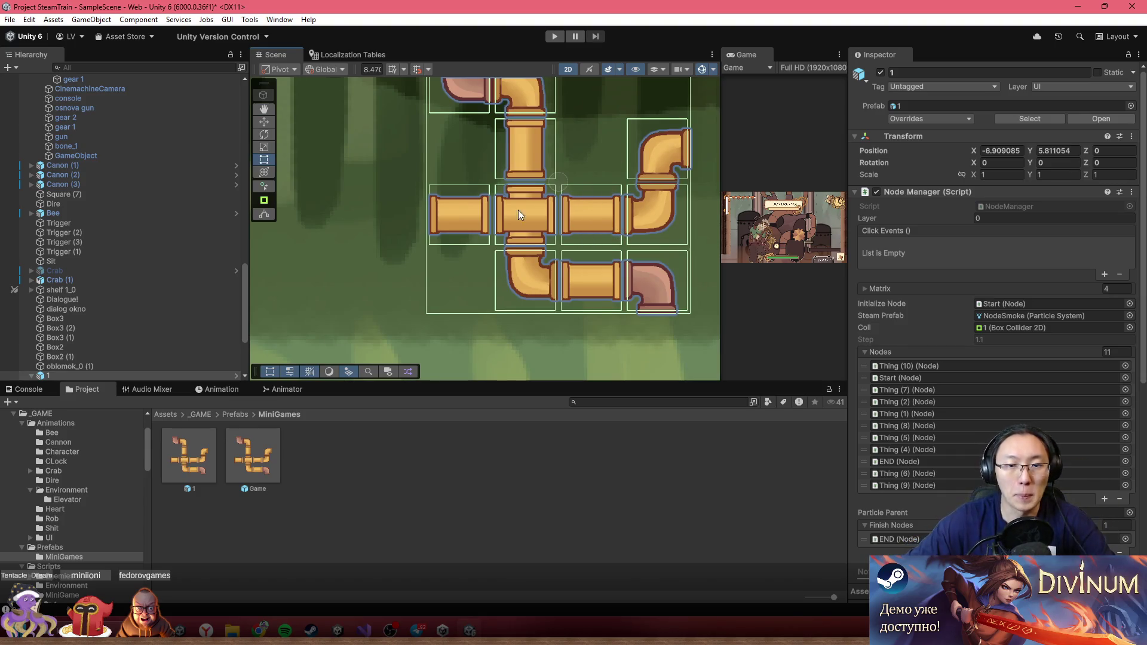
{"action": "scroll", "coordinate": [59, 364], "scroll_direction": "down", "scroll_amount": 5}
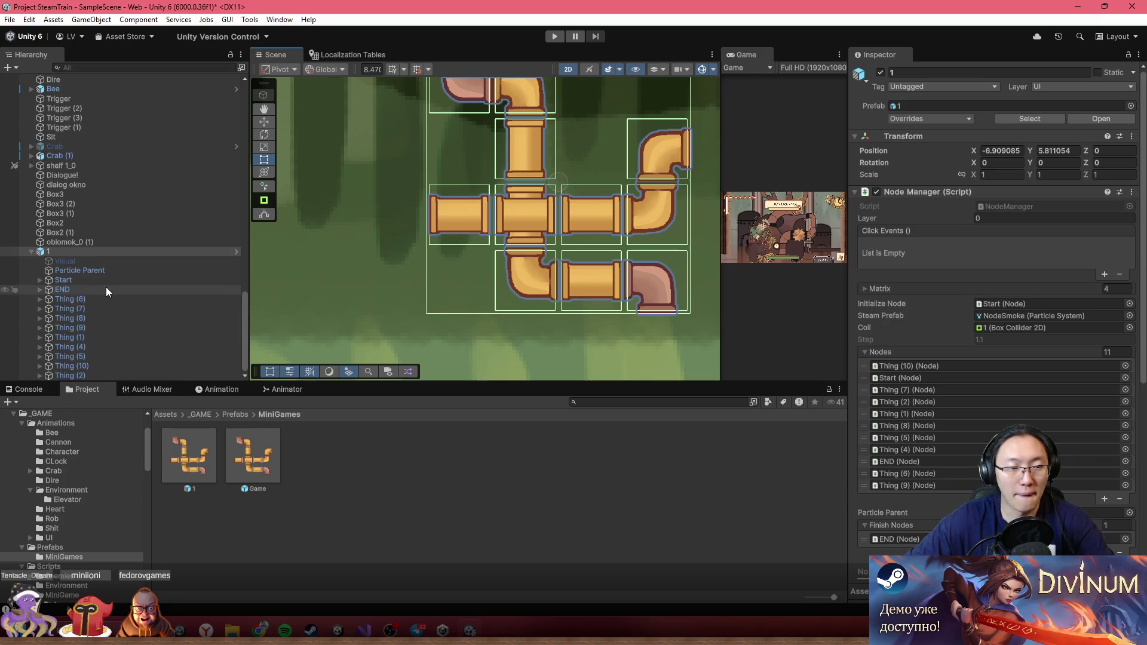
{"action": "scroll", "coordinate": [572, 239], "scroll_direction": "up", "scroll_amount": 2}
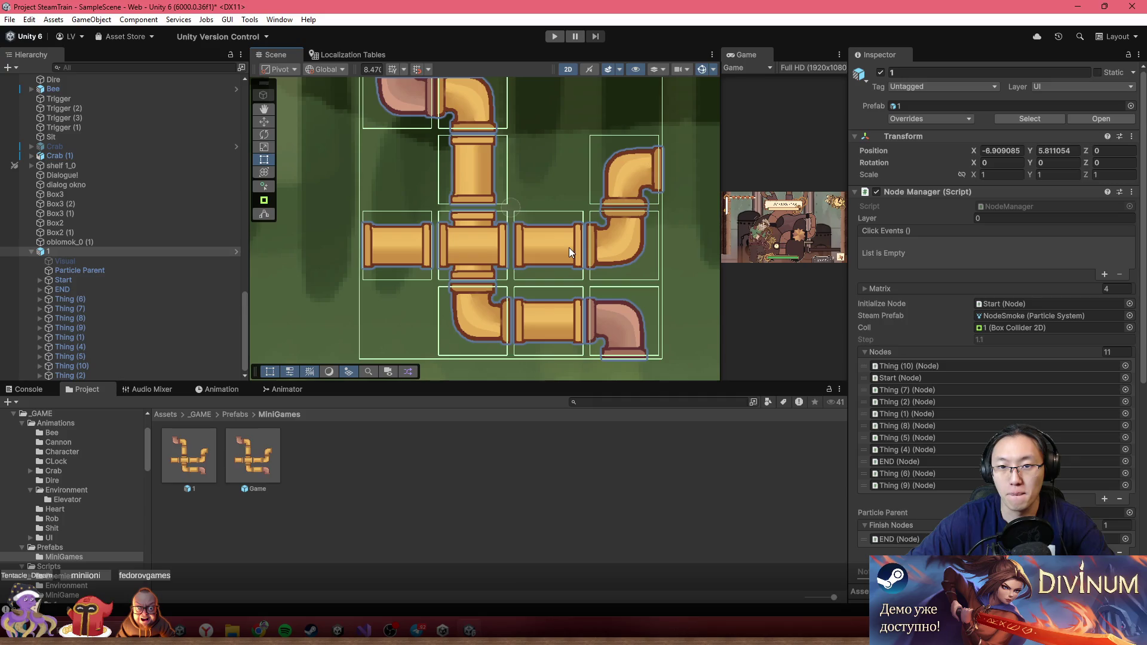
{"action": "left_click_drag", "start_coordinate": [589, 237], "coordinate": [582, 252]}
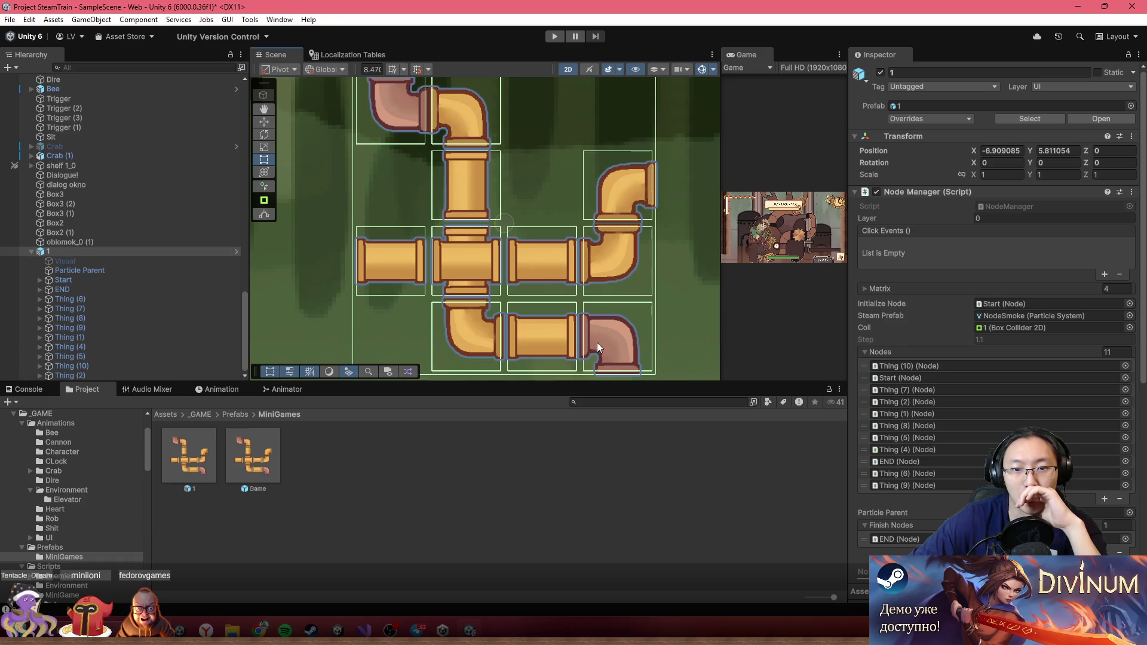
- Move the Thing (4) pipe to the top-right cell and re-enable the Visual grid background
{"action": "left_click", "coordinate": [524, 259]}
{"action": "left_click", "coordinate": [106, 343]}
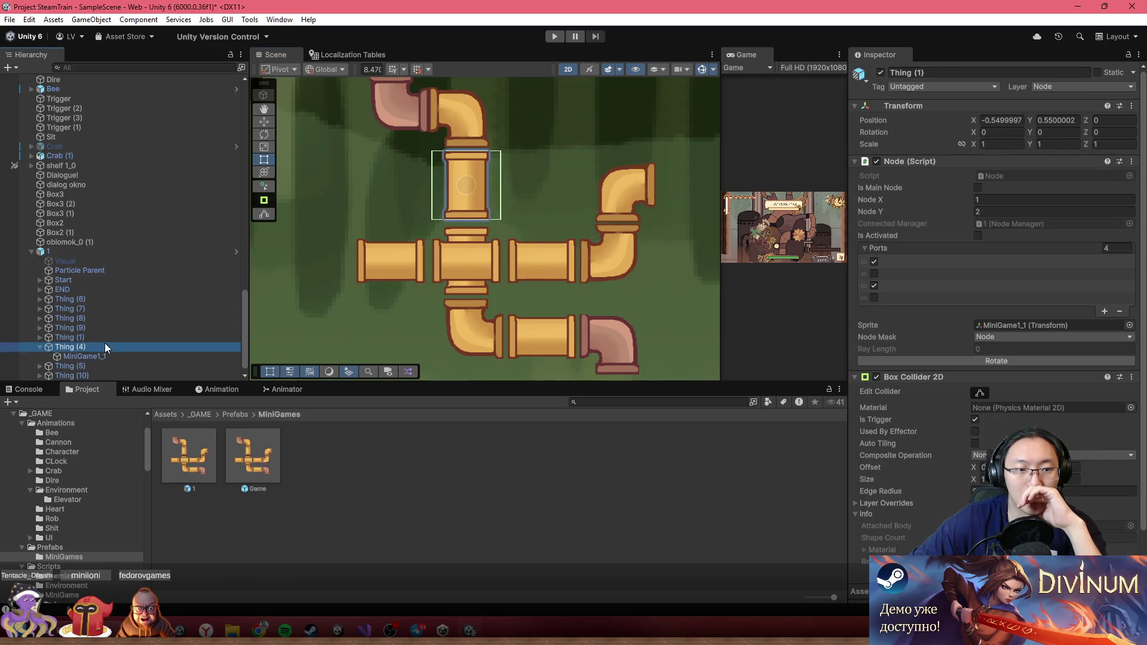
{"action": "left_click", "coordinate": [264, 121]}
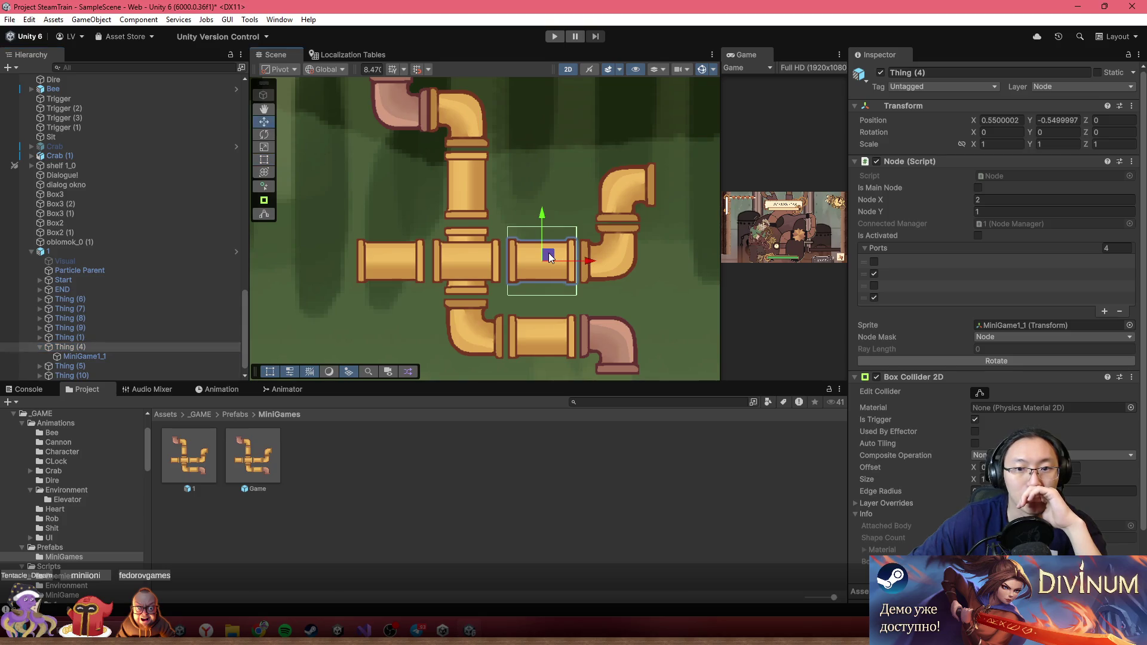
{"action": "left_click_drag", "start_coordinate": [550, 257], "coordinate": [638, 134]}
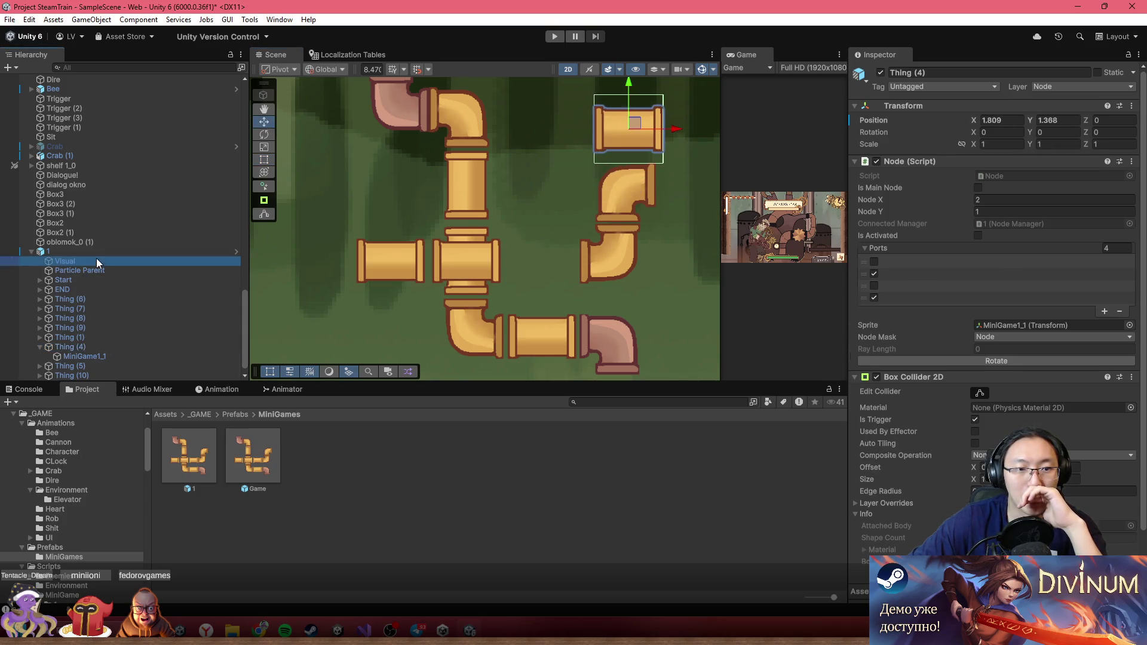
{"action": "left_click", "coordinate": [90, 259]}
{"action": "key", "text": "alt+shift+a"}
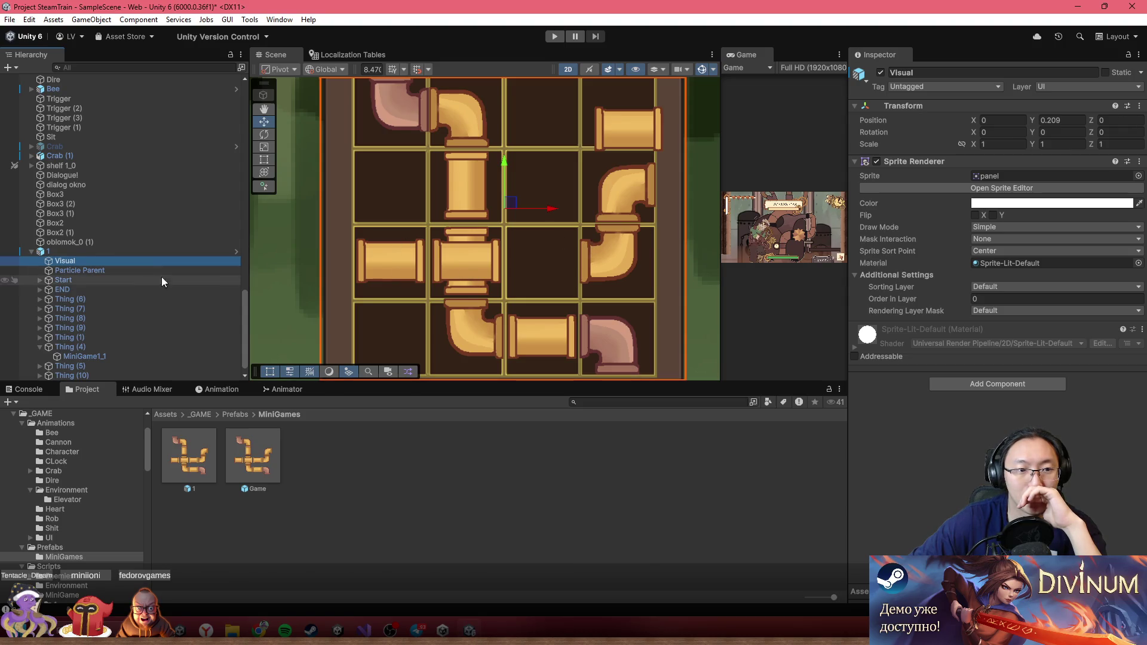
- Drag the Thing (10) straight pipe into the bottom-left cell at X -1.676, Y -1.687
{"action": "left_click", "coordinate": [389, 269]}
{"action": "left_click", "coordinate": [390, 269]}
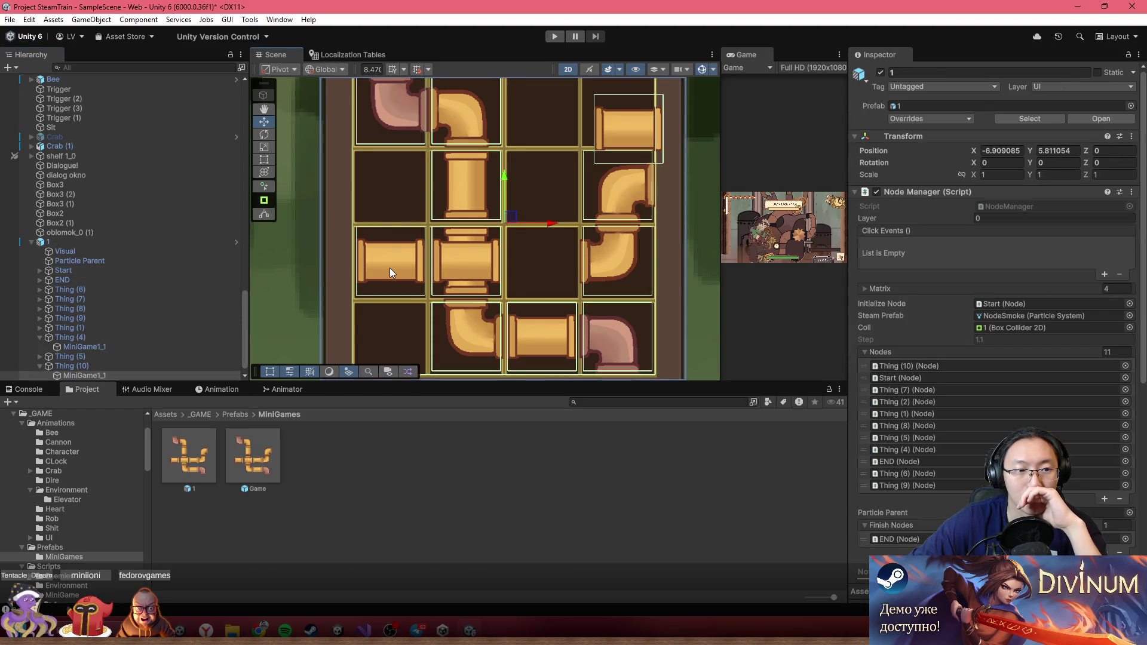
{"action": "left_click", "coordinate": [611, 128]}
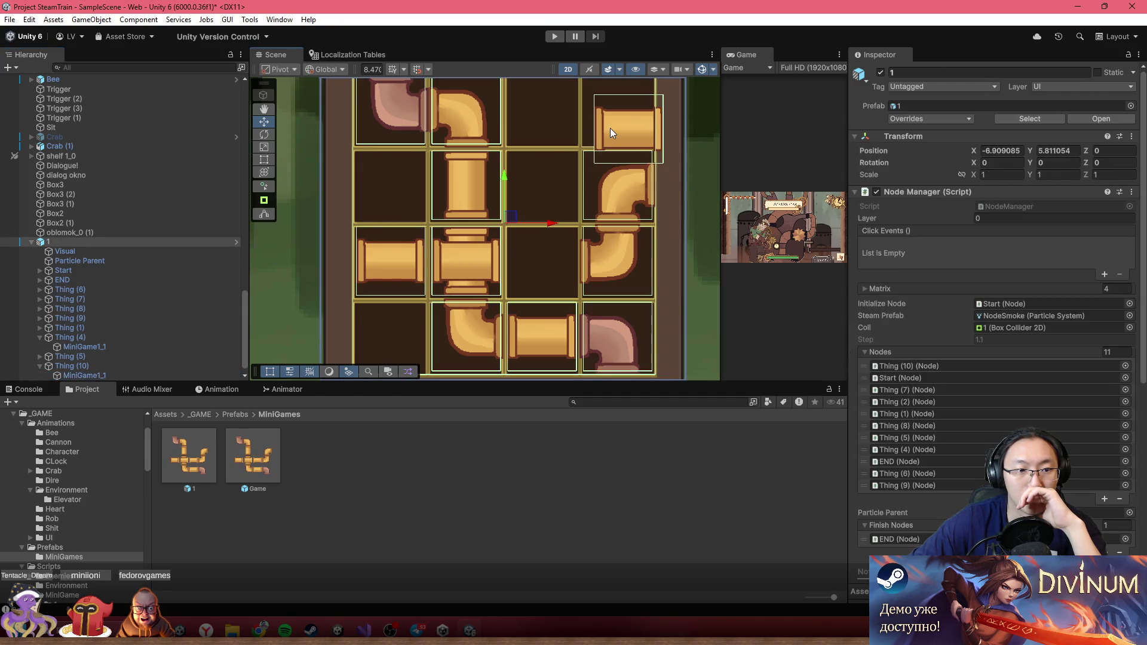
{"action": "left_click", "coordinate": [623, 127]}
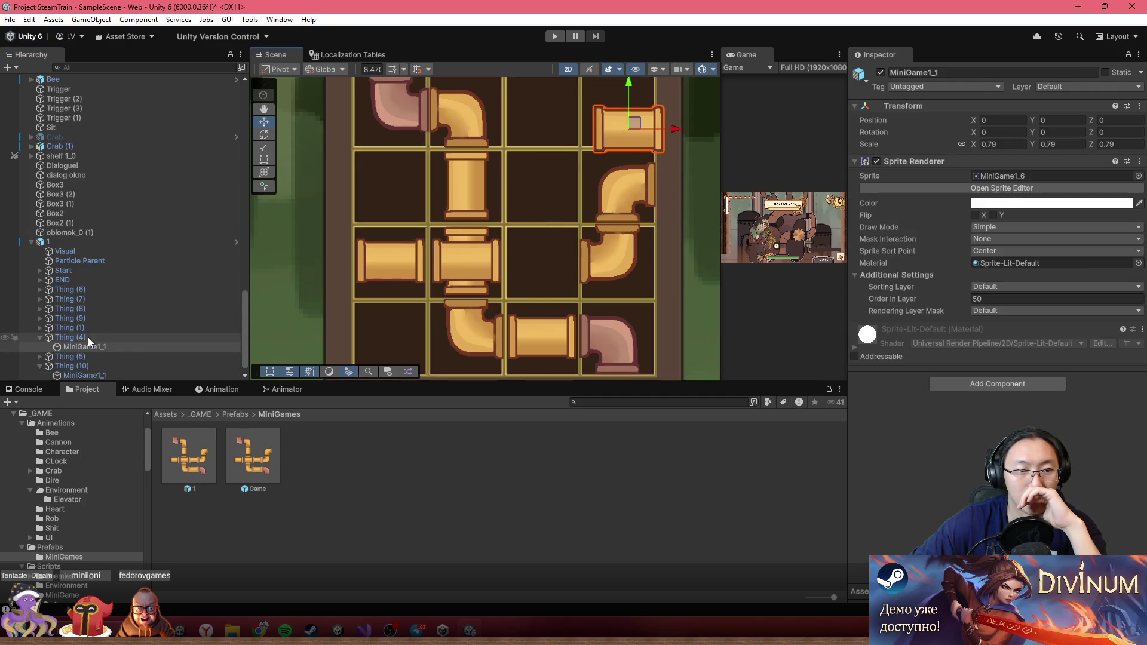
{"action": "left_click", "coordinate": [41, 339]}
{"action": "left_click", "coordinate": [386, 258]}
{"action": "left_click", "coordinate": [387, 258]}
{"action": "left_click", "coordinate": [90, 270]}
{"action": "left_click", "coordinate": [92, 309]}
{"action": "left_click", "coordinate": [96, 357]}
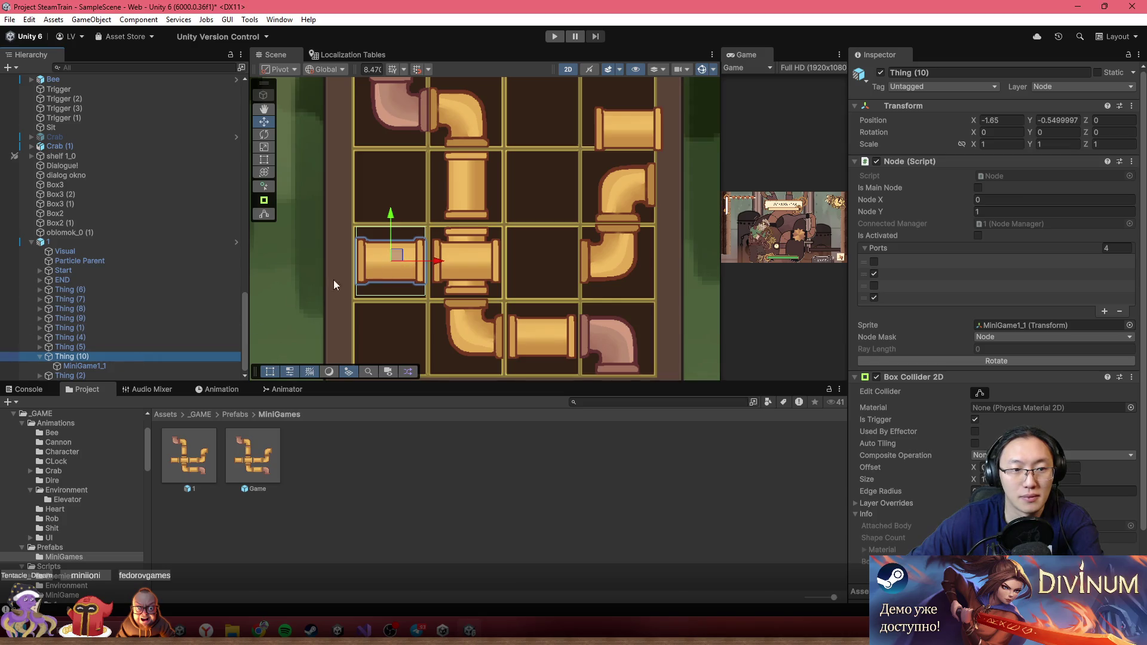
{"action": "left_click", "coordinate": [111, 356]}
{"action": "mouse_move", "coordinate": [422, 259]}
{"action": "left_mouse_down"}
{"action": "mouse_move", "coordinate": [460, 185]}
{"action": "mouse_move", "coordinate": [530, 190]}
{"action": "mouse_move", "coordinate": [547, 248]}
{"action": "mouse_move", "coordinate": [477, 272]}
{"action": "mouse_move", "coordinate": [478, 182]}
{"action": "mouse_move", "coordinate": [500, 178]}
{"action": "mouse_move", "coordinate": [417, 247]}
{"action": "mouse_move", "coordinate": [461, 257]}
{"action": "mouse_move", "coordinate": [399, 317]}
{"action": "mouse_move", "coordinate": [402, 332]}
{"action": "left_mouse_up"}
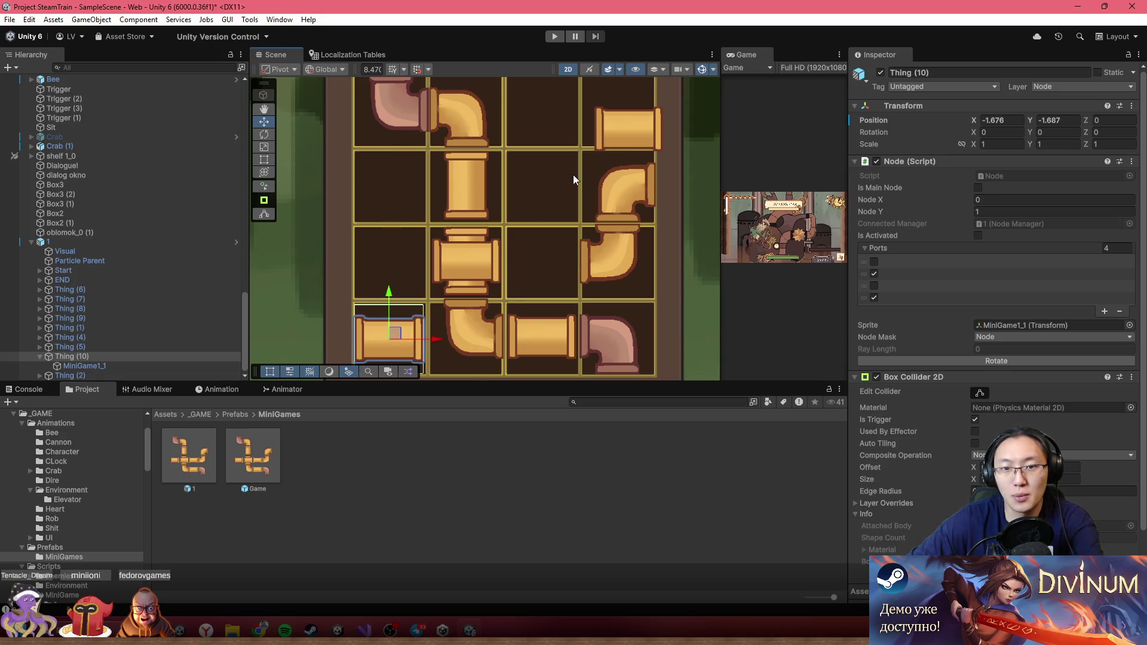
{"action": "left_click", "coordinate": [482, 209]}
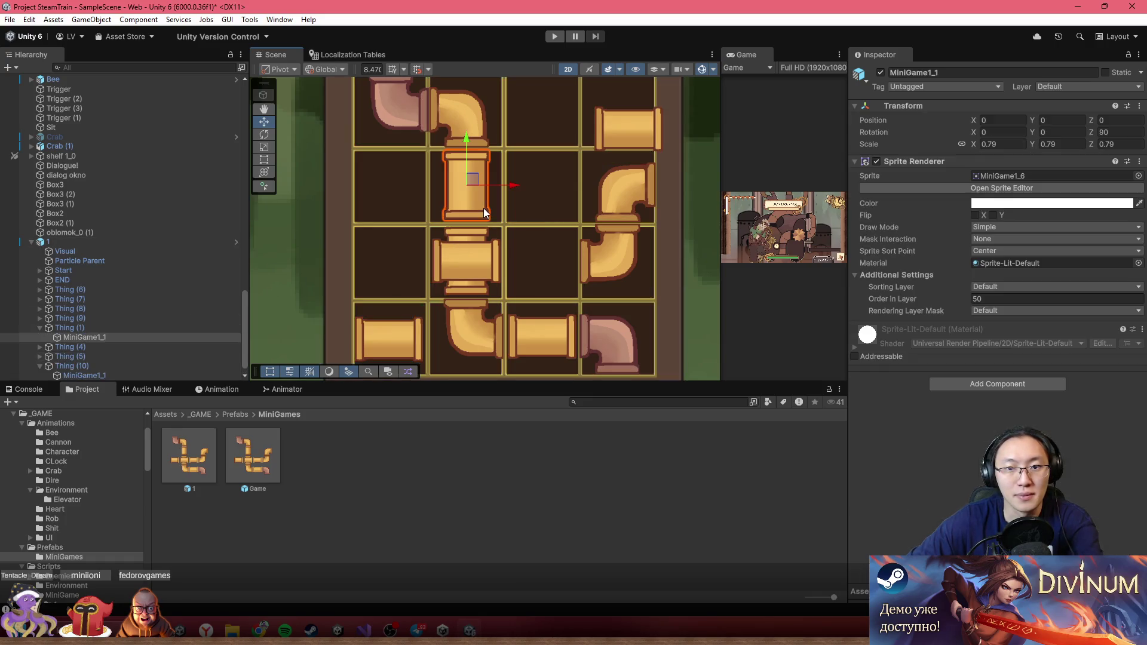
- Delete the Thing (1) and Thing (4) straight pipe tiles
{"action": "left_click", "coordinate": [119, 327]}
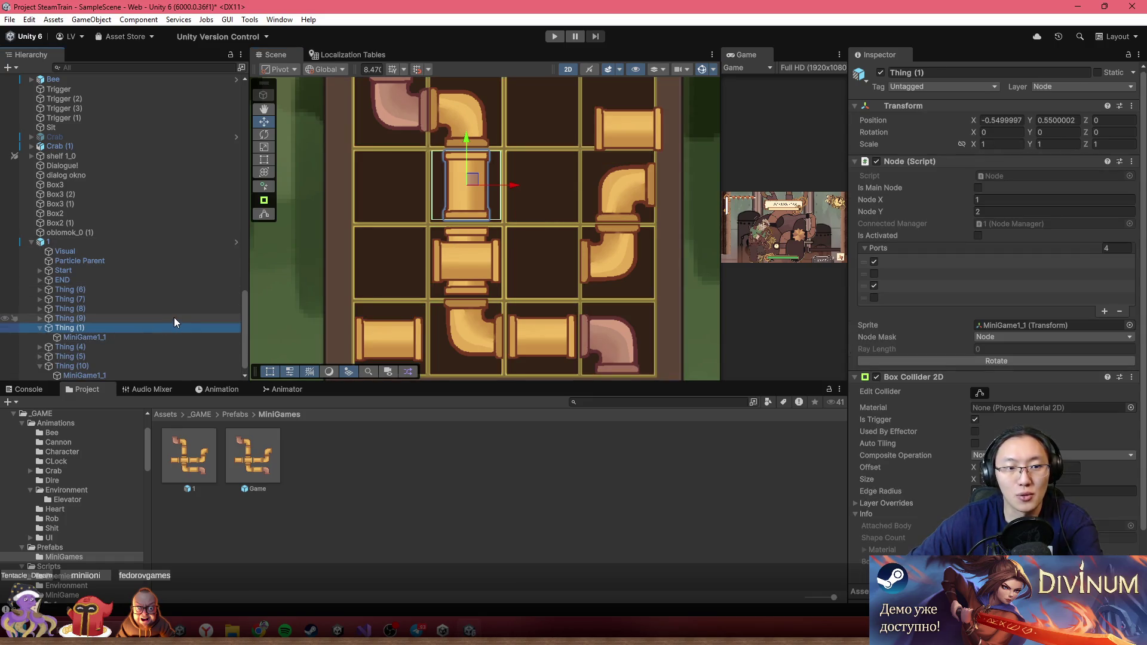
{"action": "key", "text": "Delete"}
{"action": "left_click", "coordinate": [489, 256]}
{"action": "left_click", "coordinate": [467, 262]}
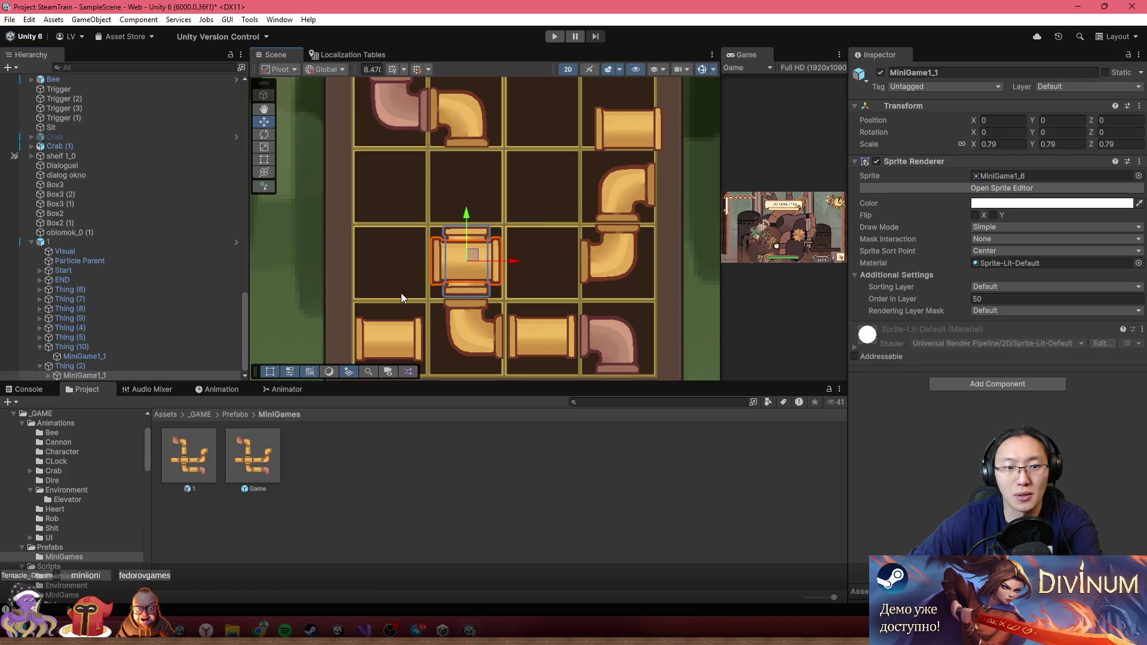
{"action": "left_click", "coordinate": [624, 122]}
{"action": "left_click", "coordinate": [624, 122]}
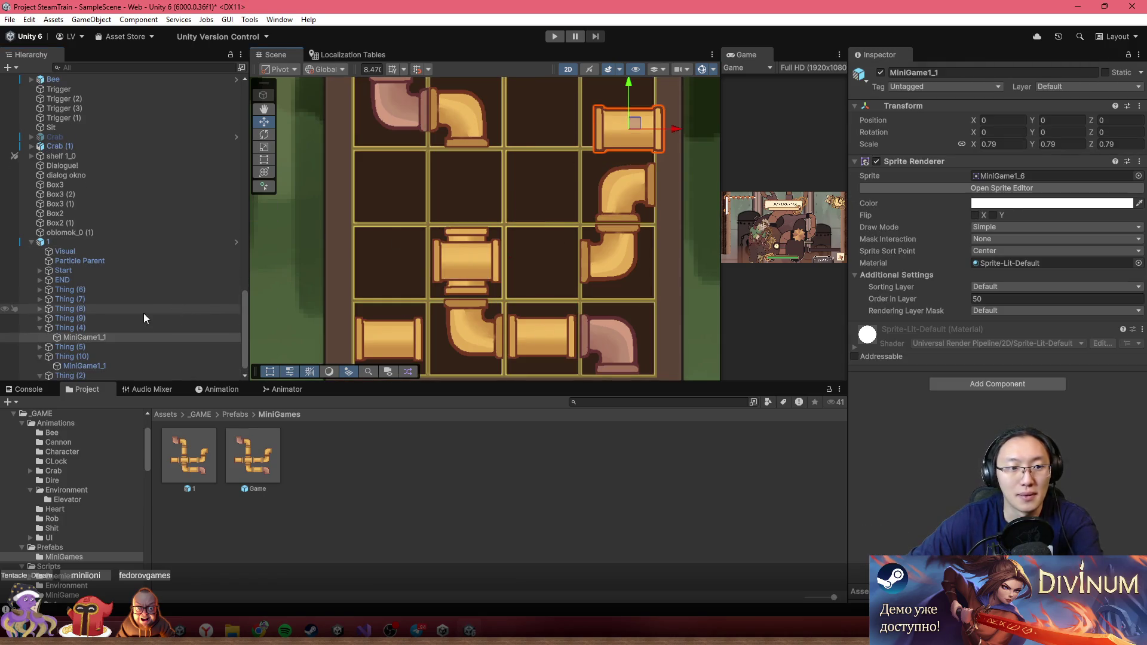
{"action": "left_click", "coordinate": [131, 328]}
{"action": "key", "text": "Delete"}
{"action": "left_click", "coordinate": [631, 202]}
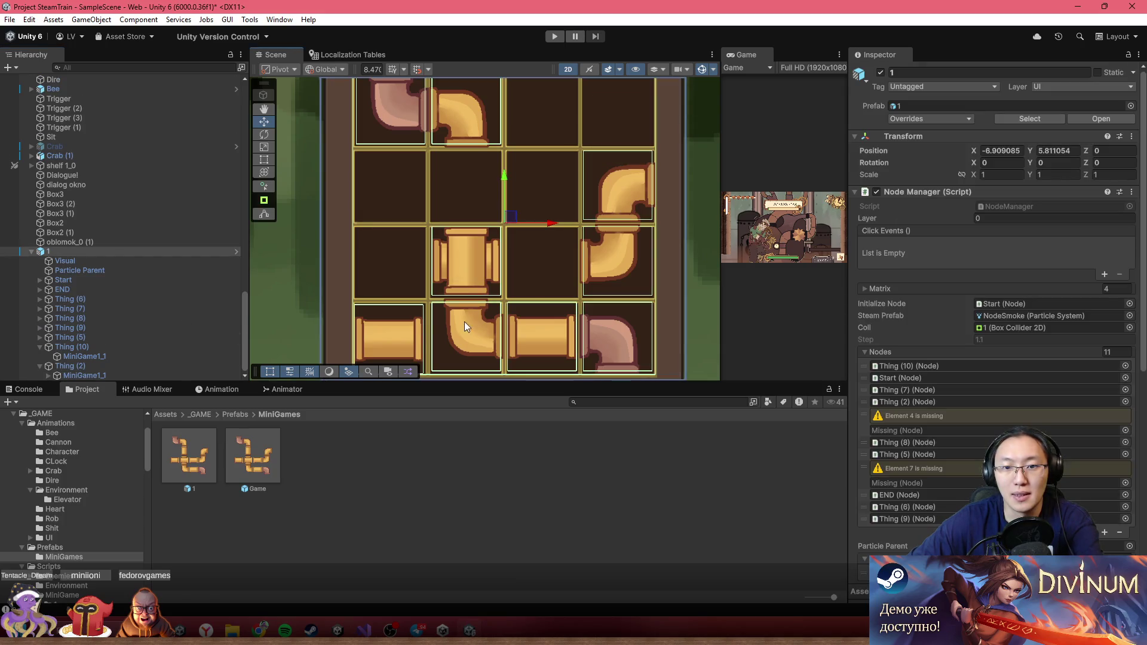
- Move the Thing (8) elbow into the left column and rotate it, then rotate Thing (10) vertical
{"action": "left_click", "coordinate": [486, 103]}
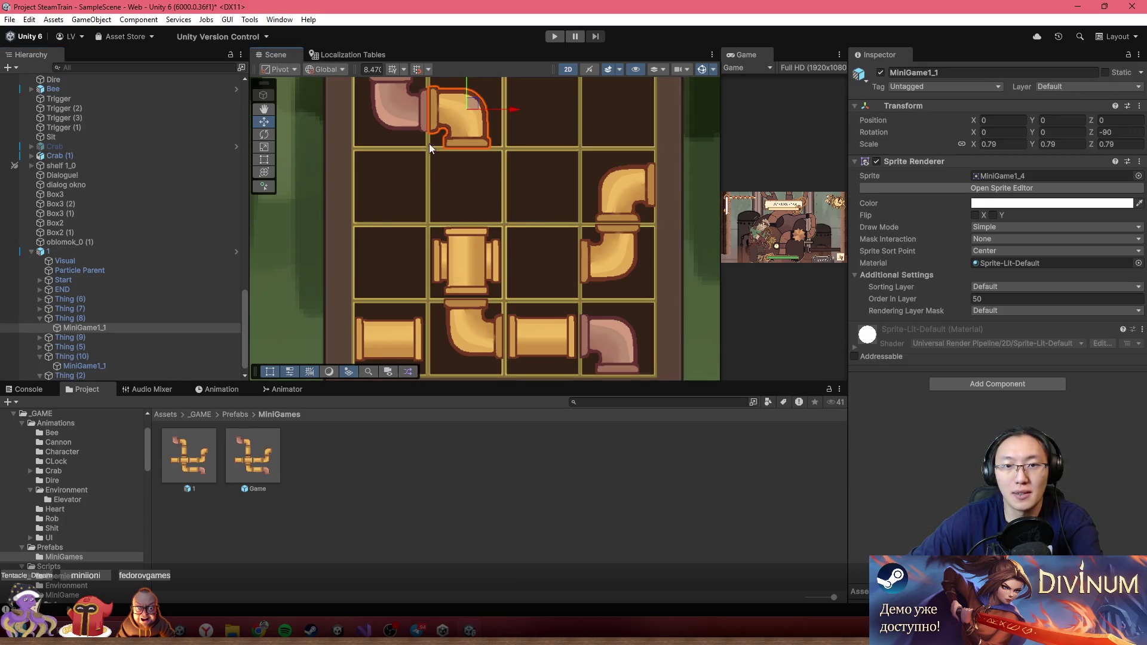
{"action": "left_click", "coordinate": [138, 318]}
{"action": "mouse_move", "coordinate": [469, 111]}
{"action": "left_mouse_down"}
{"action": "mouse_move", "coordinate": [408, 180]}
{"action": "mouse_move", "coordinate": [436, 180]}
{"action": "mouse_move", "coordinate": [408, 181]}
{"action": "mouse_move", "coordinate": [400, 263]}
{"action": "left_mouse_up"}
{"action": "left_click", "coordinate": [1005, 361]}
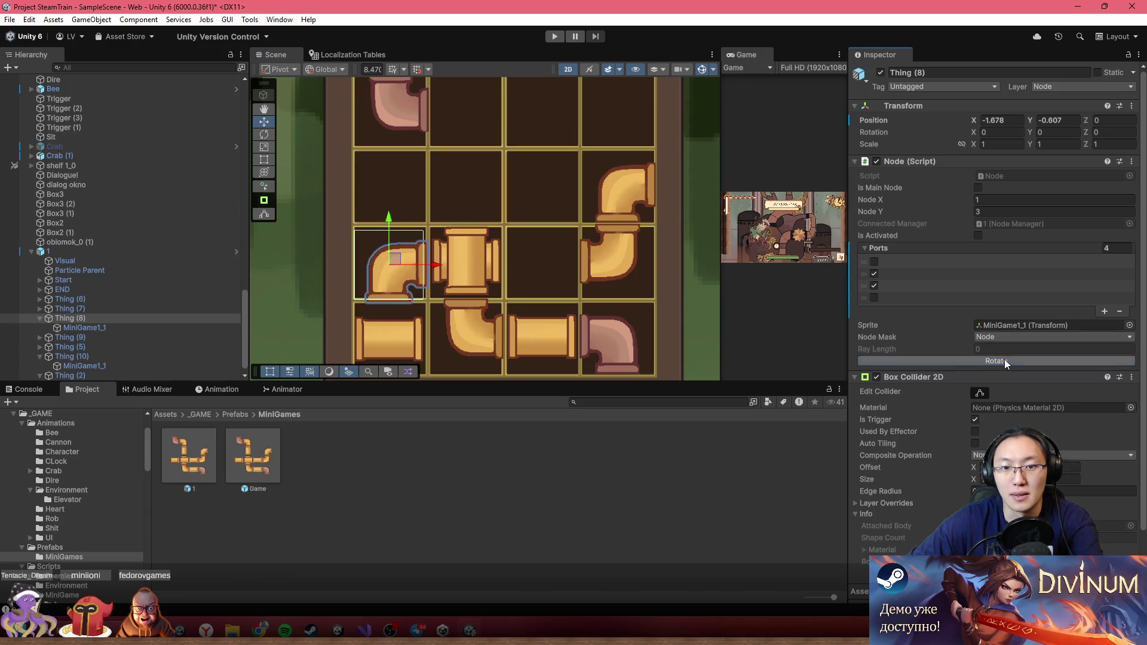
{"action": "left_click", "coordinate": [406, 353]}
{"action": "left_click", "coordinate": [404, 353]}
{"action": "left_click", "coordinate": [404, 352]}
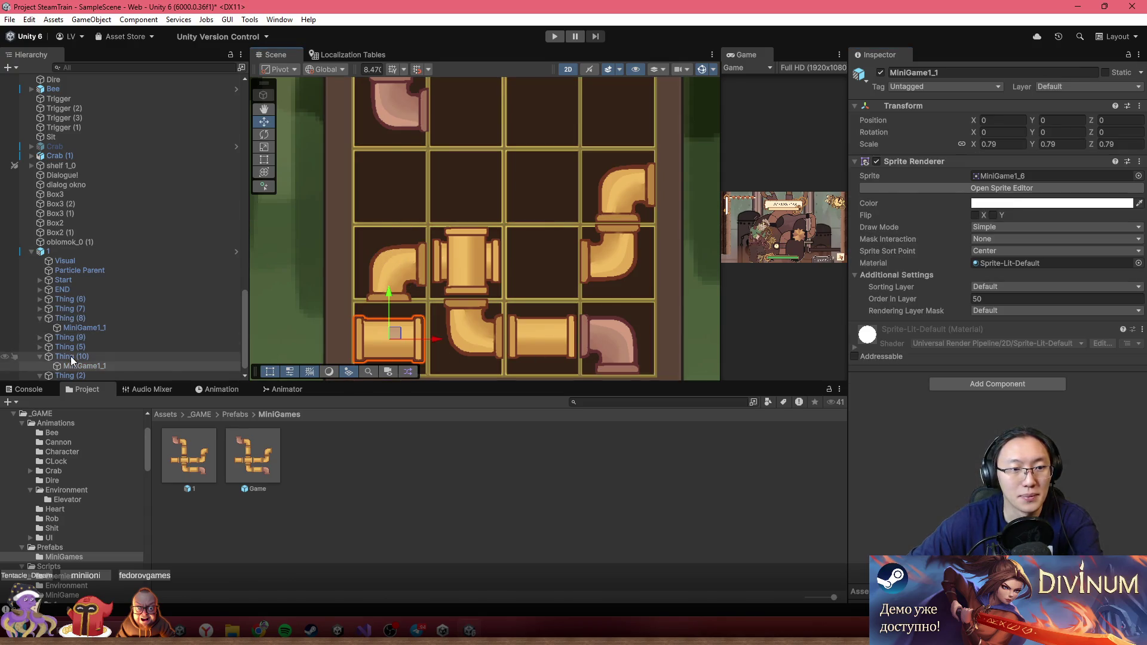
{"action": "left_click", "coordinate": [968, 363]}
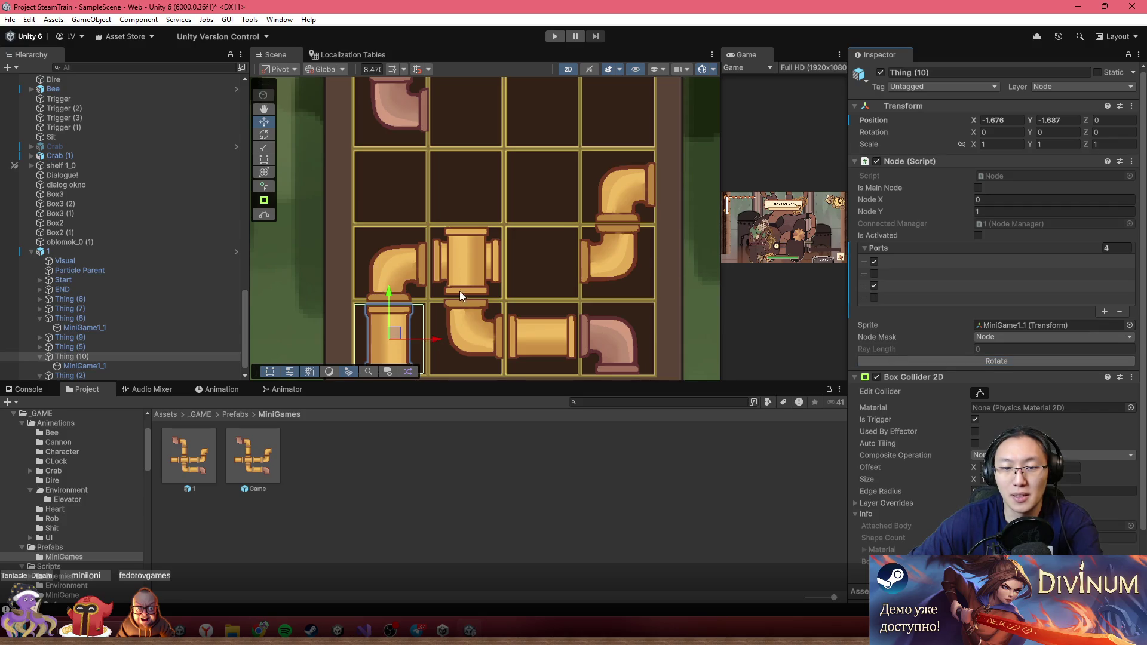
- Shift the Thing (6) and Thing (9) elbow pipes one cell left each
{"action": "left_click", "coordinate": [619, 253]}
{"action": "left_click", "coordinate": [619, 253]}
{"action": "left_click_drag", "start_coordinate": [83, 308], "coordinate": [128, 295]}
{"action": "left_click", "coordinate": [654, 345]}
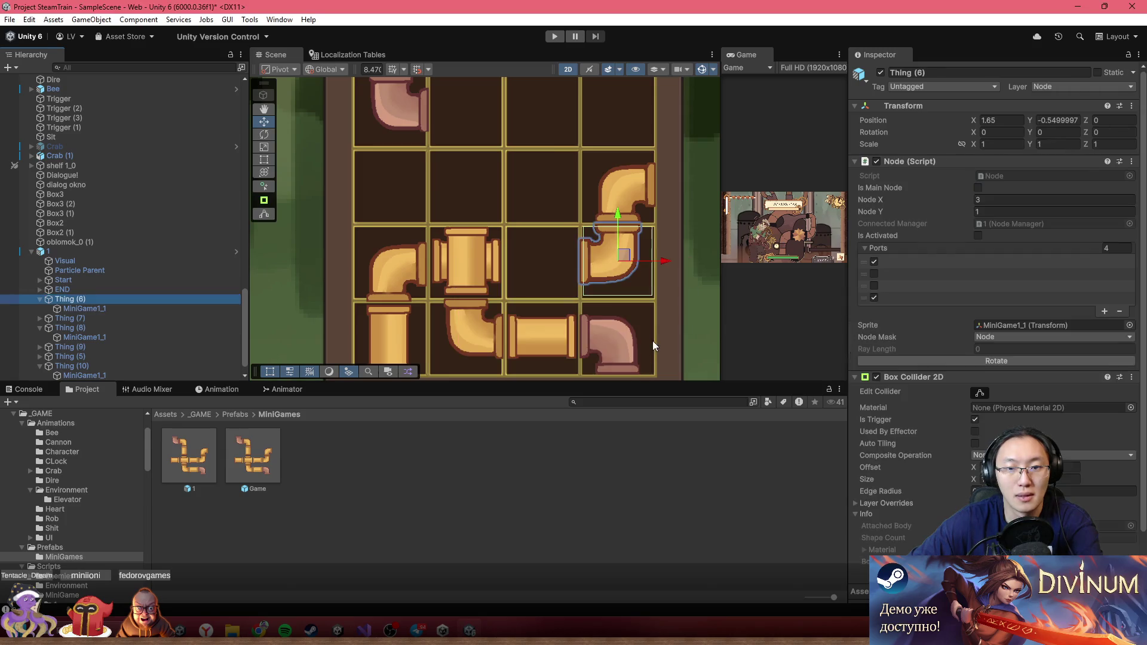
{"action": "left_click_drag", "start_coordinate": [623, 255], "coordinate": [554, 257]}
{"action": "left_click", "coordinate": [634, 189]}
{"action": "left_click", "coordinate": [601, 221]}
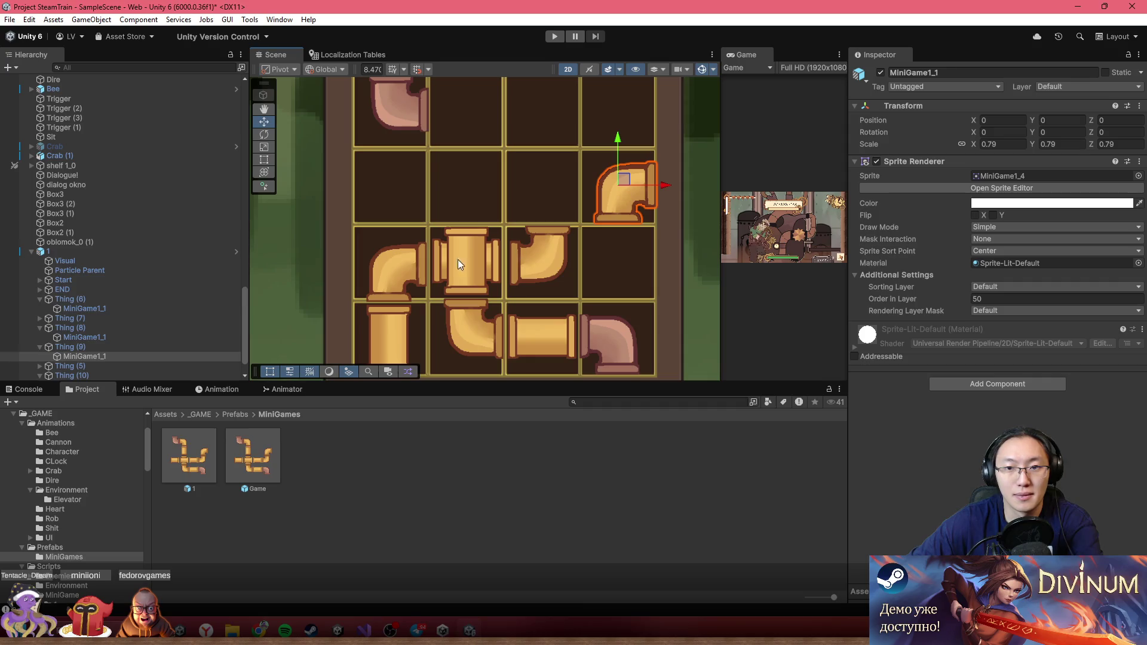
{"action": "left_click", "coordinate": [142, 347]}
{"action": "left_click_drag", "start_coordinate": [615, 189], "coordinate": [540, 174]}
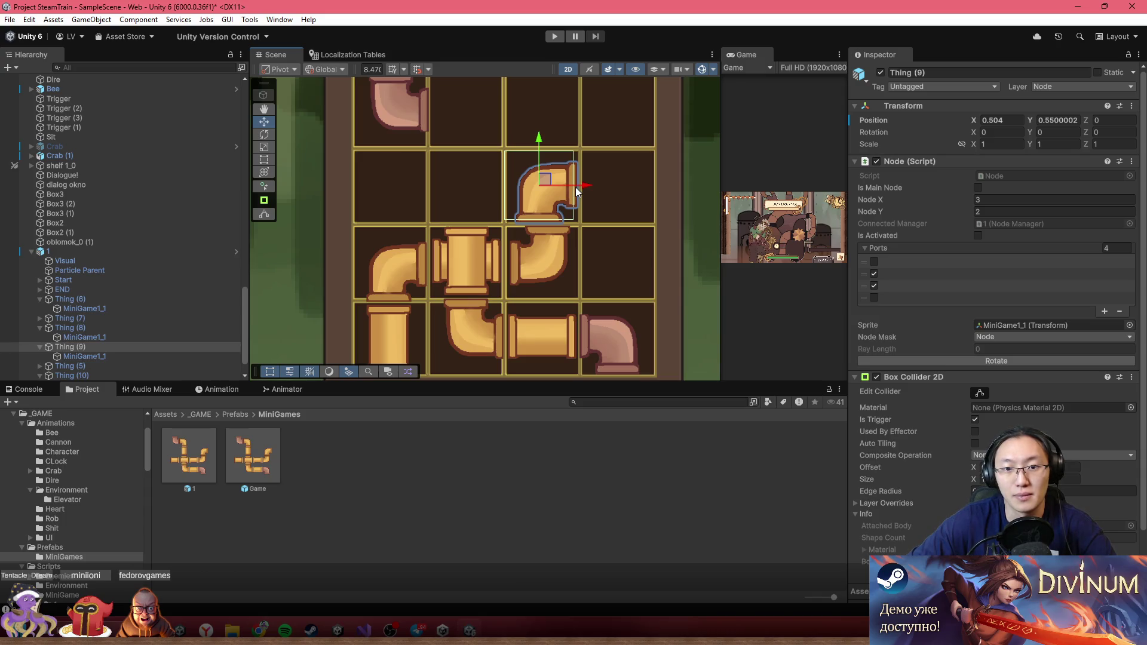
- Move the Thing (6) elbow up-left by one cell
{"action": "left_click", "coordinate": [537, 267]}
{"action": "left_click", "coordinate": [538, 267]}
{"action": "left_click", "coordinate": [94, 299]}
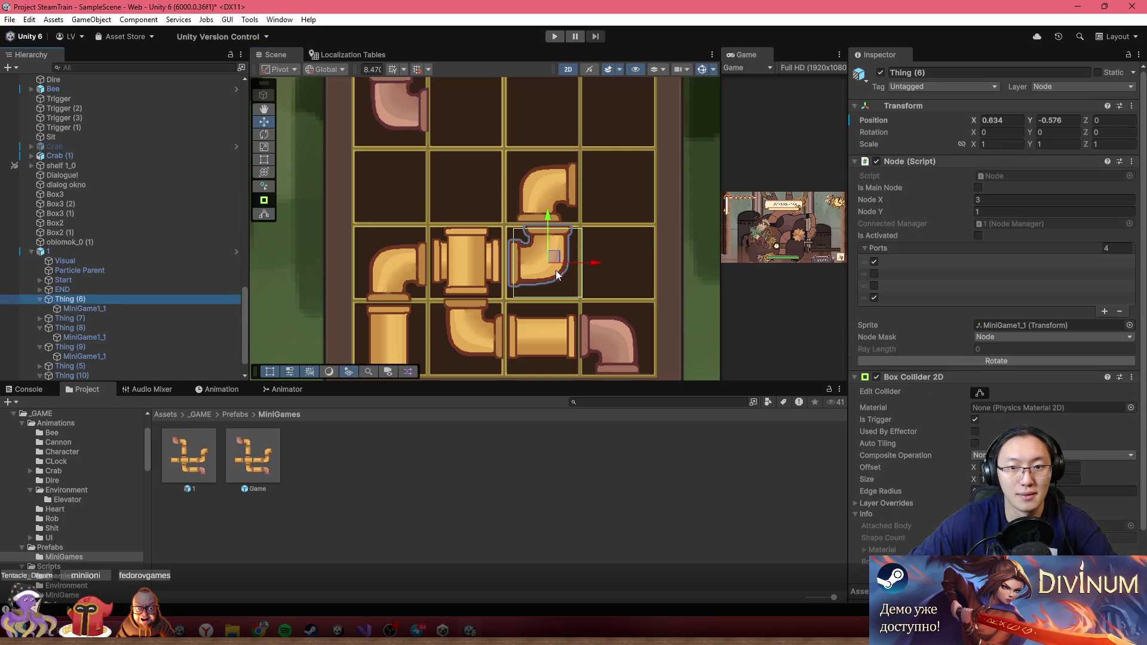
{"action": "left_click_drag", "start_coordinate": [550, 258], "coordinate": [472, 189]}
- Select Thing (2), Thing (10) and Thing (8) together and frame them in view
{"action": "left_click", "coordinate": [470, 277]}
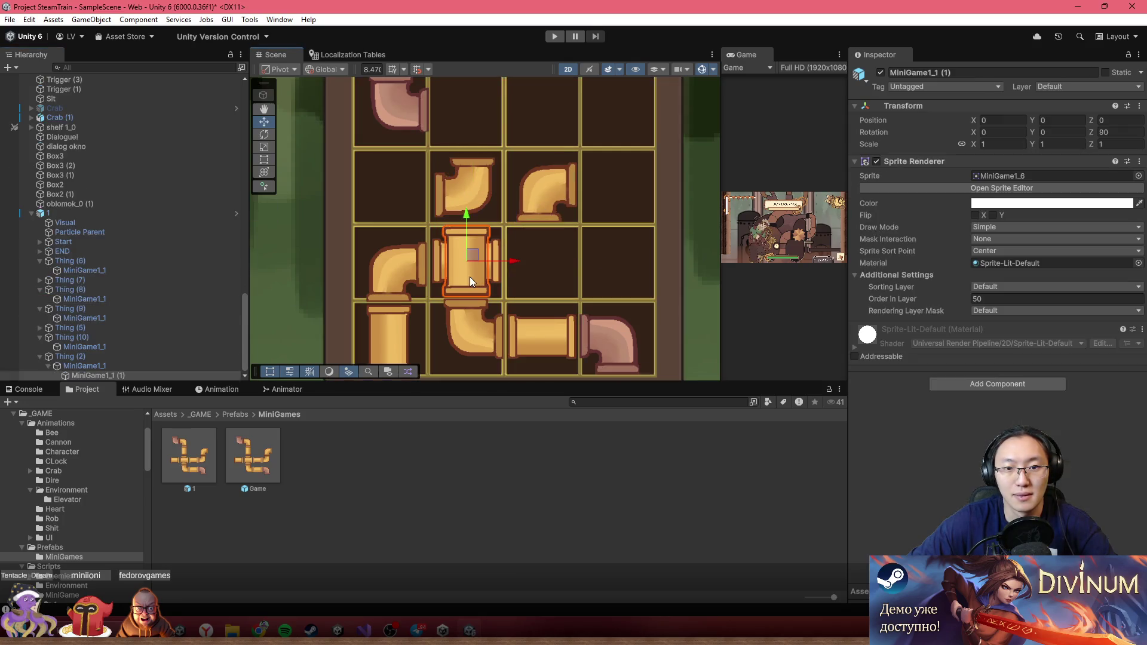
{"action": "left_click", "coordinate": [121, 355]}
{"action": "left_click", "coordinate": [94, 339], "text": "ctrl"}
{"action": "left_click", "coordinate": [88, 326], "text": "ctrl"}
{"action": "left_click", "coordinate": [89, 327], "text": "ctrl"}
{"action": "left_click", "coordinate": [74, 309], "text": "ctrl"}
{"action": "left_click", "coordinate": [74, 309], "text": "ctrl"}
{"action": "left_click", "coordinate": [65, 290], "text": "ctrl"}
{"action": "key", "text": "f"}
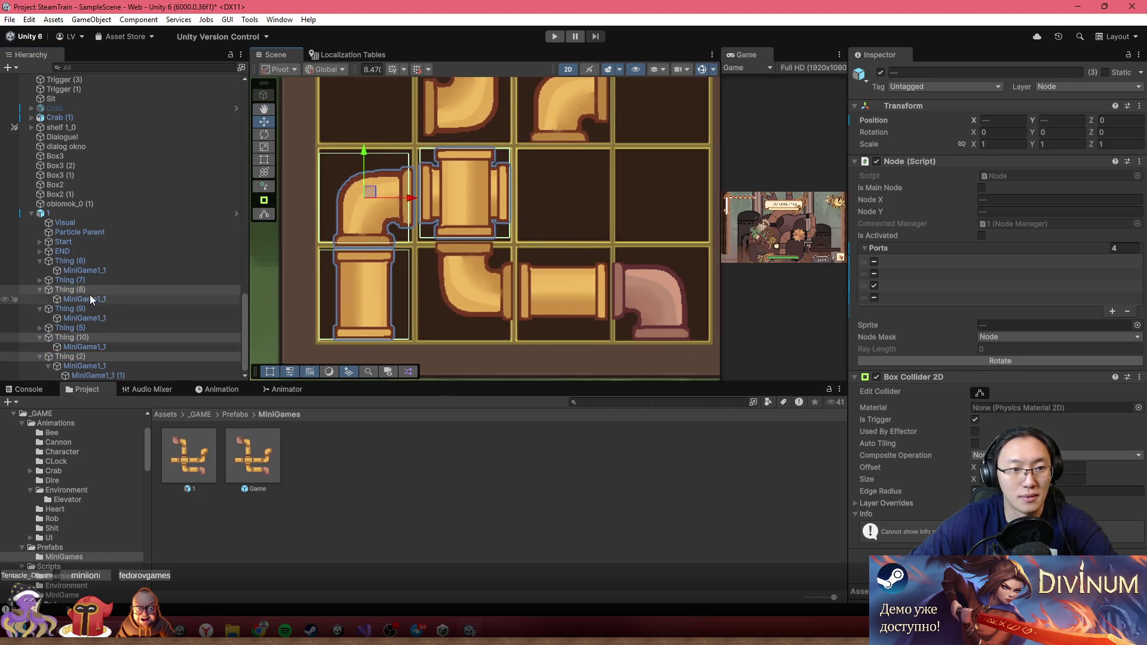
- Shift the four selected pipe tiles one cell right and move Thing (5) up-right one cell
{"action": "left_click", "coordinate": [87, 281], "text": "ctrl"}
{"action": "left_click_drag", "start_coordinate": [518, 296], "coordinate": [606, 297]}
{"action": "left_click", "coordinate": [527, 313]}
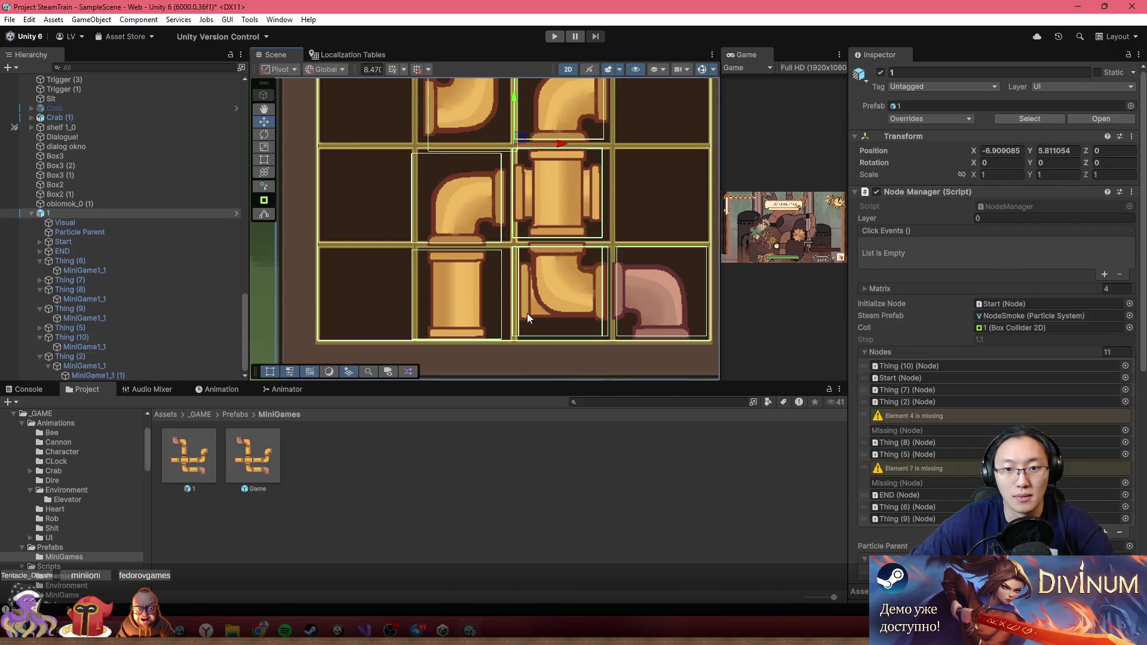
{"action": "left_click", "coordinate": [527, 313]}
{"action": "left_click", "coordinate": [164, 328]}
{"action": "left_click_drag", "start_coordinate": [571, 281], "coordinate": [669, 193]}
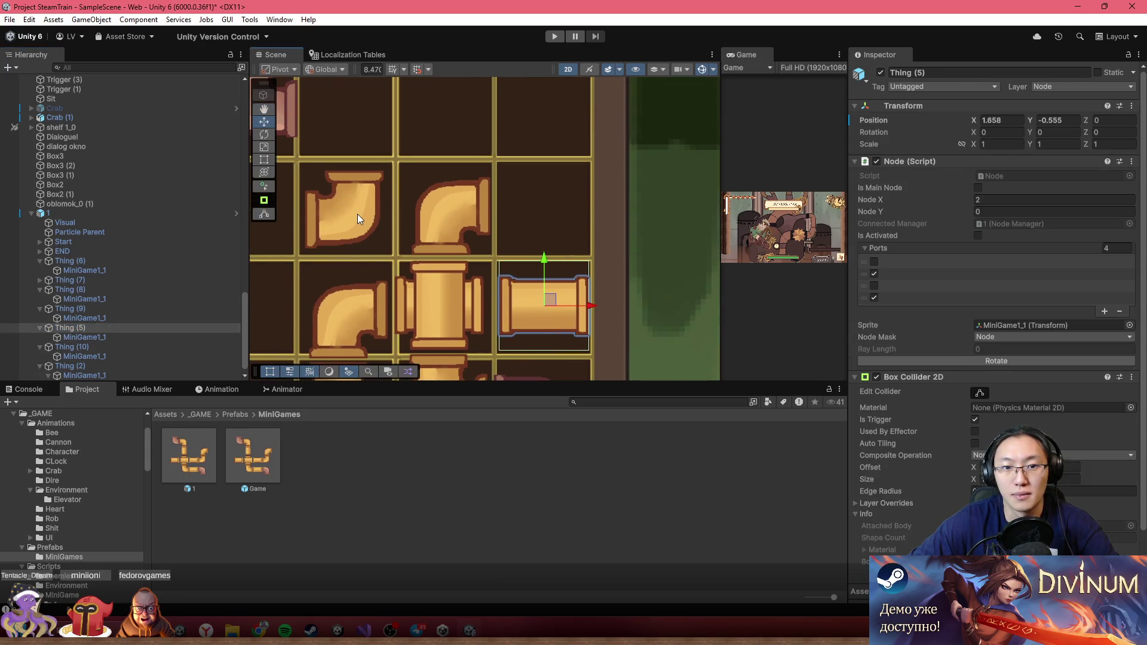
- Move the Thing (6) elbow pipe one cell right
{"action": "left_click", "coordinate": [357, 214]}
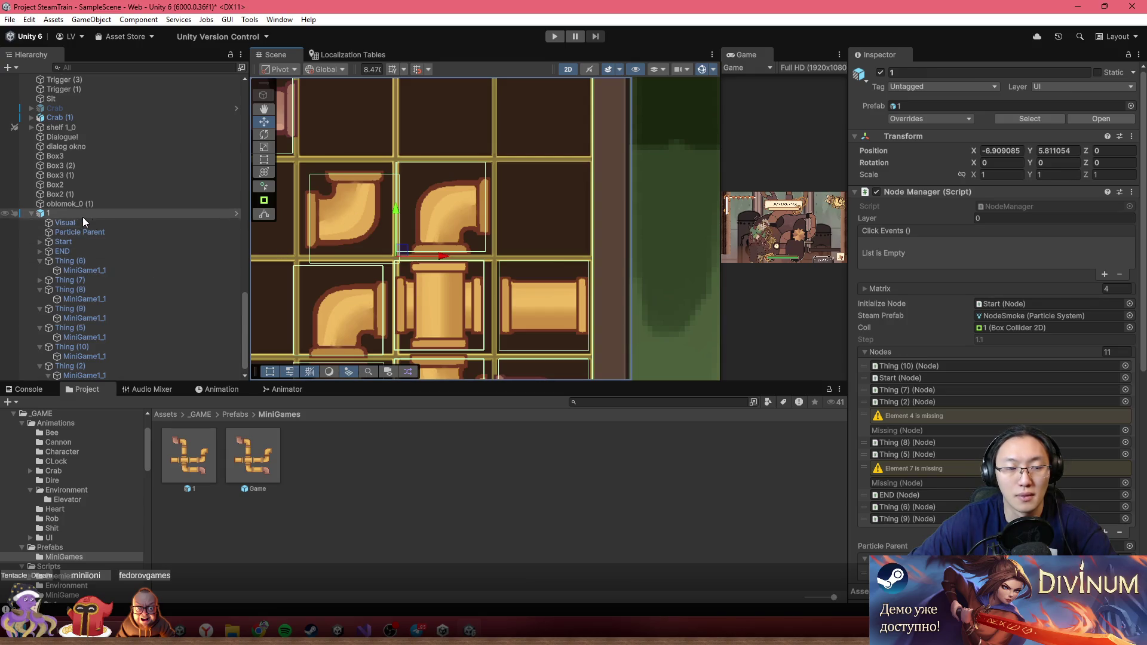
{"action": "left_click", "coordinate": [455, 221]}
{"action": "left_click", "coordinate": [358, 213]}
{"action": "left_click", "coordinate": [329, 221]}
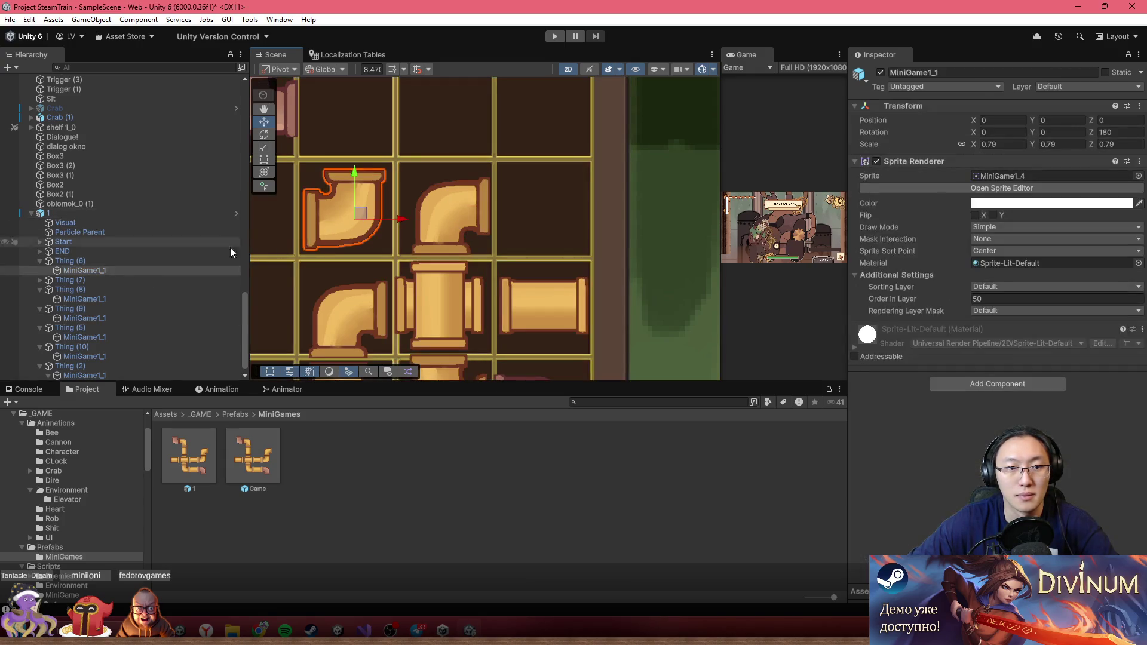
{"action": "left_click", "coordinate": [145, 261]}
{"action": "mouse_move", "coordinate": [360, 213]}
{"action": "left_mouse_down"}
{"action": "mouse_move", "coordinate": [558, 208]}
{"action": "mouse_move", "coordinate": [601, 132]}
{"action": "left_mouse_up"}
- Rebuild the root's Node Manager Nodes list to 9 entries with Initialize Nodes
{"action": "scroll", "coordinate": [601, 133], "scroll_direction": "down", "scroll_amount": 5}
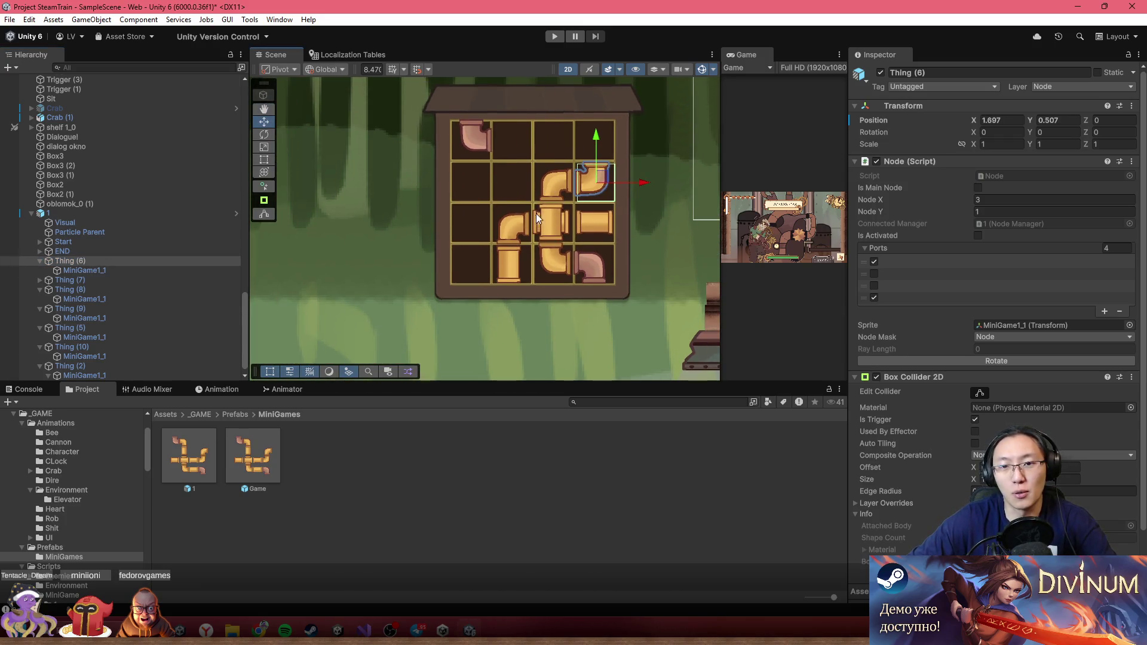
{"action": "left_click_drag", "start_coordinate": [533, 217], "coordinate": [538, 244]}
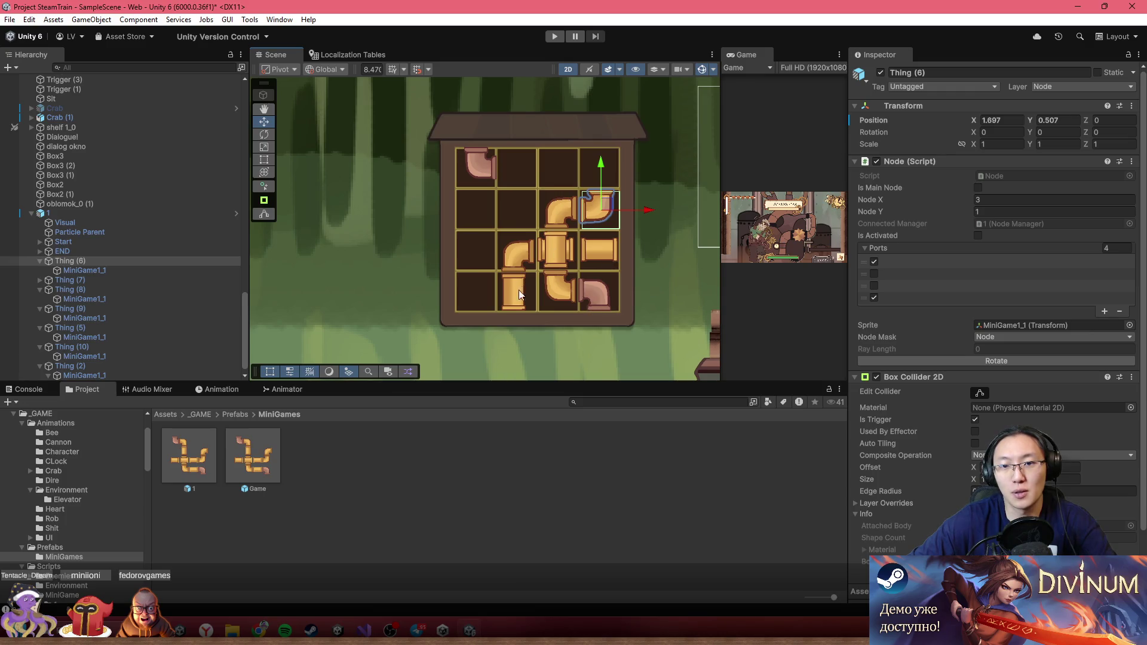
{"action": "scroll", "coordinate": [590, 234], "scroll_direction": "down", "scroll_amount": 2}
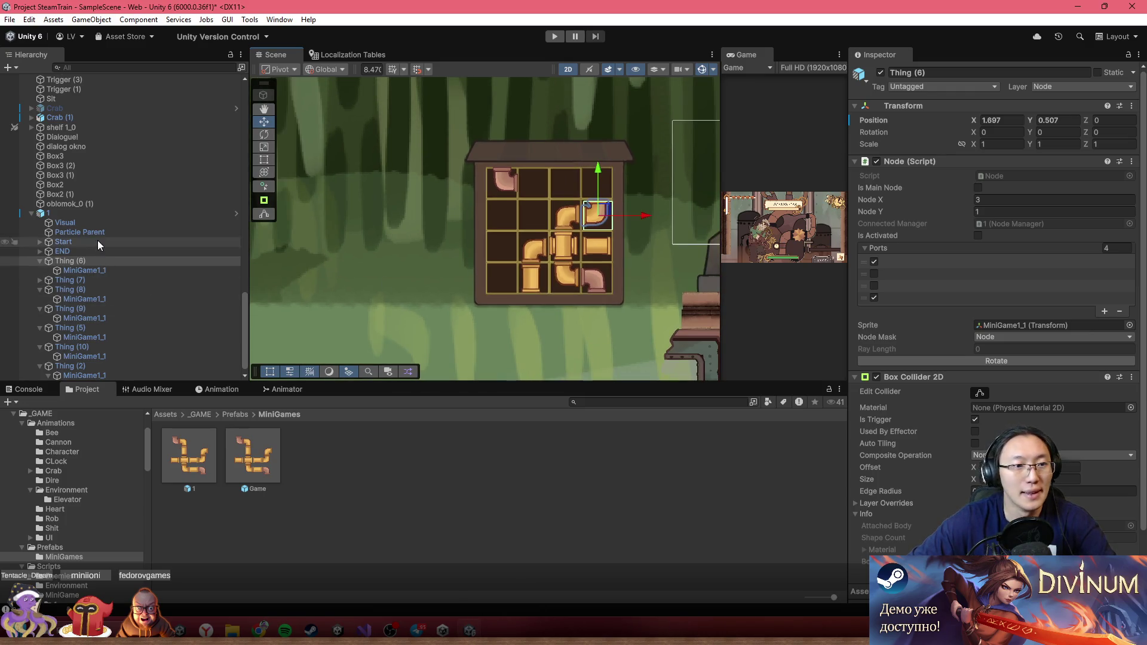
{"action": "left_click", "coordinate": [120, 214]}
{"action": "scroll", "coordinate": [996, 400], "scroll_direction": "down", "scroll_amount": 5}
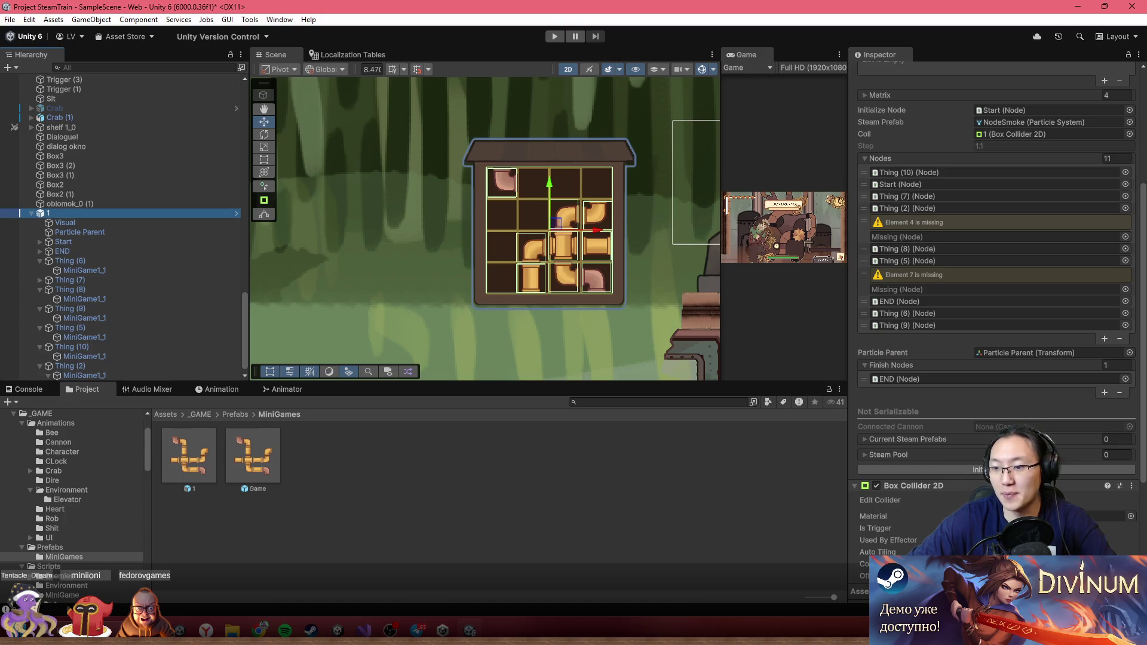
{"action": "left_click", "coordinate": [1015, 470]}
{"action": "scroll", "coordinate": [627, 284], "scroll_direction": "up", "scroll_amount": 2}
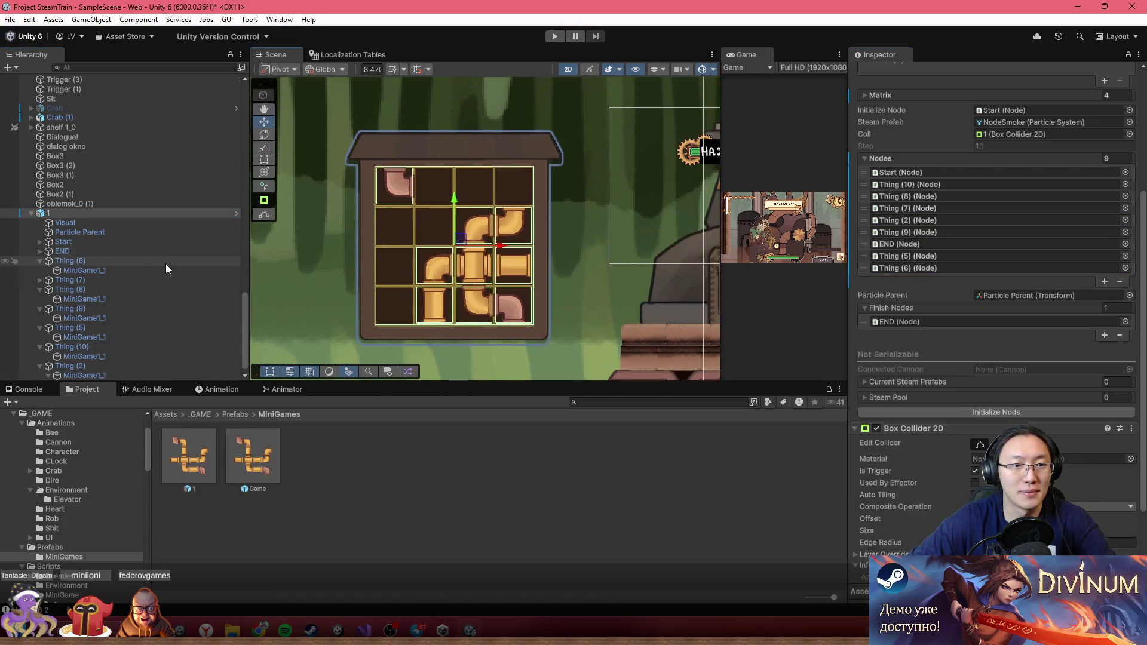
- Disable the Visual board object and apply all overrides to prefab 1
{"action": "left_click", "coordinate": [137, 229]}
{"action": "left_click", "coordinate": [138, 222]}
{"action": "key", "text": "alt+shift+a"}
{"action": "left_click", "coordinate": [143, 213]}
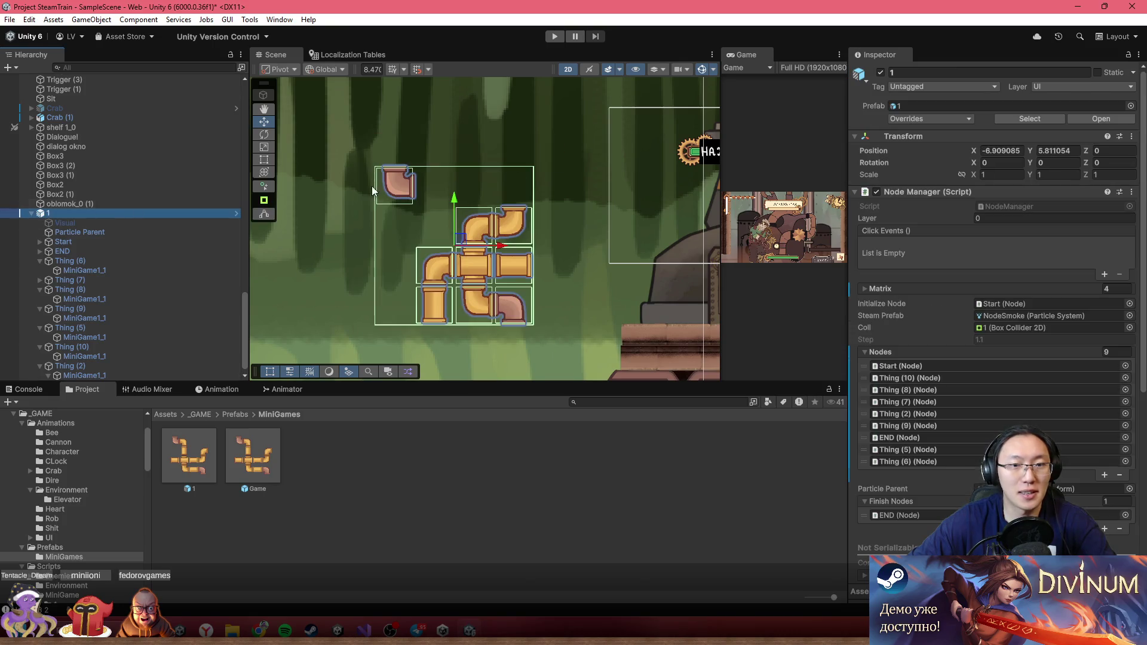
{"action": "left_click", "coordinate": [930, 119]}
{"action": "left_click", "coordinate": [1021, 482]}
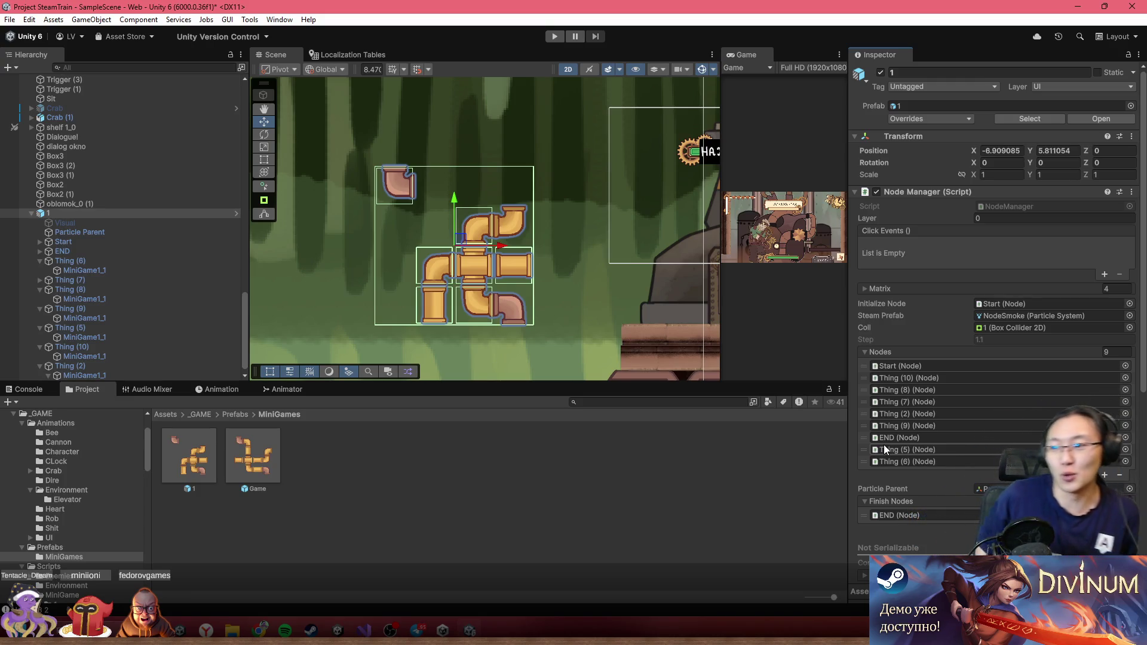
{"action": "scroll", "coordinate": [548, 274], "scroll_direction": "down", "scroll_amount": 5}
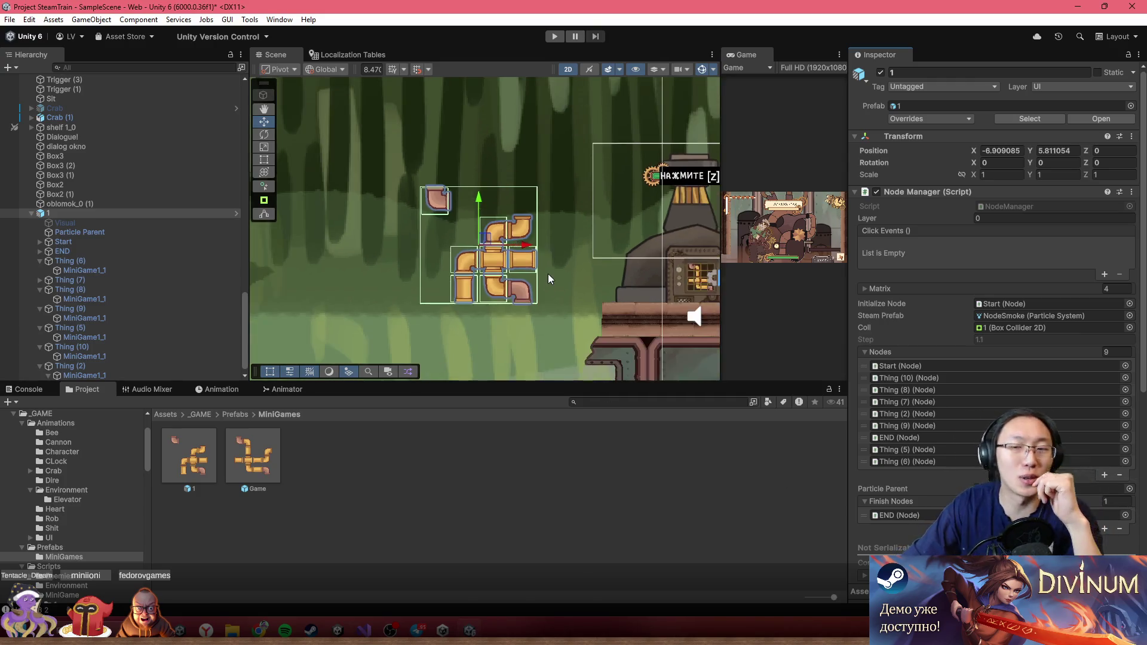
{"action": "scroll", "coordinate": [405, 245], "scroll_direction": "up", "scroll_amount": 6}
{"action": "scroll", "coordinate": [405, 245], "scroll_direction": "up", "scroll_amount": 4}
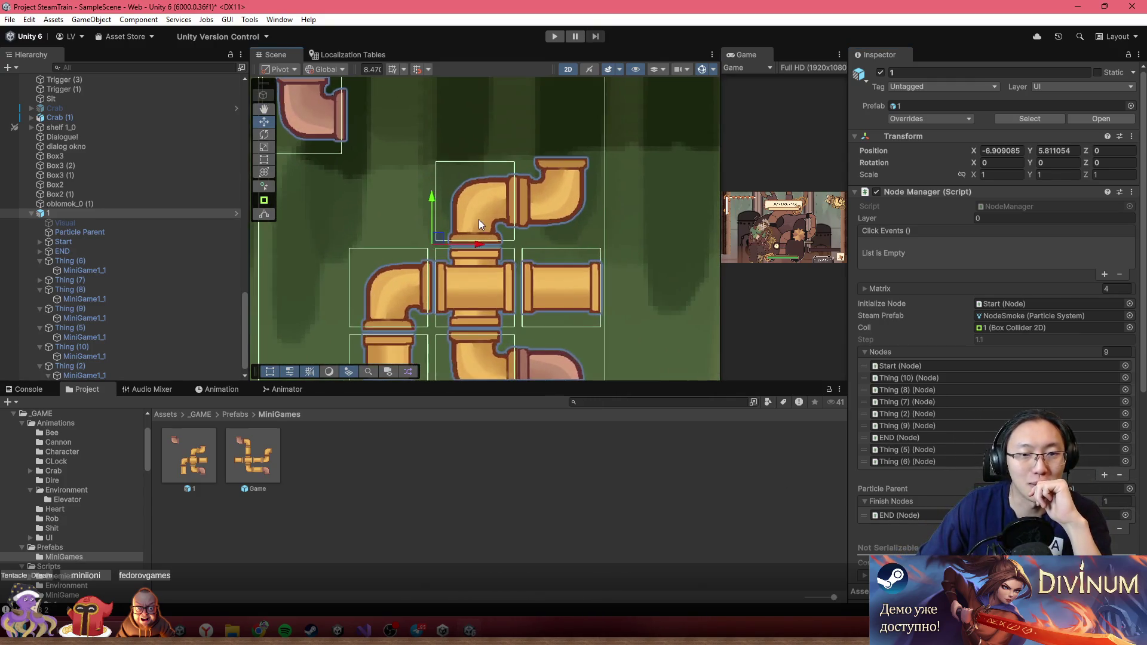
- Open the Select Sprite picker for the top-right elbow's MiniGame1_1 sprite, then pick Thing (6)
{"action": "left_click", "coordinate": [577, 202]}
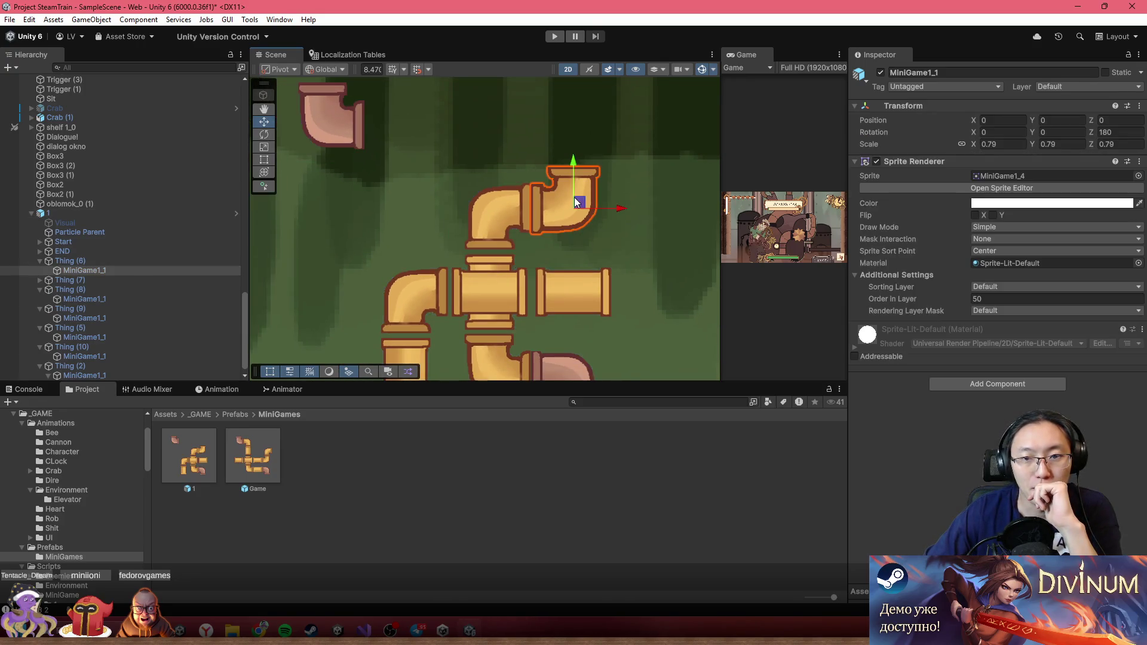
{"action": "left_click", "coordinate": [558, 221]}
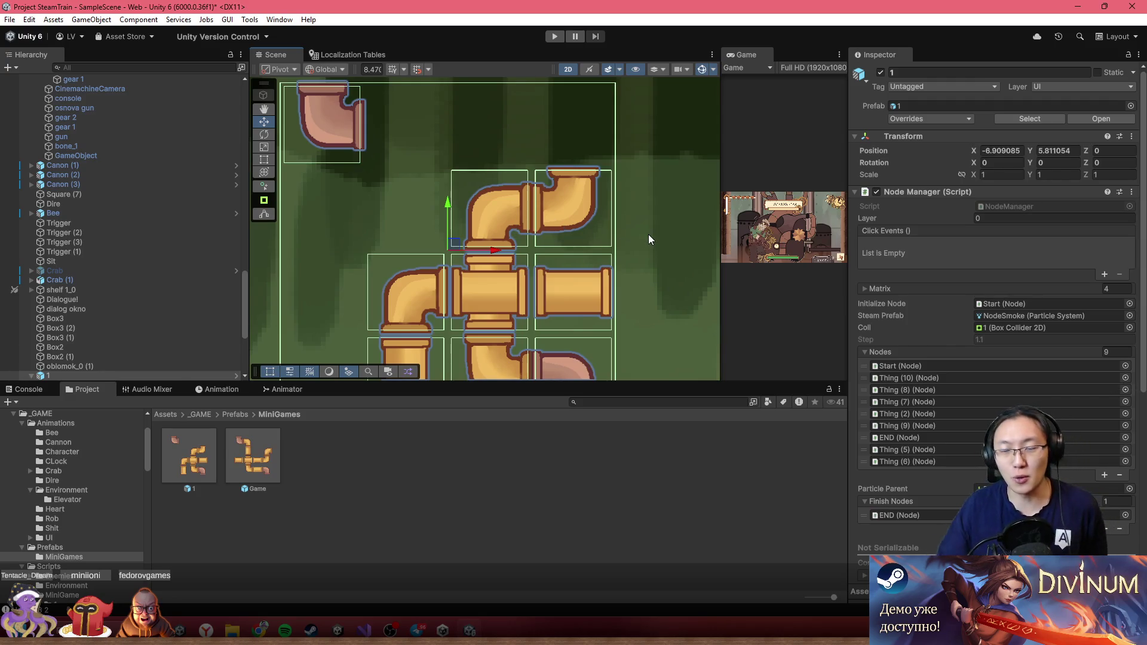
{"action": "scroll", "coordinate": [401, 263], "scroll_direction": "down", "scroll_amount": 2}
{"action": "left_click", "coordinate": [536, 202]}
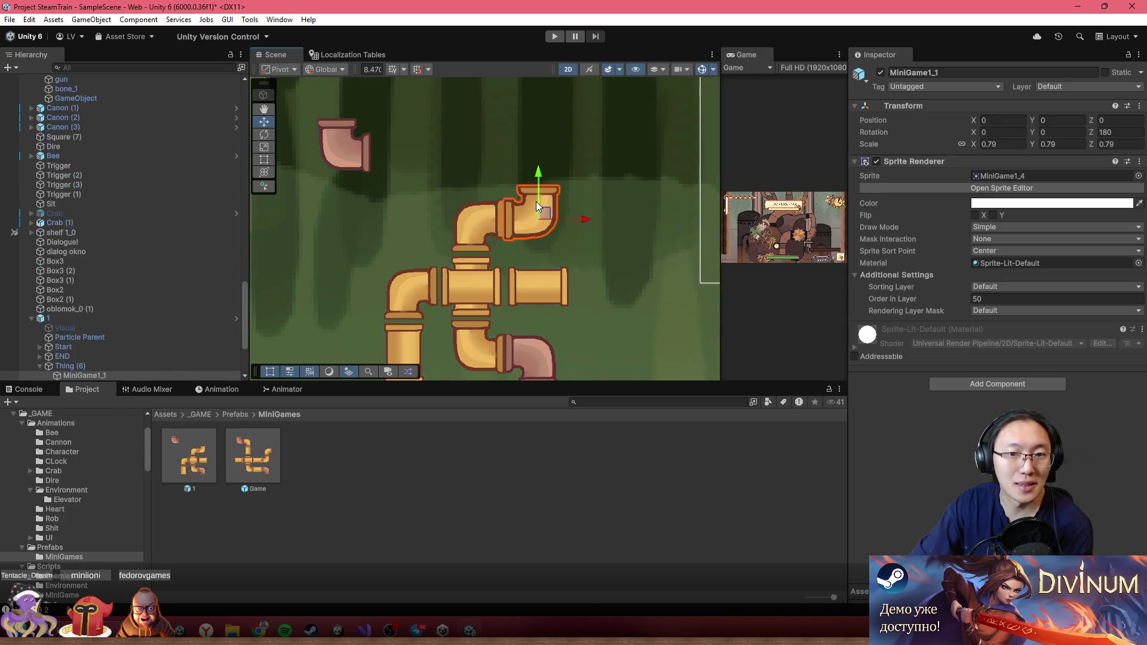
{"action": "left_click", "coordinate": [1138, 175]}
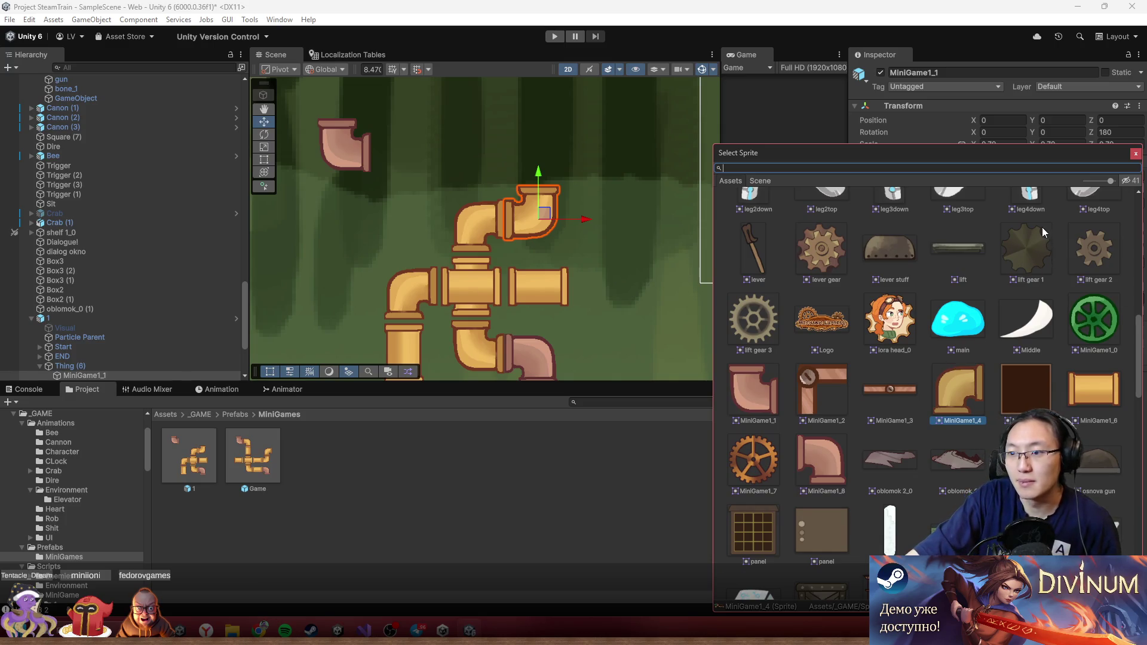
{"action": "scroll", "coordinate": [914, 376], "scroll_direction": "down", "scroll_amount": 5}
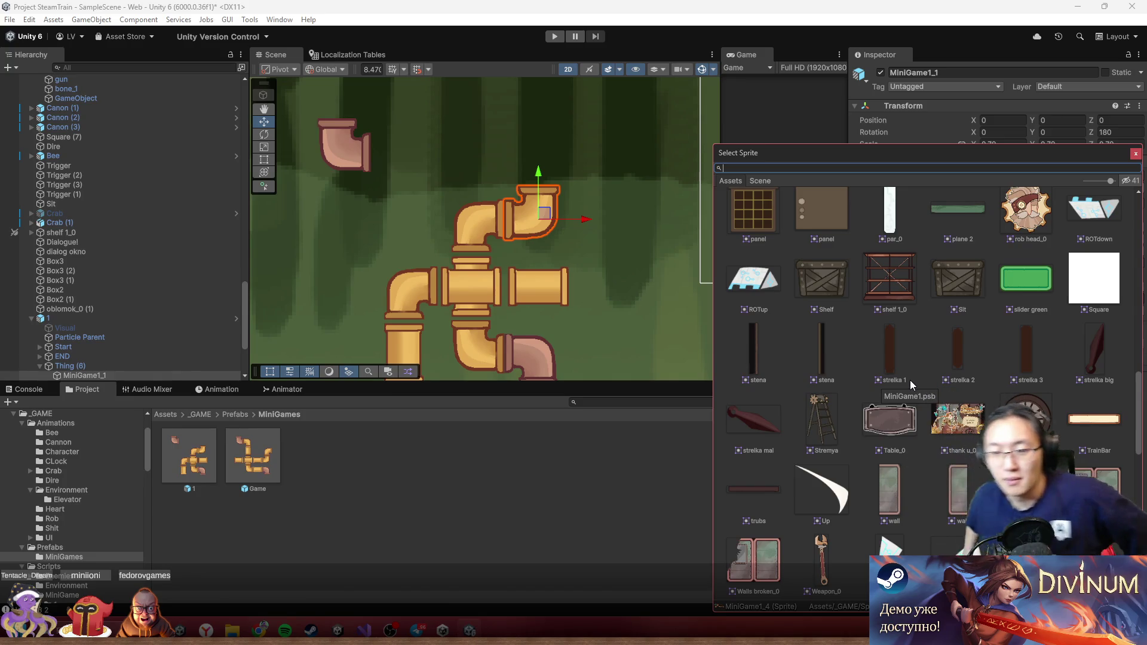
{"action": "left_click", "coordinate": [114, 366]}
- Duplicate Thing (6) as Thing (11) left of the pipes, clear Ports 0 and 3, tick Is Main Node
{"action": "key", "text": "ctrl+d"}
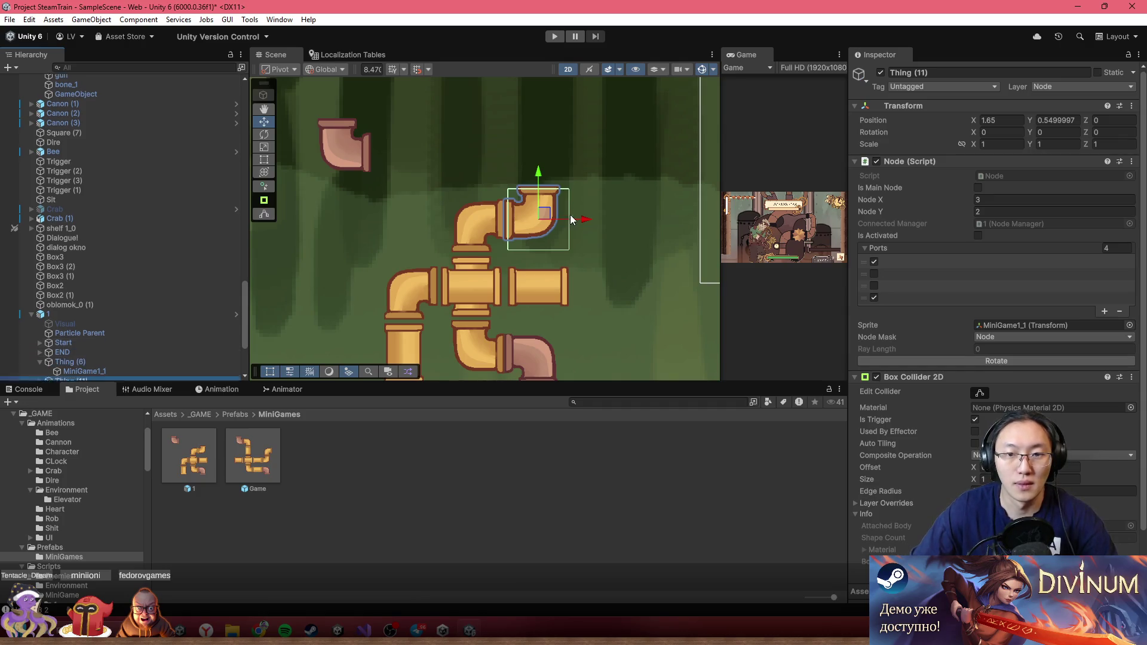
{"action": "left_click_drag", "start_coordinate": [579, 221], "coordinate": [465, 220]}
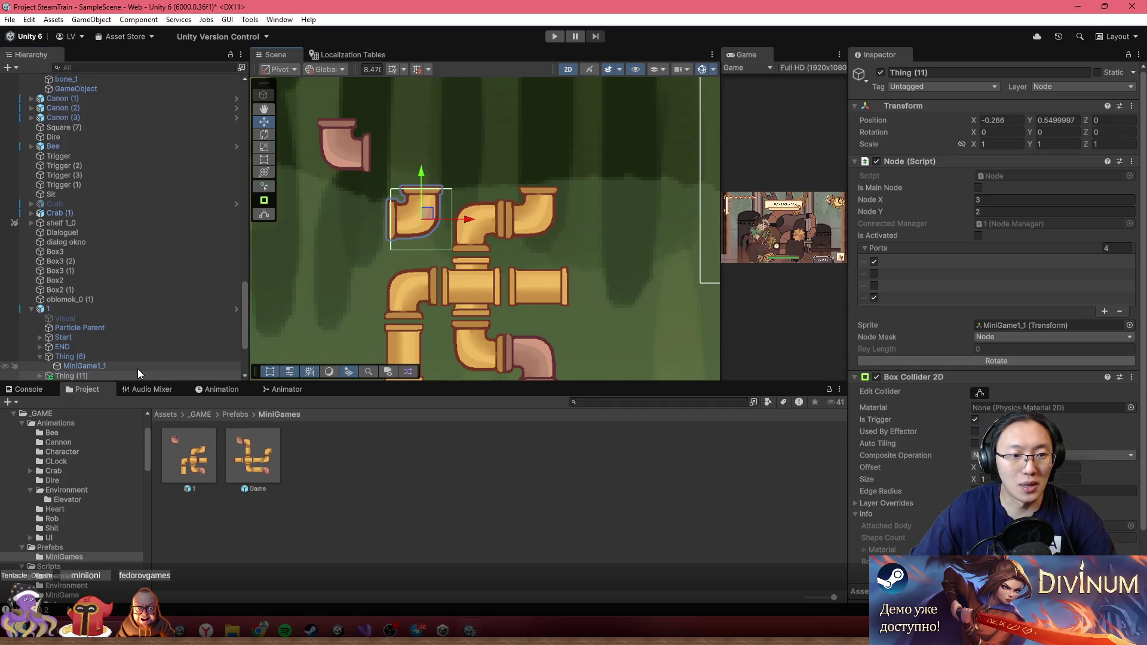
{"action": "scroll", "coordinate": [171, 288], "scroll_direction": "down", "scroll_amount": 4}
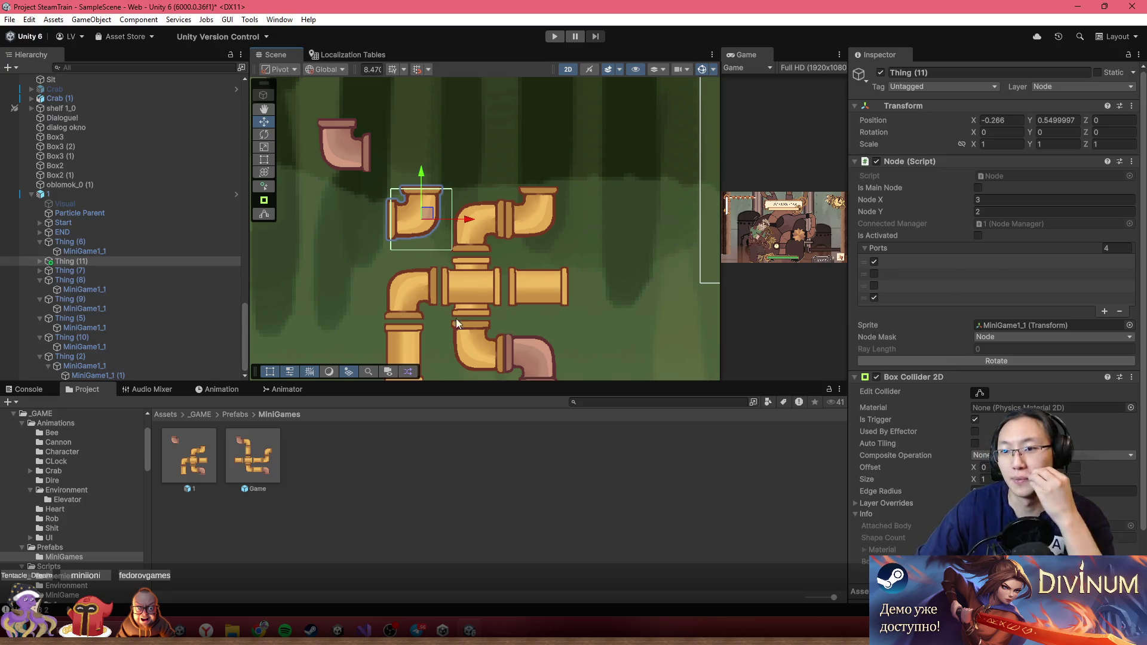
{"action": "left_click", "coordinate": [874, 261]}
{"action": "left_click", "coordinate": [874, 298]}
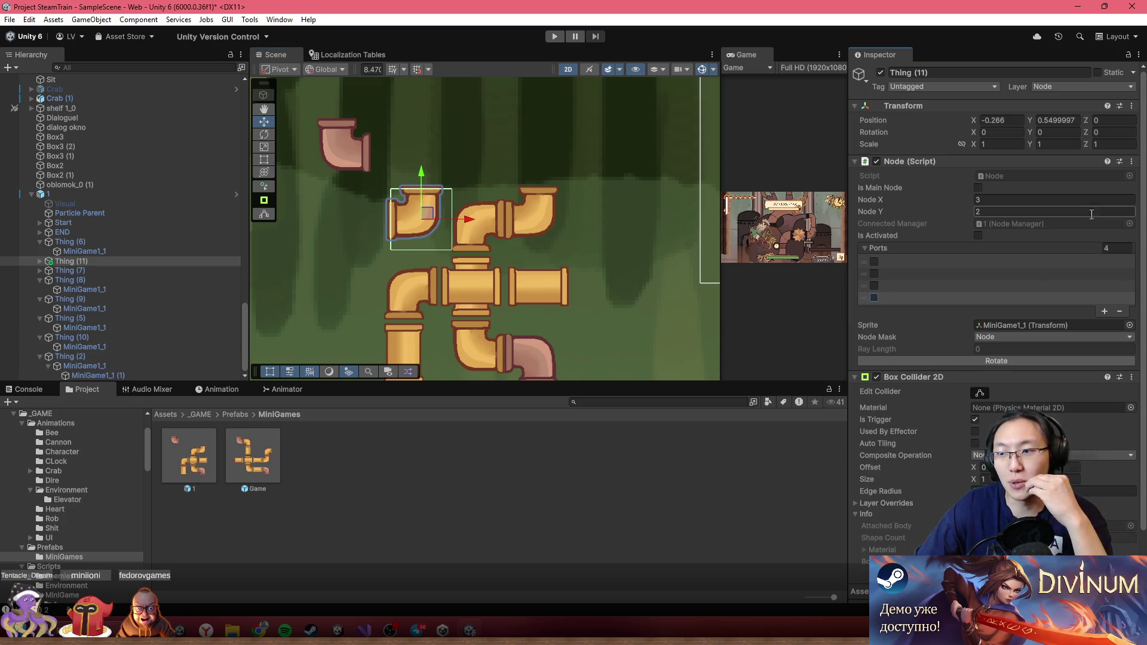
{"action": "left_click", "coordinate": [55, 261]}
{"action": "left_click", "coordinate": [40, 261]}
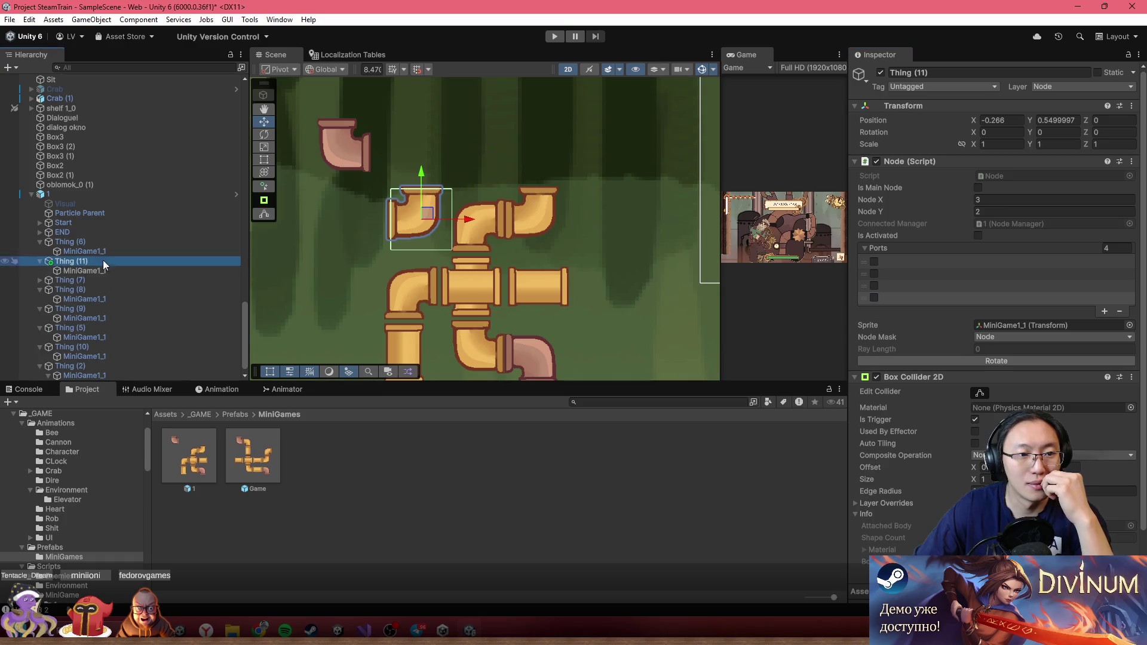
{"action": "left_click", "coordinate": [978, 188]}
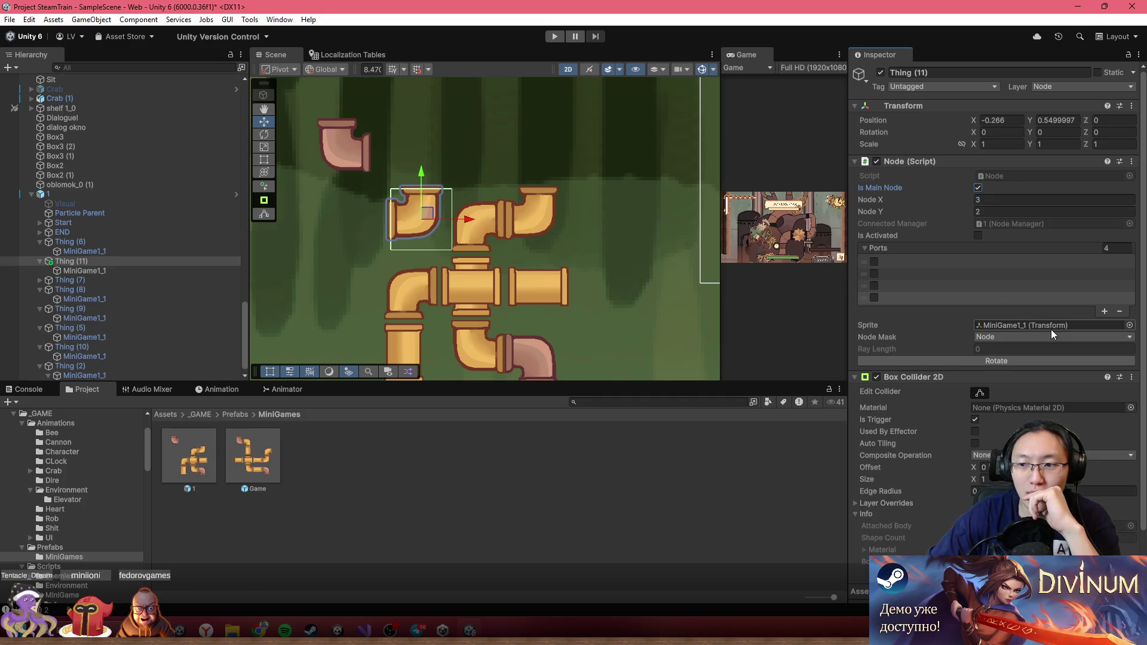
- Change Thing (11)'s sprite from the elbow pipe to the lever gear
{"action": "left_click", "coordinate": [68, 271]}
{"action": "left_click", "coordinate": [1139, 176]}
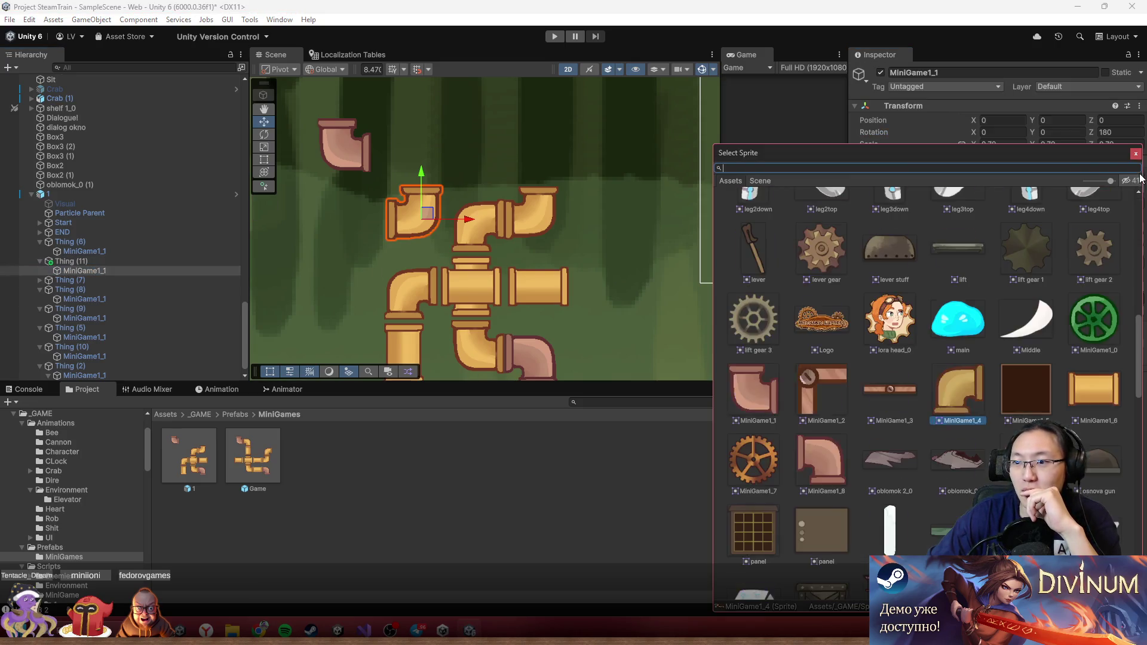
{"action": "left_click", "coordinate": [1092, 245]}
{"action": "left_click", "coordinate": [1045, 249]}
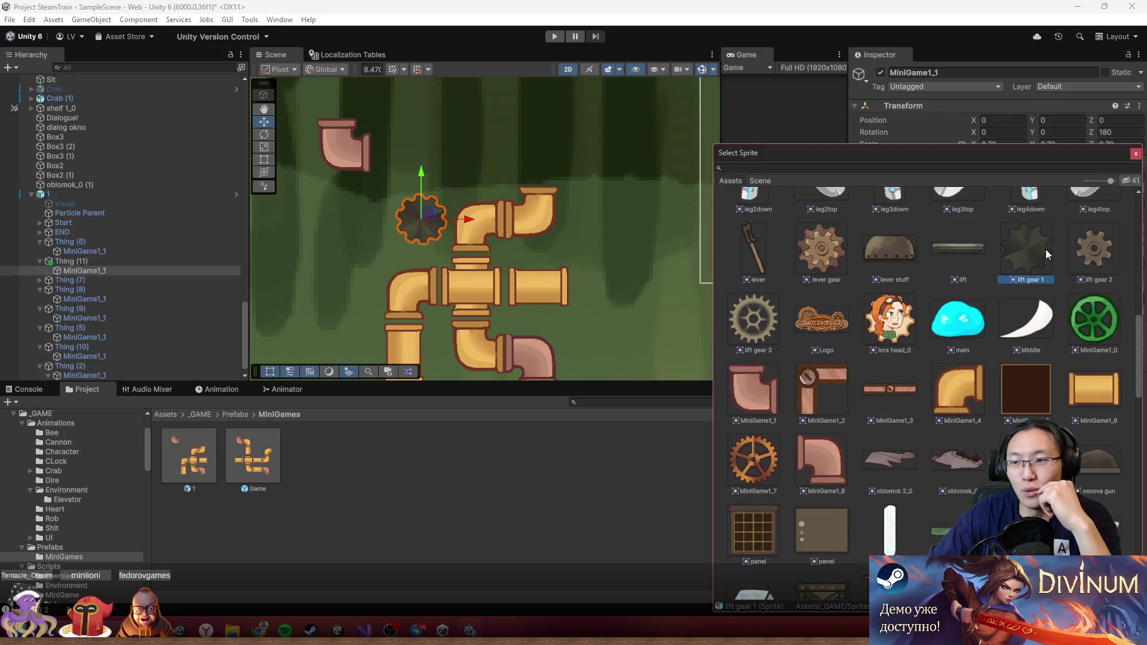
{"action": "left_click", "coordinate": [830, 256]}
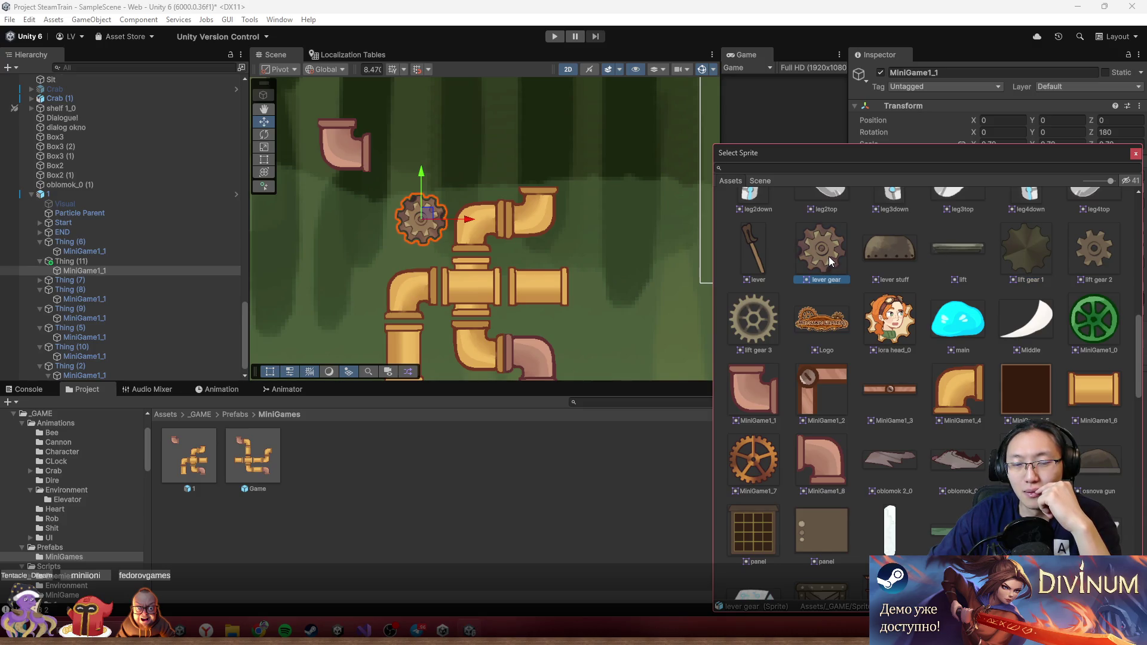
{"action": "scroll", "coordinate": [895, 334], "scroll_direction": "up", "scroll_amount": 2}
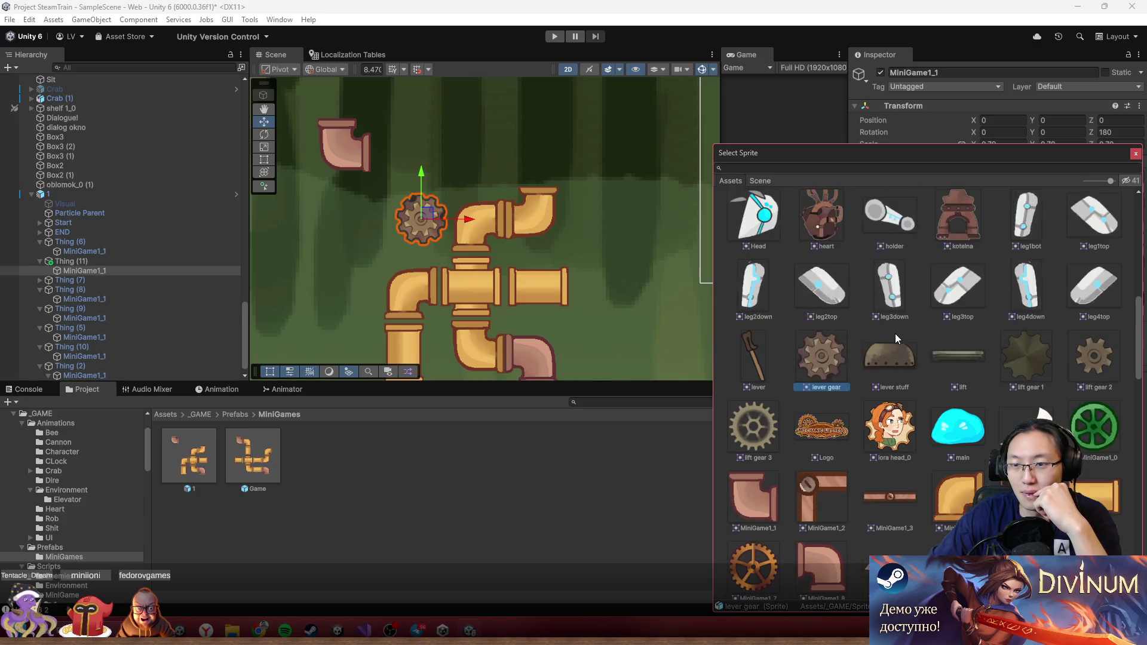
{"action": "scroll", "coordinate": [898, 318], "scroll_direction": "up", "scroll_amount": 10}
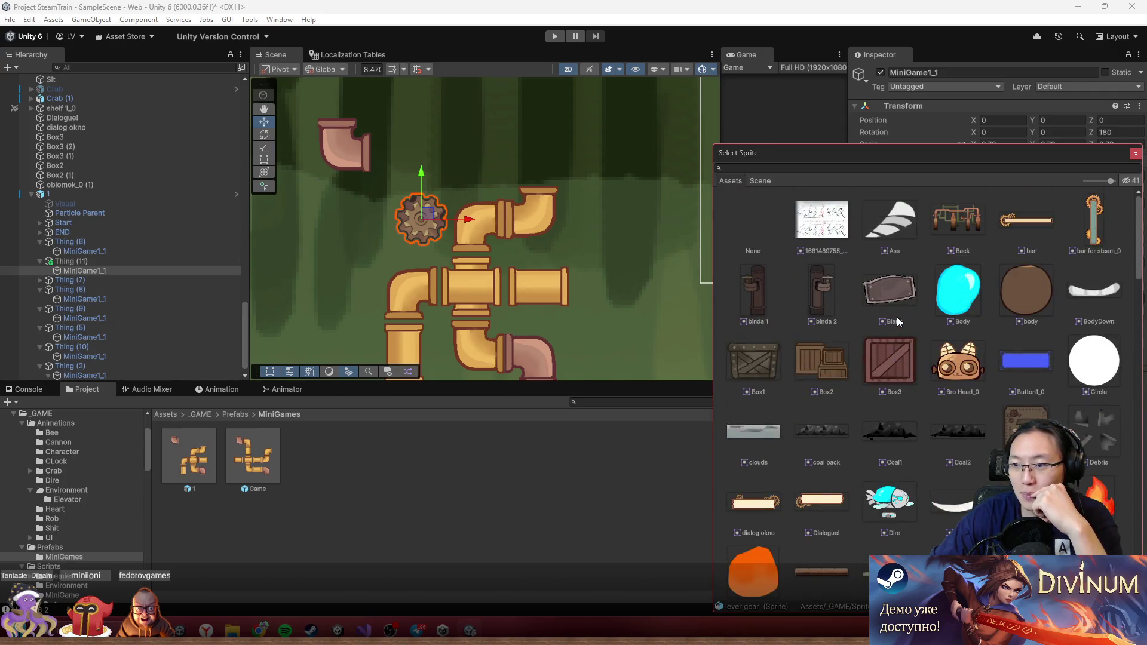
{"action": "scroll", "coordinate": [899, 314], "scroll_direction": "down", "scroll_amount": 4}
{"action": "scroll", "coordinate": [897, 311], "scroll_direction": "down", "scroll_amount": 6}
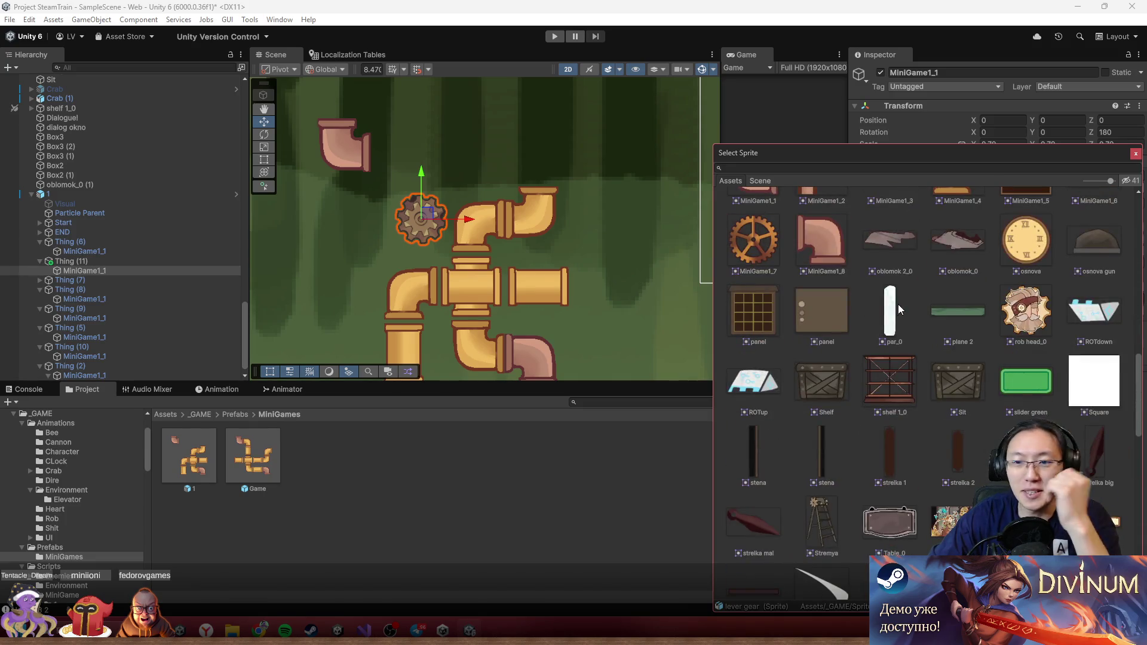
{"action": "scroll", "coordinate": [944, 296], "scroll_direction": "down", "scroll_amount": 5}
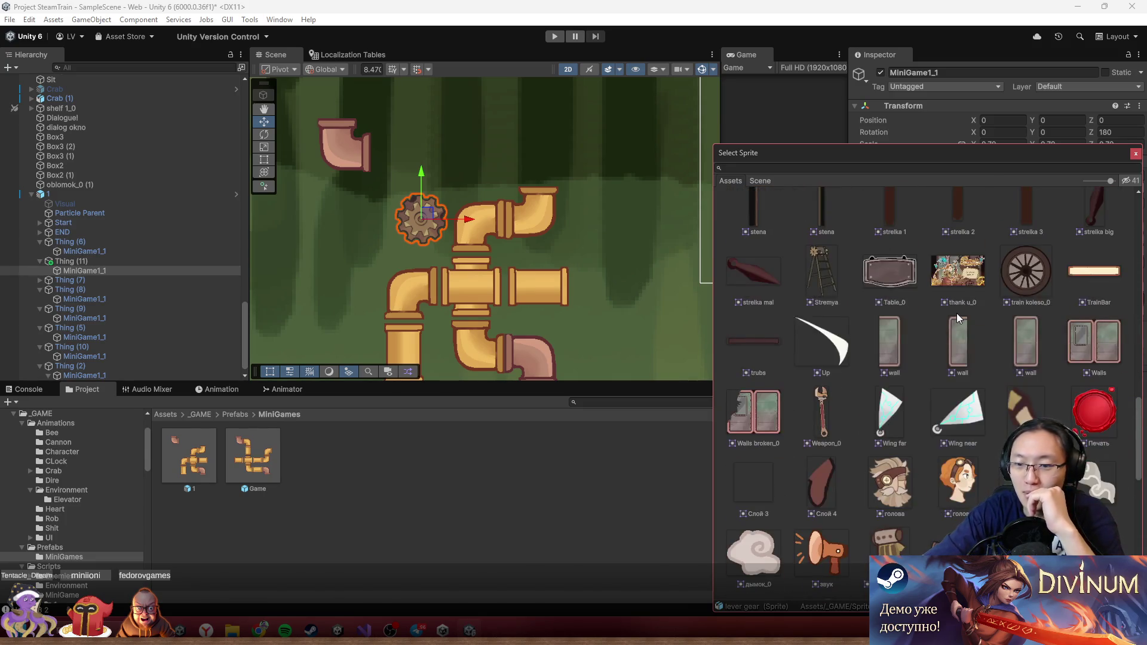
{"action": "scroll", "coordinate": [976, 290], "scroll_direction": "down", "scroll_amount": 7}
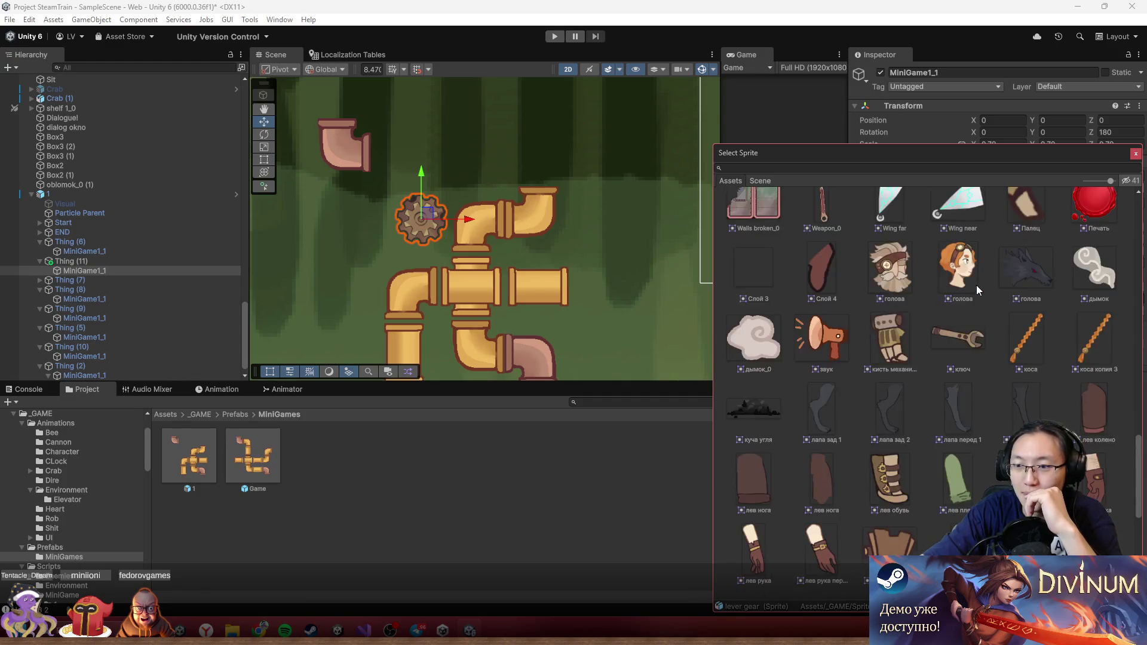
{"action": "scroll", "coordinate": [977, 290], "scroll_direction": "down", "scroll_amount": 1}
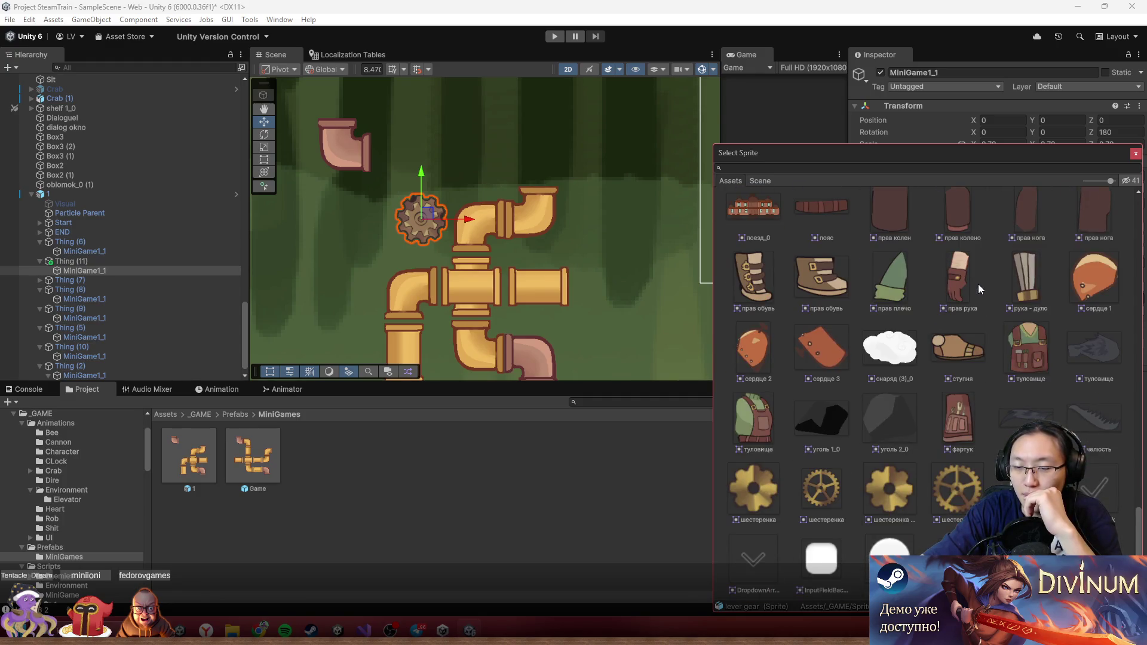
{"action": "left_click", "coordinate": [110, 264]}
- Re-initialize the puzzle root's Node Manager so its ten nodes include Thing (11)
{"action": "left_click", "coordinate": [92, 195]}
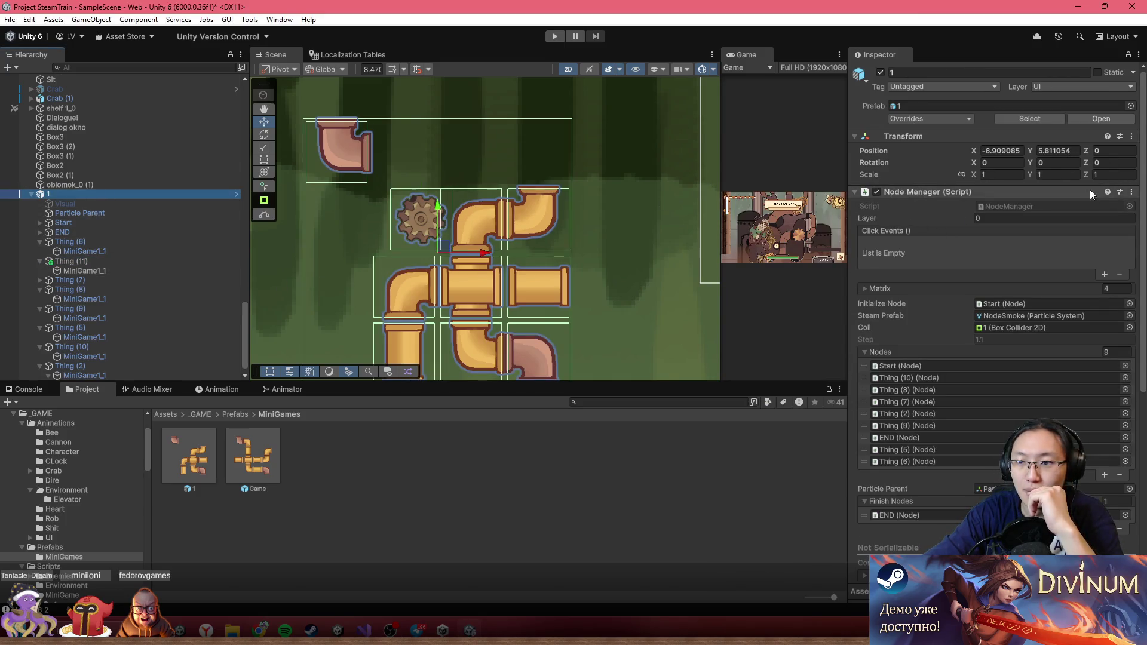
{"action": "scroll", "coordinate": [992, 299], "scroll_direction": "down", "scroll_amount": 4}
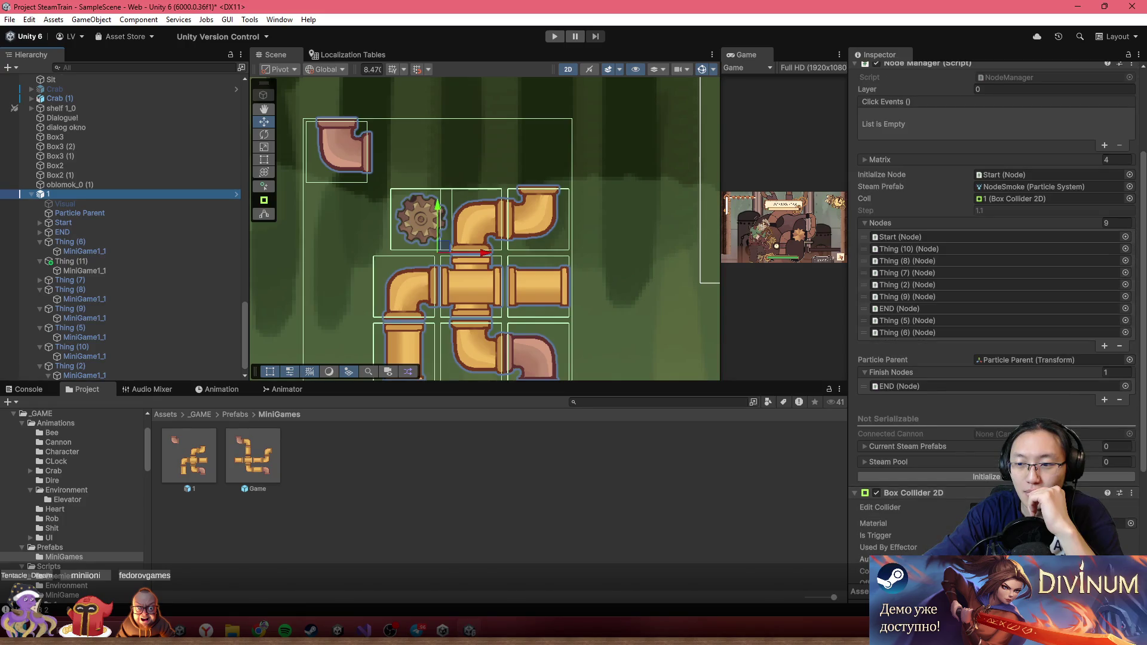
{"action": "left_click", "coordinate": [986, 477]}
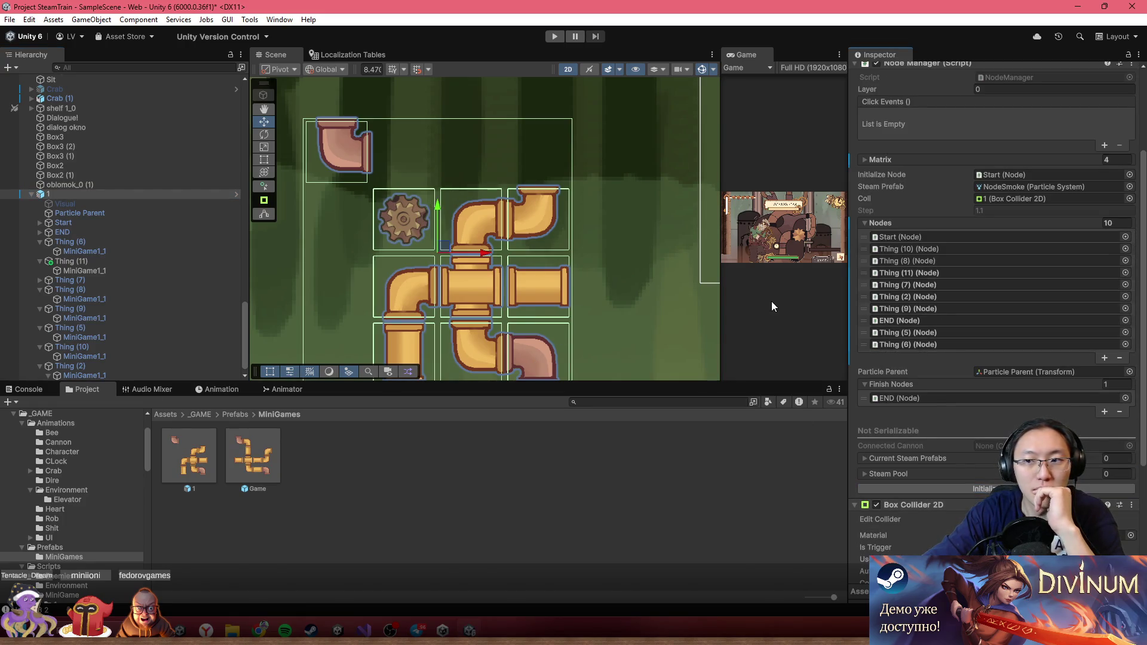